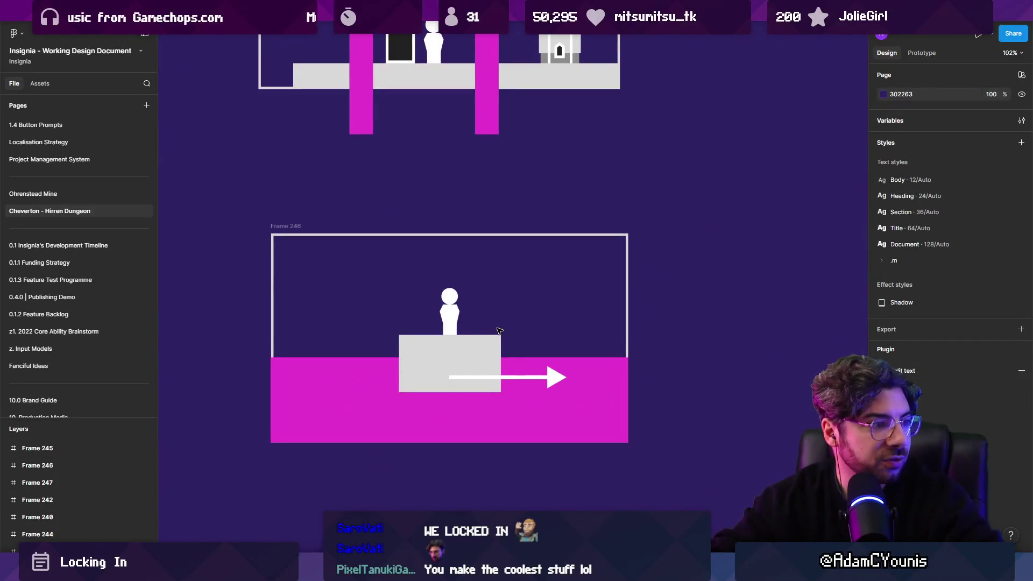
scroll(401, 318, "up", 6)
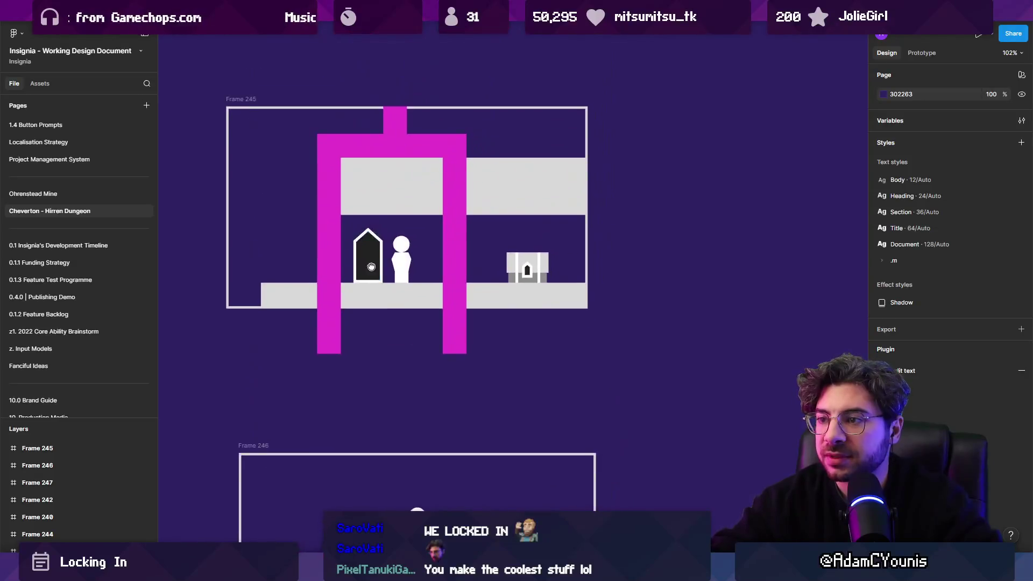
Step: Zoom and pan the Figma canvas to review the water-puzzle frames around Frame 245
left_click_drag(401, 318, 427, 307)
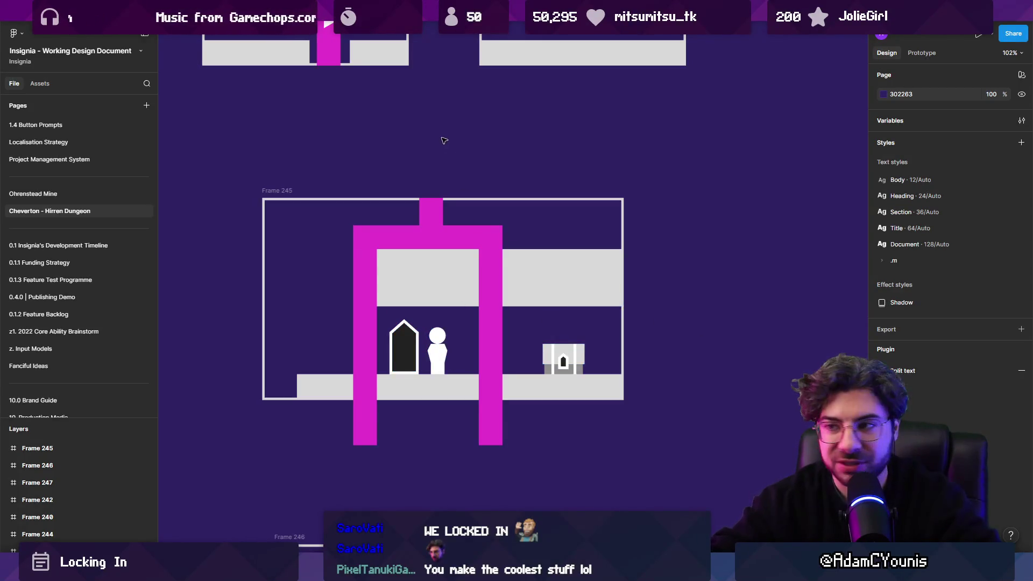
scroll(463, 291, "down", 10)
scroll(489, 388, "up", 2)
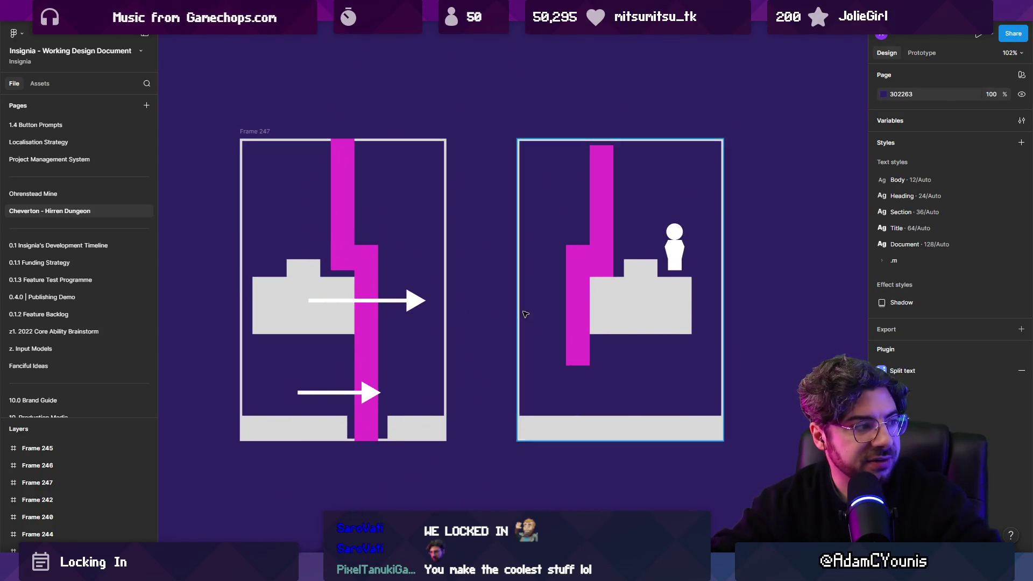
scroll(541, 270, "down", 5)
scroll(541, 270, "down", 8)
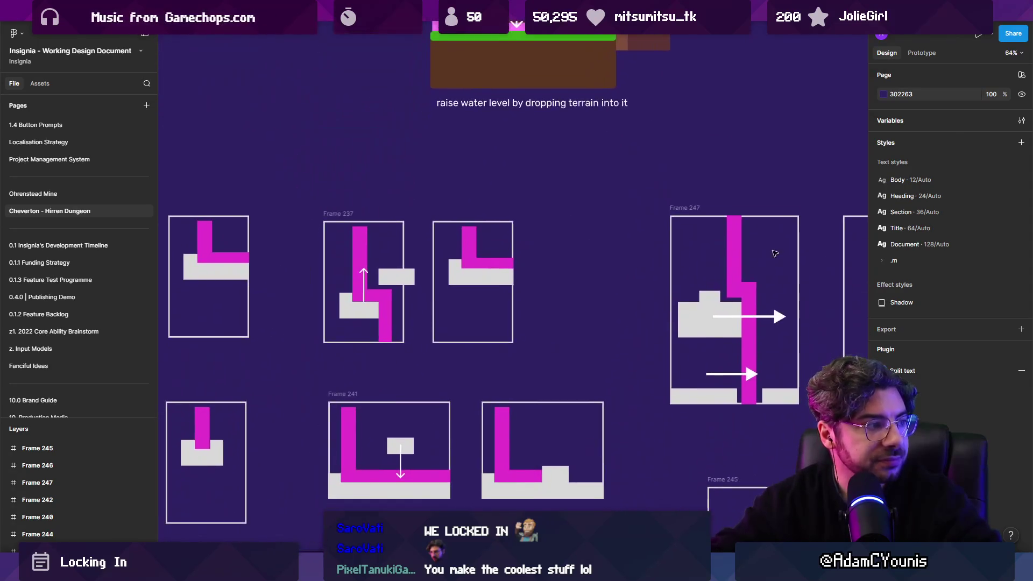
scroll(530, 282, "down", 1)
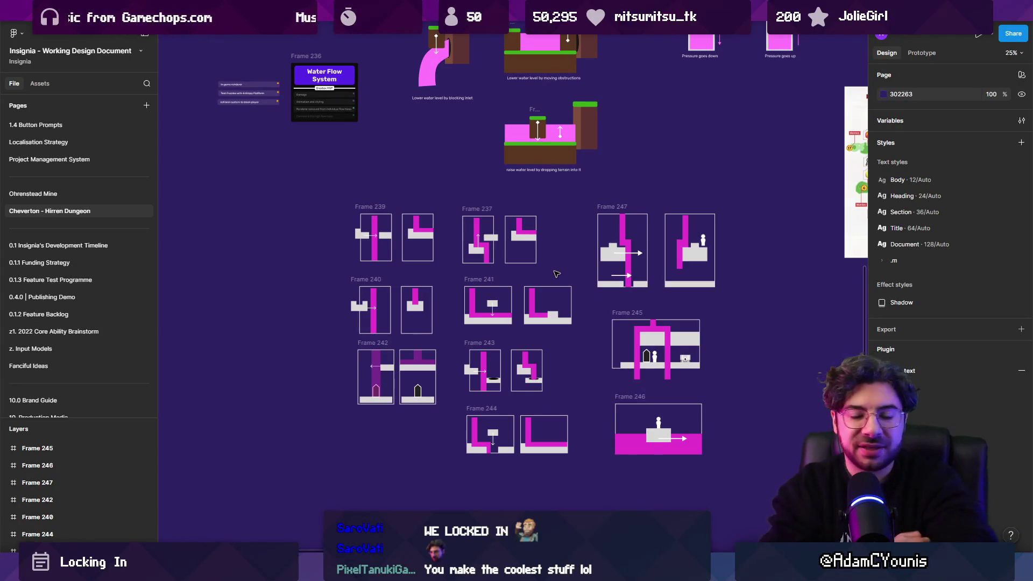
scroll(535, 294, "down", 5)
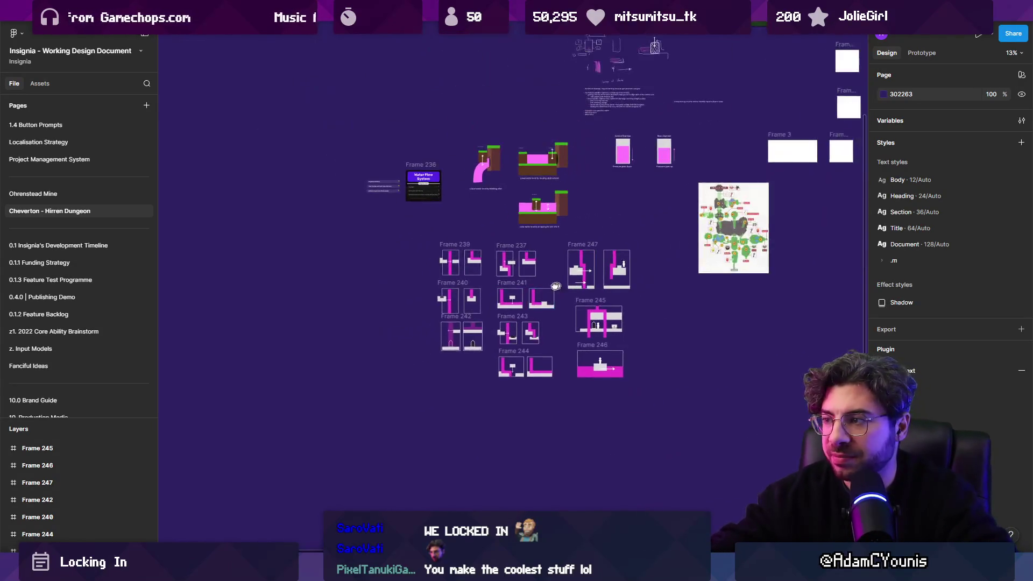
scroll(458, 287, "up", 3)
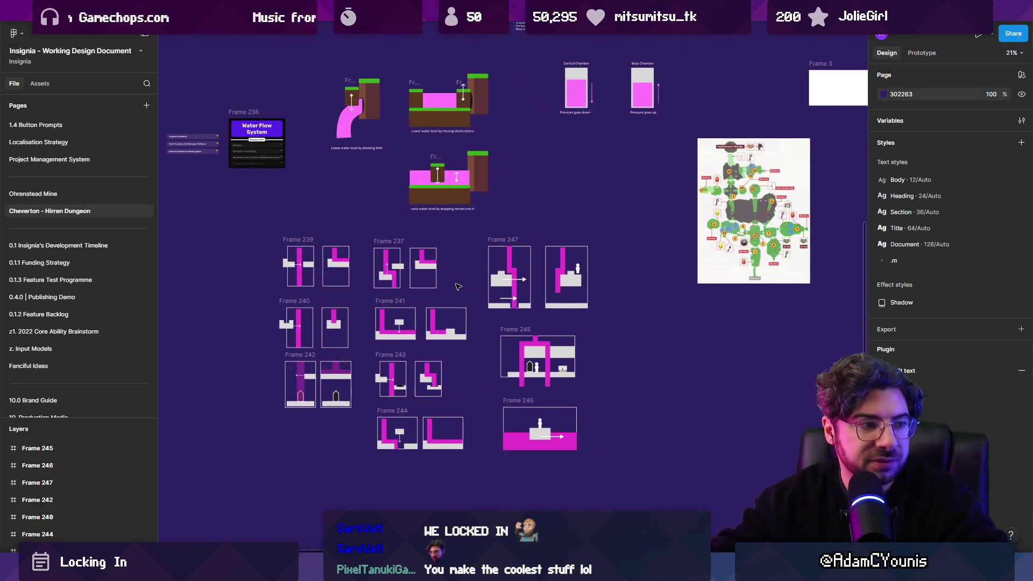
Step: Switch to the Unity editor showing the Insignia - Cheverton Cave level
scroll(461, 334, "up", 2)
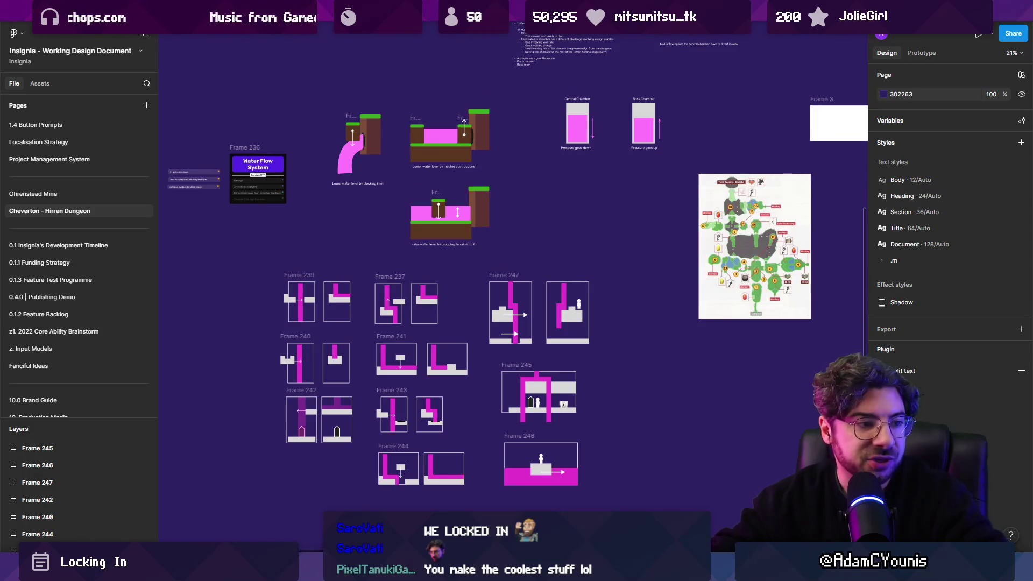
mouse_move(364, 570)
left_click(363, 500)
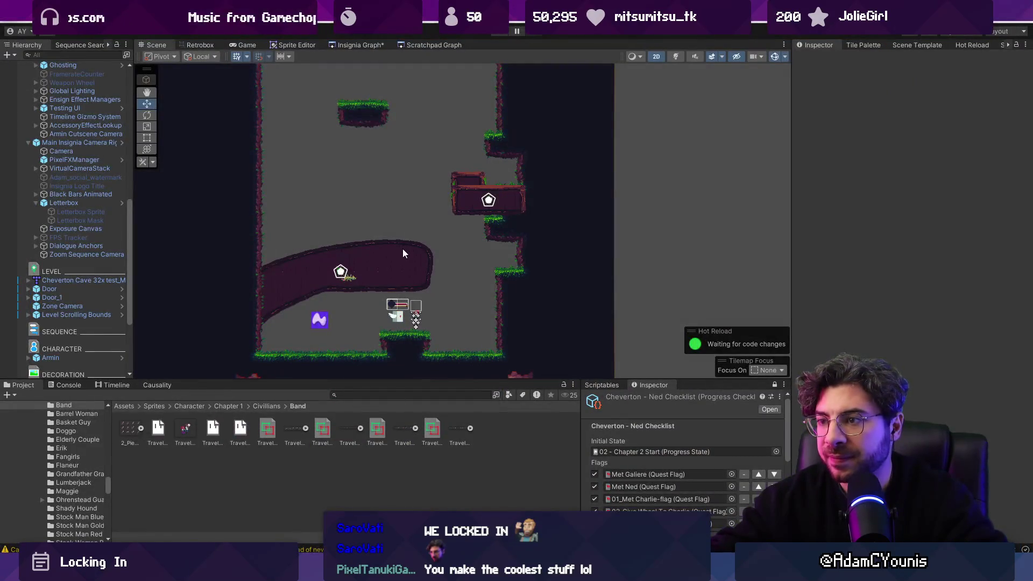
Step: Select the Entropy Indicator in the cave level, then show the Insignia Graph of all scenes
scroll(371, 264, "up", 3)
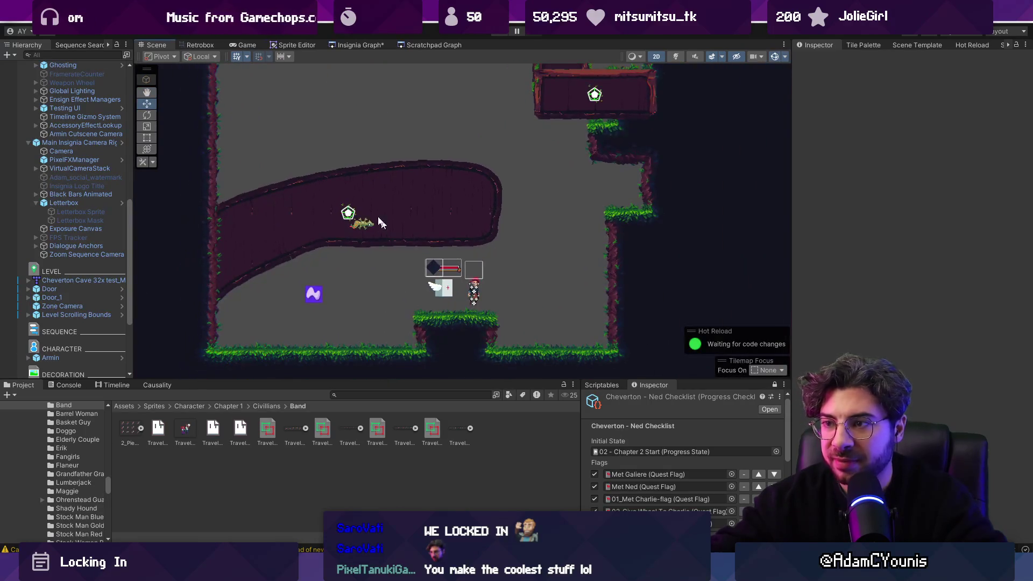
left_click(350, 212)
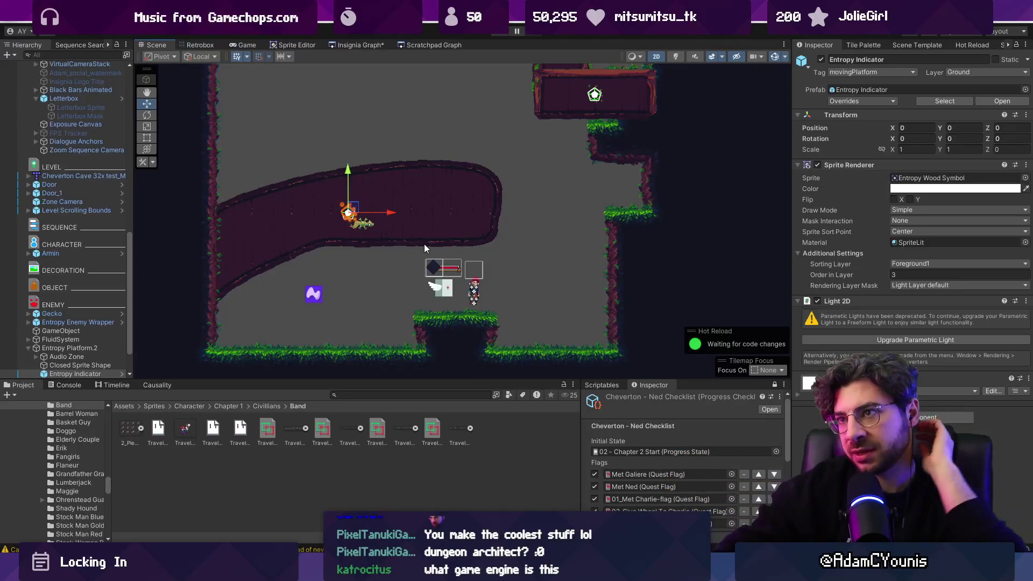
left_click(349, 47)
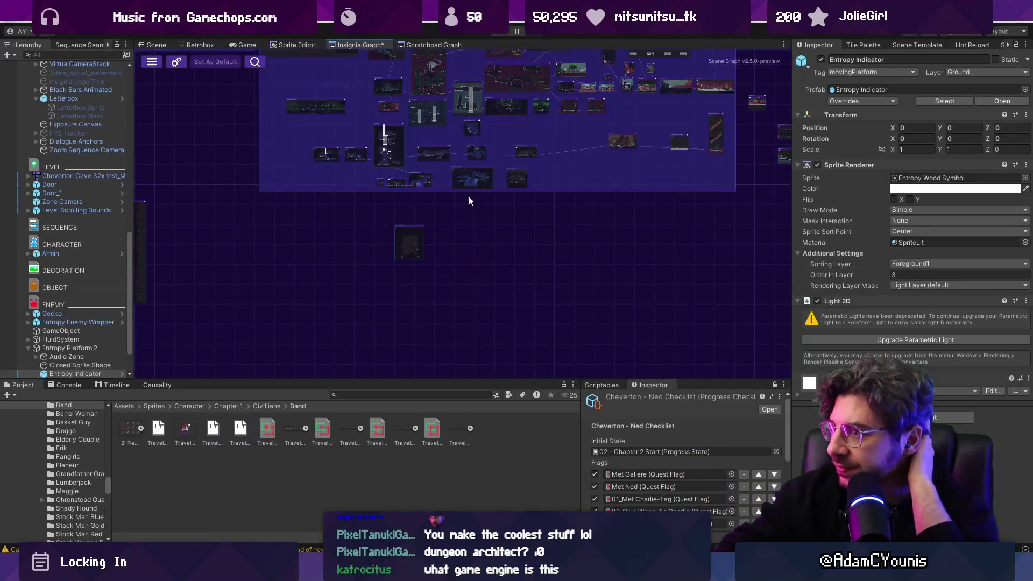
Step: Navigate the Insignia Graph to the Naso nodes and load the Naso Leigh scene
scroll(441, 303, "up", 5)
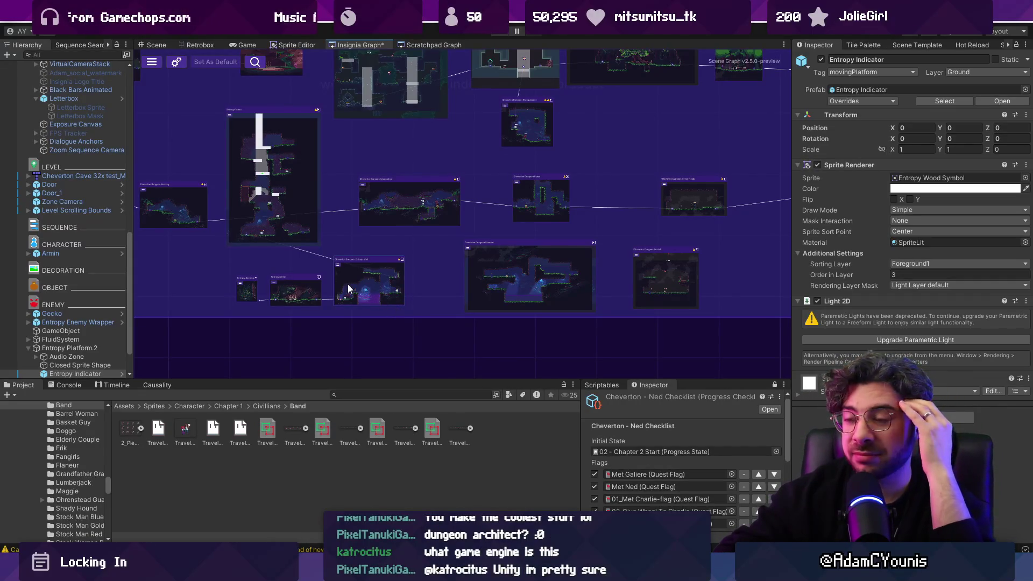
mouse_move(358, 267)
left_mouse_down()
mouse_move(434, 313)
mouse_move(466, 305)
left_mouse_up()
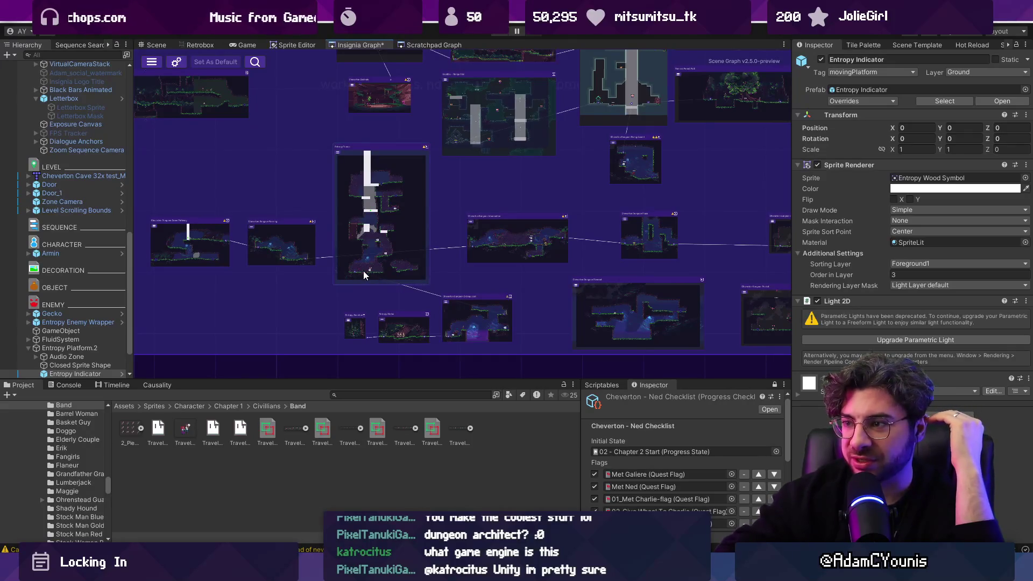
scroll(364, 270, "down", 2)
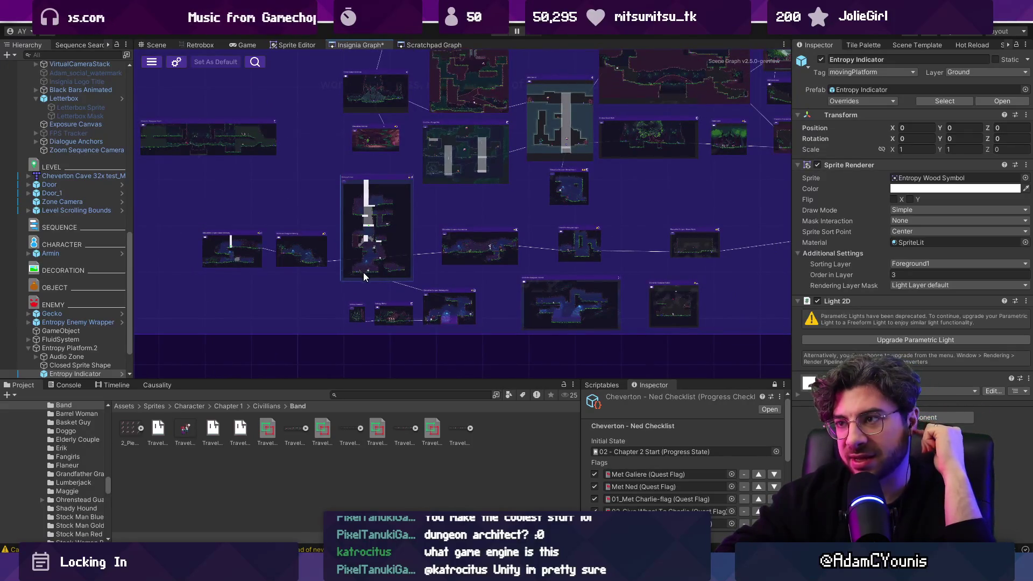
left_click_drag(471, 215, 411, 257)
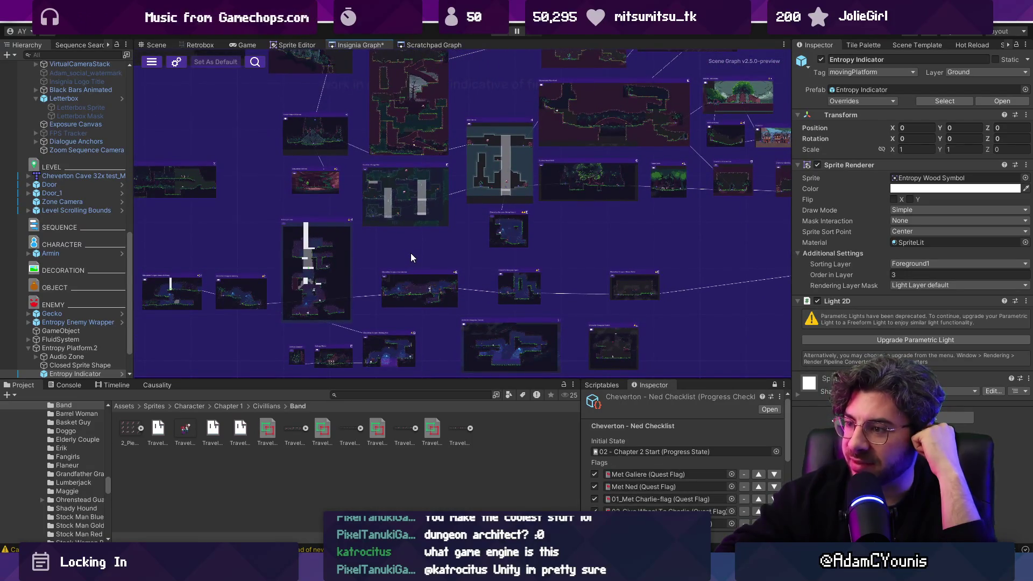
scroll(411, 257, "up", 1)
scroll(495, 336, "up", 1)
scroll(497, 338, "up", 1)
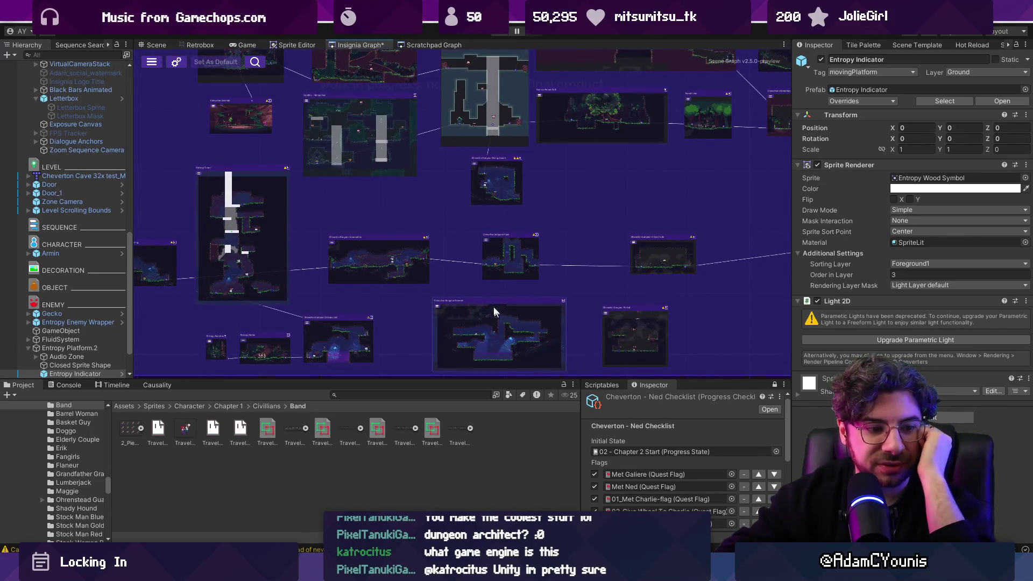
scroll(409, 275, "down", 2)
scroll(369, 266, "down", 2)
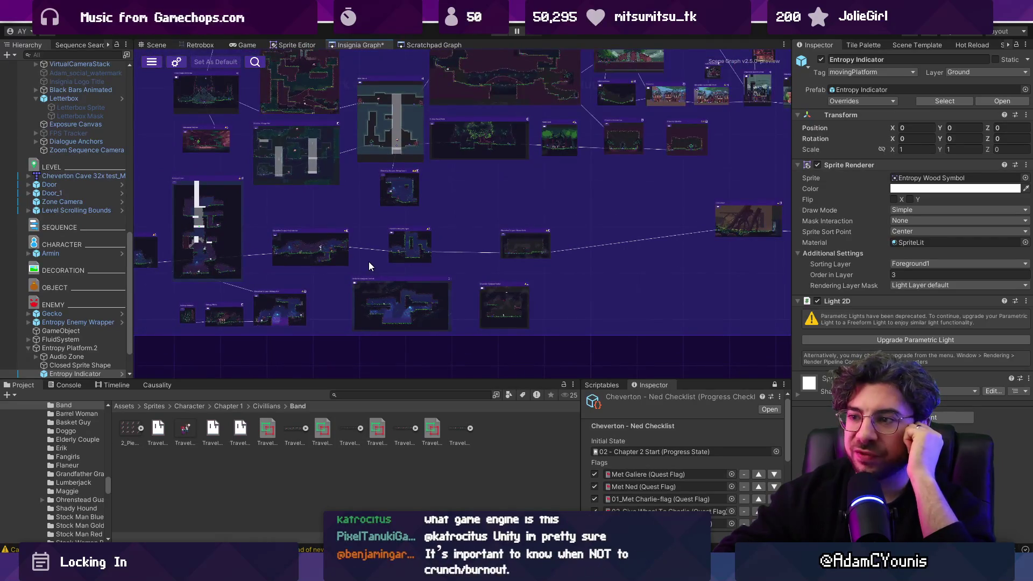
scroll(369, 266, "down", 1)
scroll(454, 273, "down", 2)
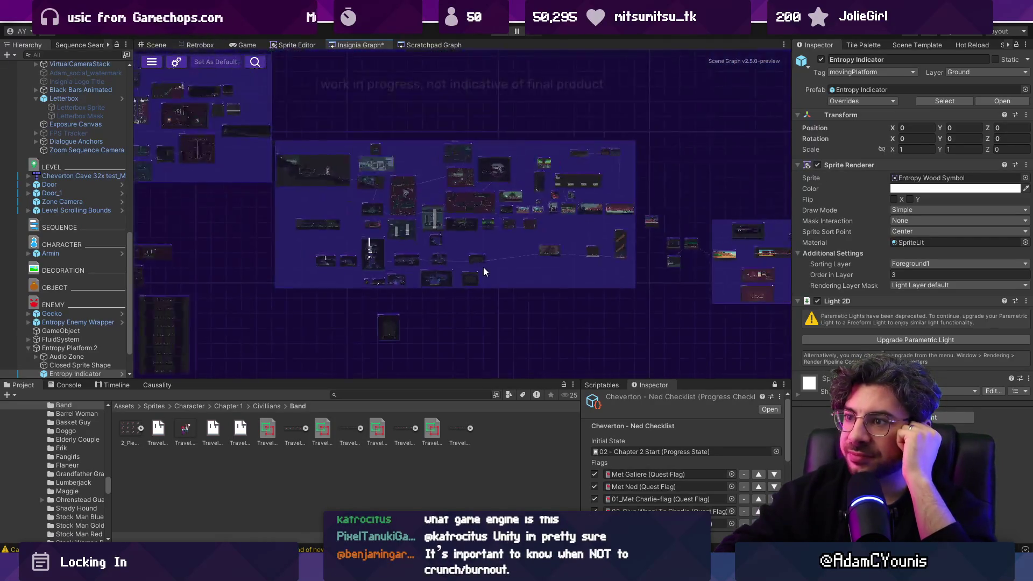
scroll(321, 306, "up", 5)
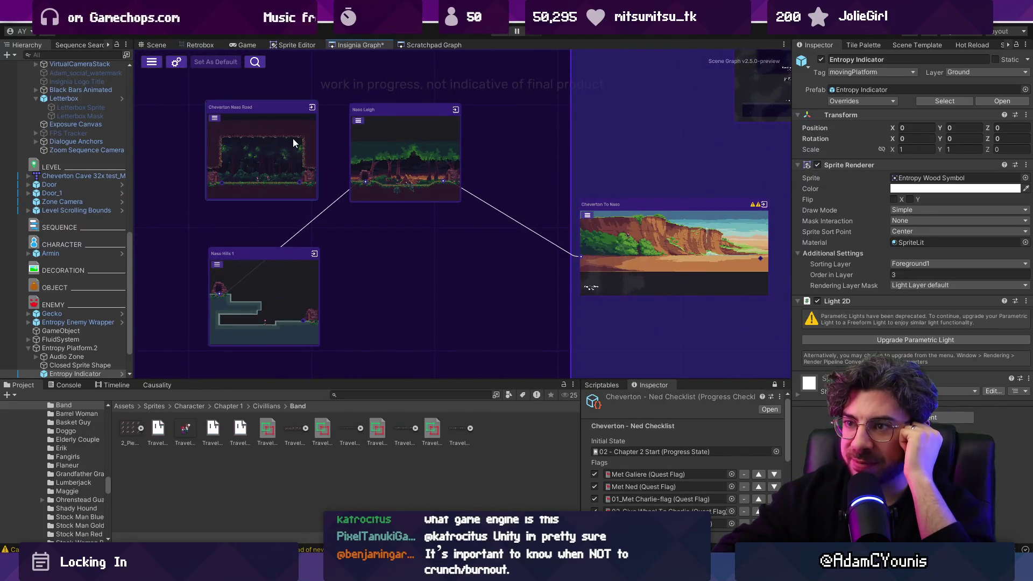
double_click(405, 153)
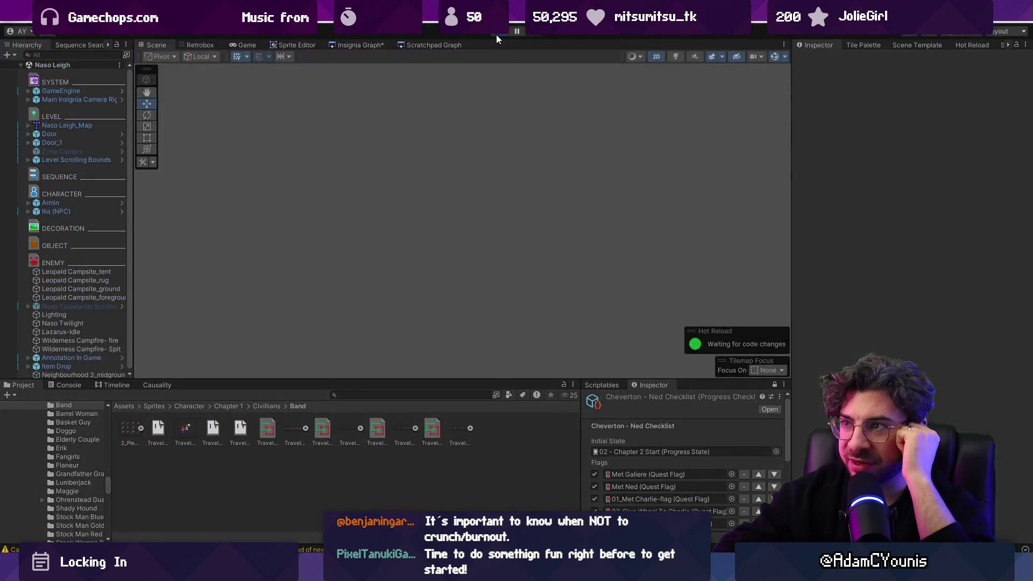
left_click(496, 35)
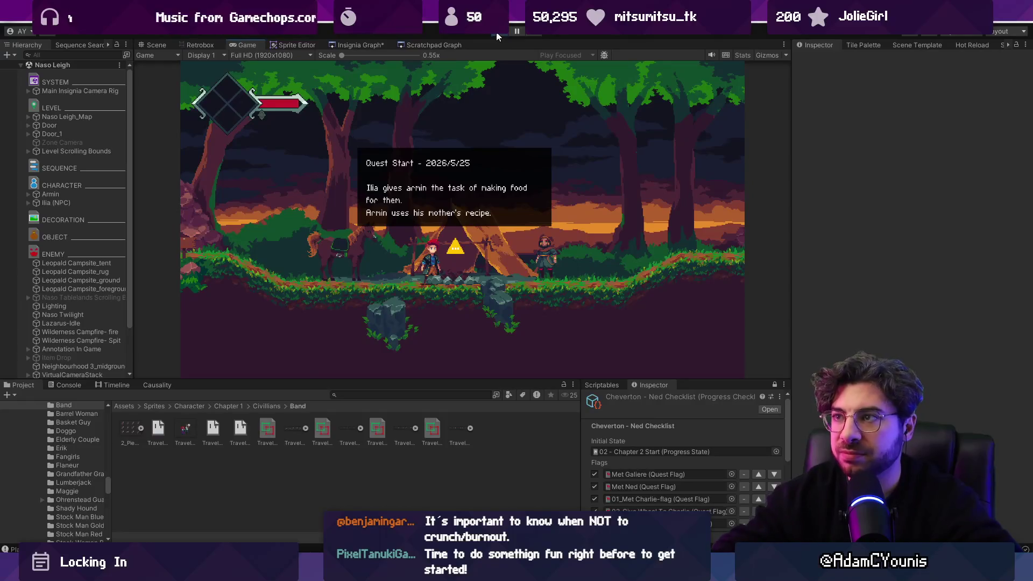
left_click(496, 35)
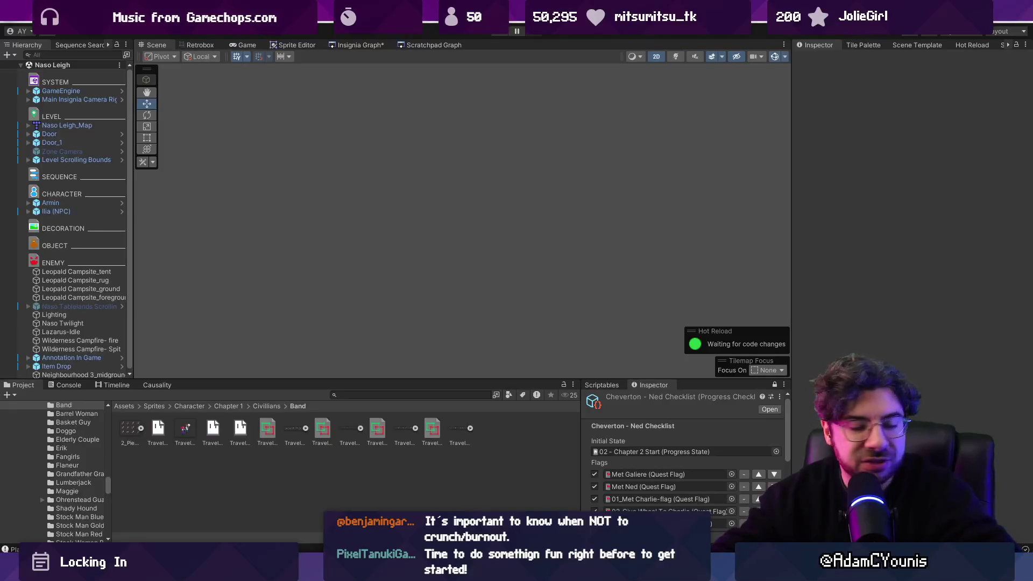
left_click(341, 45)
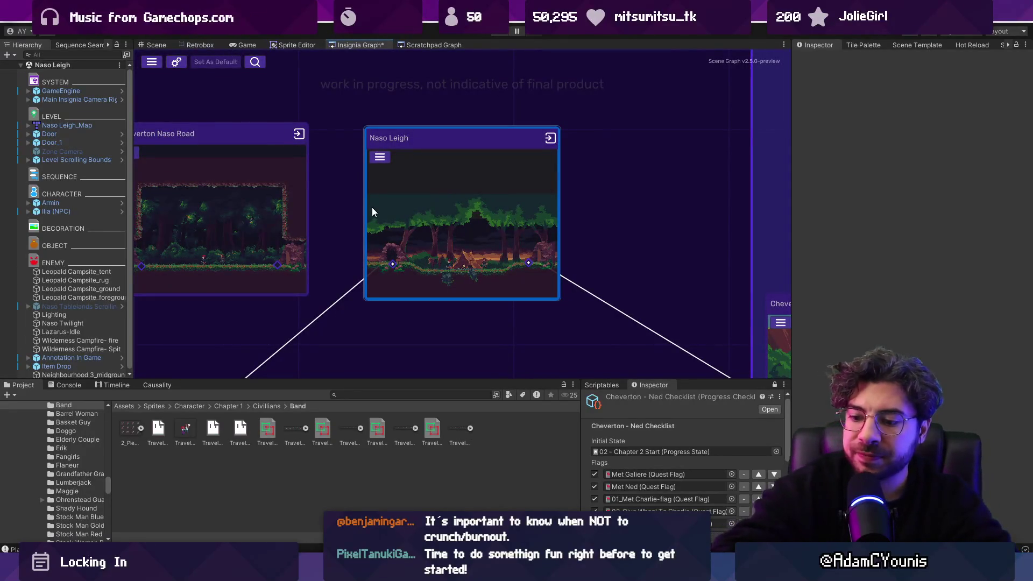
Step: Zoom out and pan across the Insignia Graph to survey the Naso region nodes
scroll(367, 231, "down", 5)
scroll(368, 232, "down", 5)
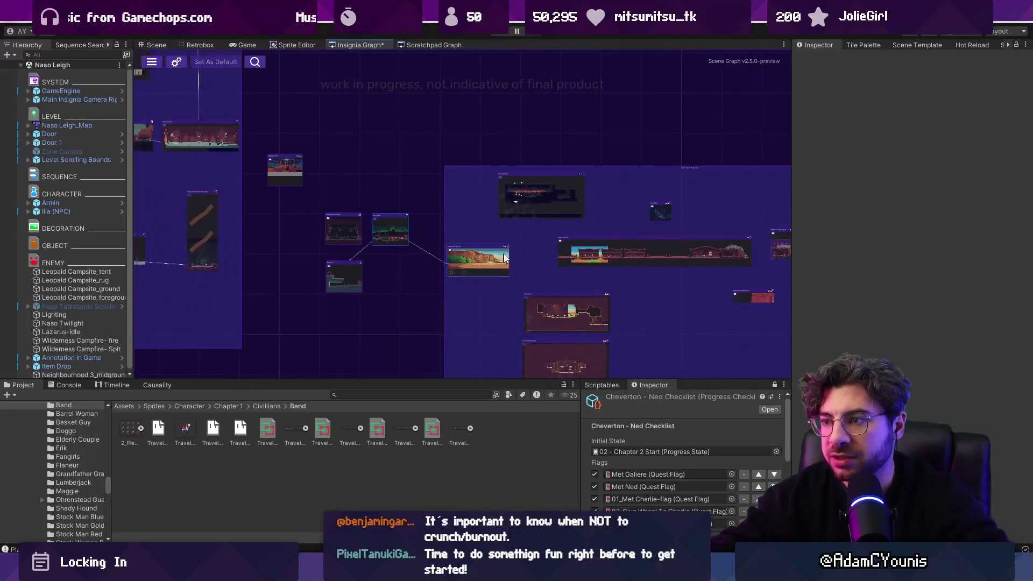
scroll(344, 226, "up", 5)
scroll(327, 221, "down", 3)
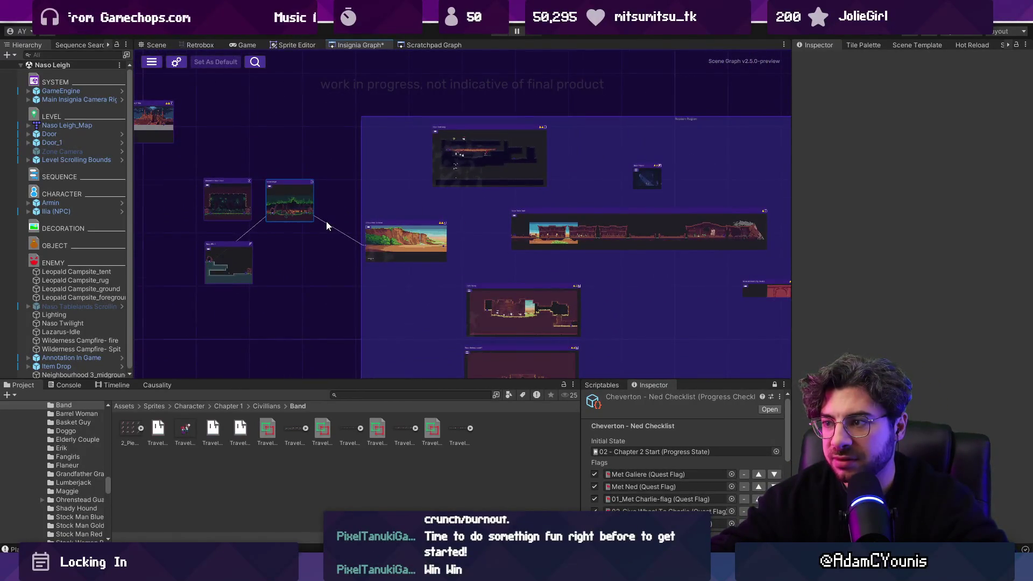
scroll(327, 221, "down", 2)
scroll(337, 242, "up", 1)
scroll(339, 311, "up", 2)
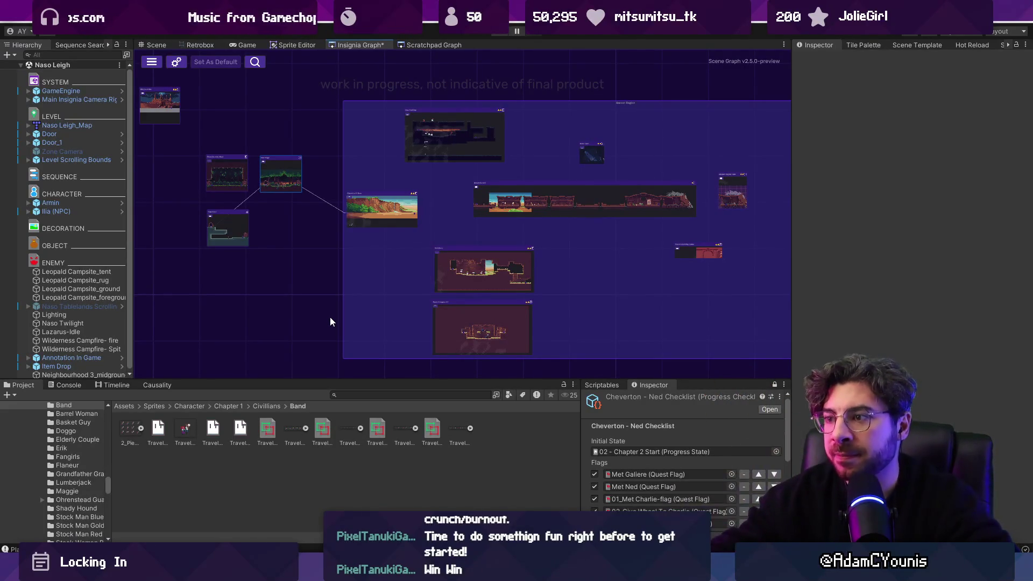
scroll(287, 186, "up", 3)
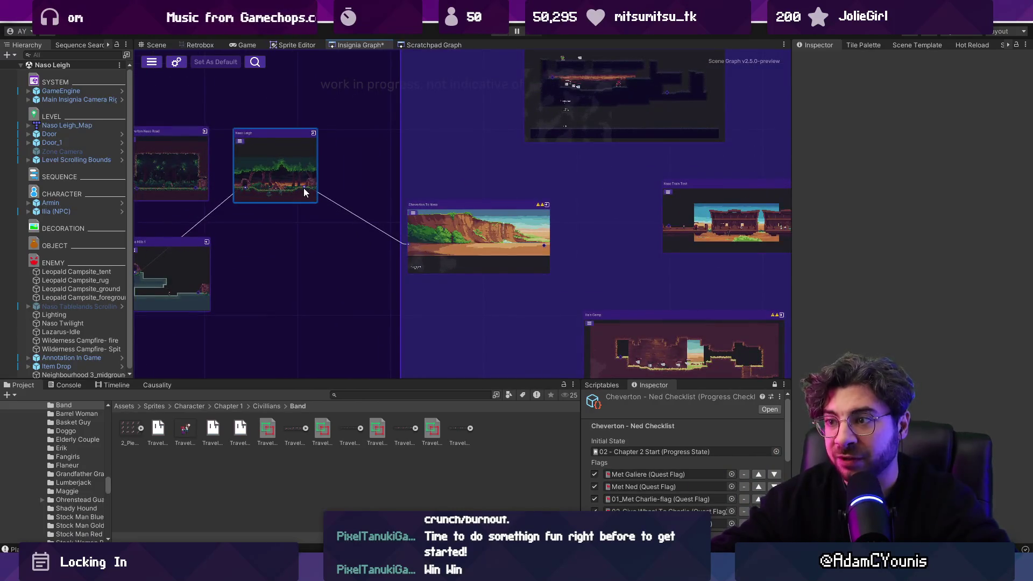
left_click_drag(382, 162, 334, 182)
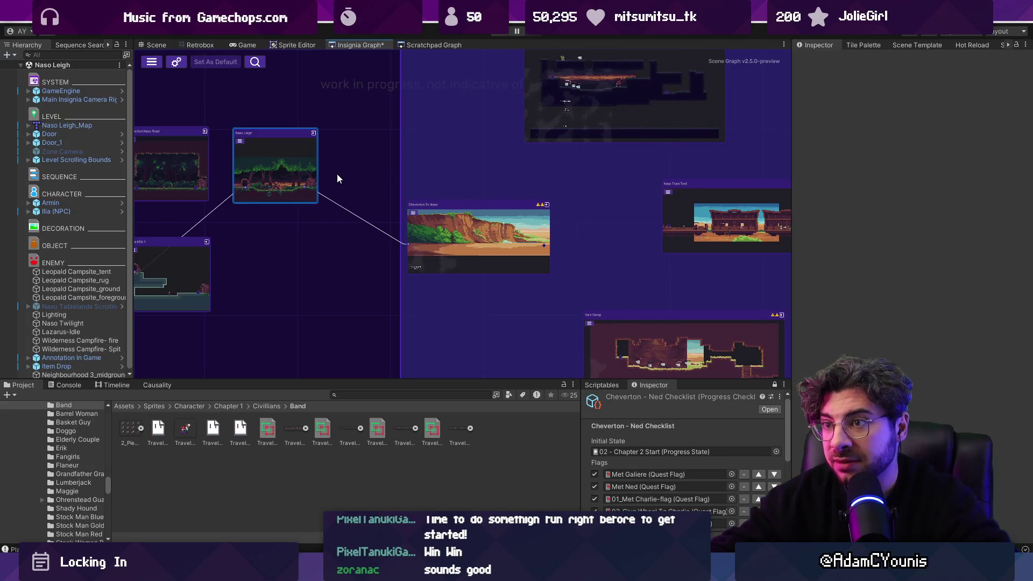
scroll(341, 170, "down", 1)
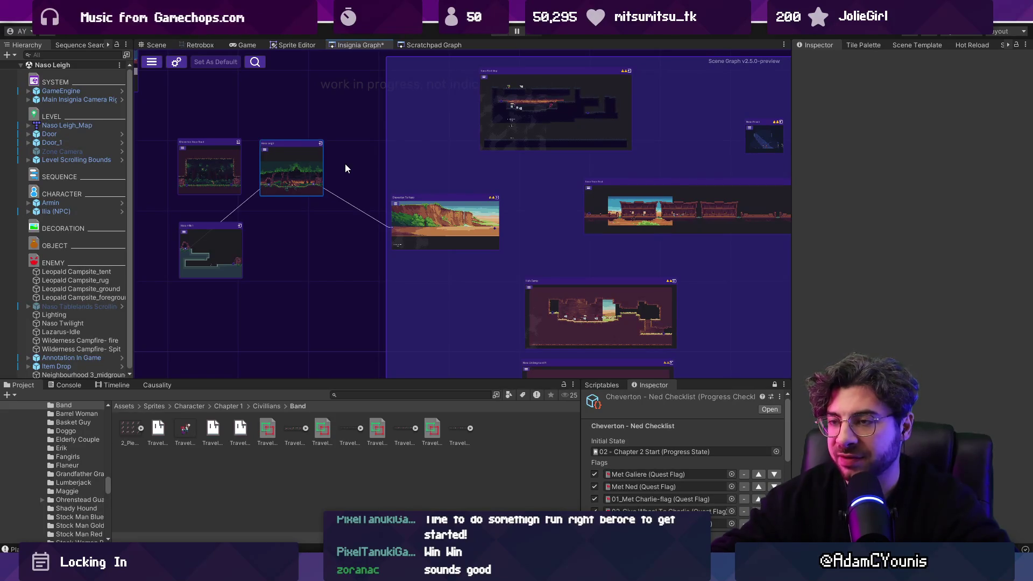
scroll(341, 172, "down", 2)
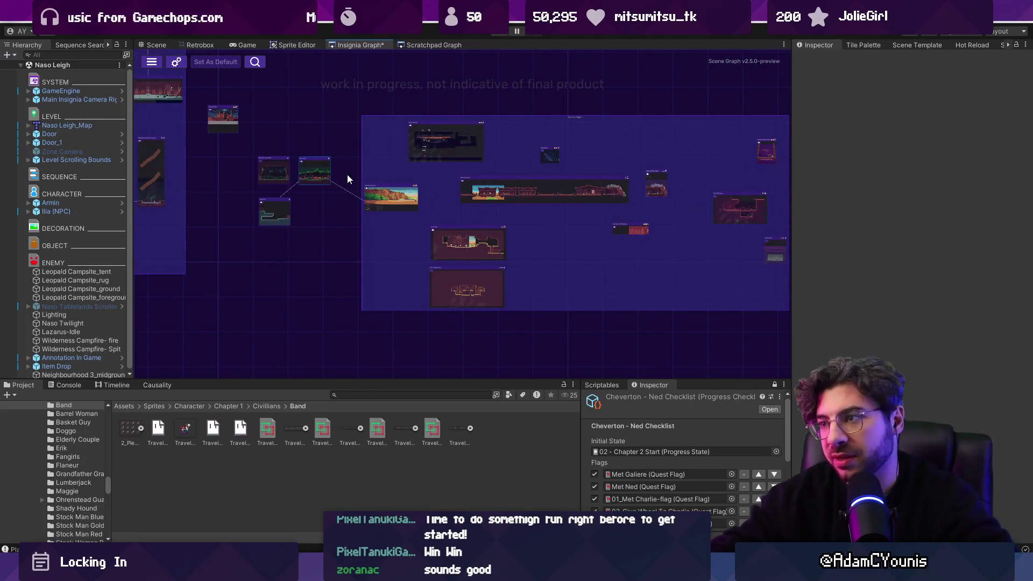
mouse_move(353, 176)
left_mouse_down()
mouse_move(311, 183)
mouse_move(460, 198)
mouse_move(354, 189)
mouse_move(431, 203)
left_mouse_up()
Step: Switch to the Insignia working design document in Figma
scroll(432, 203, "down", 3)
scroll(426, 188, "up", 2)
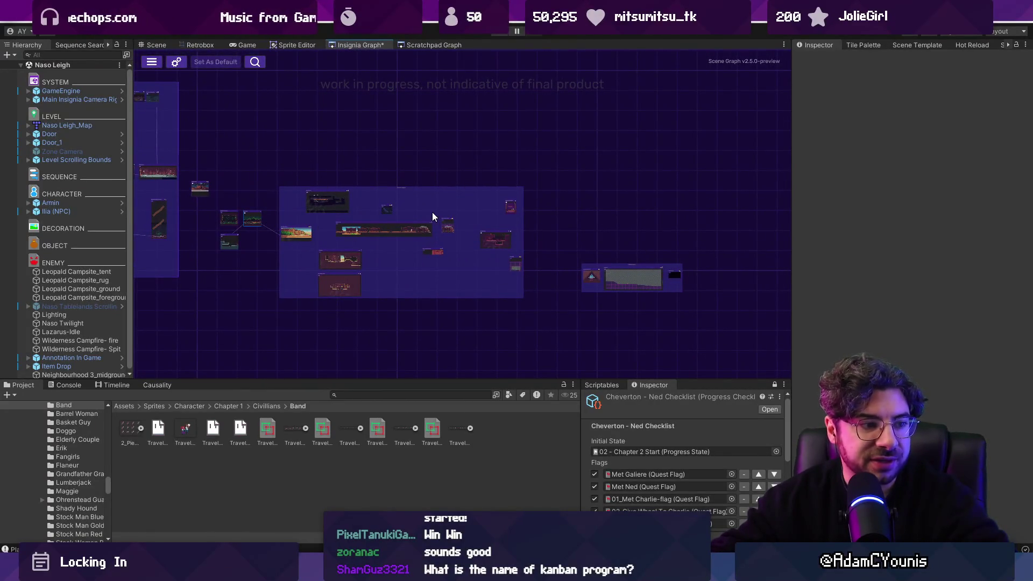
scroll(431, 231, "down", 3)
key("alt+Tab")
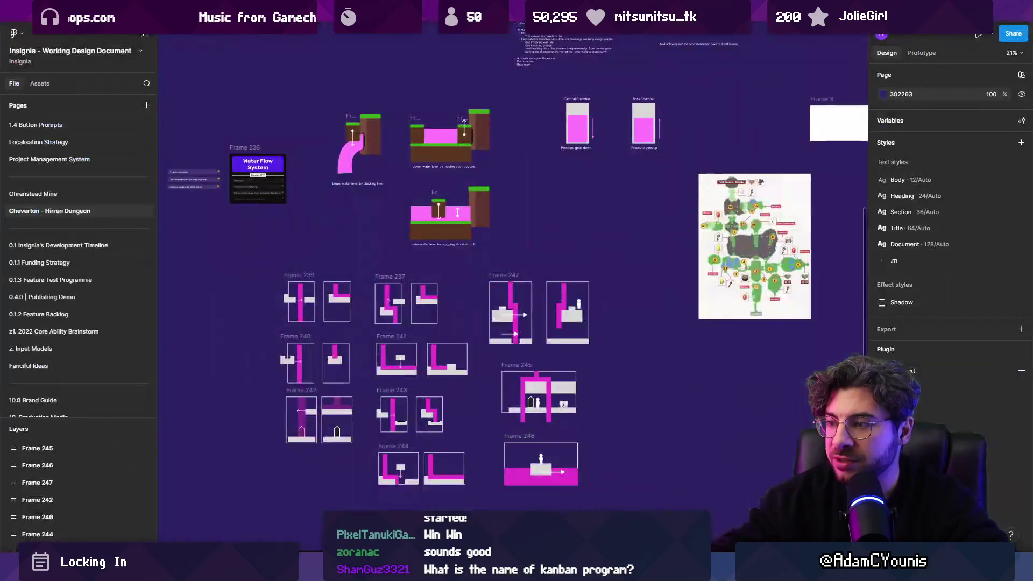
Step: Browse the Themes of the week kanban board and select the three images below it
scroll(439, 256, "down", 2)
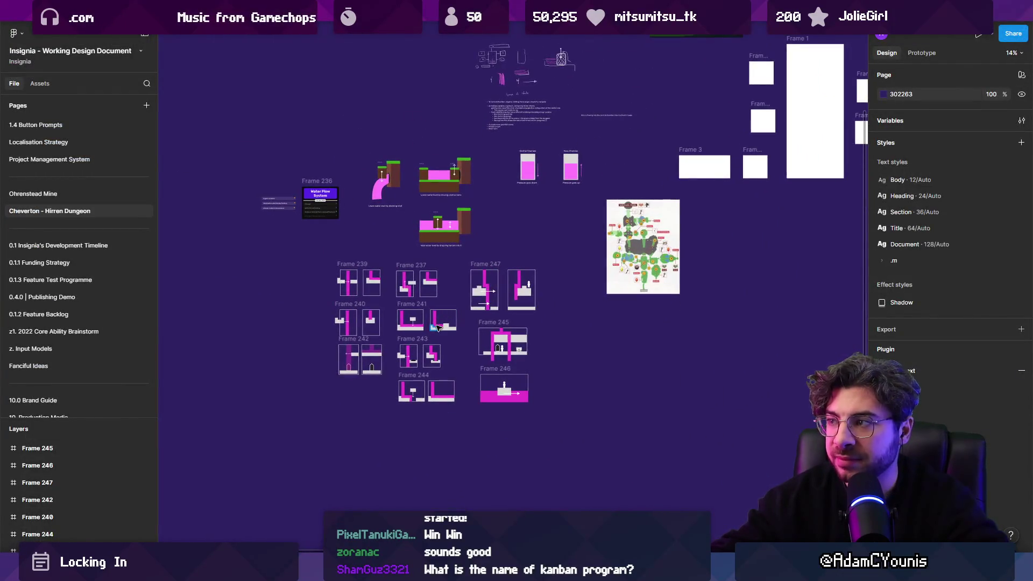
scroll(274, 147, "right", 10)
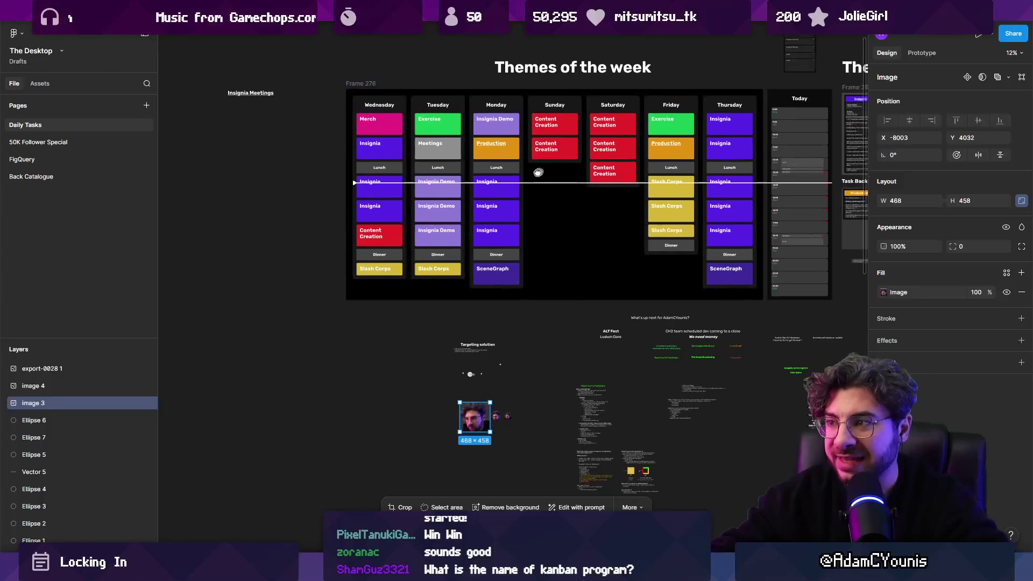
scroll(464, 241, "left", 3)
left_click_drag(286, 425, 186, 498)
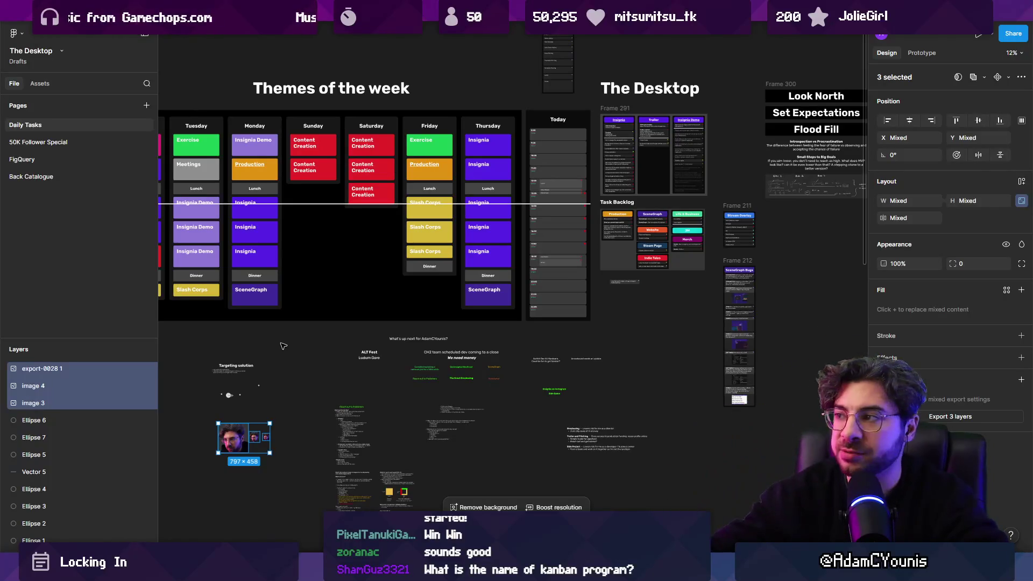
scroll(474, 320, "up", 1)
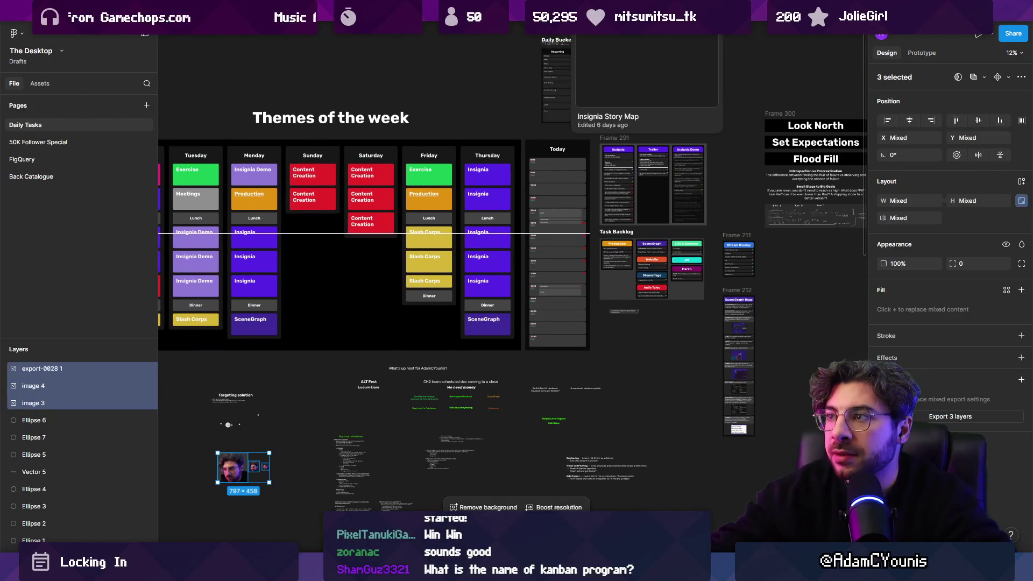
Step: Return to the Insignia - Working Design Document, then back to Unity's Insignia Graph
left_click(183, 17)
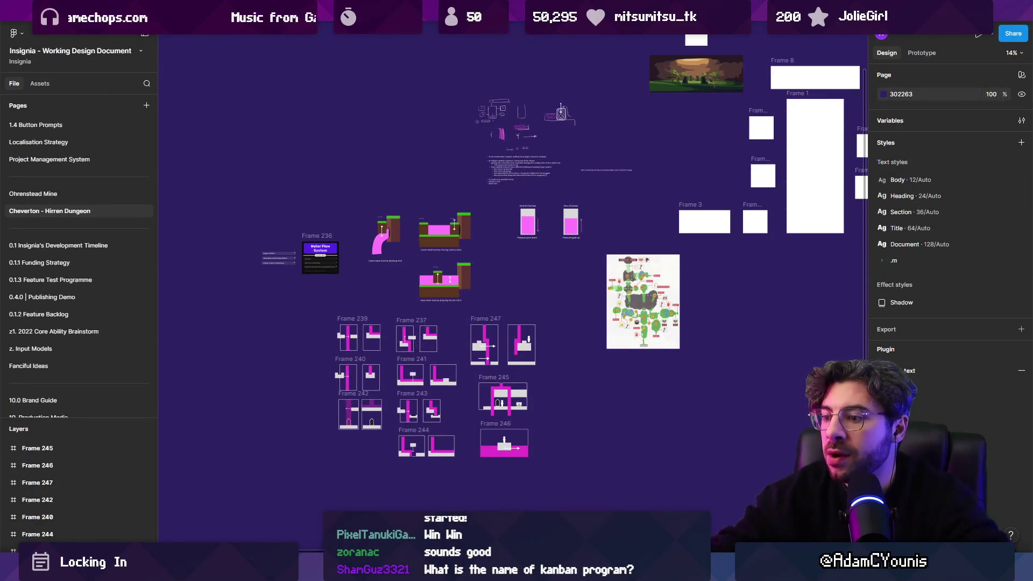
key("alt+Tab")
scroll(359, 304, "left", 5)
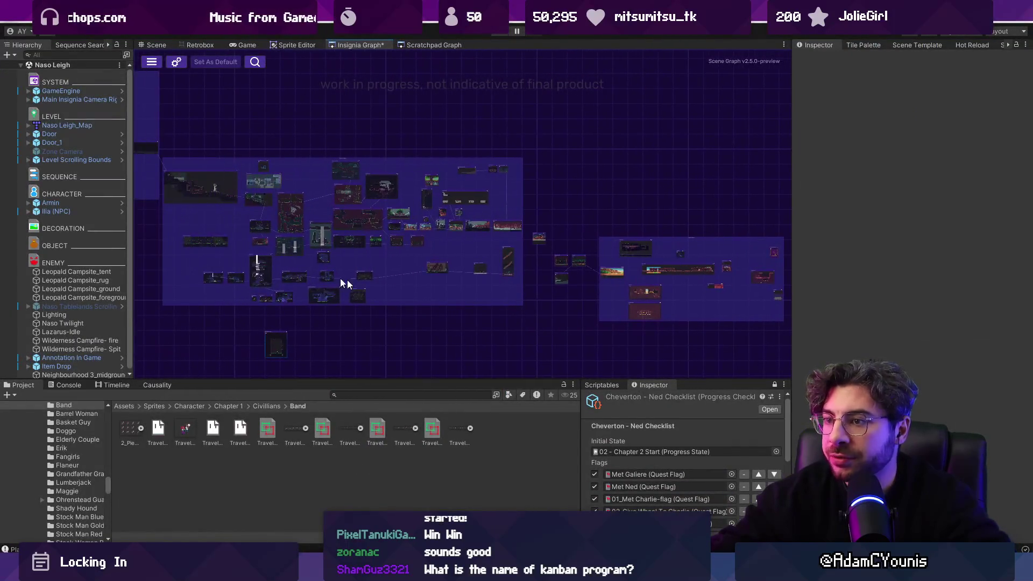
Step: Enlarge the Insignia Graph by shrinking the bottom panels and maximising its tab
double_click(757, 277)
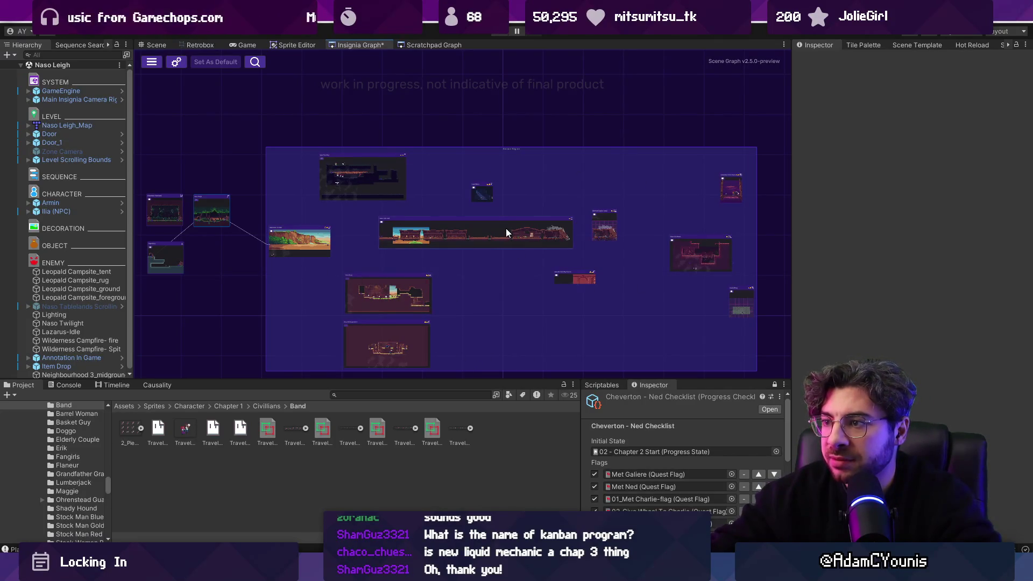
scroll(214, 238, "up", 5)
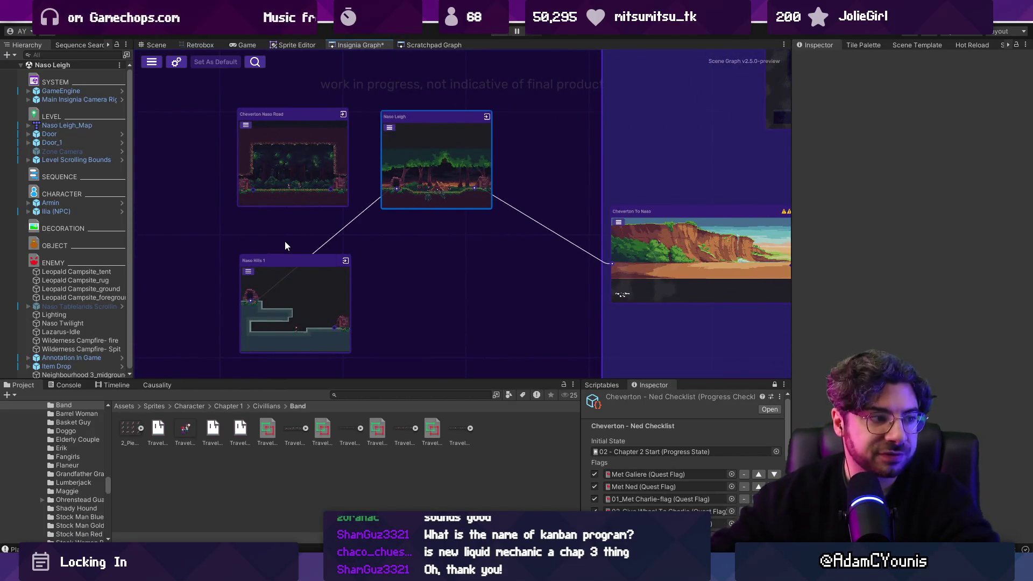
left_click_drag(399, 380, 399, 404)
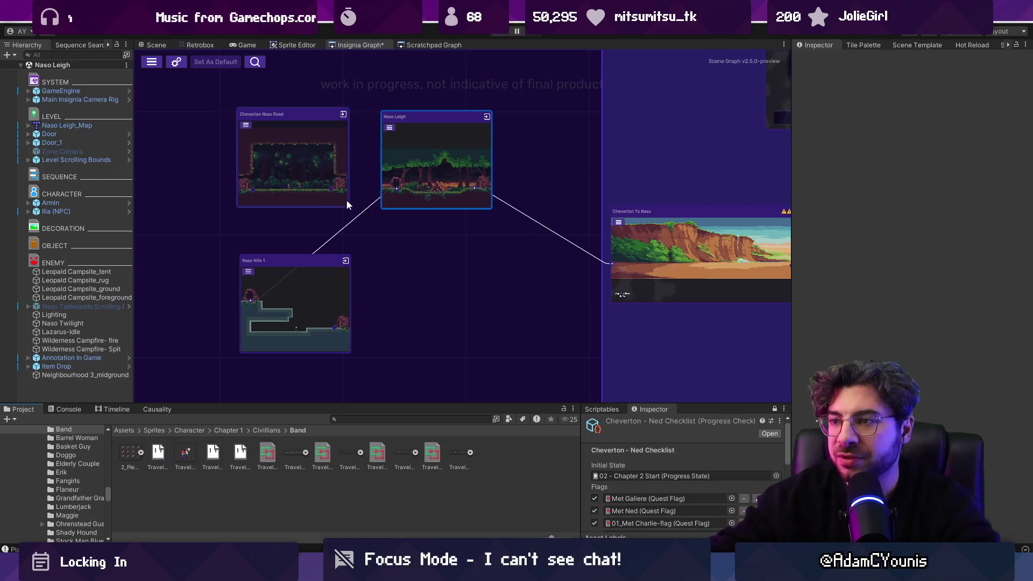
scroll(347, 204, "down", 5)
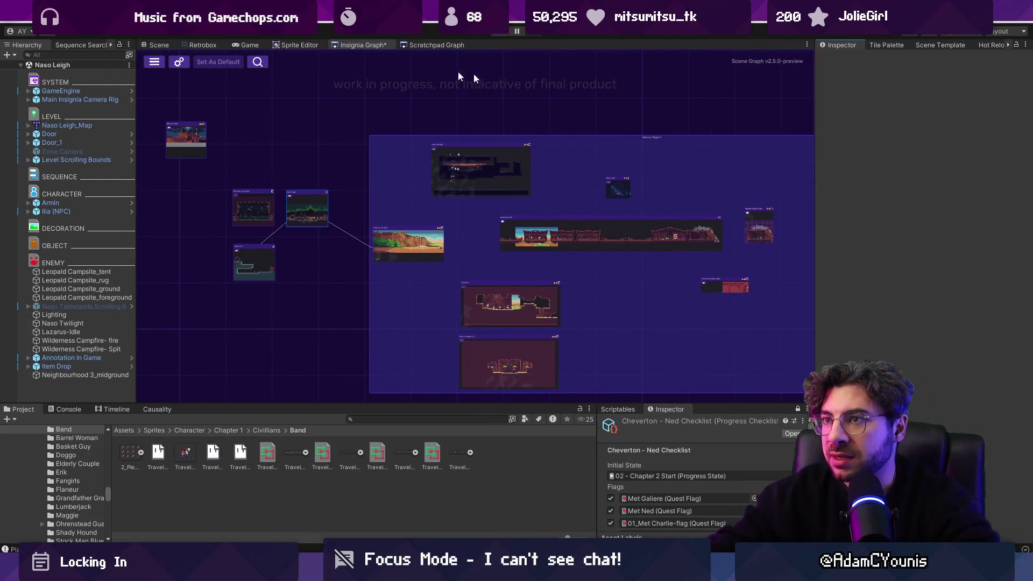
double_click(344, 43)
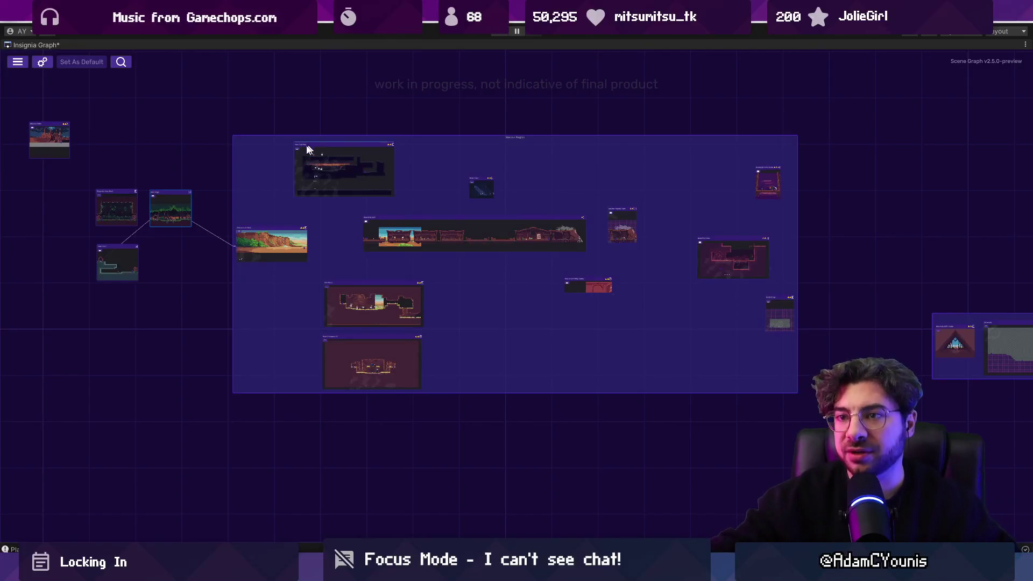
Step: Pan and zoom the graph to centre Naso Leigh, Naso Hills 1 and Cheverton To Naso
scroll(307, 149, "down", 5)
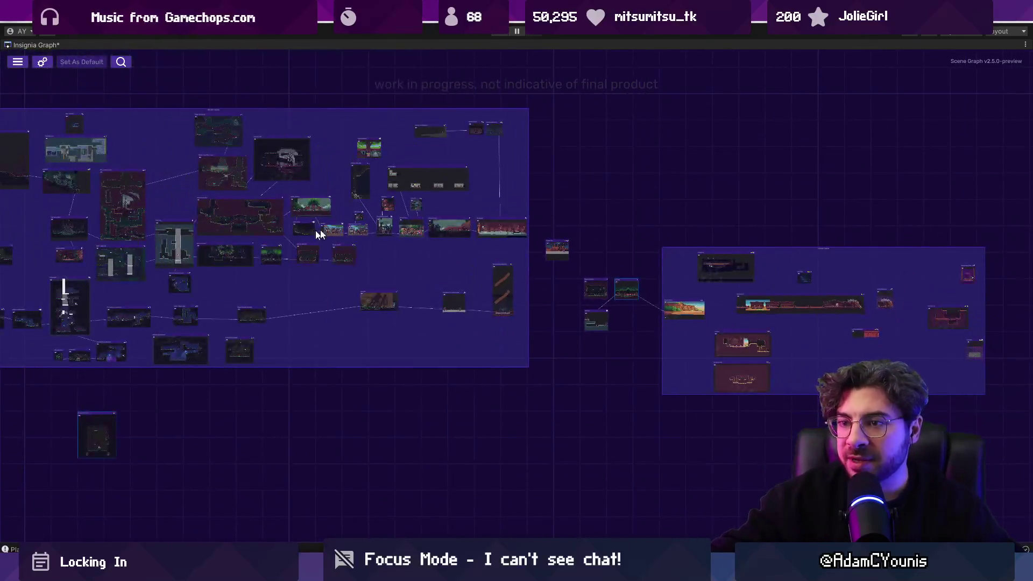
scroll(366, 293, "up", 5)
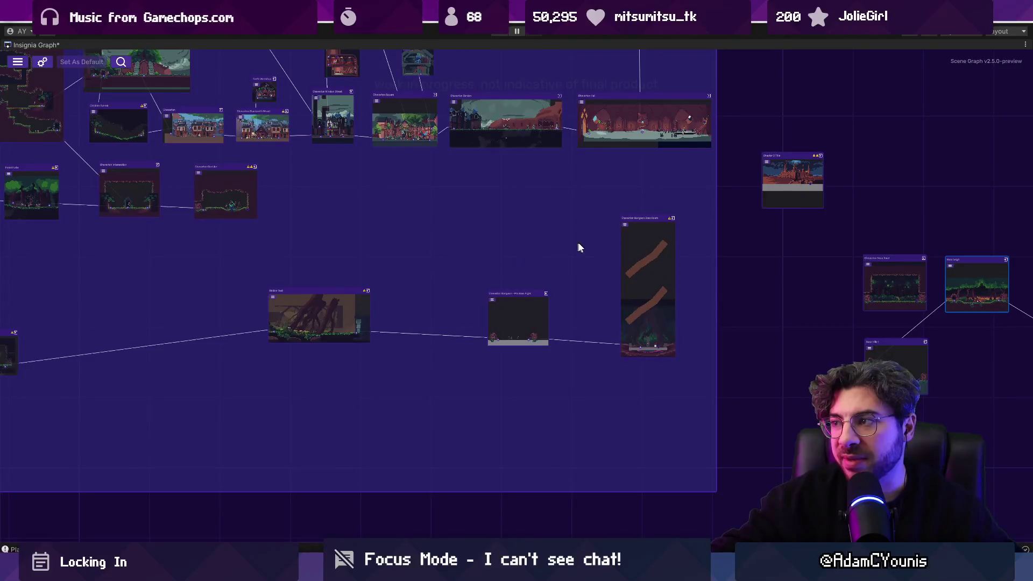
scroll(579, 248, "up", 1)
scroll(530, 233, "up", 3)
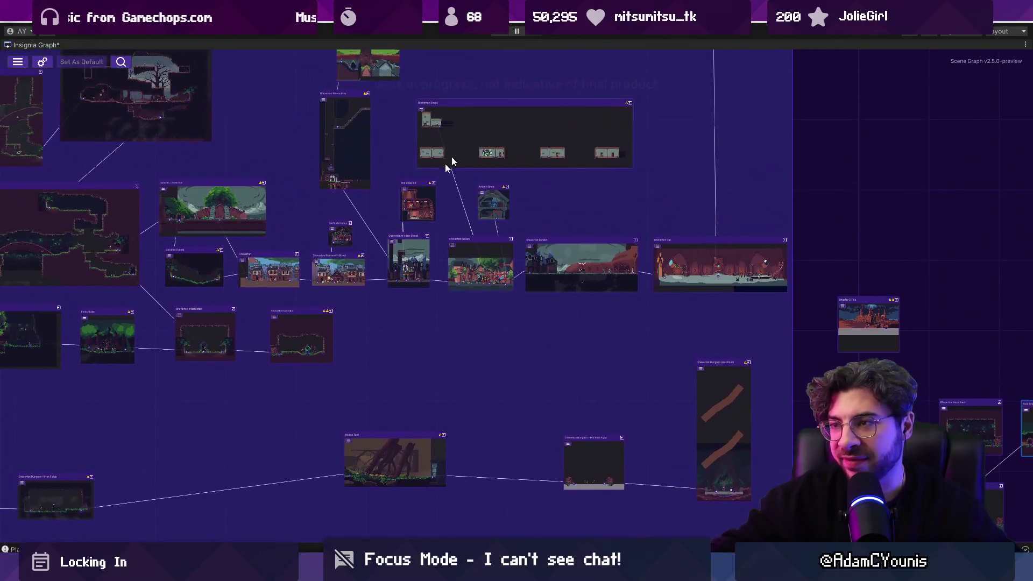
left_click_drag(705, 328, 137, 211)
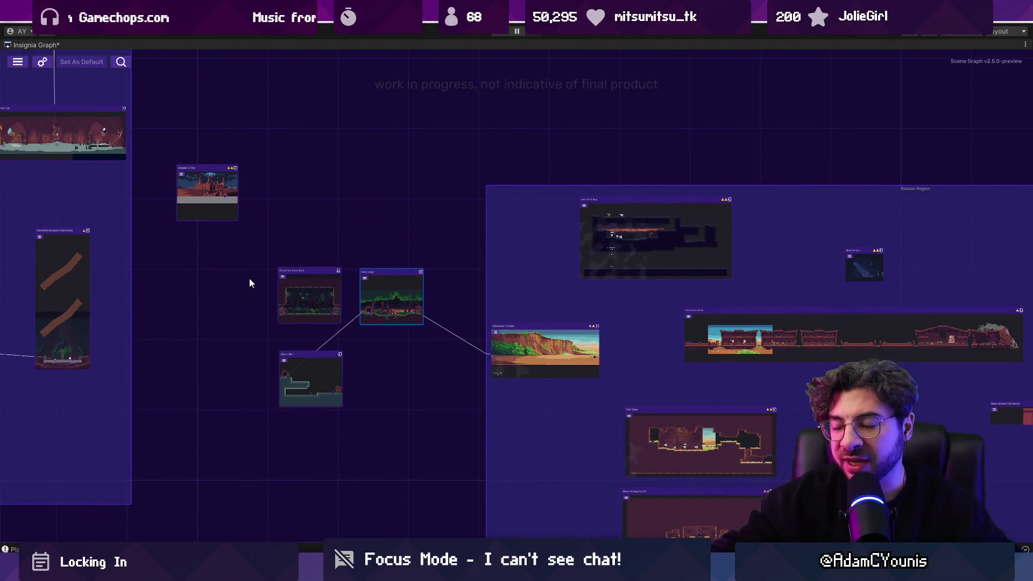
left_click_drag(250, 283, 727, 300)
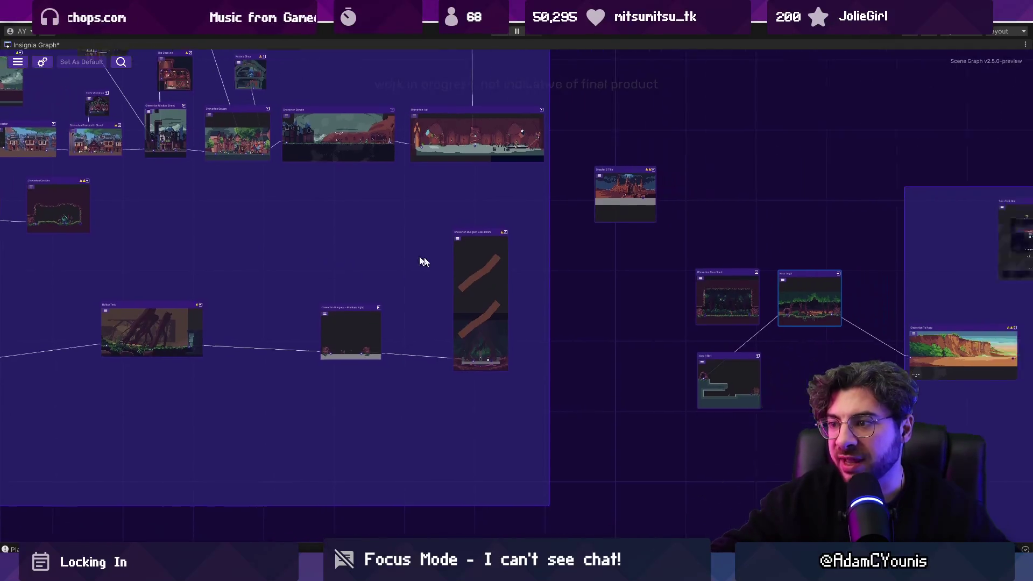
scroll(424, 262, "down", 6)
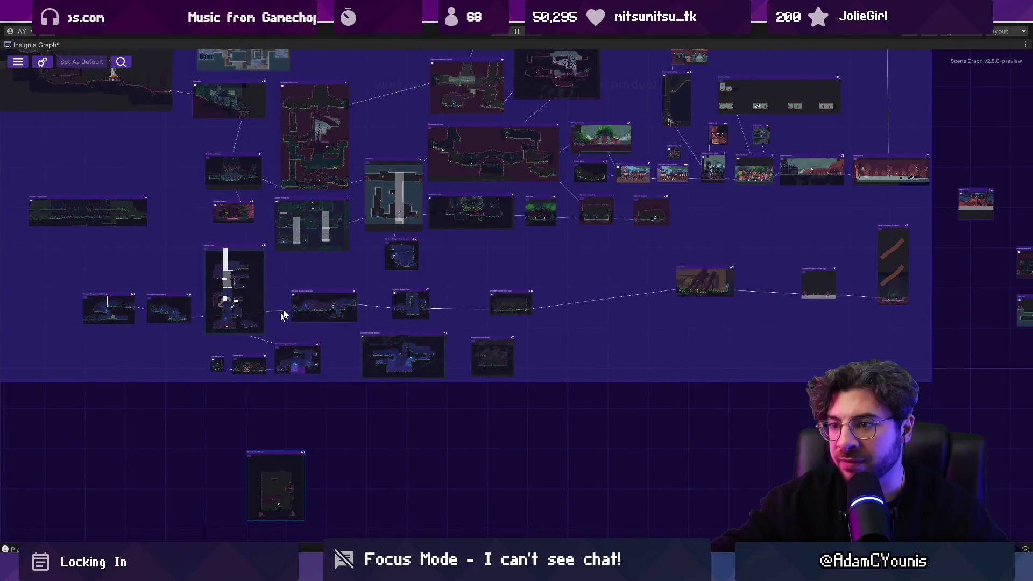
mouse_move(738, 279)
left_mouse_down()
mouse_move(361, 308)
mouse_move(371, 309)
left_mouse_up()
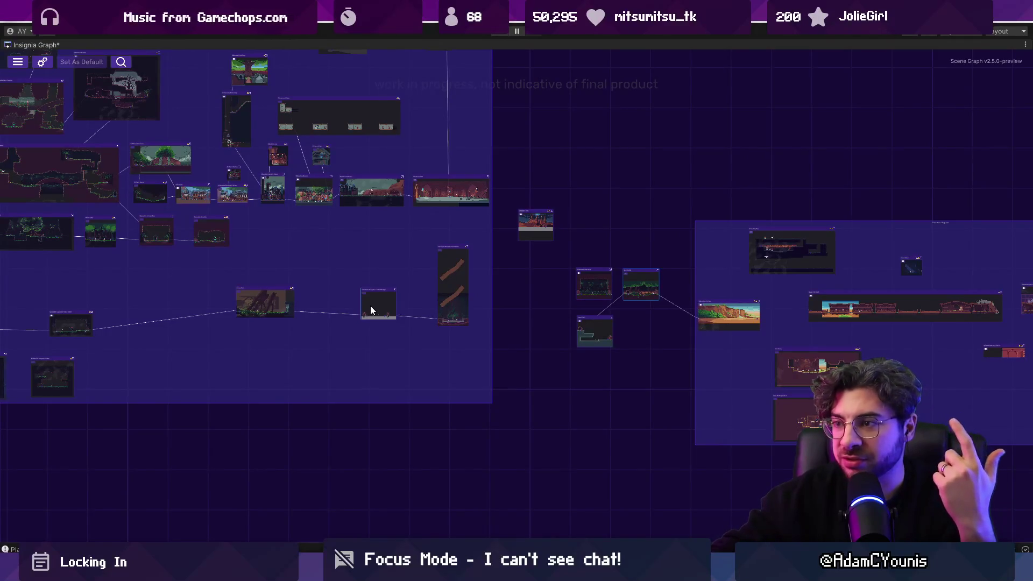
left_click_drag(538, 302, 164, 280)
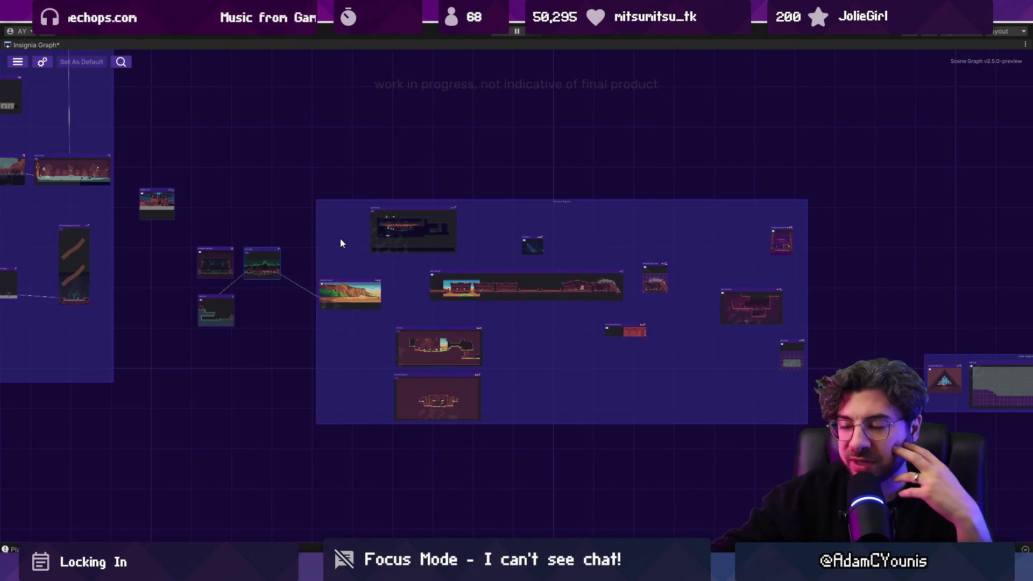
scroll(353, 254, "up", 2)
mouse_move(354, 254)
left_mouse_down()
mouse_move(320, 240)
mouse_move(267, 253)
left_mouse_up()
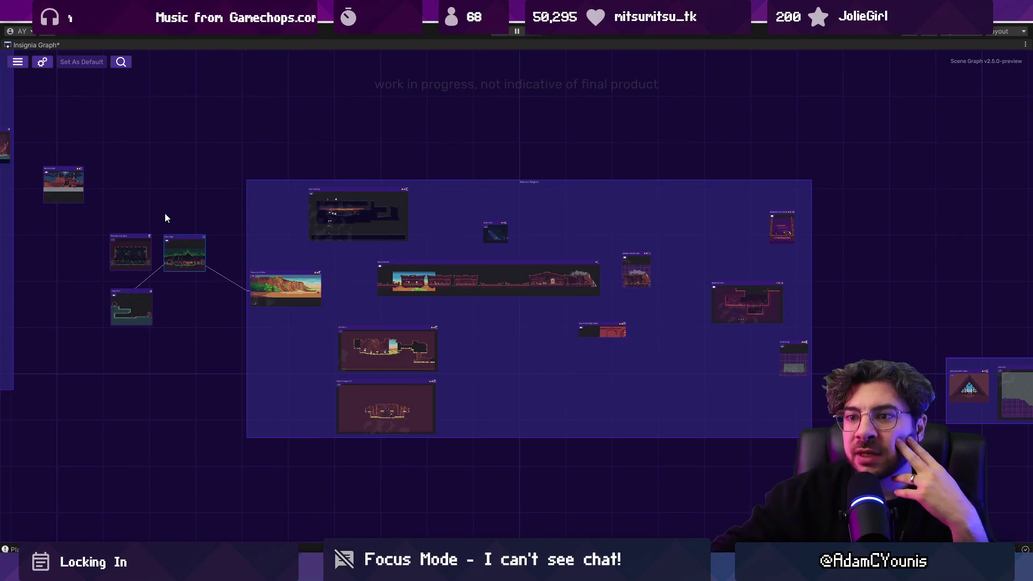
scroll(127, 269, "up", 2)
scroll(130, 269, "down", 1)
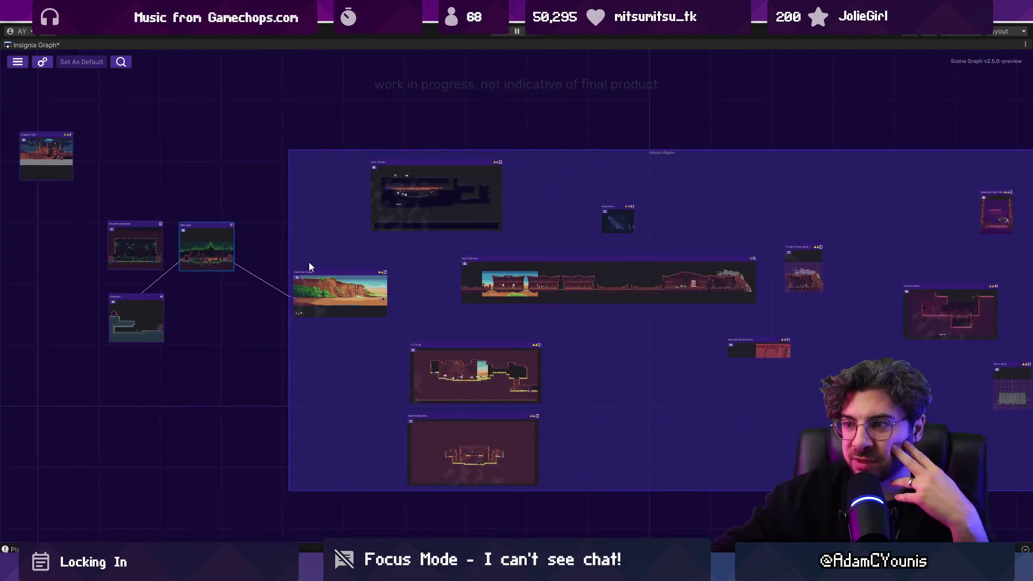
scroll(308, 265, "down", 1)
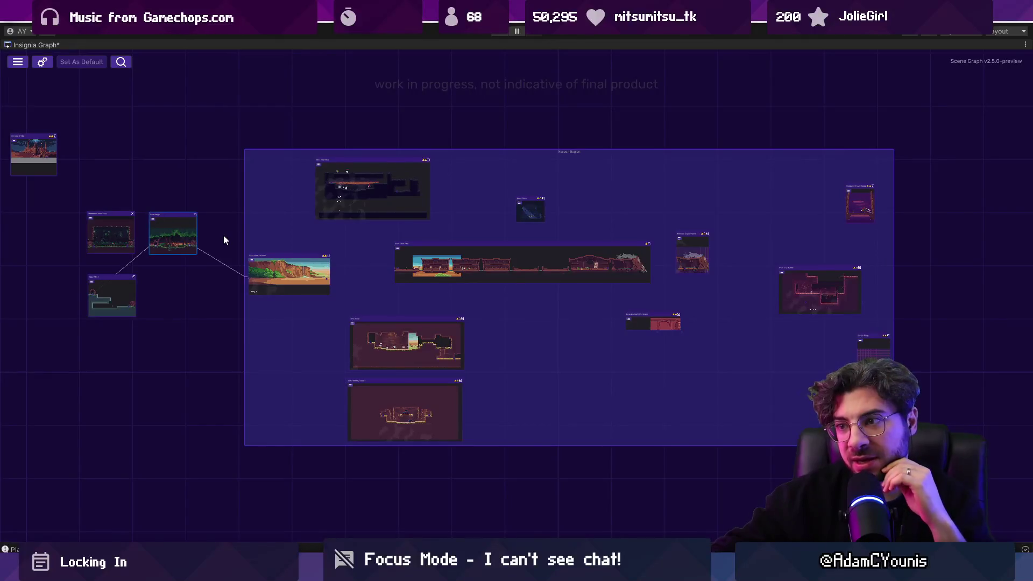
scroll(97, 240, "up", 2)
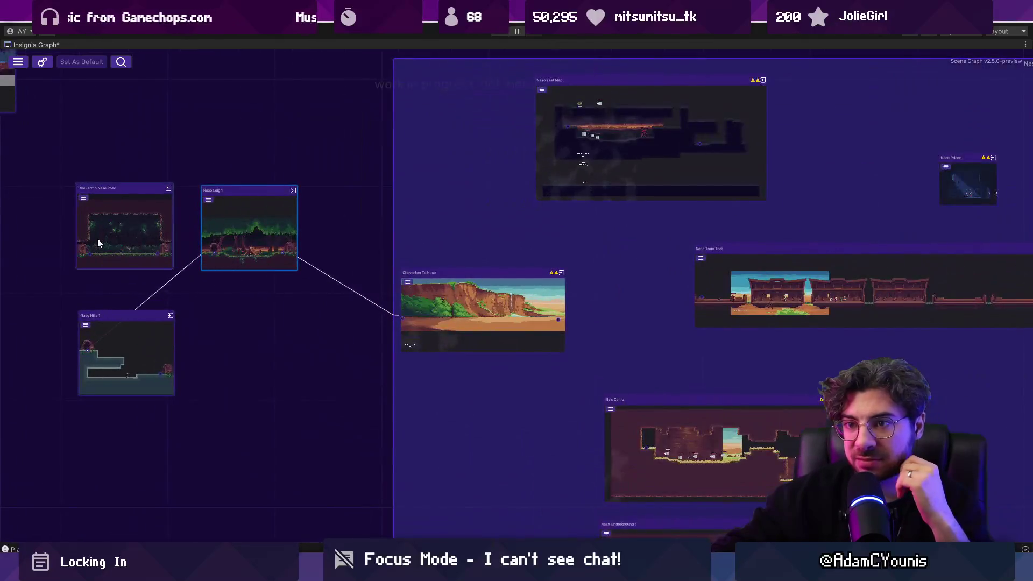
left_click_drag(98, 244, 308, 282)
scroll(350, 285, "up", 3)
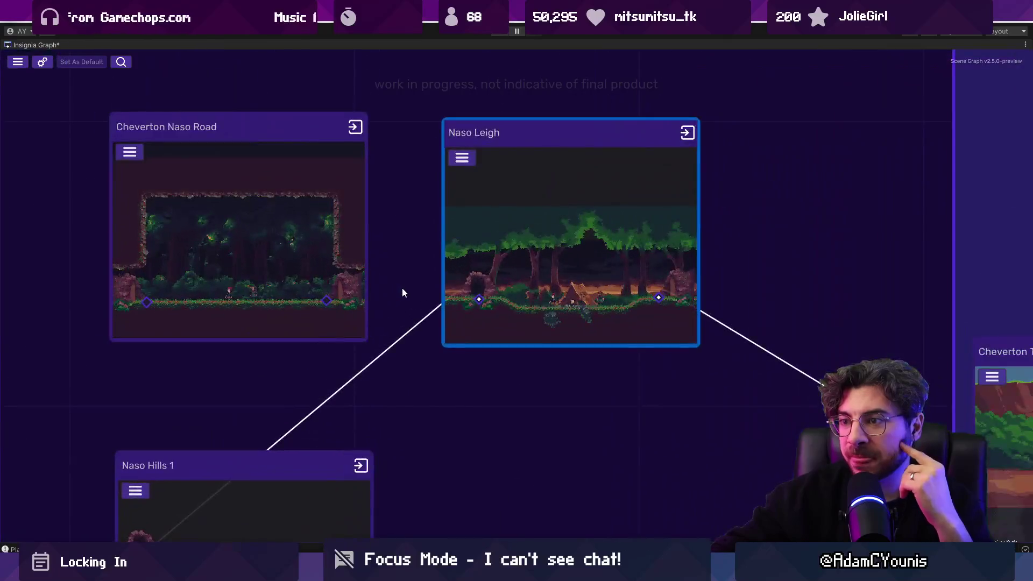
left_click_drag(463, 250, 151, 223)
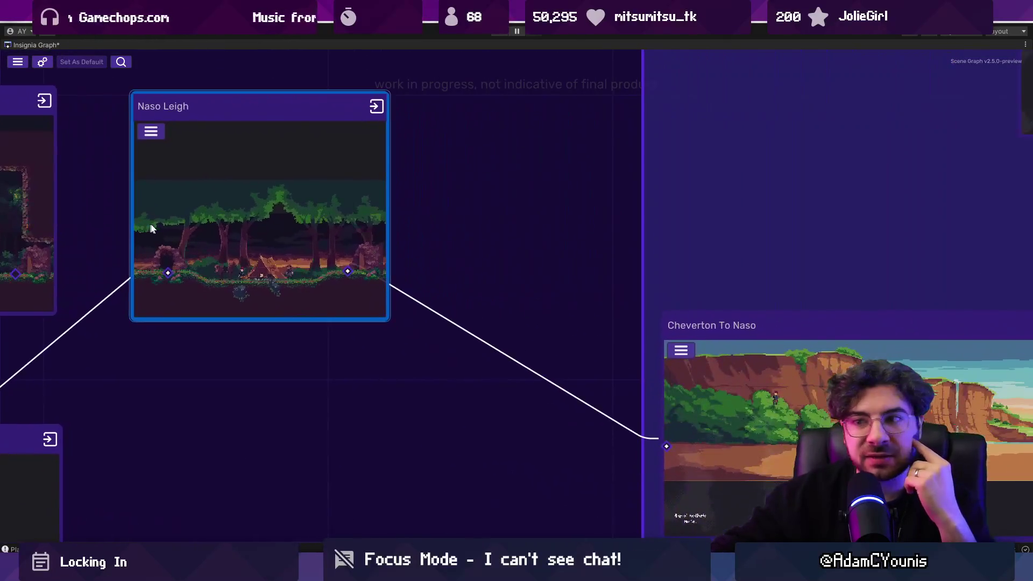
scroll(255, 257, "up", 1)
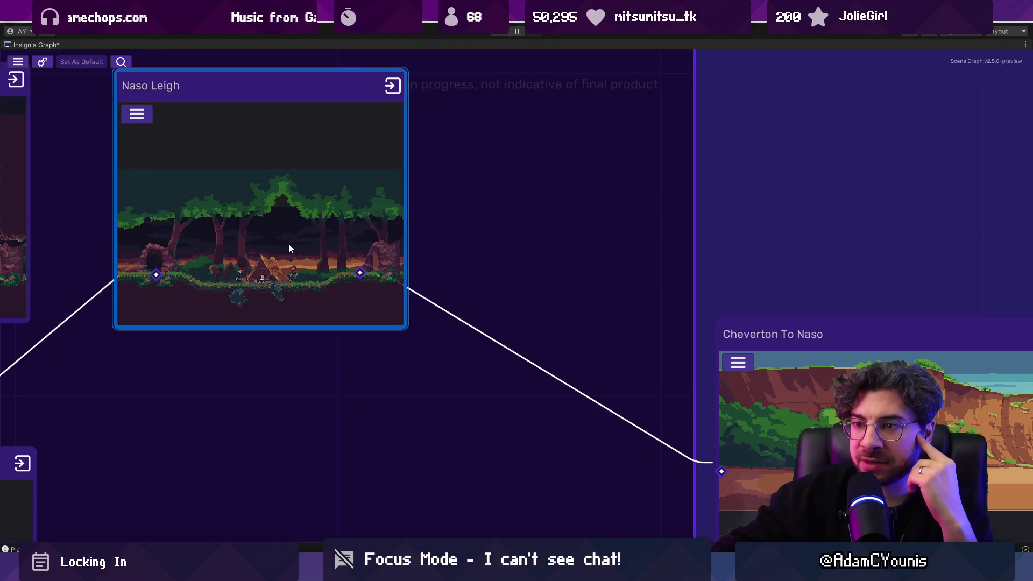
scroll(285, 245, "down", 6)
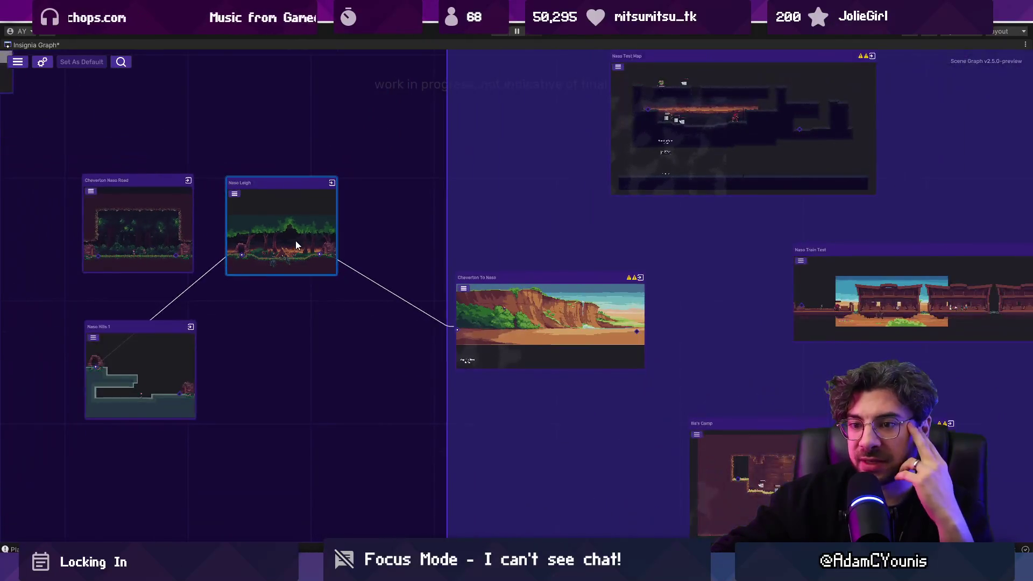
scroll(281, 256, "up", 2)
mouse_move(261, 327)
left_mouse_down()
mouse_move(406, 291)
mouse_move(401, 238)
left_mouse_up()
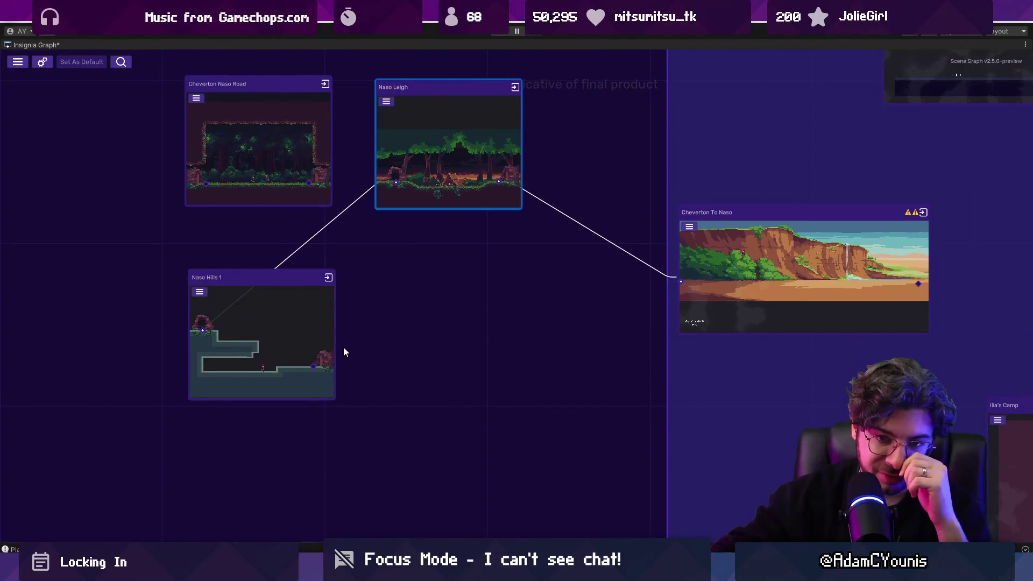
scroll(344, 345, "down", 1)
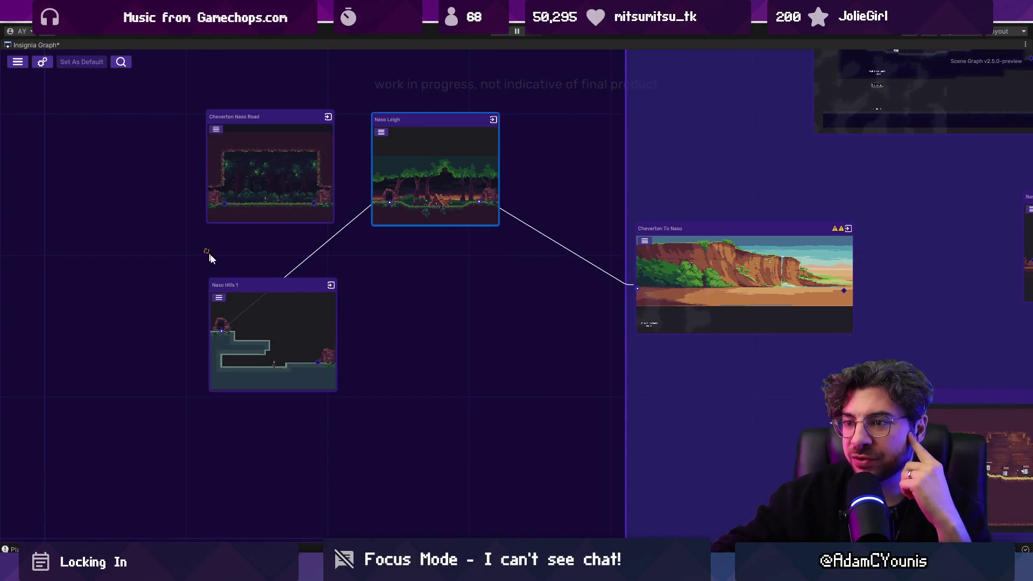
left_click_drag(422, 338, 323, 233)
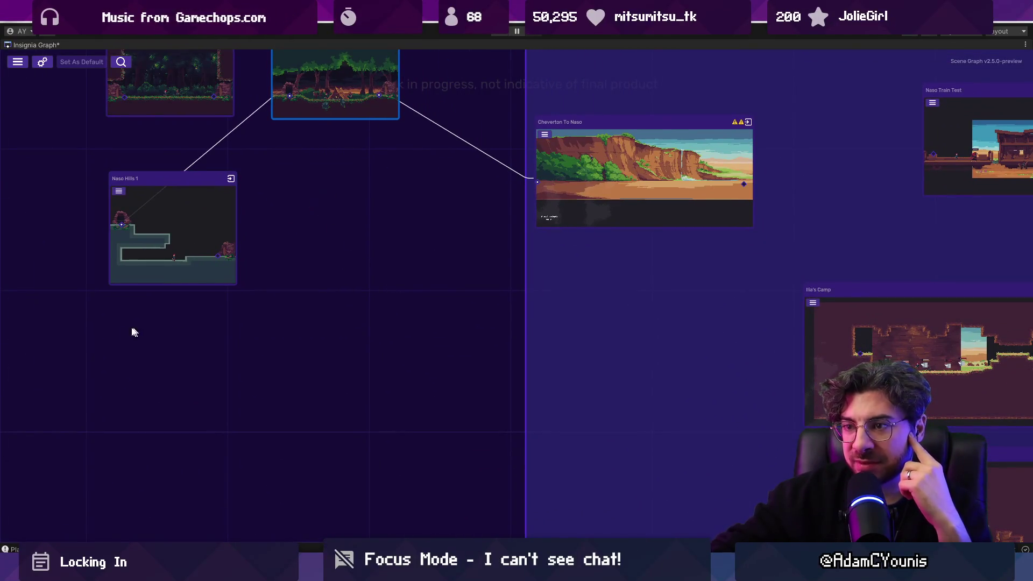
left_click_drag(8, 221, 270, 307)
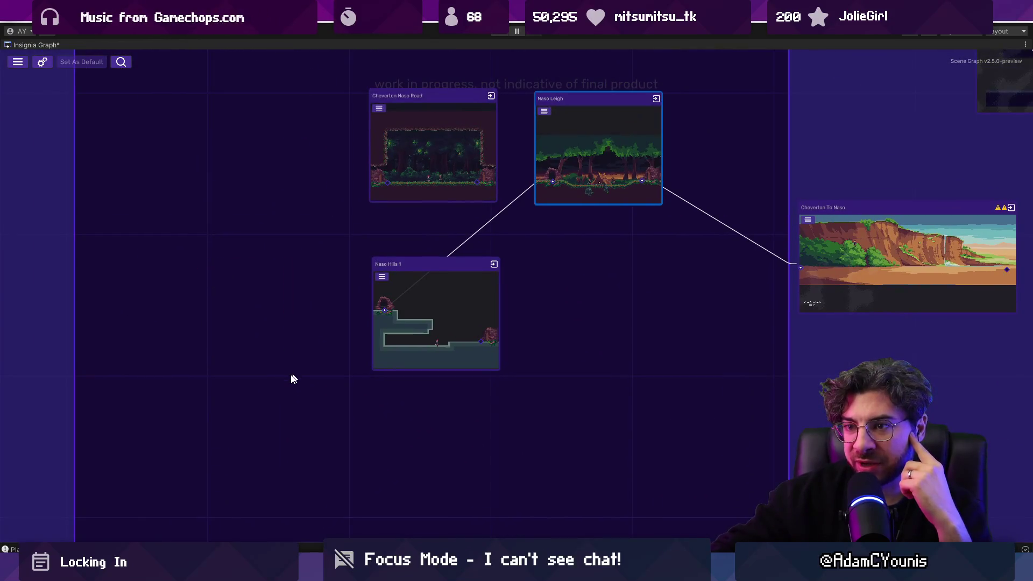
scroll(647, 359, "right", 3)
scroll(647, 360, "up", 2)
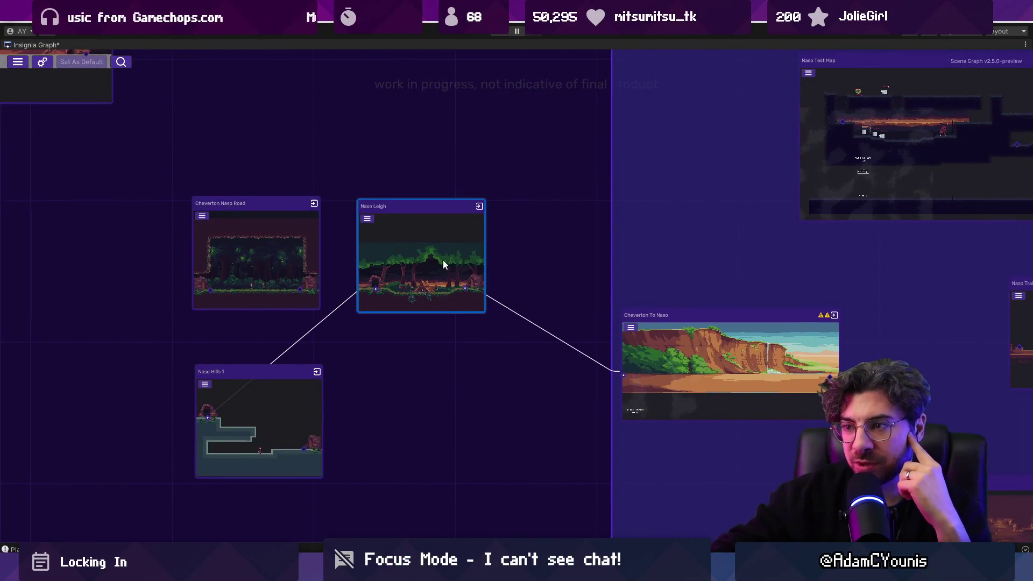
left_click_drag(526, 364, 387, 364)
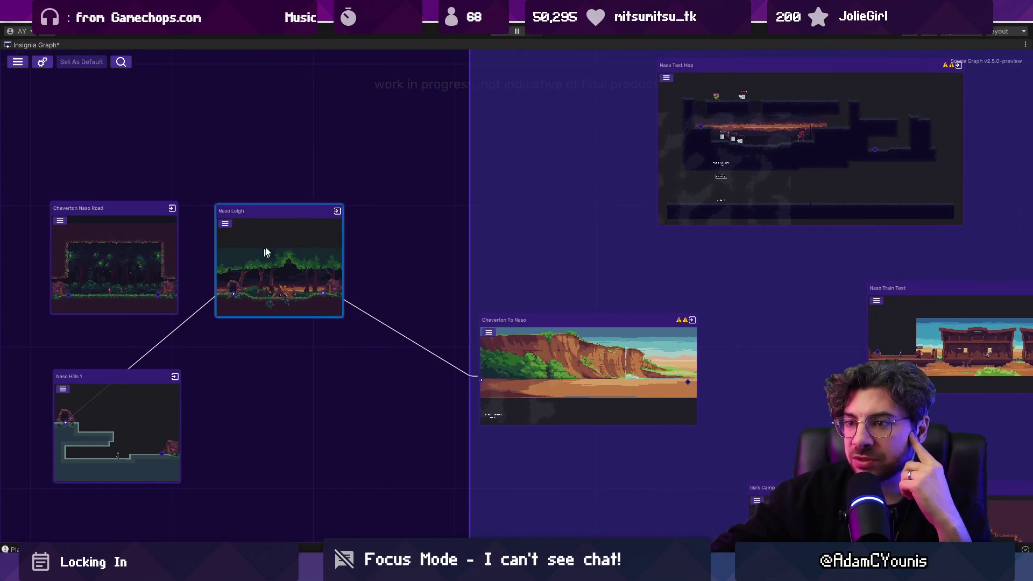
scroll(258, 280, "left", 1)
scroll(242, 328, "down", 3)
left_click_drag(322, 460, 323, 461)
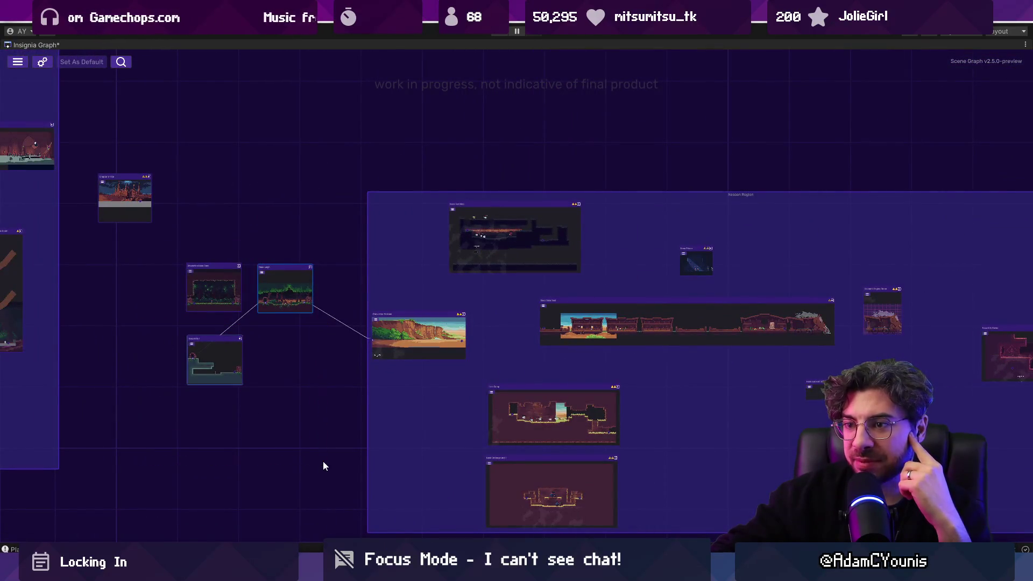
mouse_move(139, 317)
left_mouse_down()
mouse_move(231, 369)
mouse_move(327, 454)
left_mouse_up()
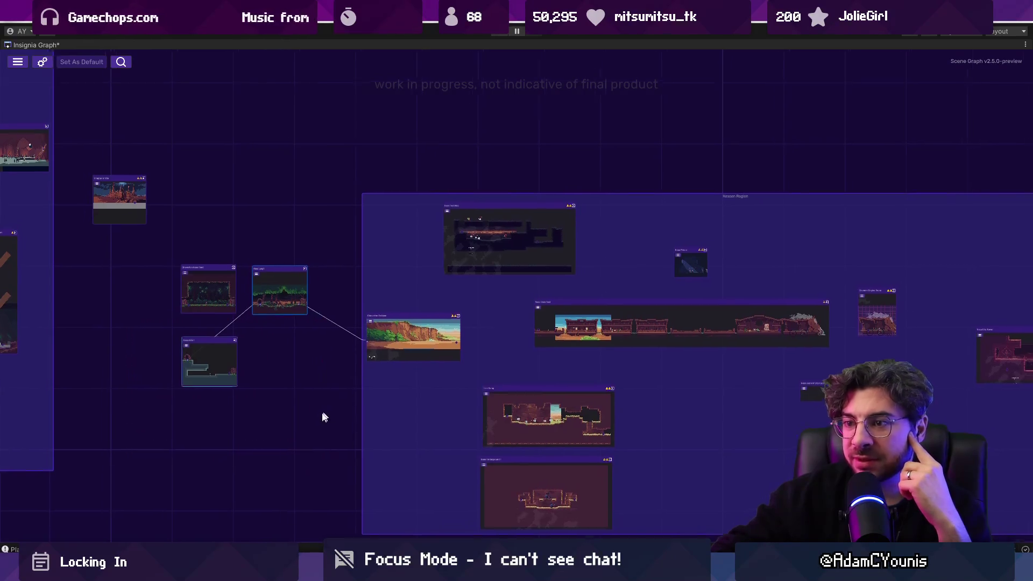
scroll(291, 377, "up", 3)
scroll(440, 340, "up", 4)
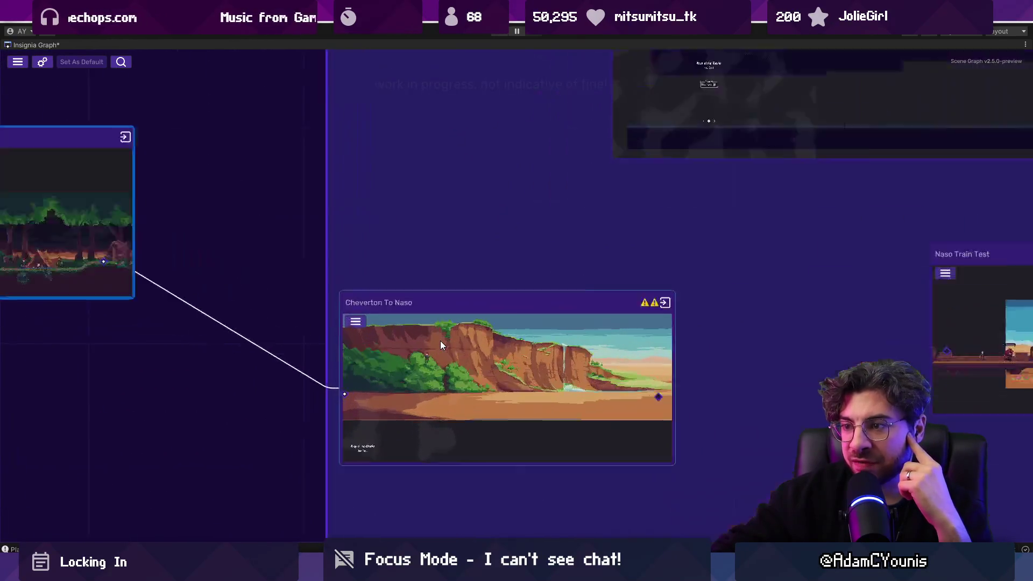
left_click_drag(592, 398, 286, 365)
scroll(285, 366, "down", 4)
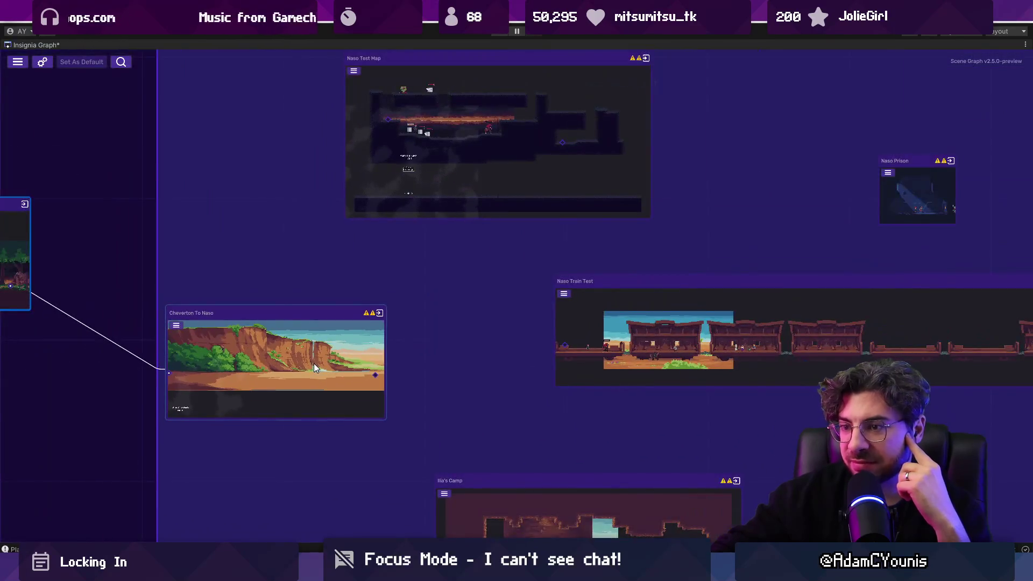
mouse_move(345, 363)
left_mouse_down()
mouse_move(238, 235)
mouse_move(230, 172)
mouse_move(217, 273)
left_mouse_up()
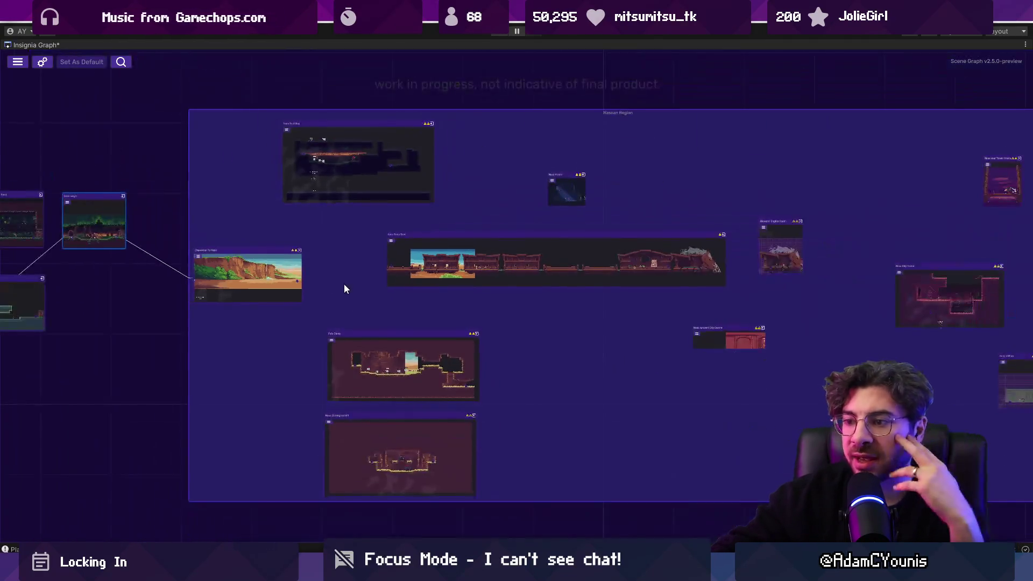
scroll(347, 279, "down", 3)
left_click_drag(286, 323, 483, 489)
left_click_drag(413, 446, 424, 447)
Step: Frame the selected nodes and pan to Naso Train Test and Ilia's Camp, nudging Naso Train Test
key("f")
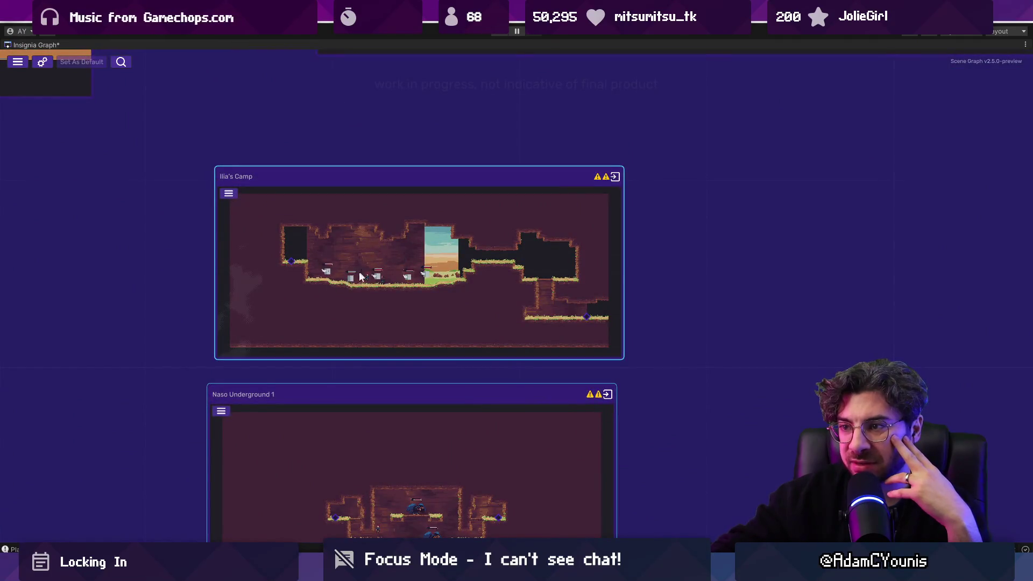
scroll(351, 267, "down", 3)
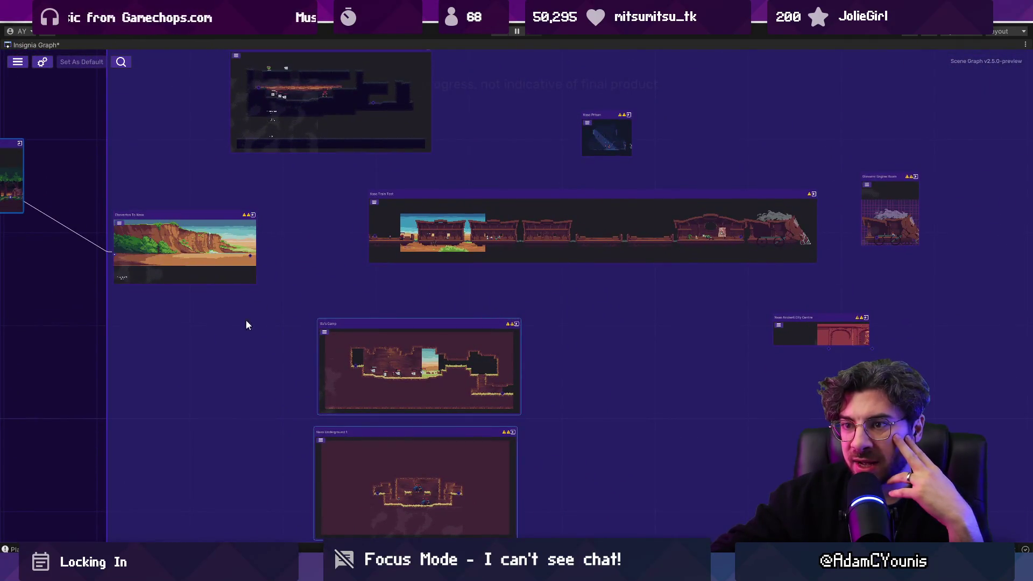
scroll(225, 262, "up", 3)
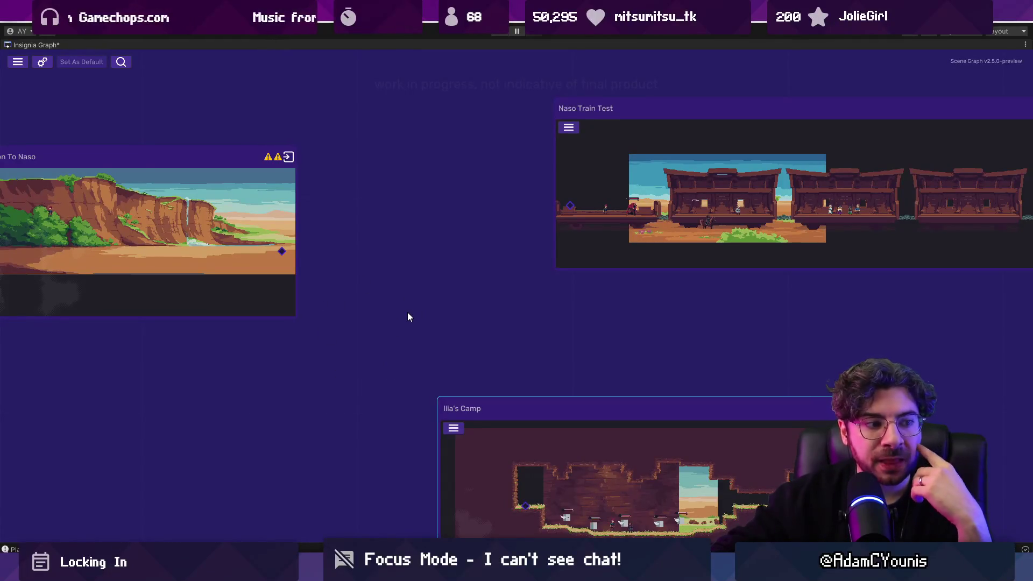
scroll(408, 312, "down", 2)
left_click_drag(416, 304, 286, 294)
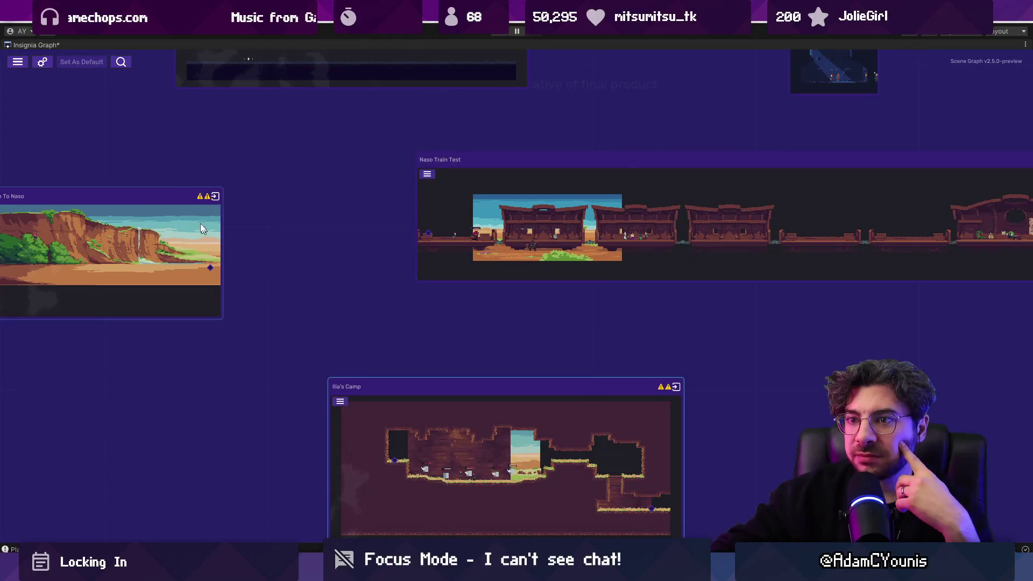
left_click_drag(484, 294, 225, 291)
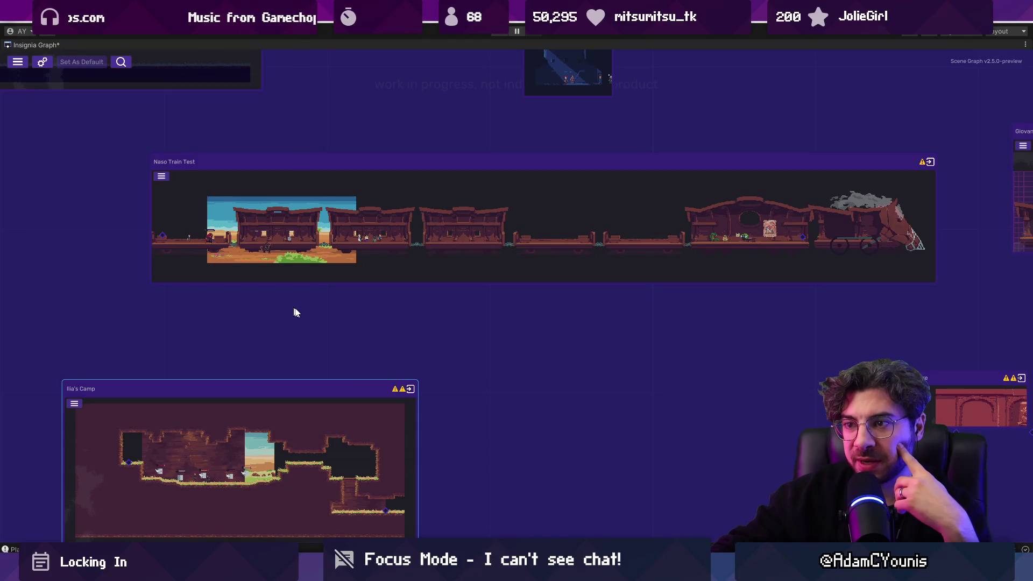
scroll(294, 309, "down", 2)
scroll(345, 290, "down", 1)
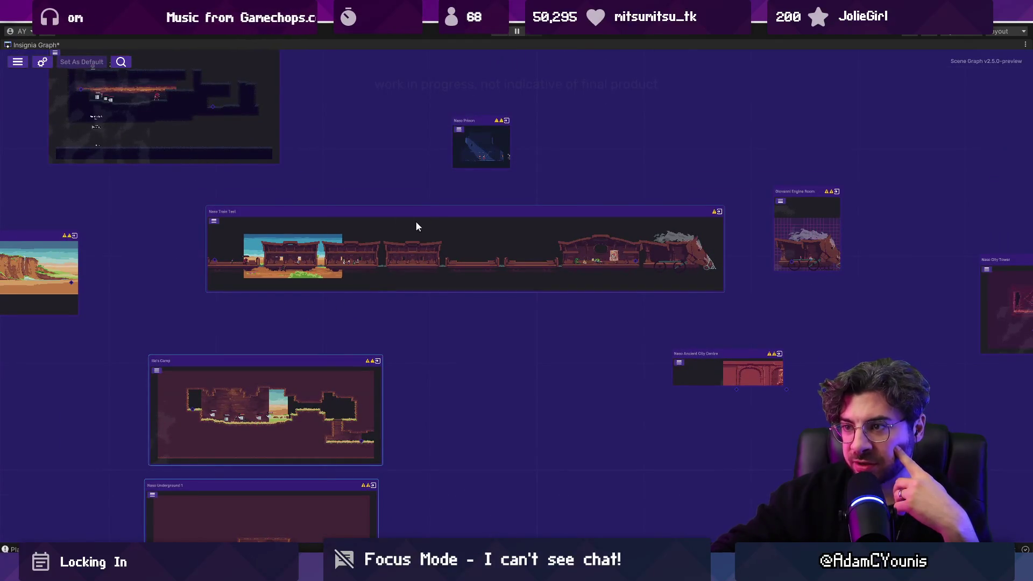
left_click_drag(411, 213, 409, 219)
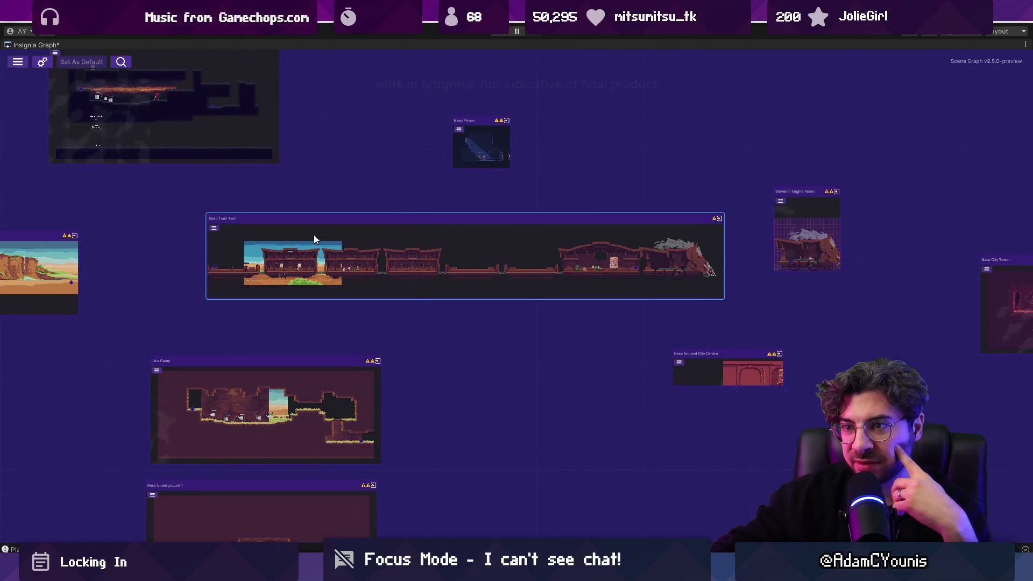
scroll(278, 224, "up", 2)
scroll(292, 212, "down", 1)
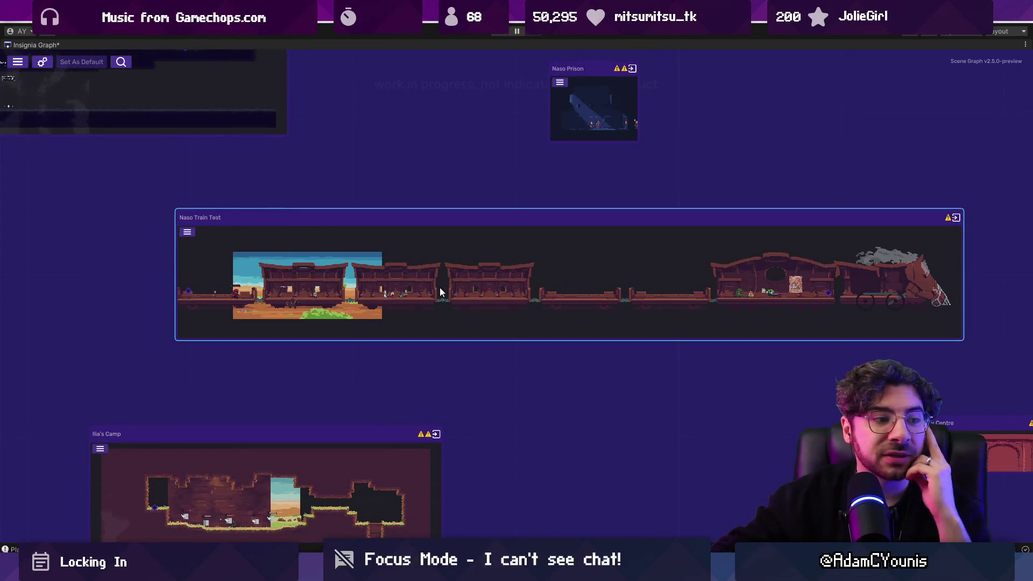
scroll(334, 309, "down", 4)
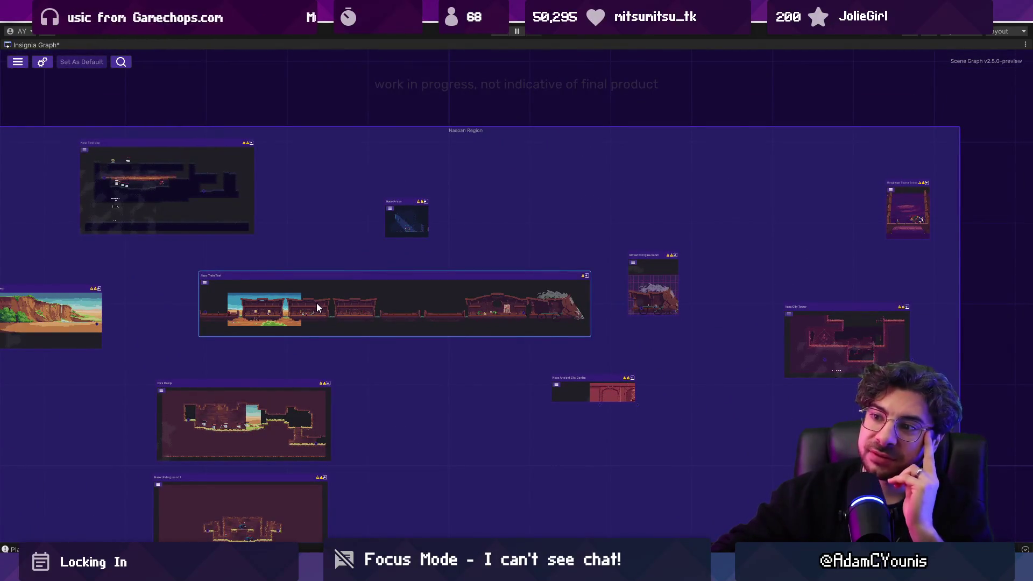
scroll(370, 309, "up", 2)
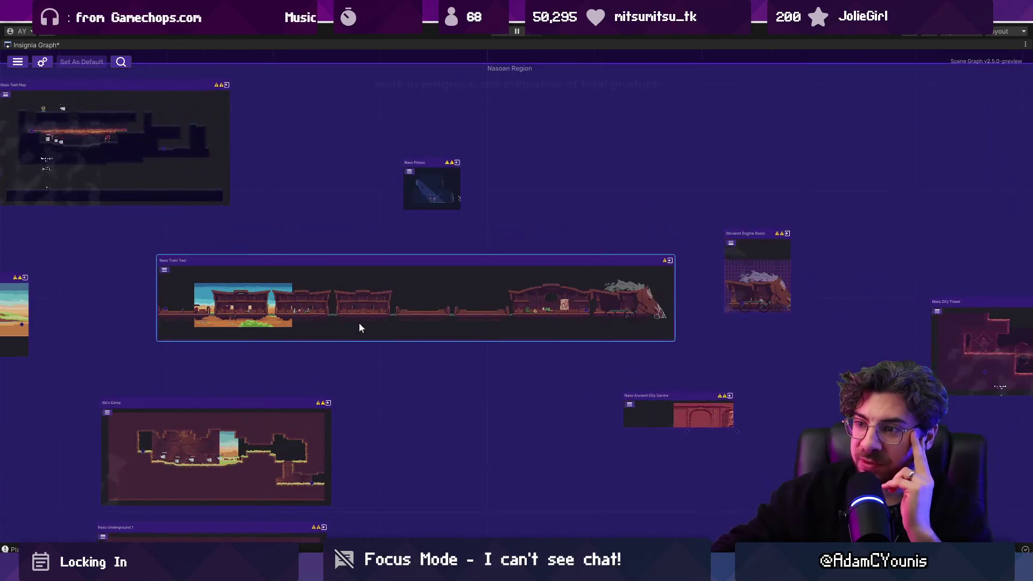
scroll(433, 324, "up", 3)
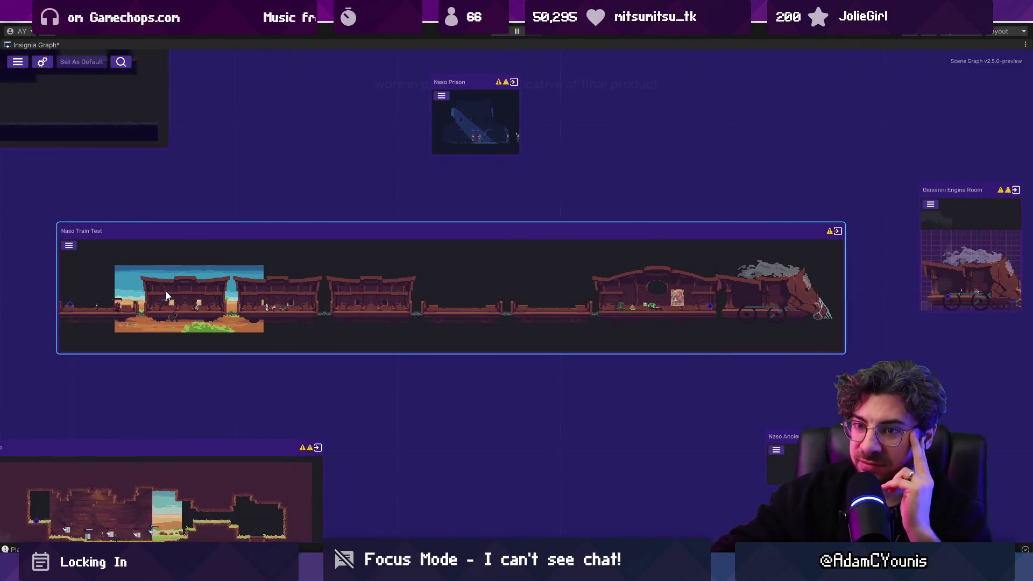
scroll(242, 312, "up", 1)
scroll(476, 347, "down", 1)
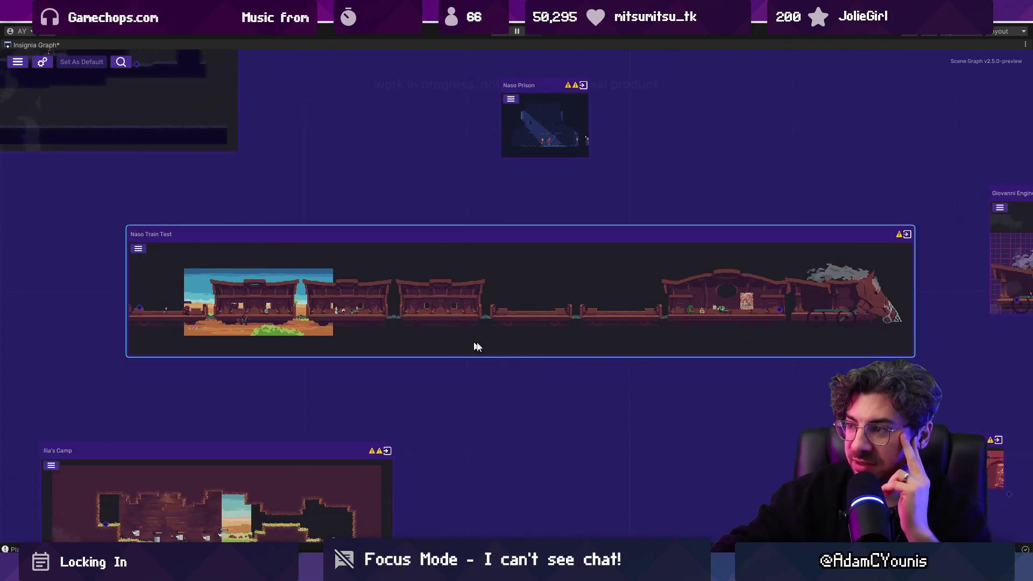
Step: Pan and zoom the graph toward the Naso Prison node
left_click_drag(530, 371, 514, 336)
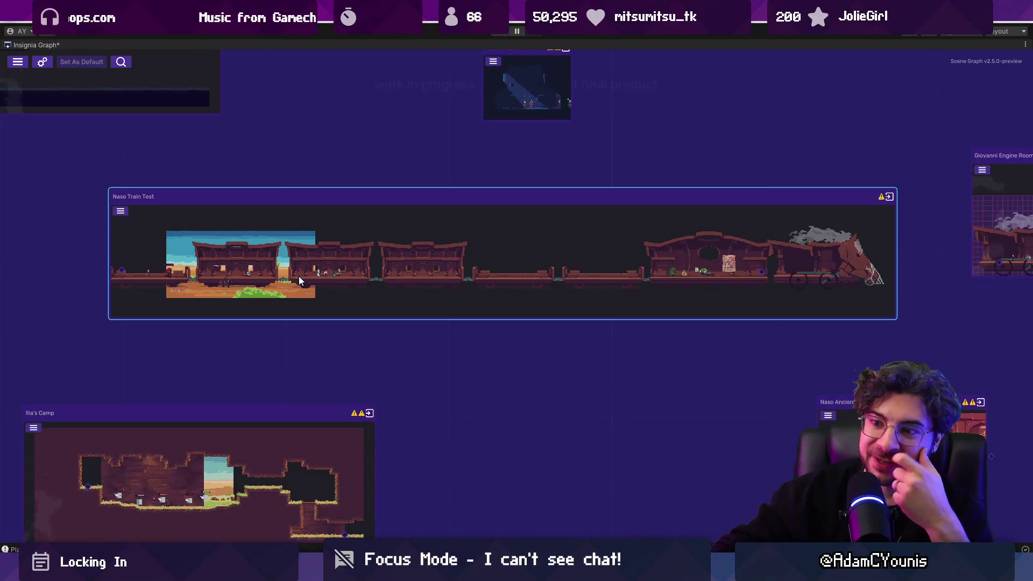
scroll(390, 277, "down", 1)
scroll(391, 280, "up", 2)
scroll(394, 289, "down", 2)
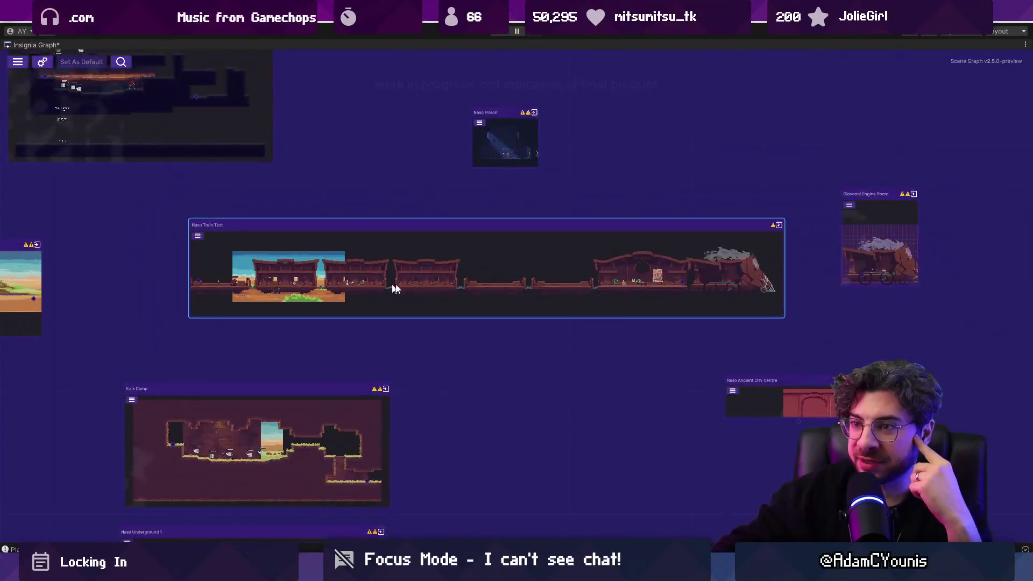
left_click_drag(395, 289, 368, 262)
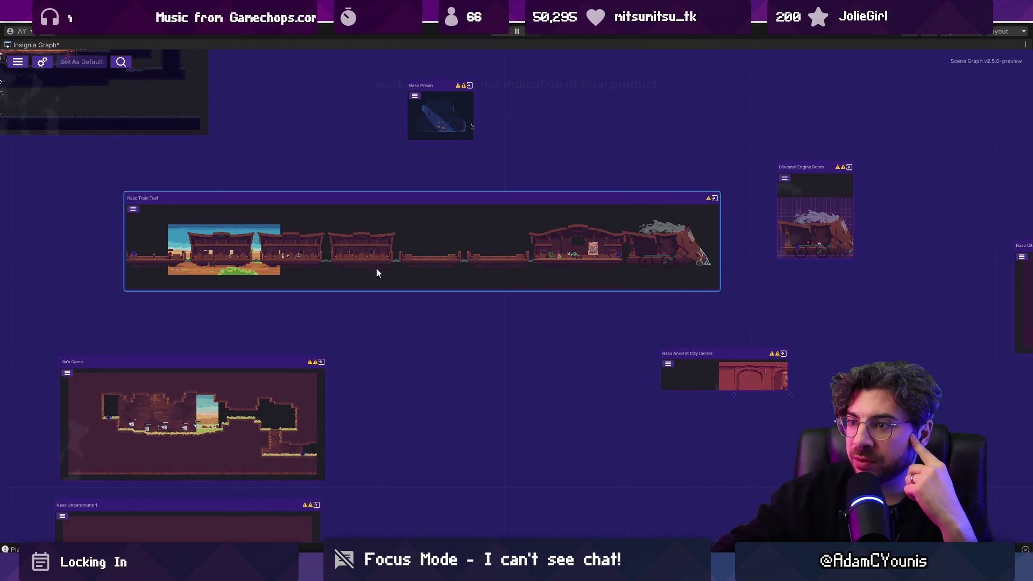
scroll(371, 278, "up", 1)
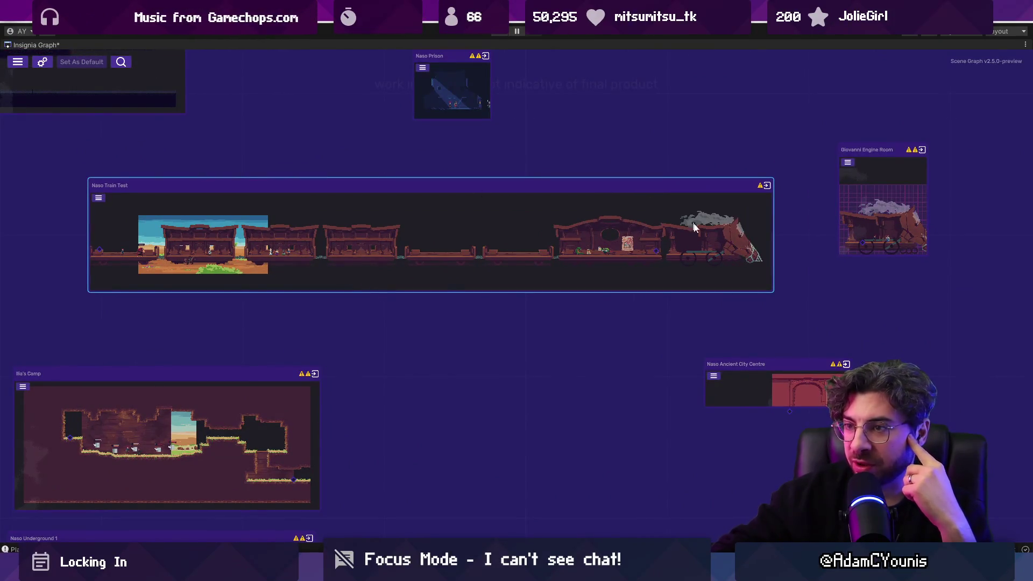
scroll(418, 240, "down", 1)
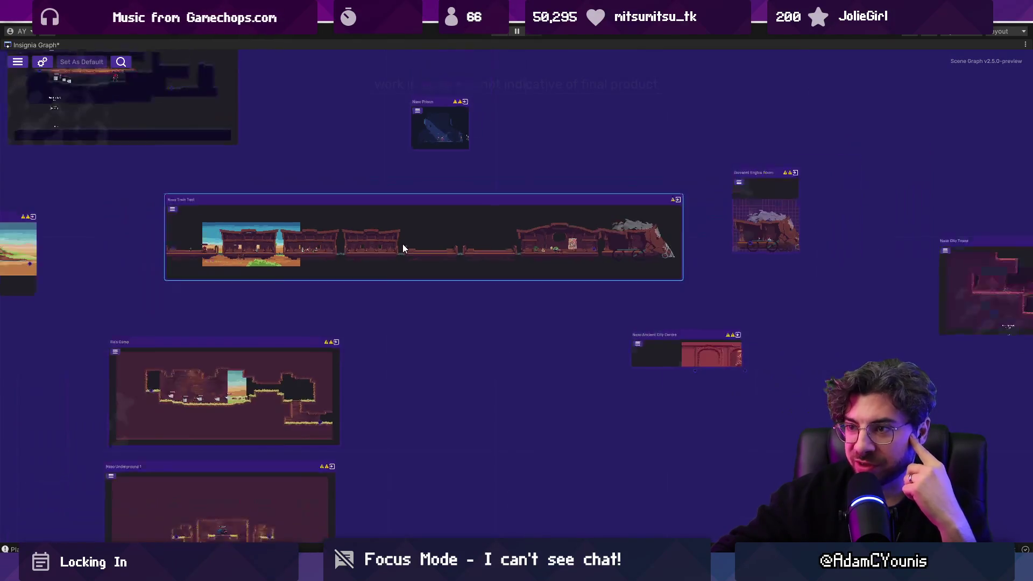
scroll(299, 228, "down", 3)
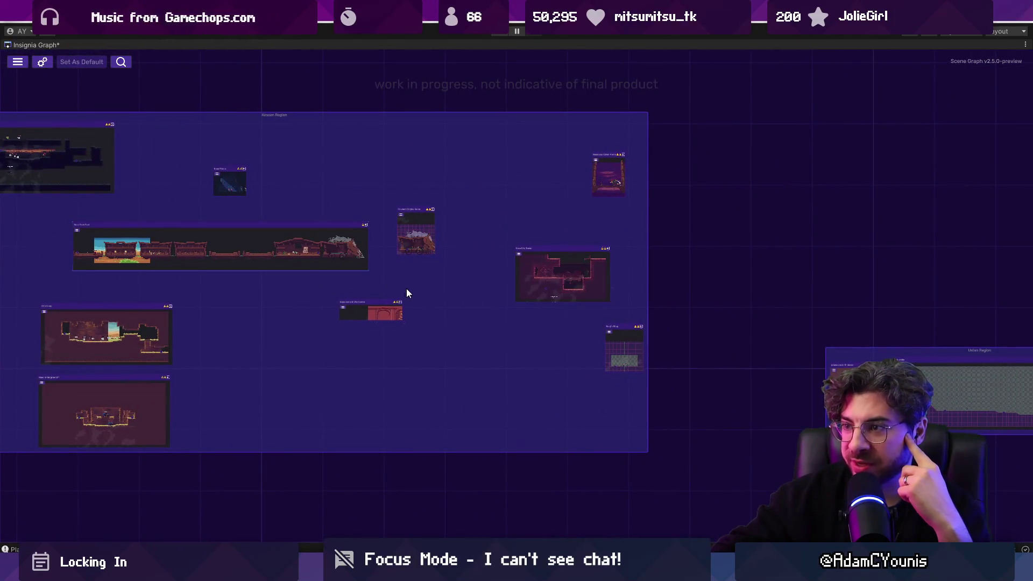
scroll(224, 179, "up", 4)
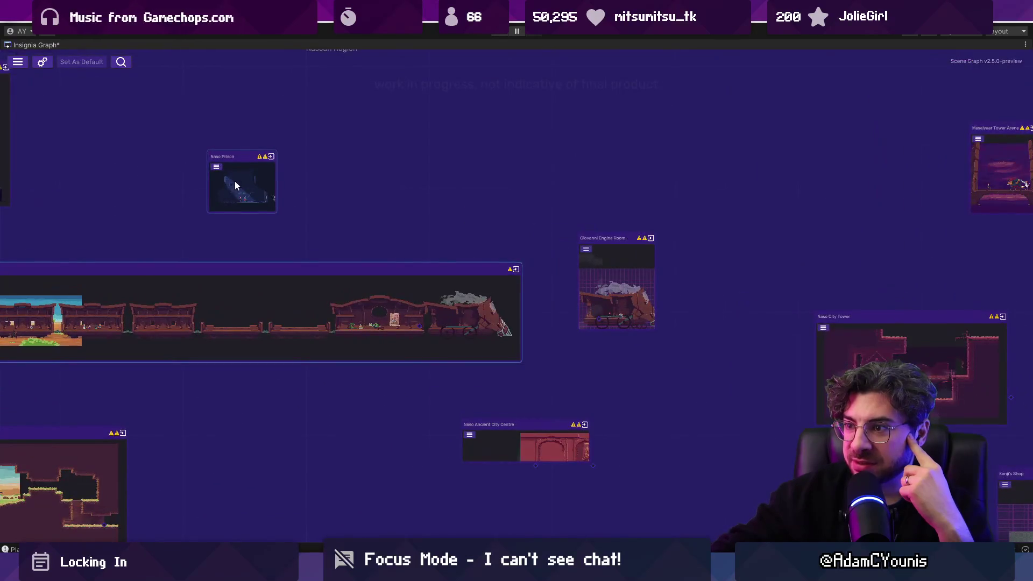
mouse_move(431, 209)
left_mouse_down()
mouse_move(479, 209)
mouse_move(464, 209)
left_mouse_up()
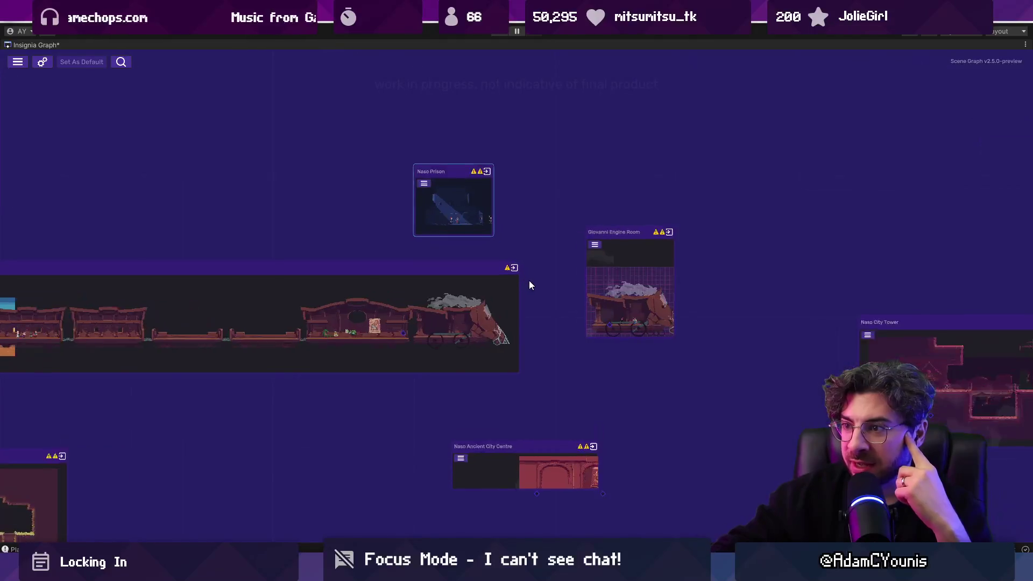
scroll(529, 280, "up", 3)
scroll(422, 163, "up", 2)
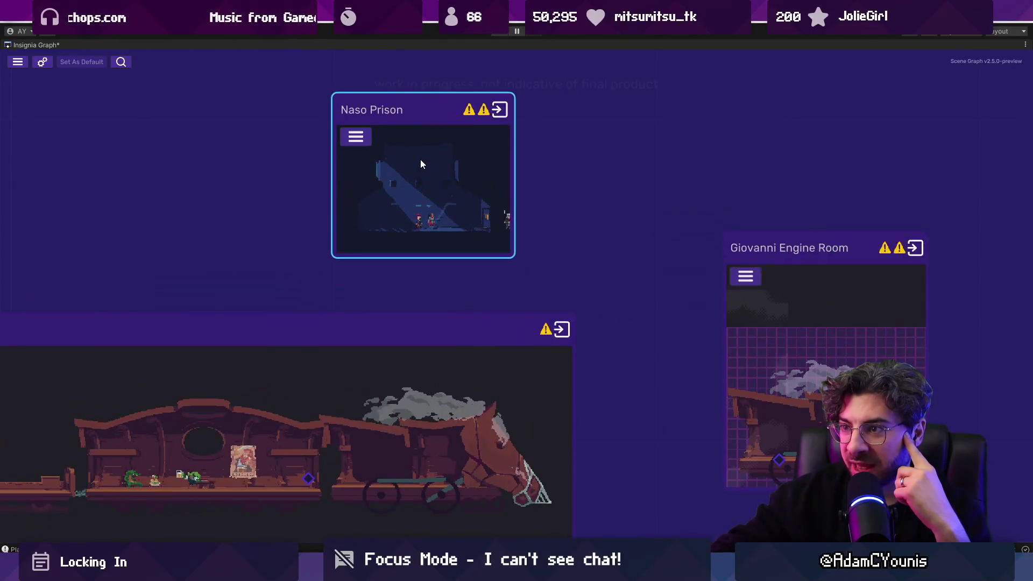
scroll(428, 242, "up", 2)
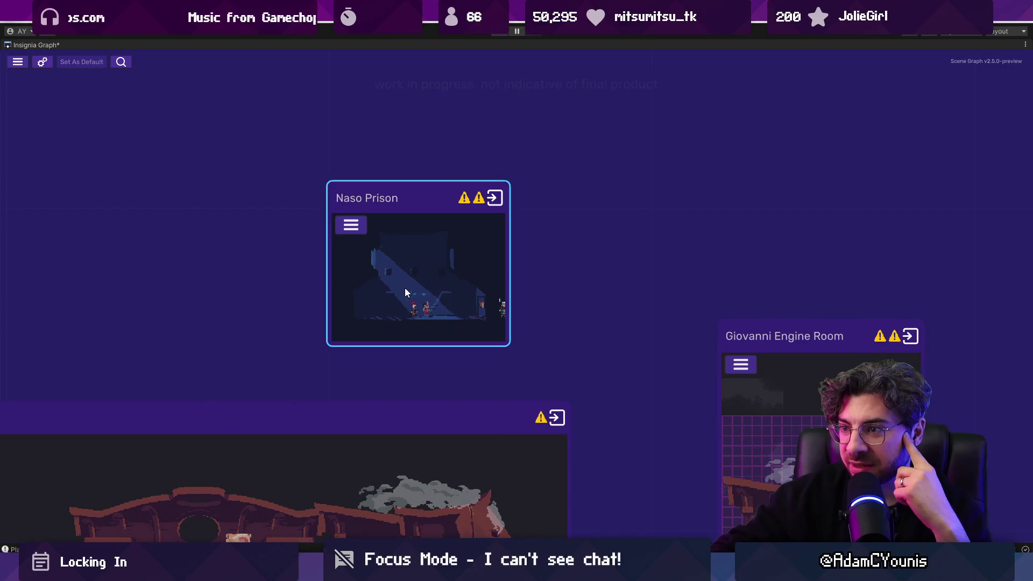
Step: Open the Naso Prison scene, close the floating Scene window, and restore the docked layout
left_click_drag(379, 366, 458, 279)
mouse_move(386, 357)
left_mouse_down()
mouse_move(452, 283)
mouse_move(95, 74)
left_mouse_up()
double_click(452, 284)
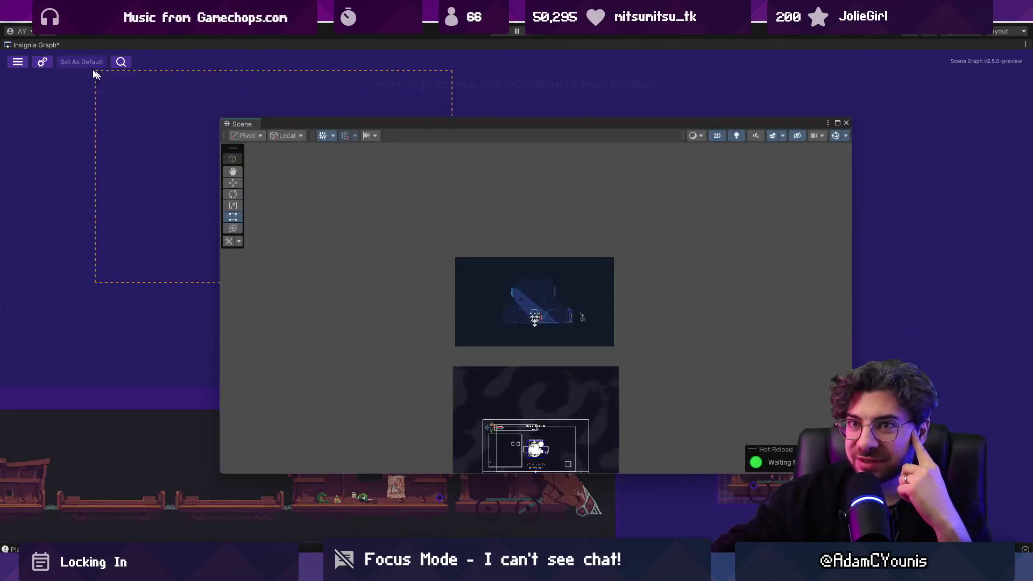
left_click(847, 123)
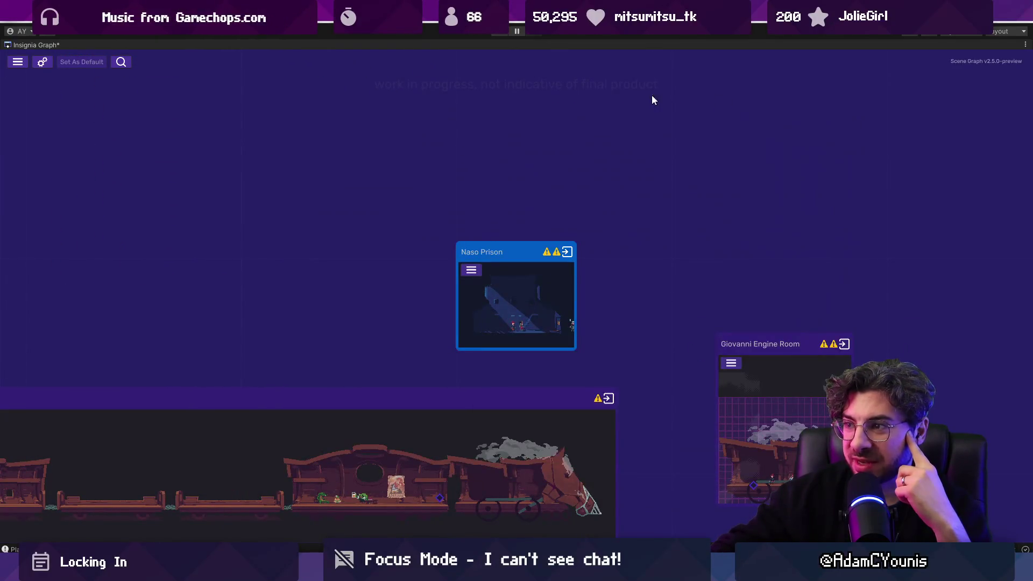
double_click(31, 47)
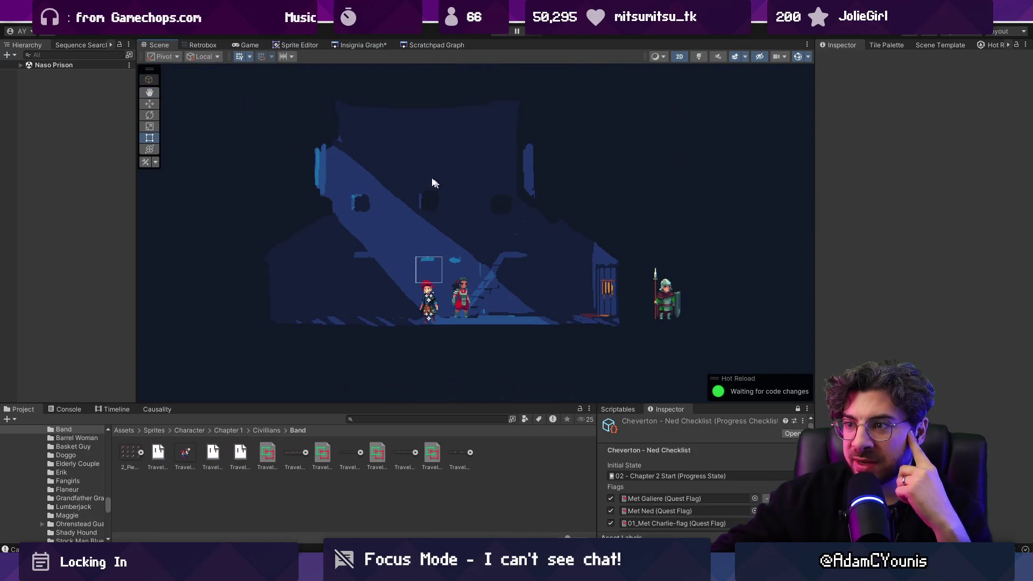
Step: Return to the Insignia Graph and pan and zoom across the Naso room nodes
left_click(356, 45)
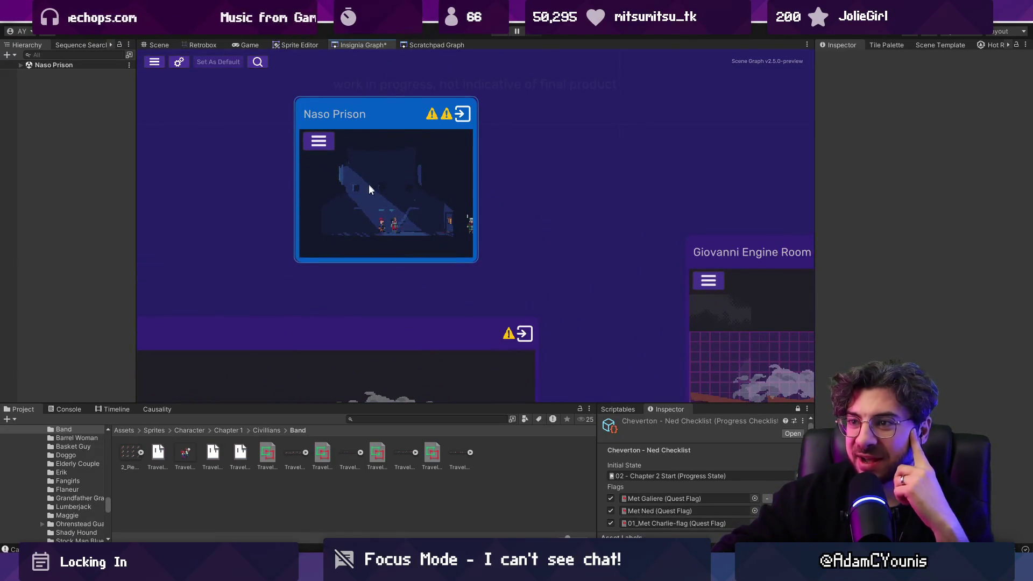
scroll(369, 185, "down", 3)
scroll(378, 173, "down", 5)
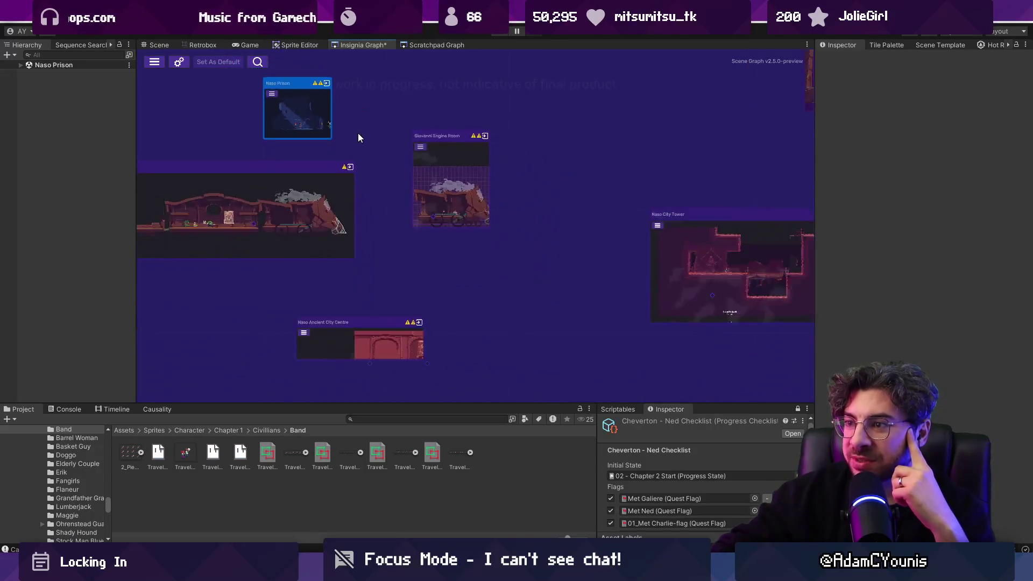
scroll(359, 138, "up", 4)
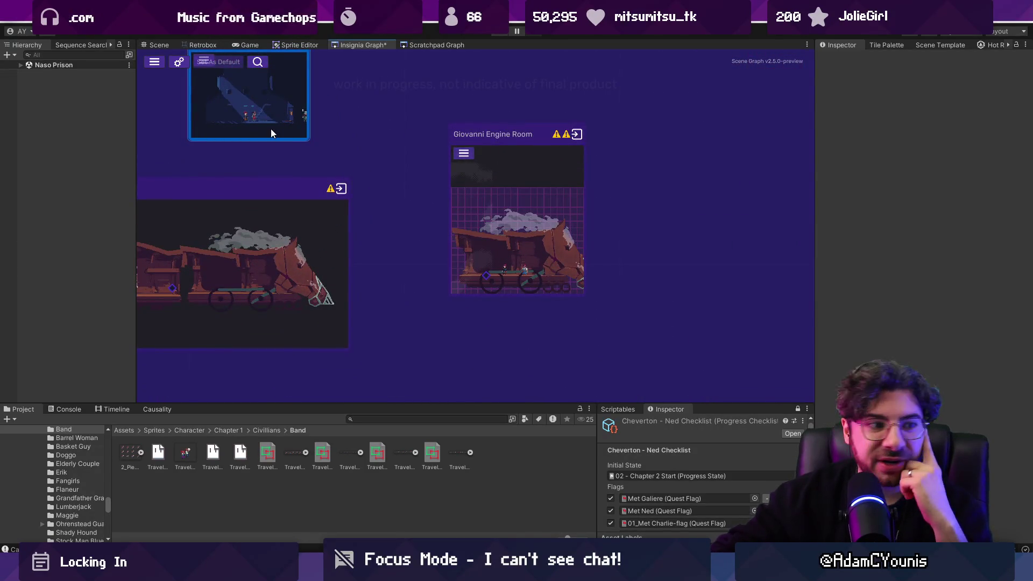
scroll(326, 183, "down", 1)
mouse_move(325, 183)
left_mouse_down()
mouse_move(340, 210)
mouse_move(317, 210)
left_mouse_up()
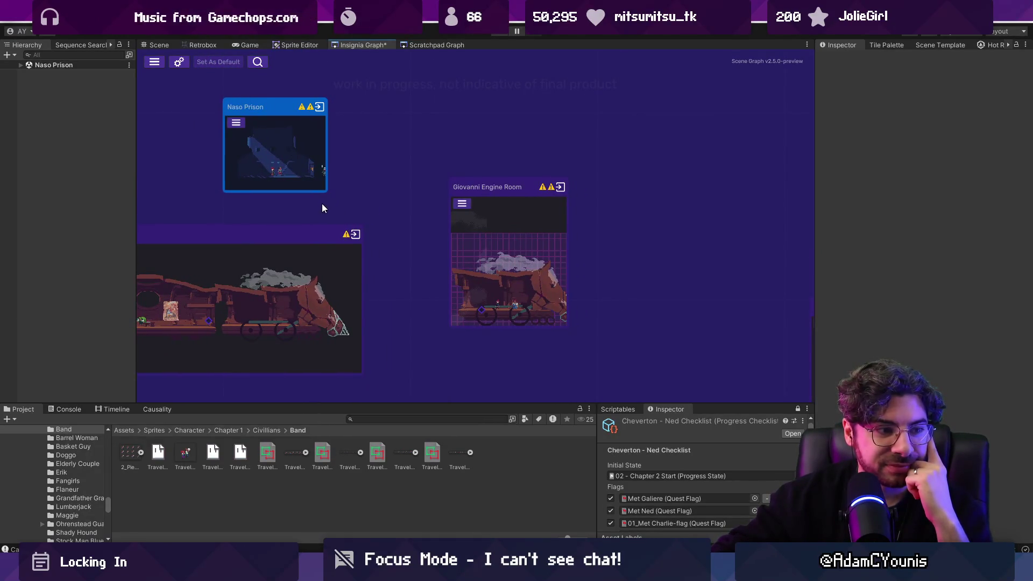
scroll(323, 204, "down", 3)
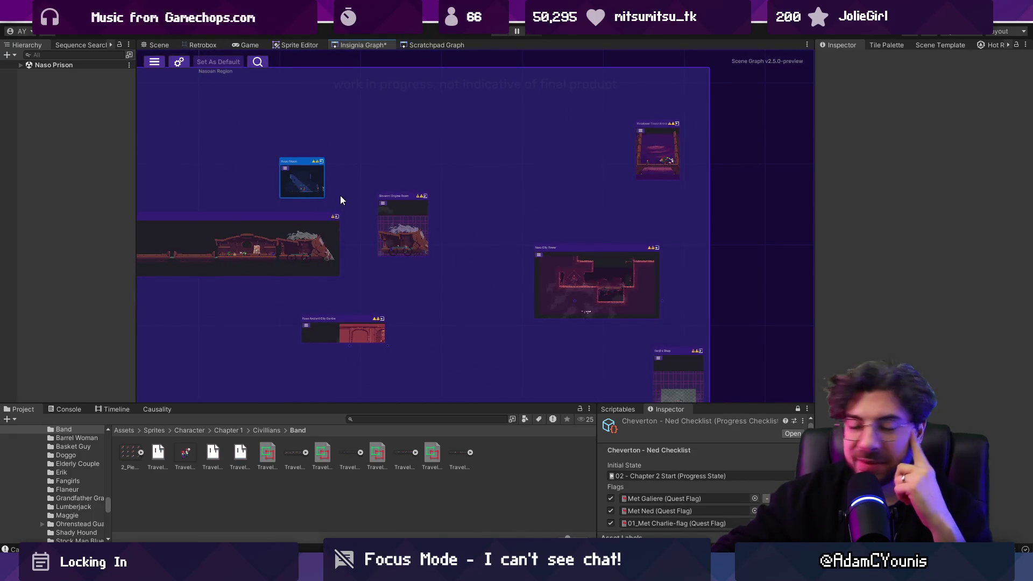
left_click_drag(339, 199, 397, 149)
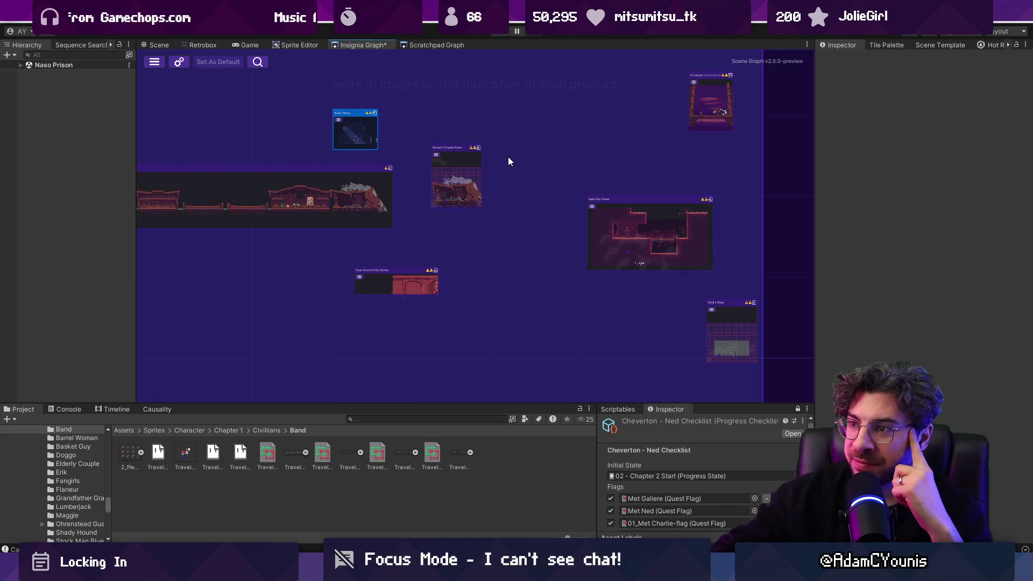
mouse_move(521, 190)
left_mouse_down()
mouse_move(459, 191)
mouse_move(415, 245)
left_mouse_up()
scroll(410, 253, "up", 2)
scroll(407, 264, "up", 1)
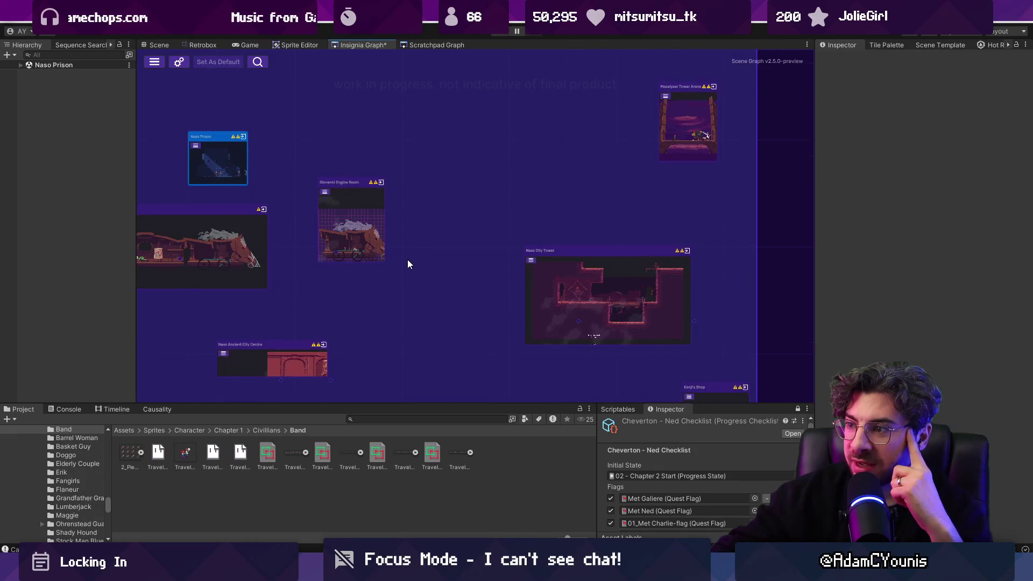
scroll(430, 238, "down", 4)
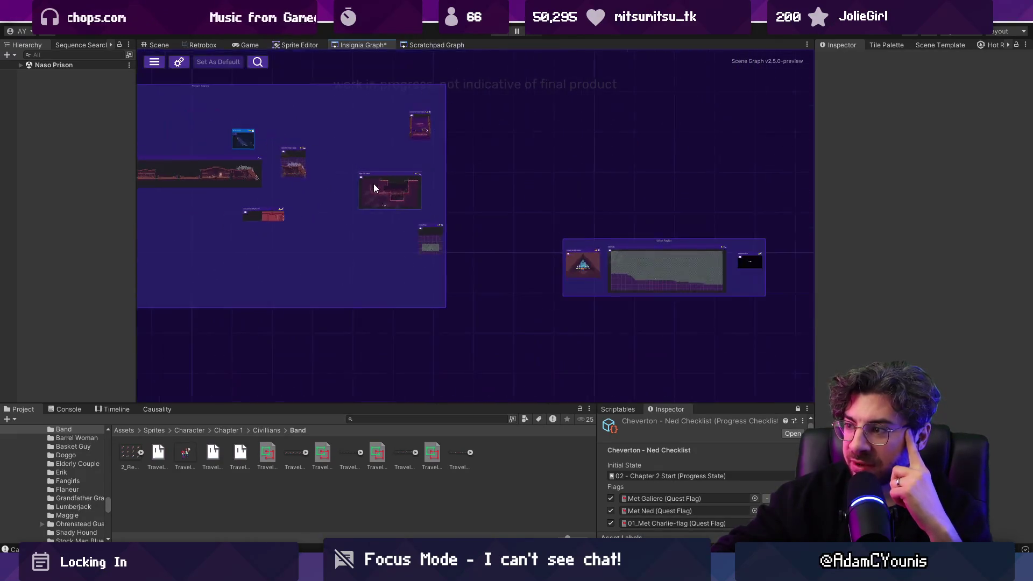
left_click_drag(319, 193, 742, 225)
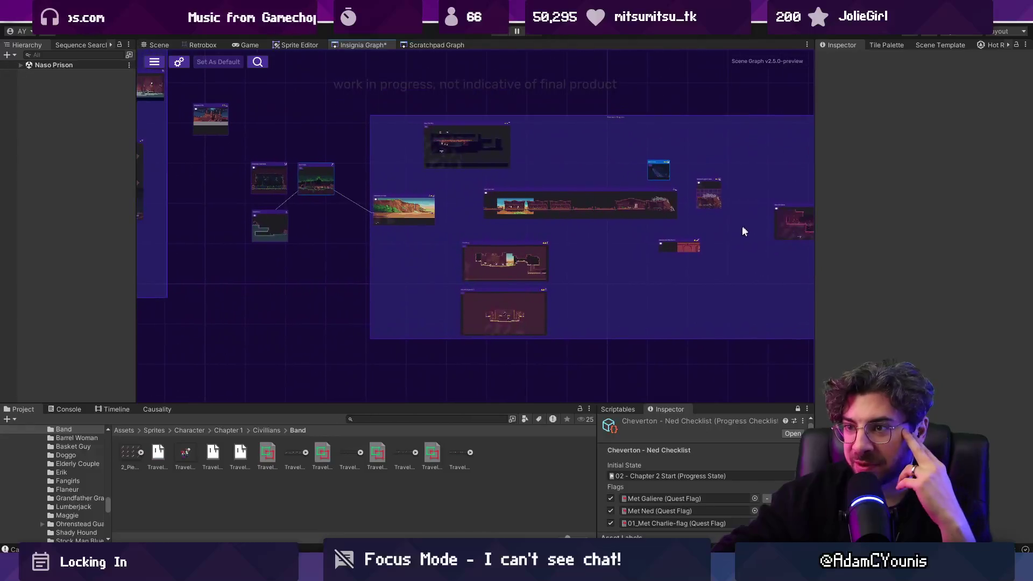
scroll(203, 95, "up", 5)
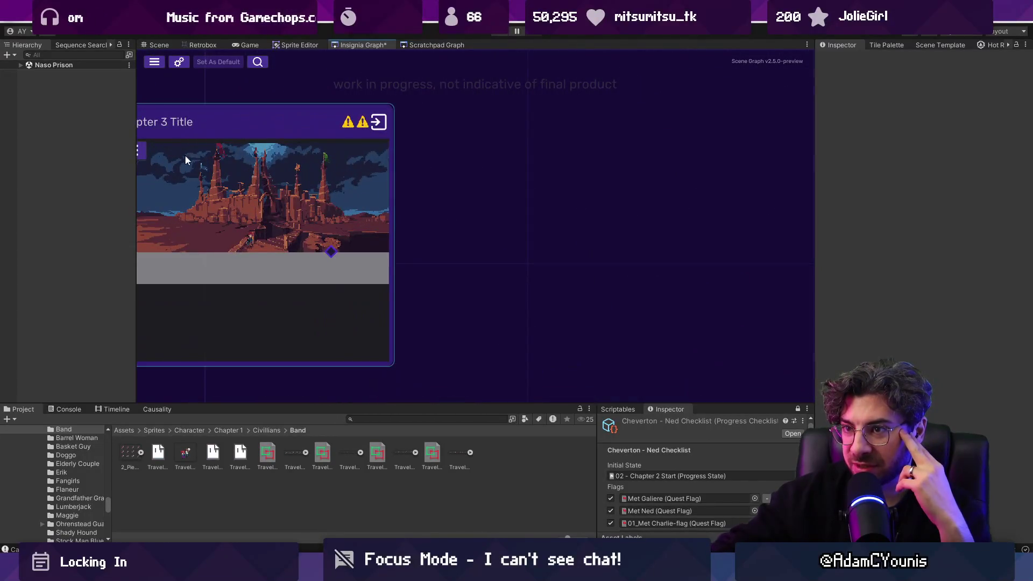
left_click_drag(185, 154, 357, 189)
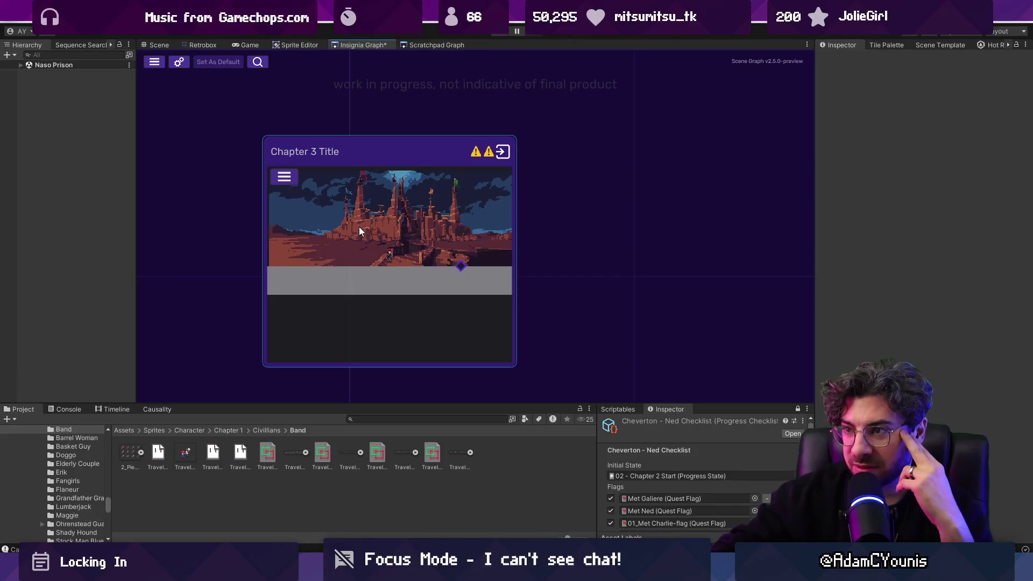
scroll(361, 225, "down", 6)
scroll(428, 244, "up", 5)
scroll(247, 249, "down", 1)
left_click_drag(247, 249, 375, 168)
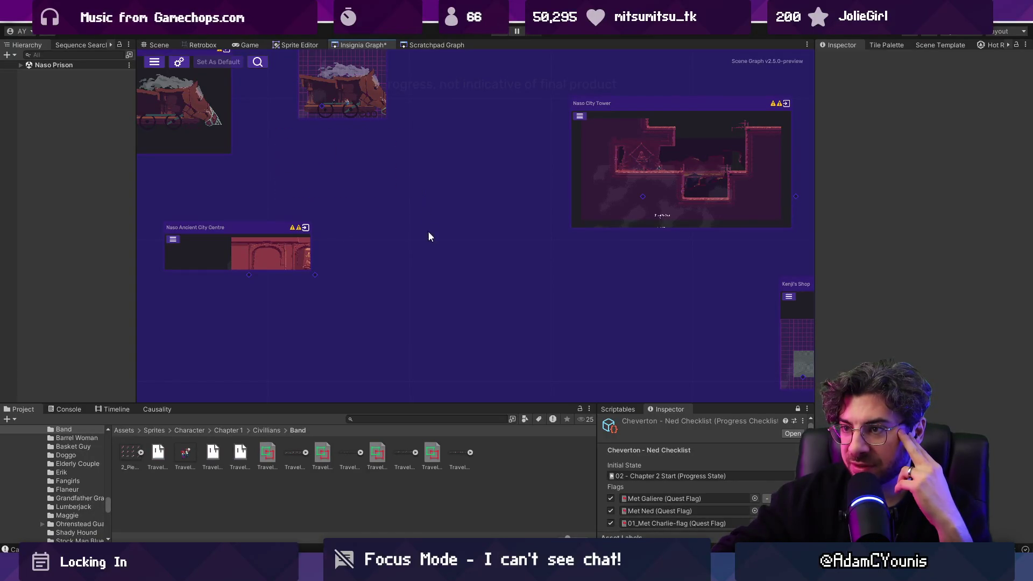
left_click_drag(414, 230, 522, 296)
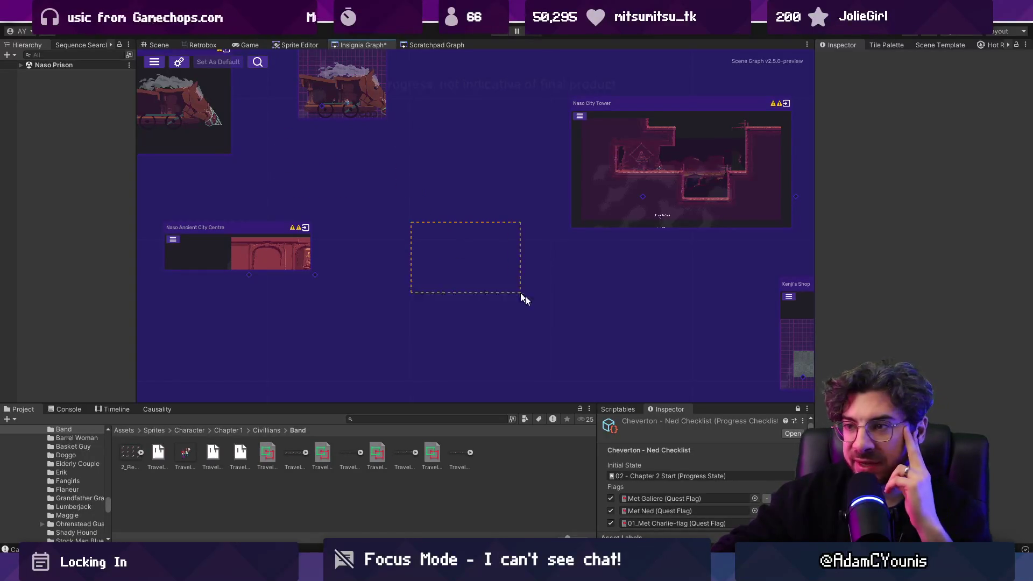
left_click_drag(590, 300, 300, 316)
mouse_move(405, 195)
left_mouse_down()
mouse_move(522, 273)
mouse_move(514, 265)
left_mouse_up()
scroll(436, 284, "down", 3)
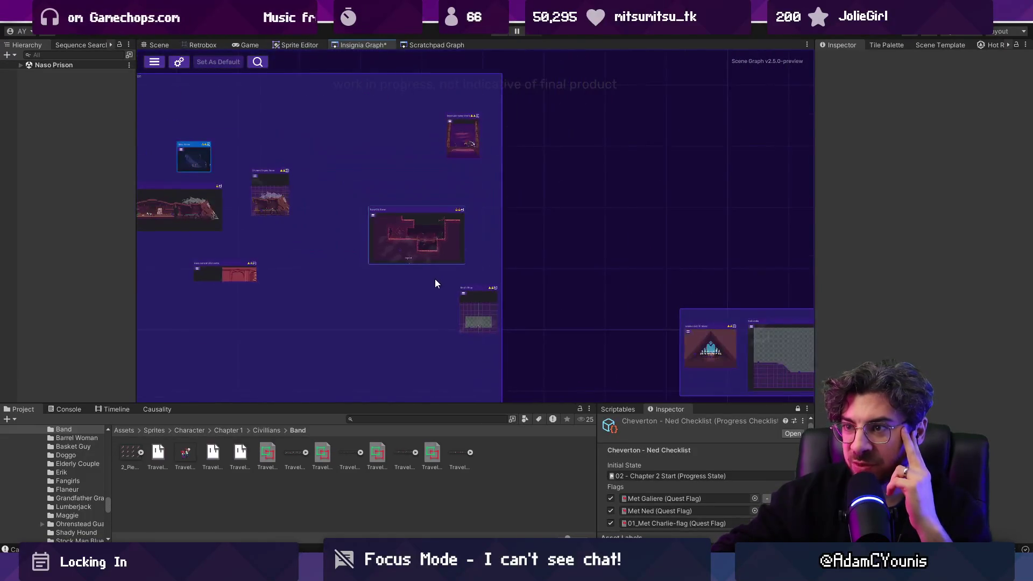
scroll(435, 278, "down", 5)
scroll(369, 139, "up", 2)
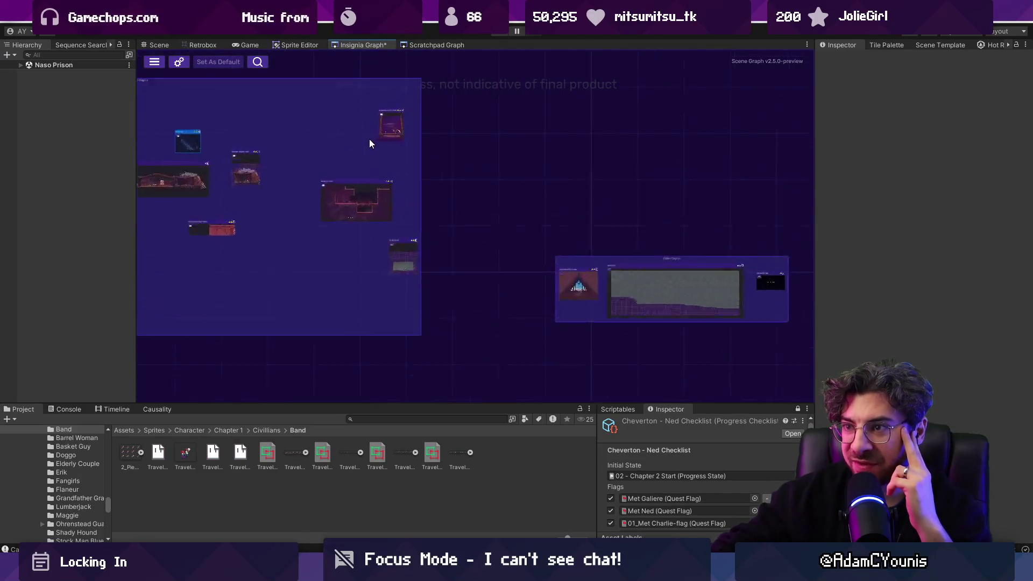
left_click_drag(247, 160, 525, 184)
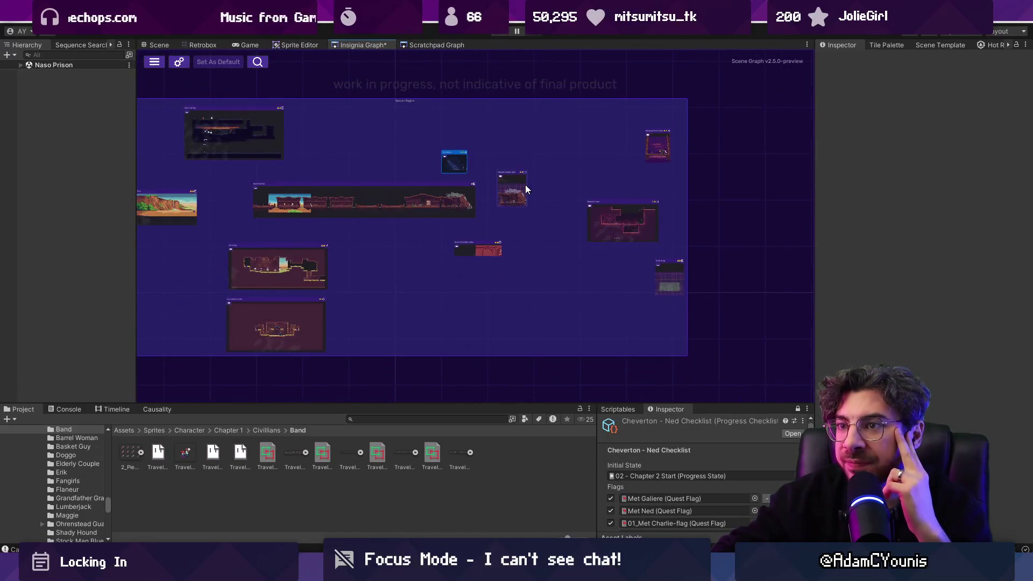
scroll(670, 220, "up", 2)
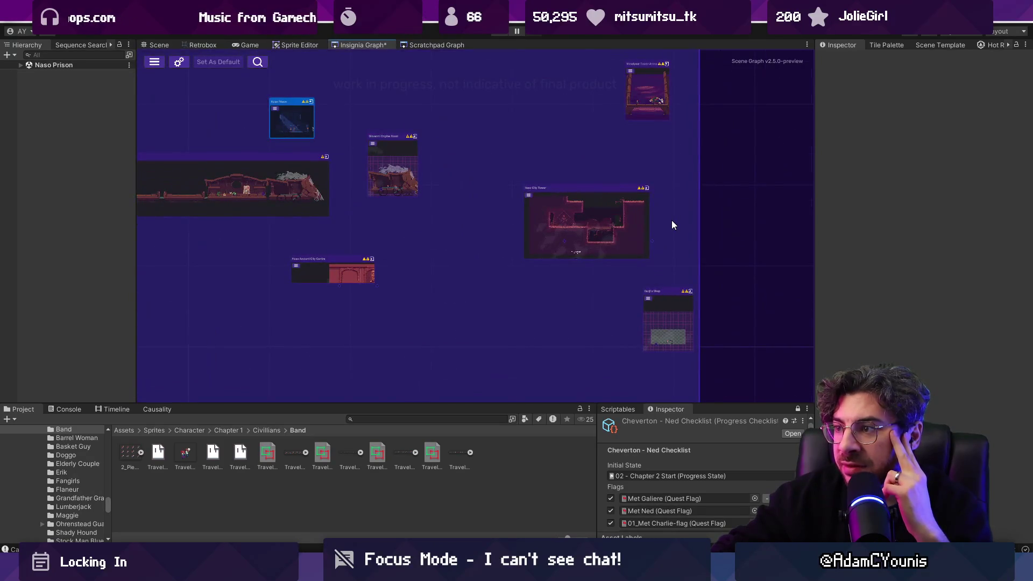
left_click_drag(672, 222, 535, 210)
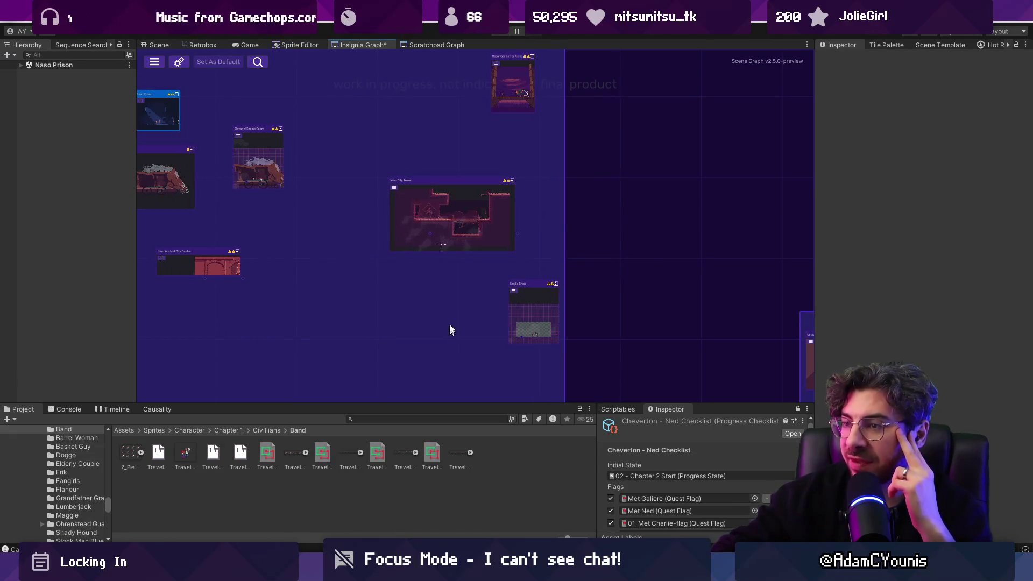
left_click_drag(461, 330, 444, 129)
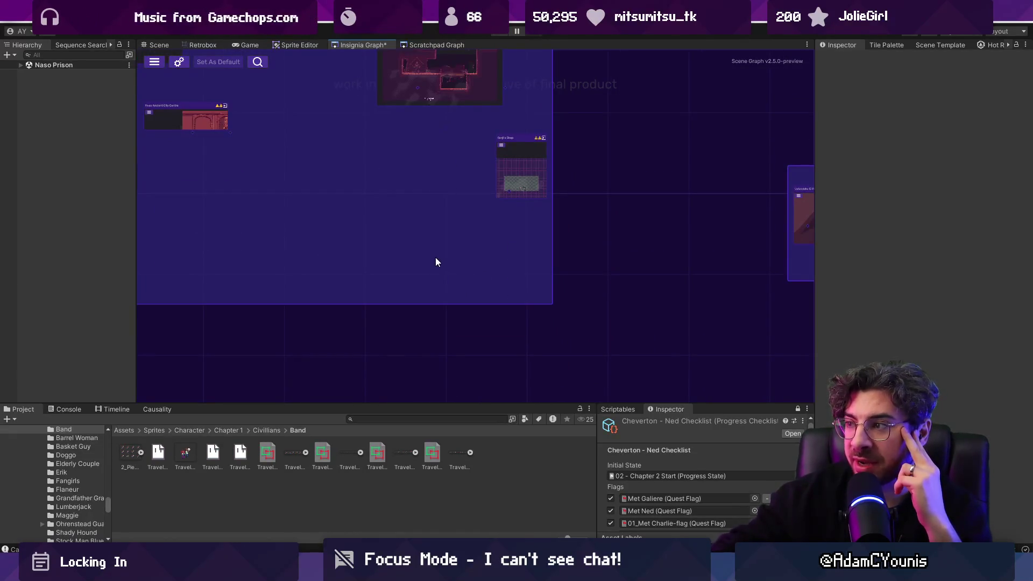
left_click_drag(484, 267, 351, 307)
scroll(364, 307, "down", 1)
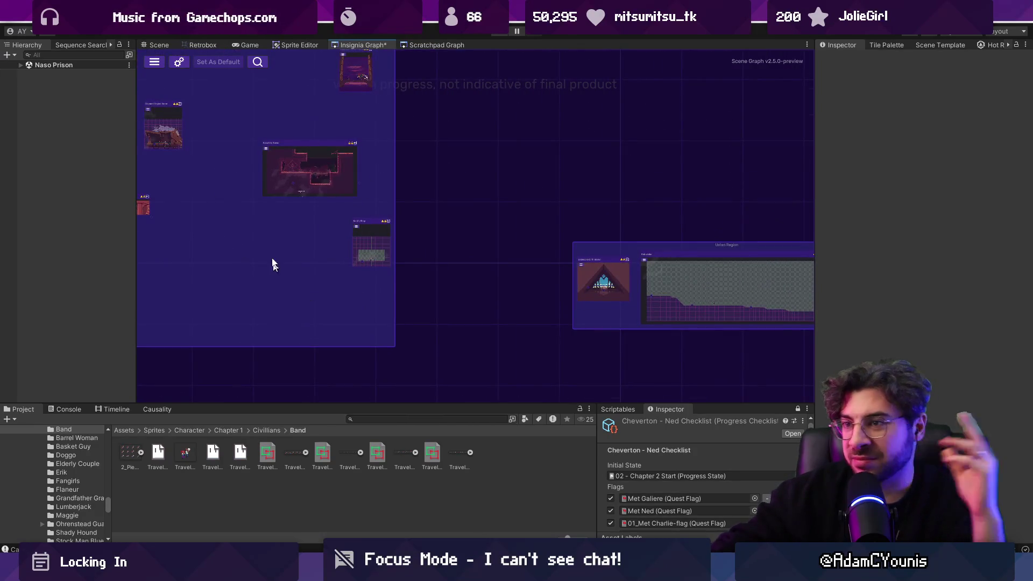
left_click_drag(353, 296, 372, 317)
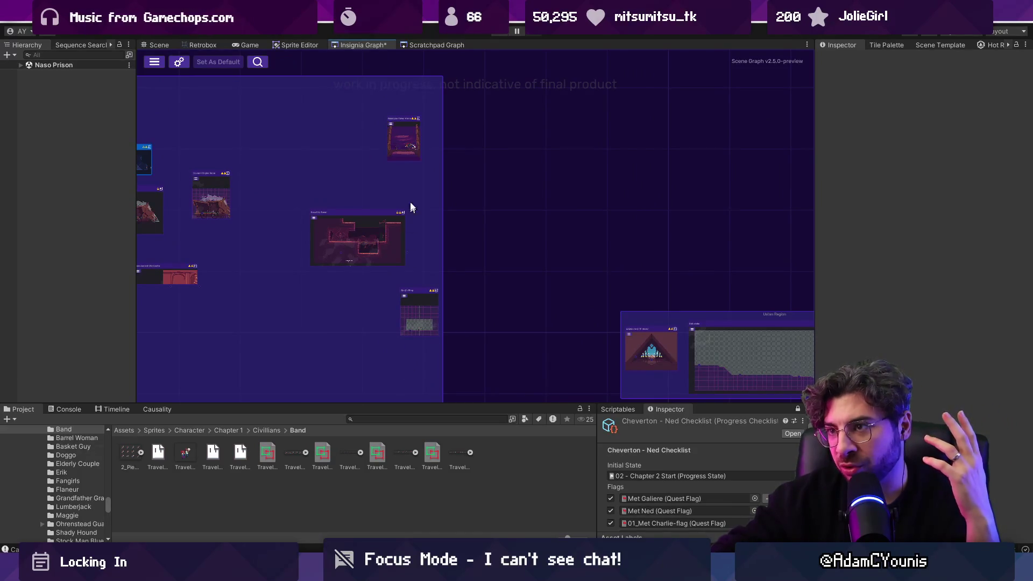
scroll(405, 140, "up", 5)
scroll(400, 114, "up", 2)
scroll(398, 188, "down", 1)
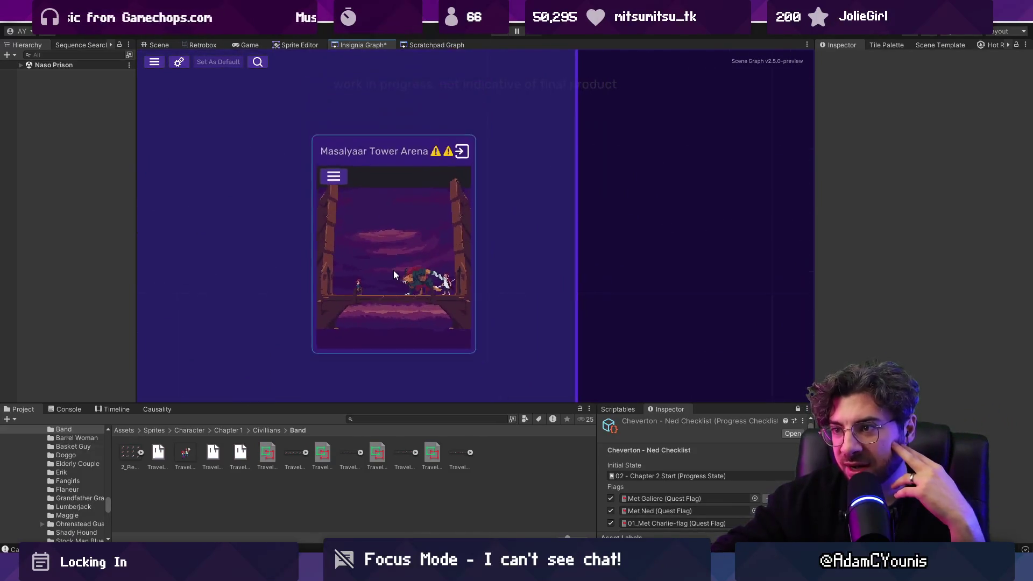
mouse_move(282, 212)
left_mouse_down()
mouse_move(521, 327)
mouse_move(469, 311)
left_mouse_up()
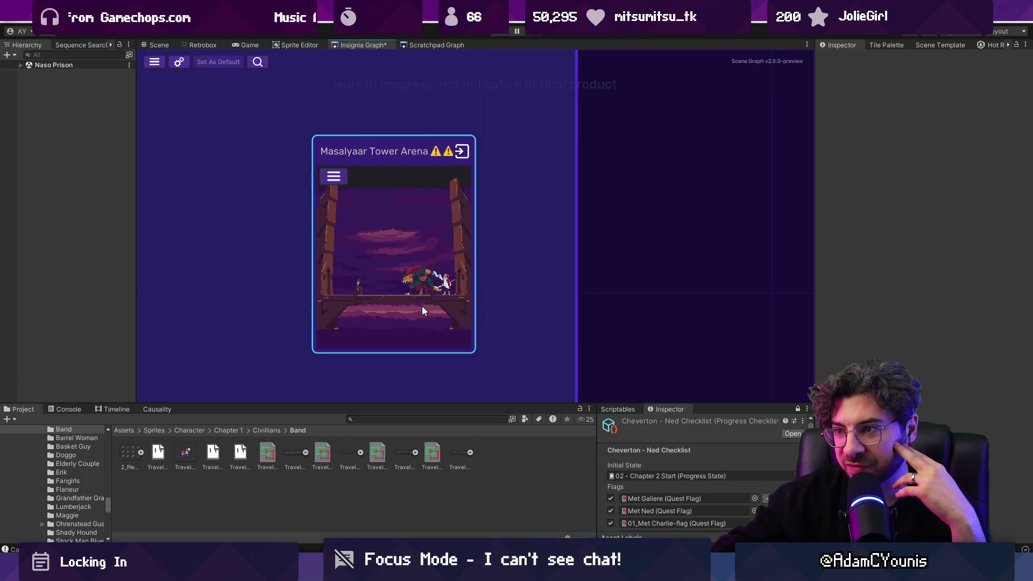
left_click(301, 268)
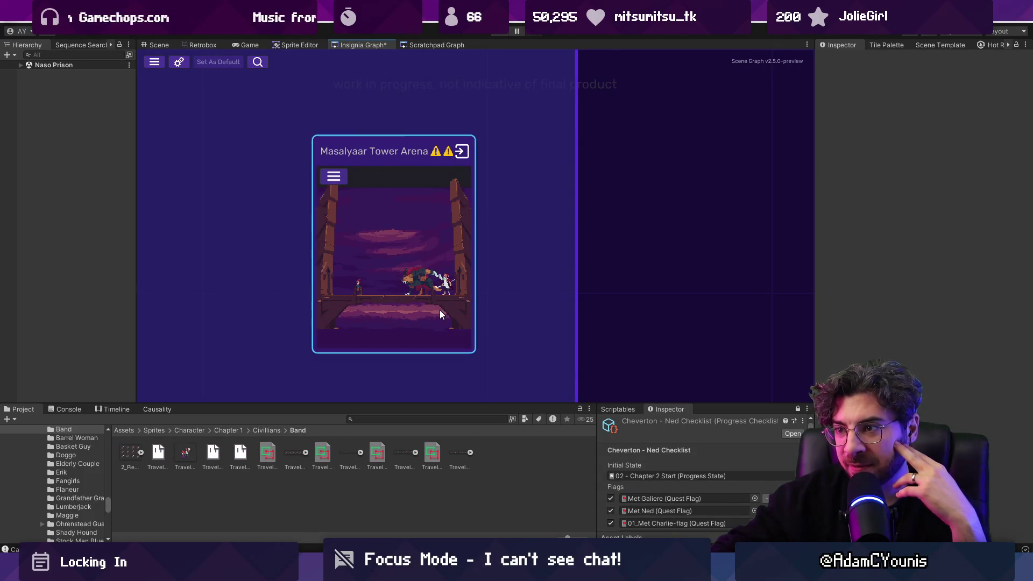
scroll(386, 261, "down", 3)
scroll(349, 267, "up", 2)
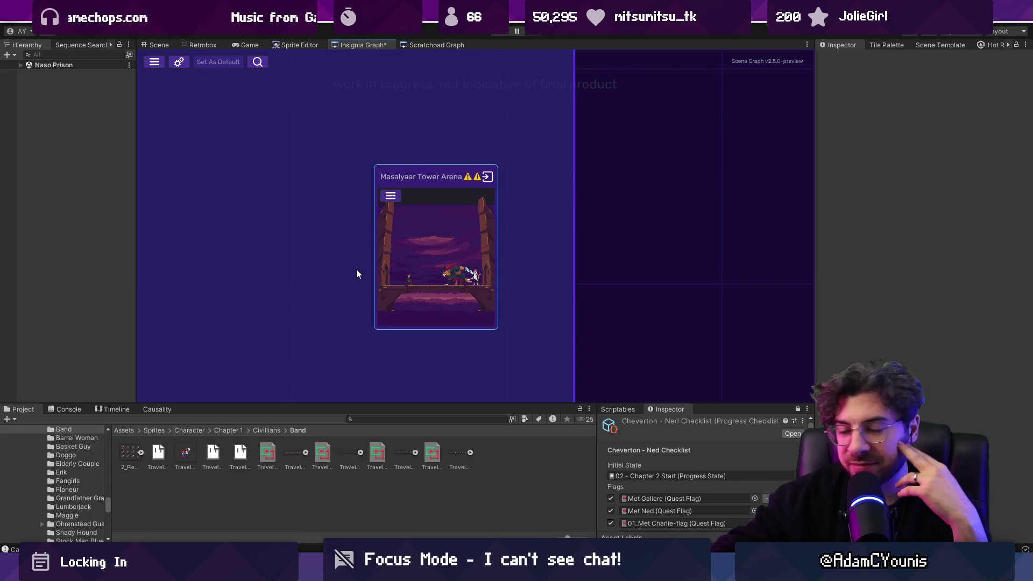
scroll(473, 229, "down", 2)
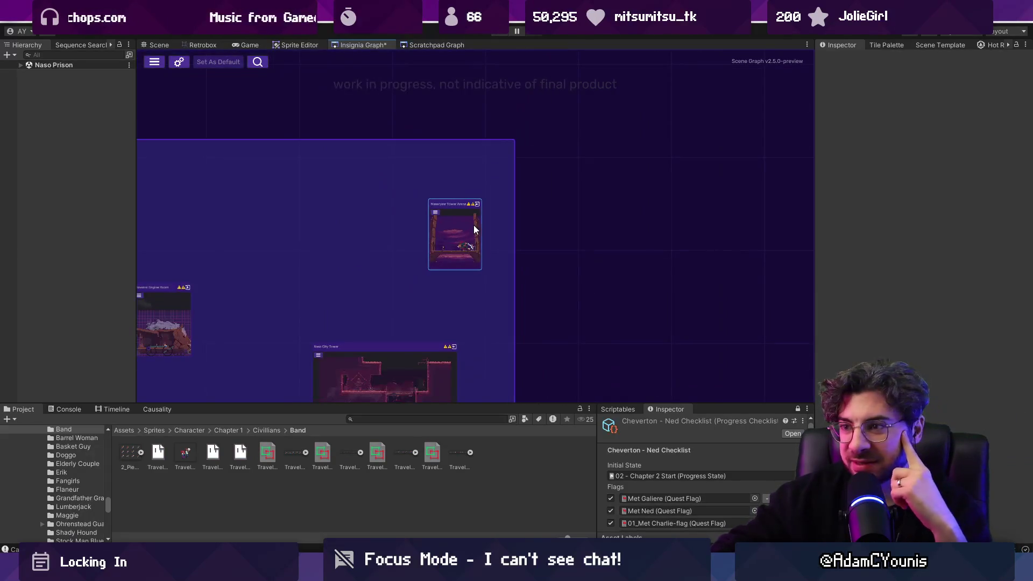
scroll(467, 240, "up", 3)
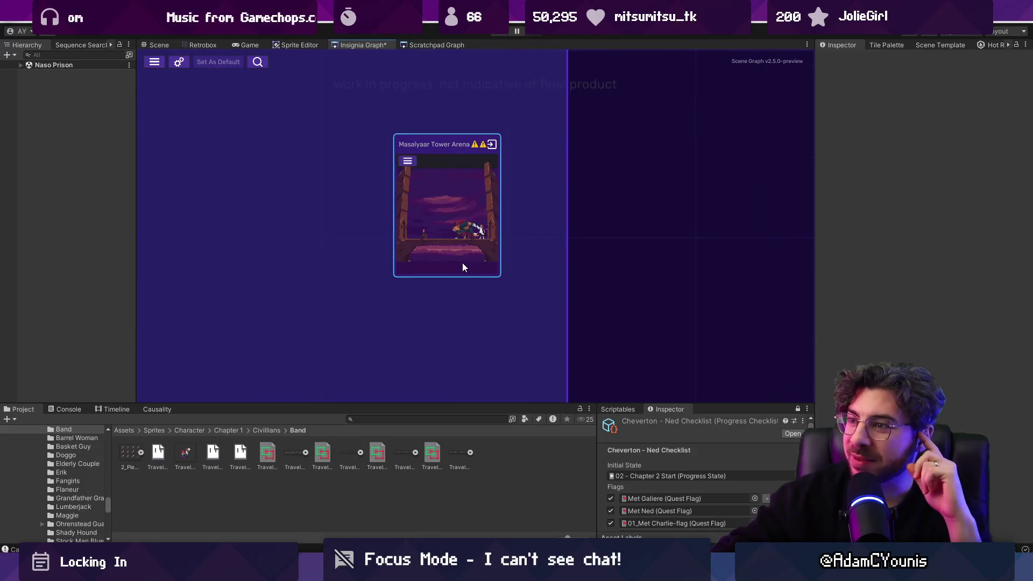
scroll(445, 240, "down", 3)
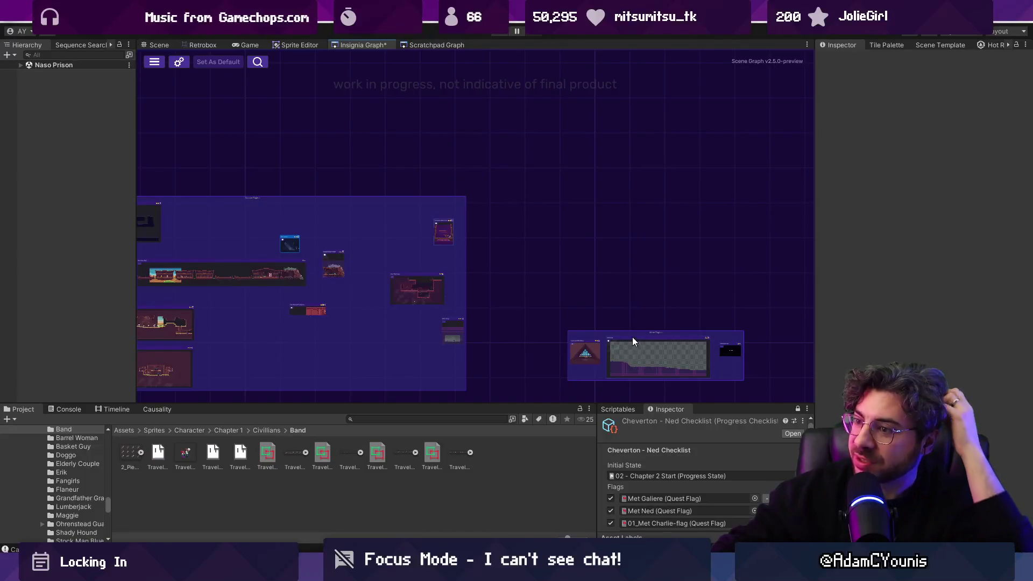
Step: Enlarge the graph view and pan to the Nasoan Region's left edge
scroll(463, 280, "up", 2)
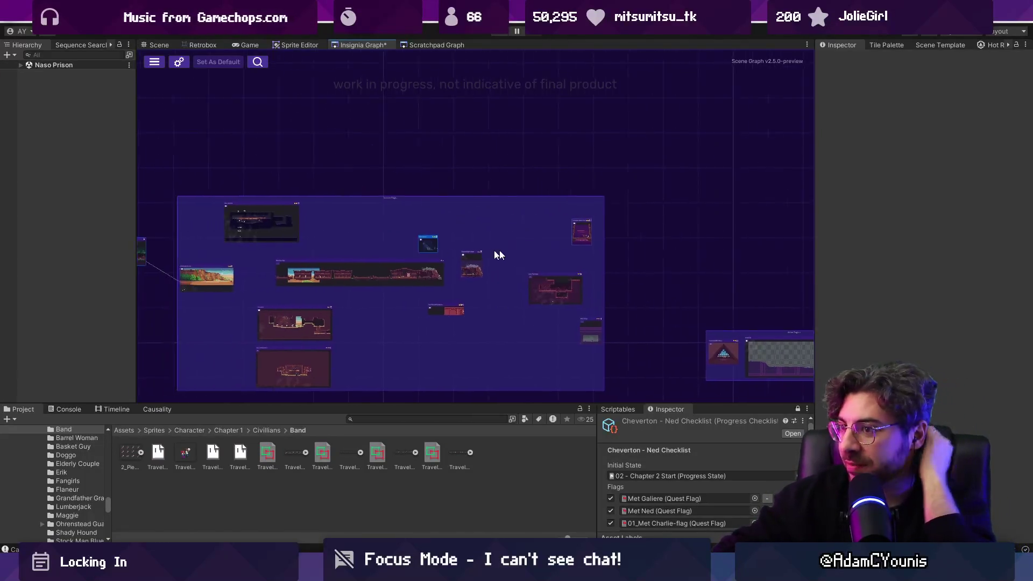
scroll(500, 250, "down", 2)
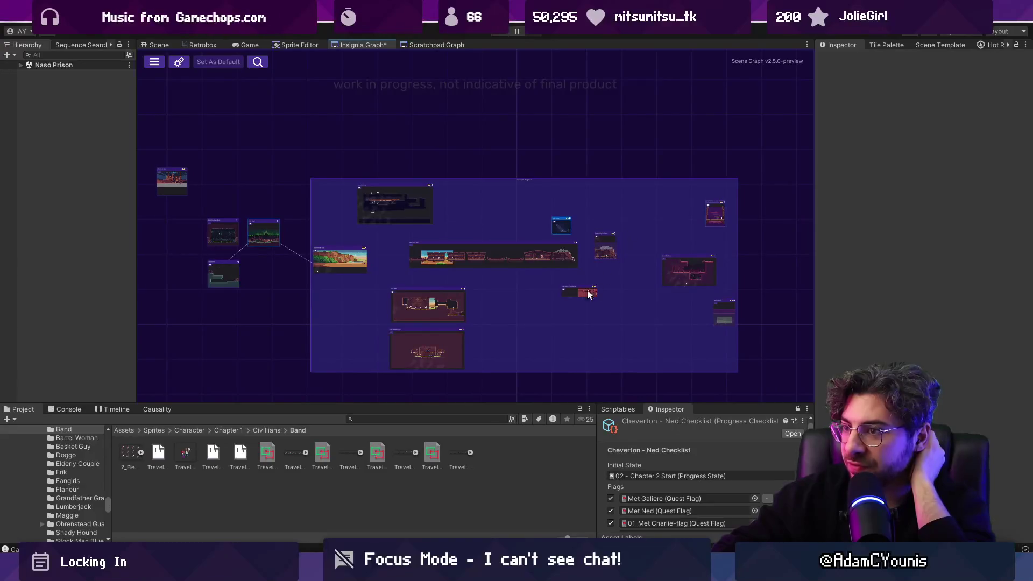
left_click_drag(525, 327, 538, 315)
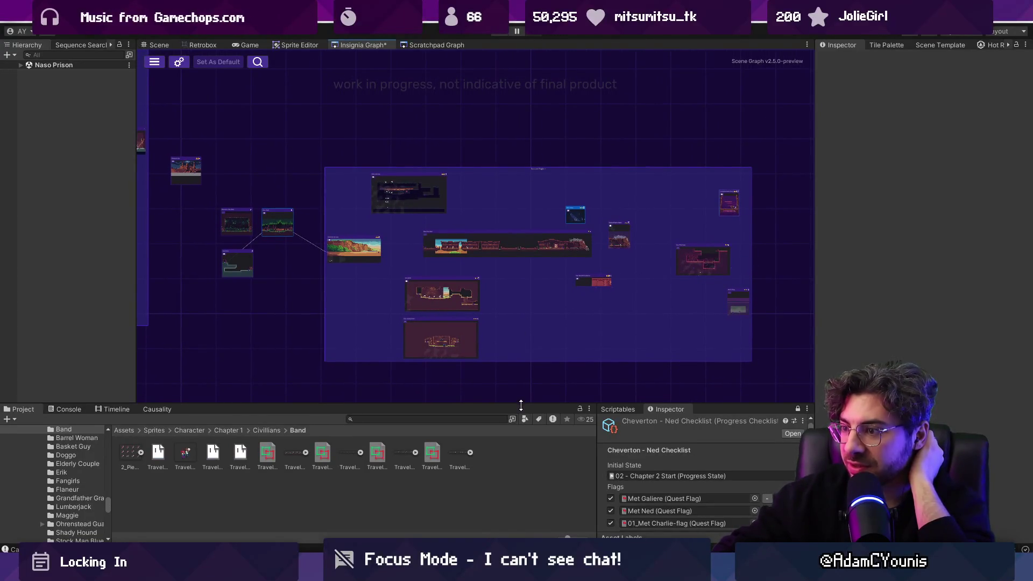
left_click_drag(520, 403, 522, 410)
left_click_drag(812, 290, 830, 285)
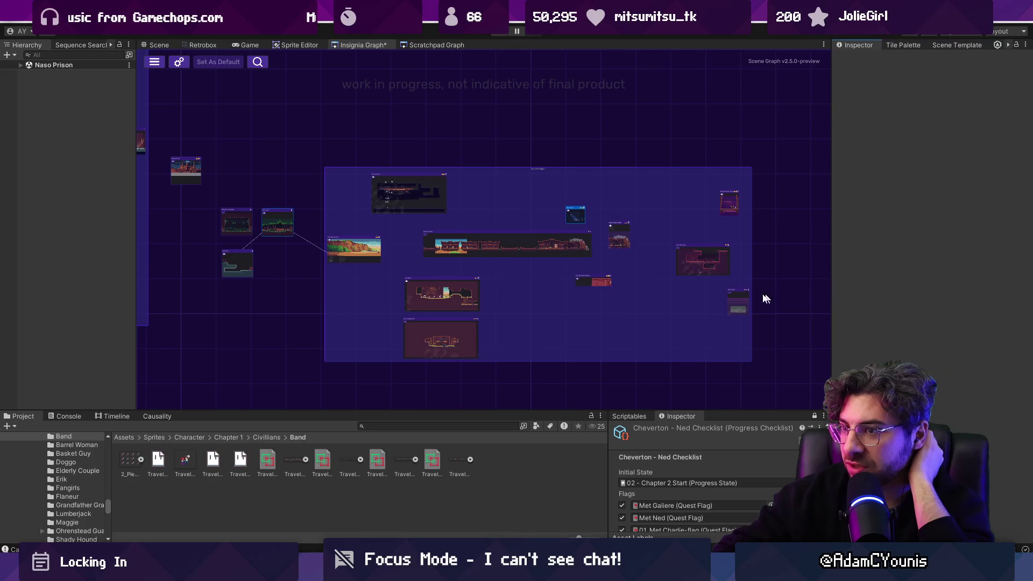
Step: Move the outlying node cluster into the Nasoan Region group and save the graph
scroll(460, 247, "up", 2)
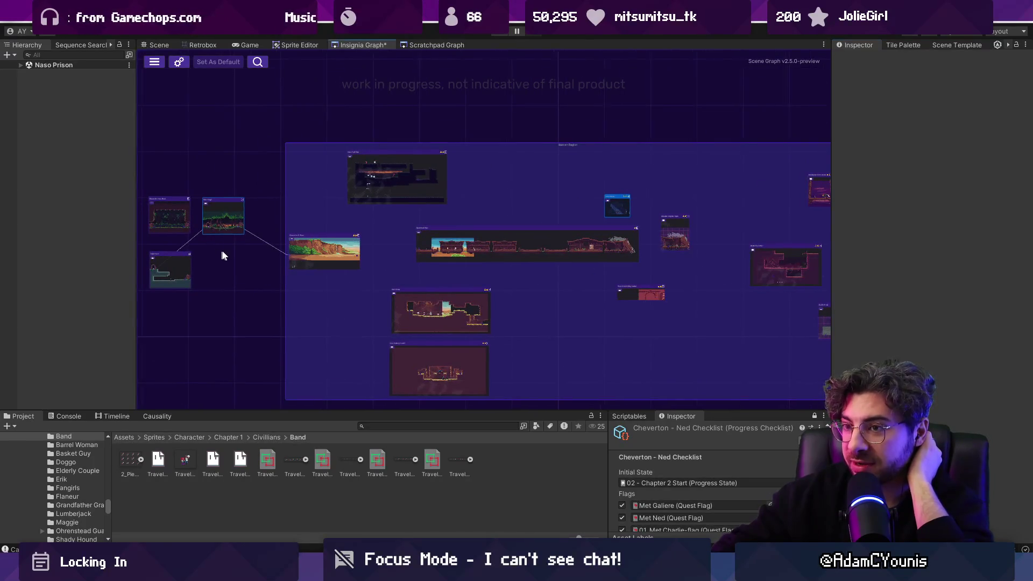
left_click_drag(397, 328, 398, 327)
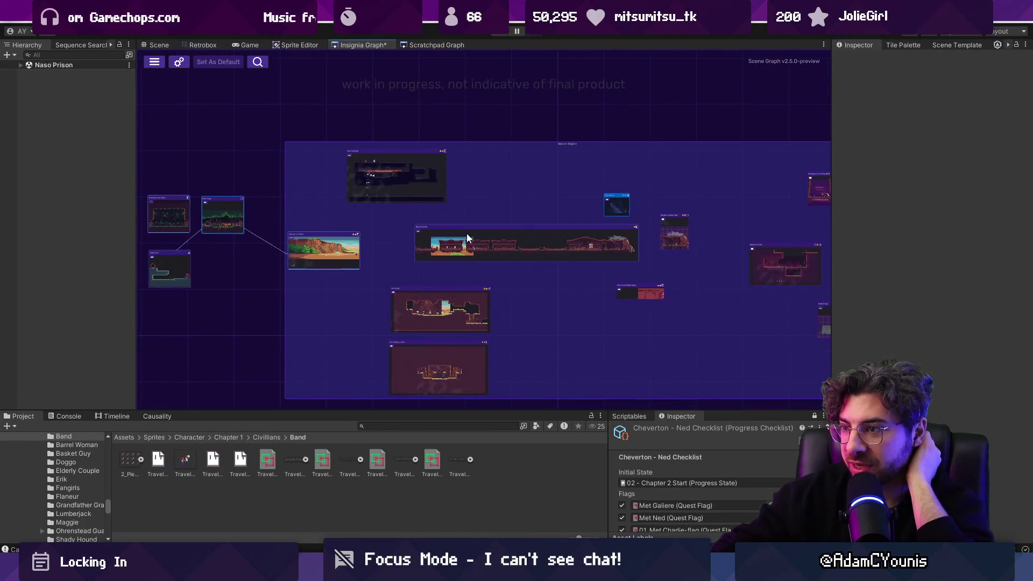
mouse_move(542, 237)
left_mouse_down()
mouse_move(424, 171)
mouse_move(634, 353)
mouse_move(415, 144)
mouse_move(602, 207)
left_mouse_up()
scroll(393, 207, "down", 2)
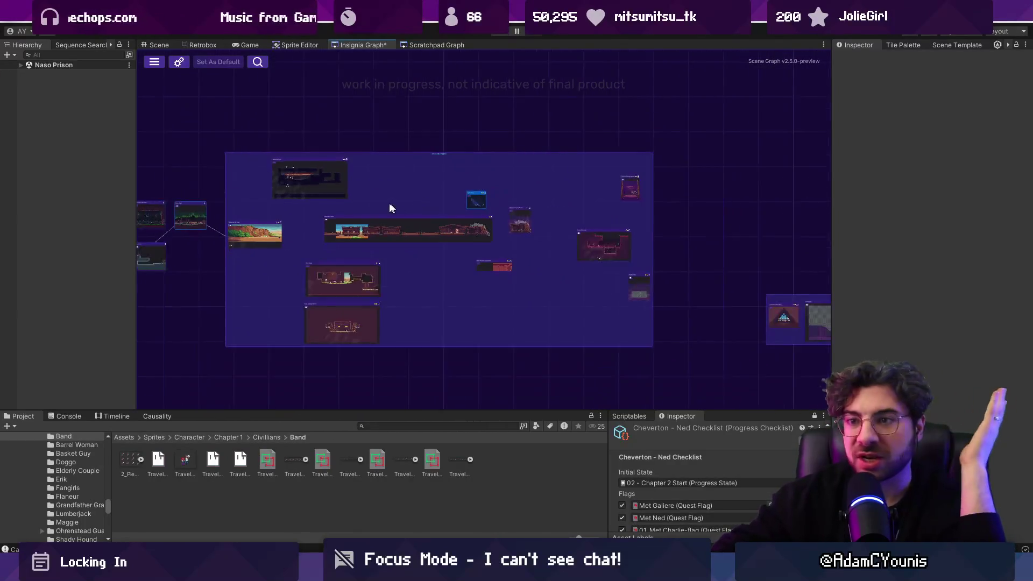
scroll(322, 234, "up", 1)
mouse_move(322, 234)
left_mouse_down()
mouse_move(274, 223)
mouse_move(395, 214)
mouse_move(324, 215)
mouse_move(320, 260)
mouse_move(320, 221)
left_mouse_up()
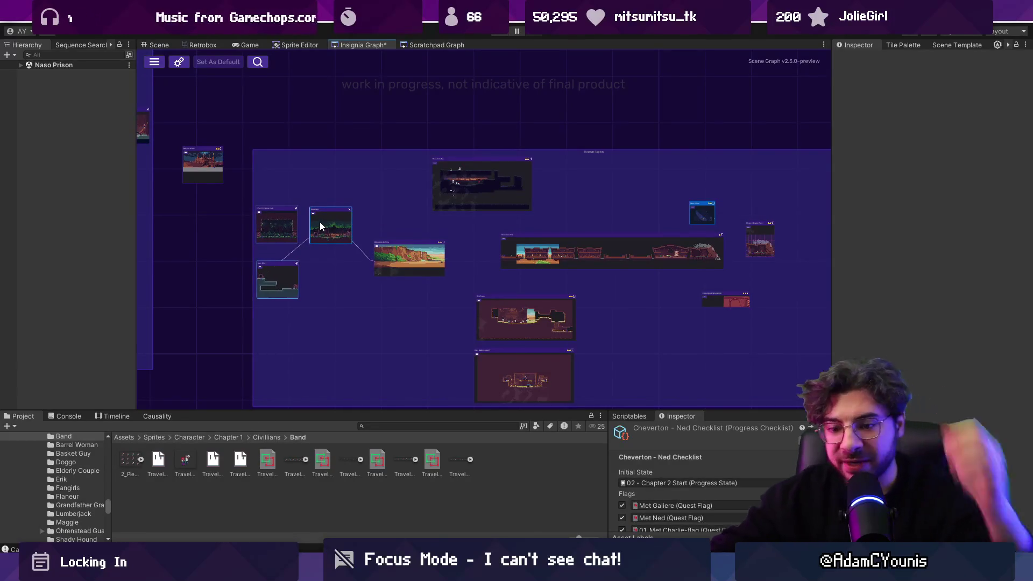
key("ctrl+s")
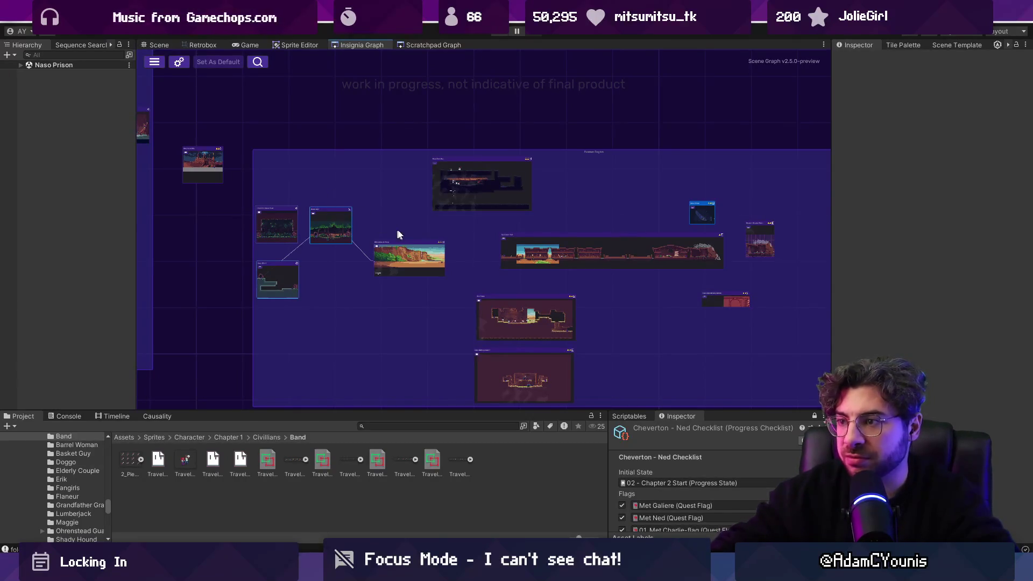
Step: Reposition the Naso Trail Fog and Cheverton Naso Road nodes inside the region
scroll(447, 264, "up", 2)
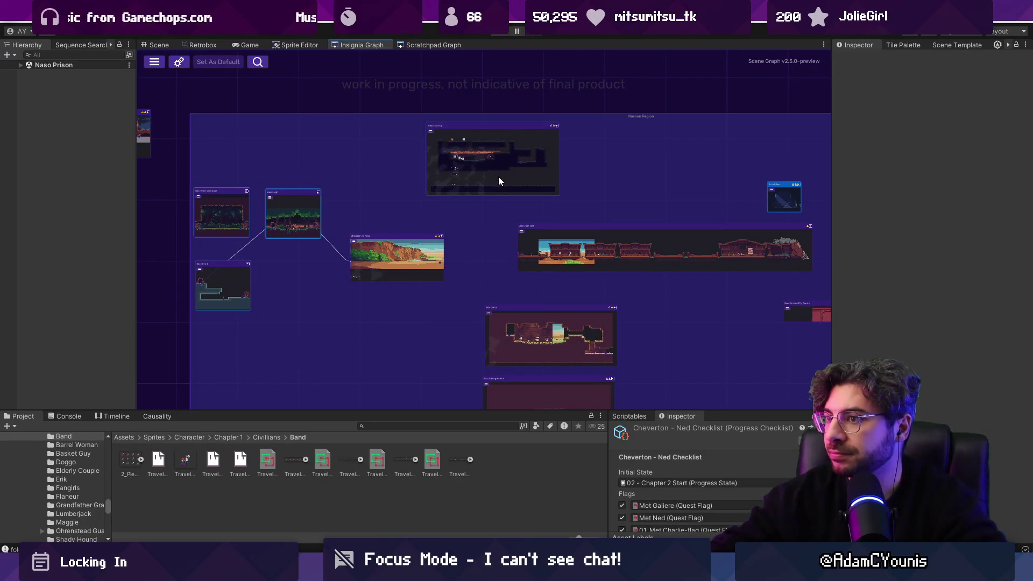
left_click_drag(495, 167, 403, 182)
scroll(355, 171, "up", 4)
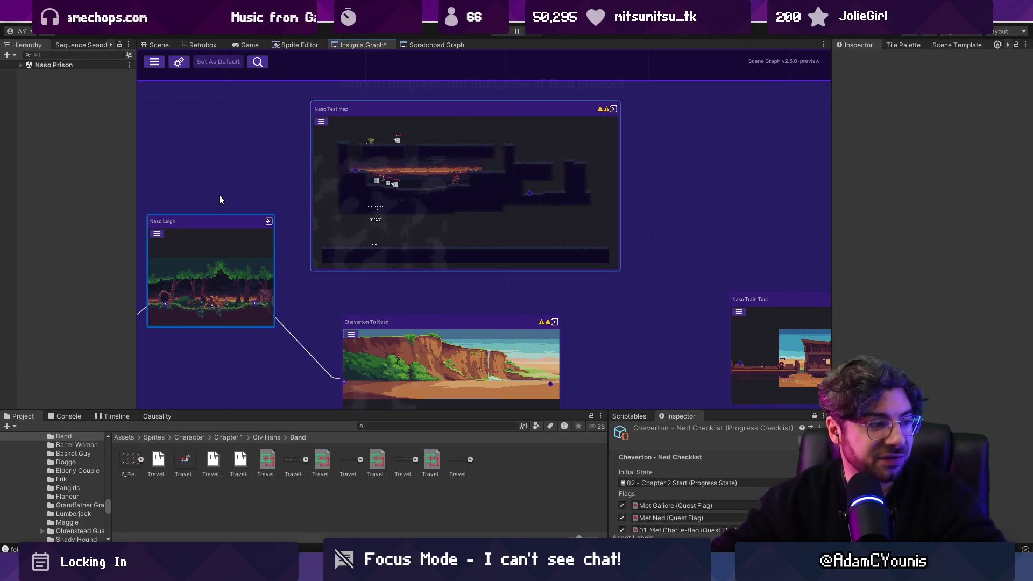
scroll(493, 143, "down", 3)
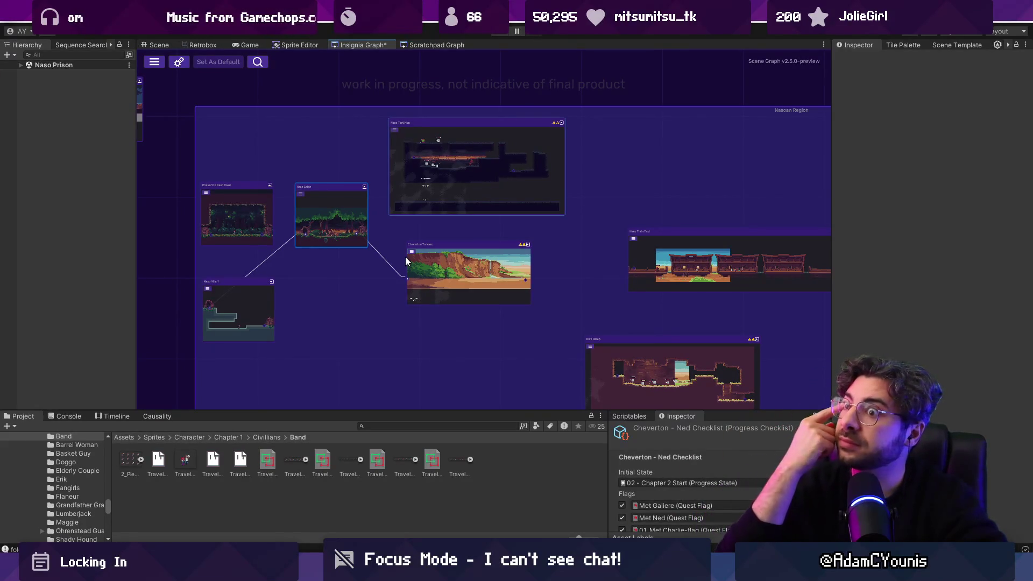
left_click_drag(307, 244, 552, 237)
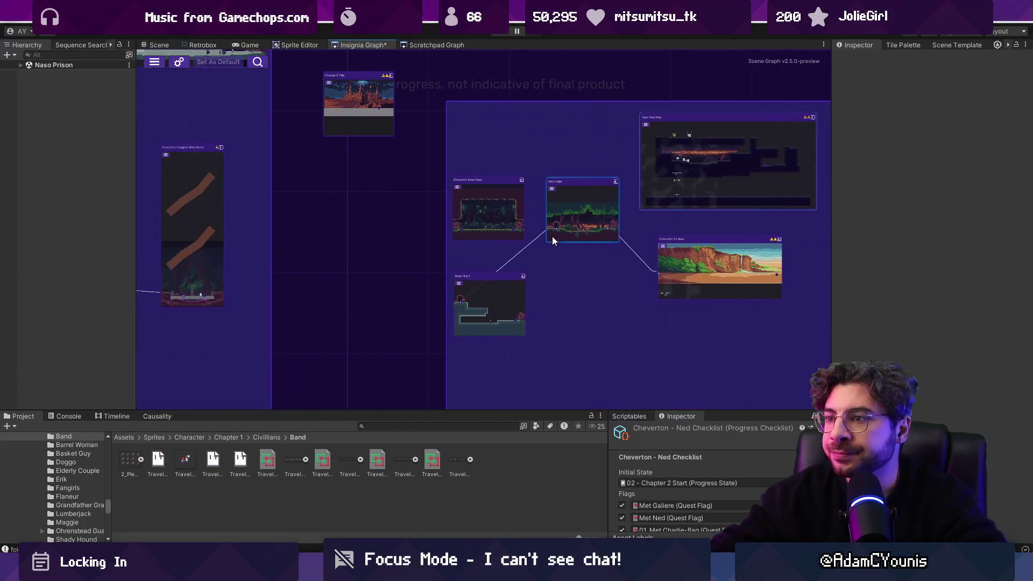
left_click_drag(445, 224, 403, 223)
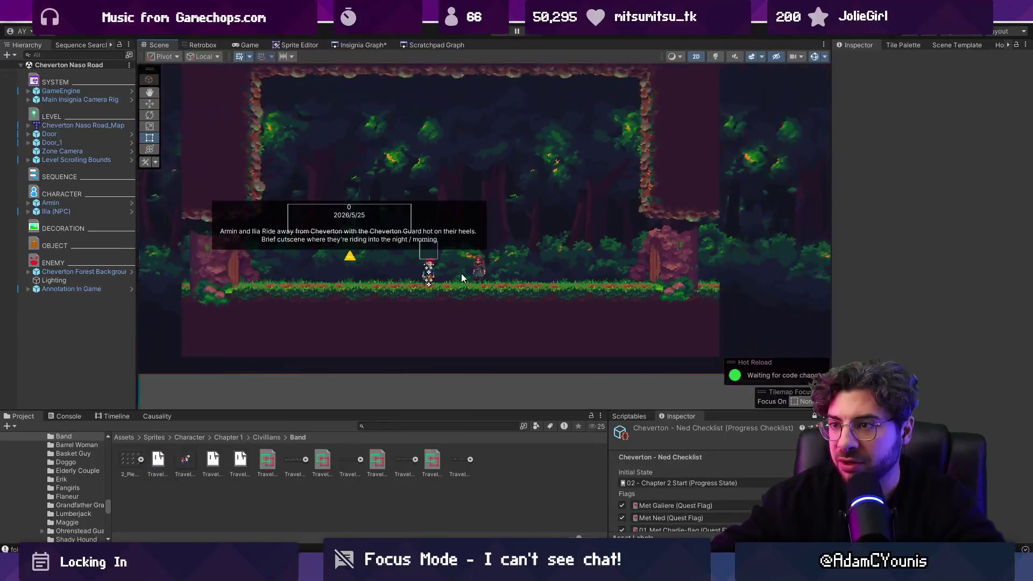
Step: Open the Cheverton Naso Road map from the Hierarchy in Tiled for editing
right_click(92, 125)
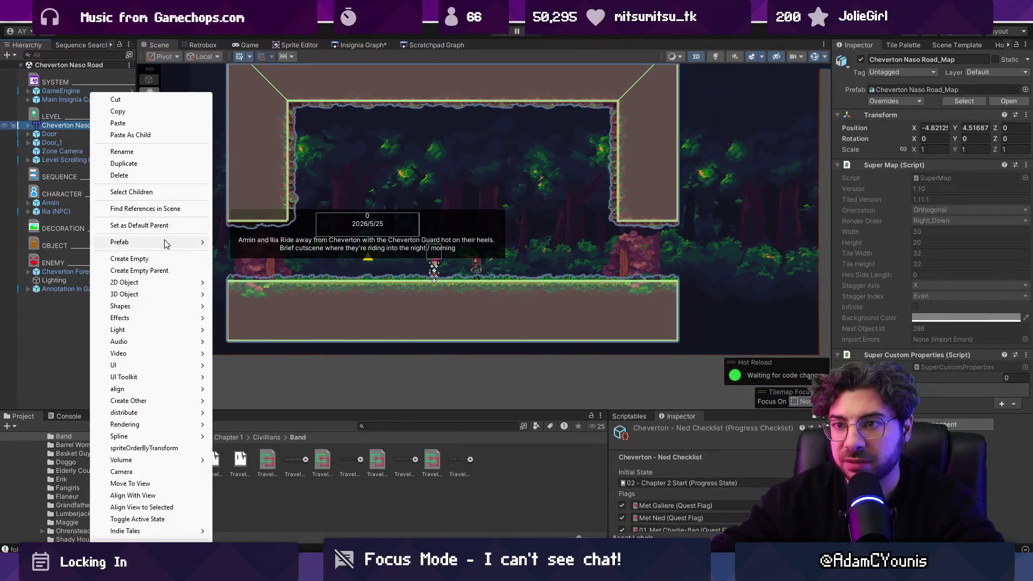
mouse_move(165, 242)
left_click(247, 241)
Step: Stamp prototype tiles over the cave walls in Tiled, then return to Unity
scroll(326, 252, "down", 2)
key("b")
mouse_move(526, 302)
left_mouse_down()
mouse_move(427, 102)
mouse_move(455, 284)
mouse_move(620, 261)
mouse_move(586, 225)
left_mouse_up()
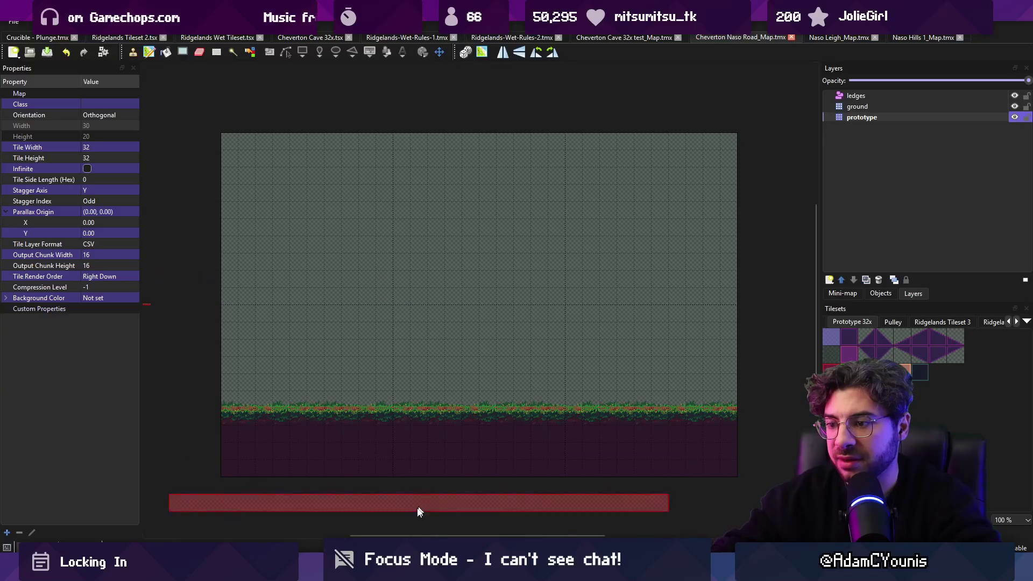
key("alt+Tab")
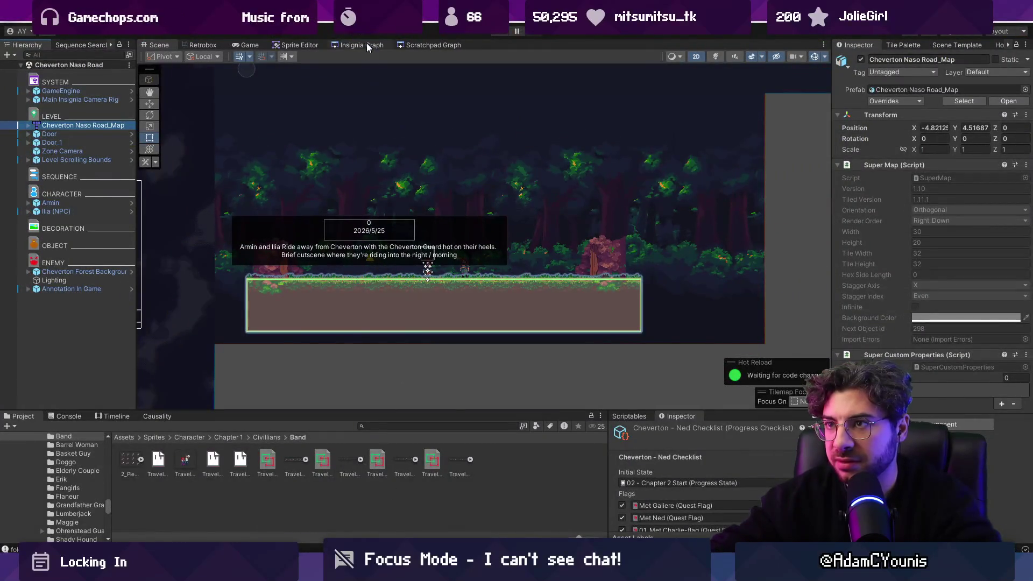
Step: Reopen the Cheverton Naso Road level from the scene graph
left_click(366, 43)
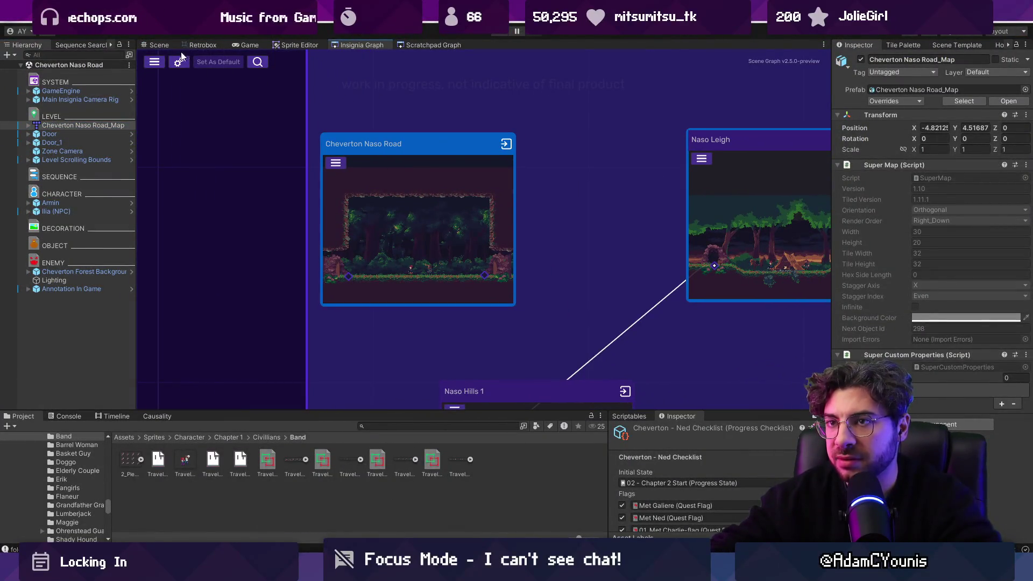
double_click(424, 194)
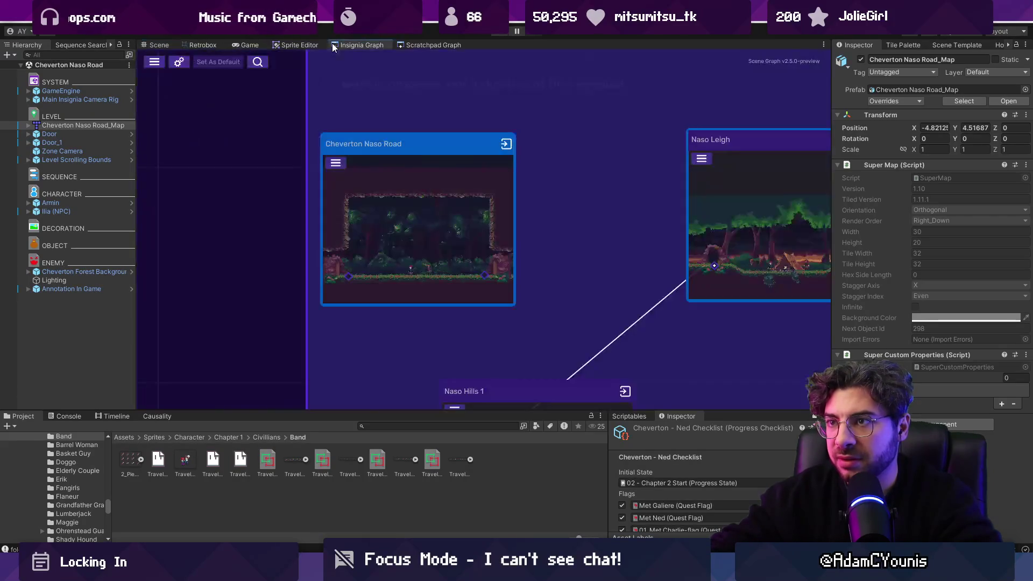
left_click(332, 45)
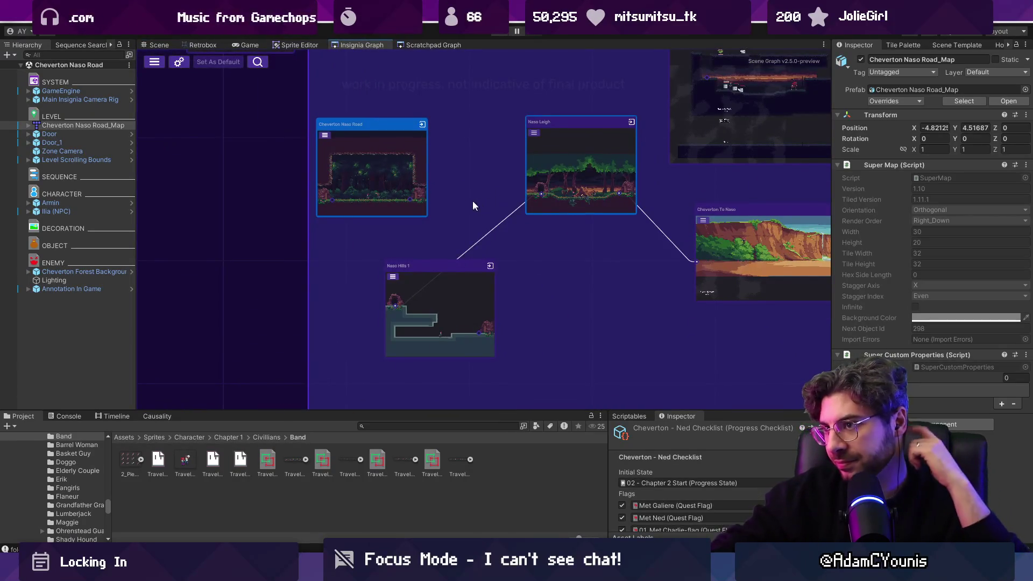
scroll(472, 200, "up", 3)
double_click(235, 201)
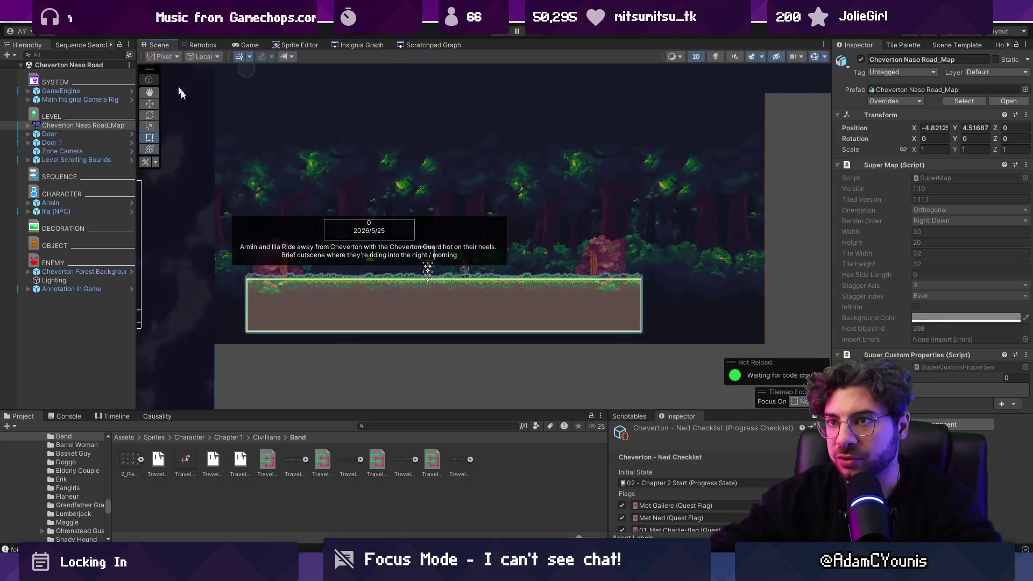
Step: Select Door and Door_1 to disable them, then select the map and switch to the git client
left_click(605, 260)
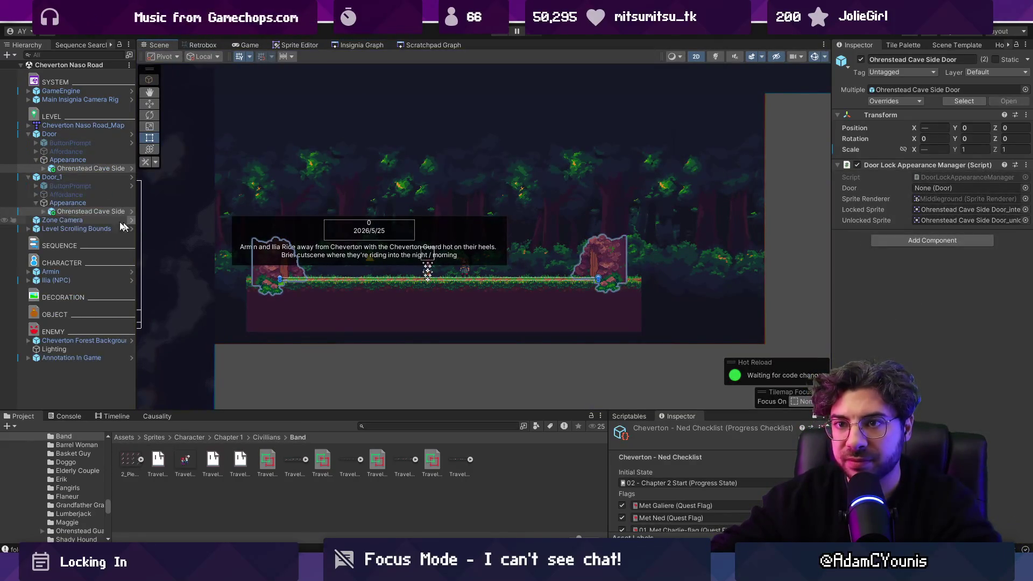
left_click(49, 134)
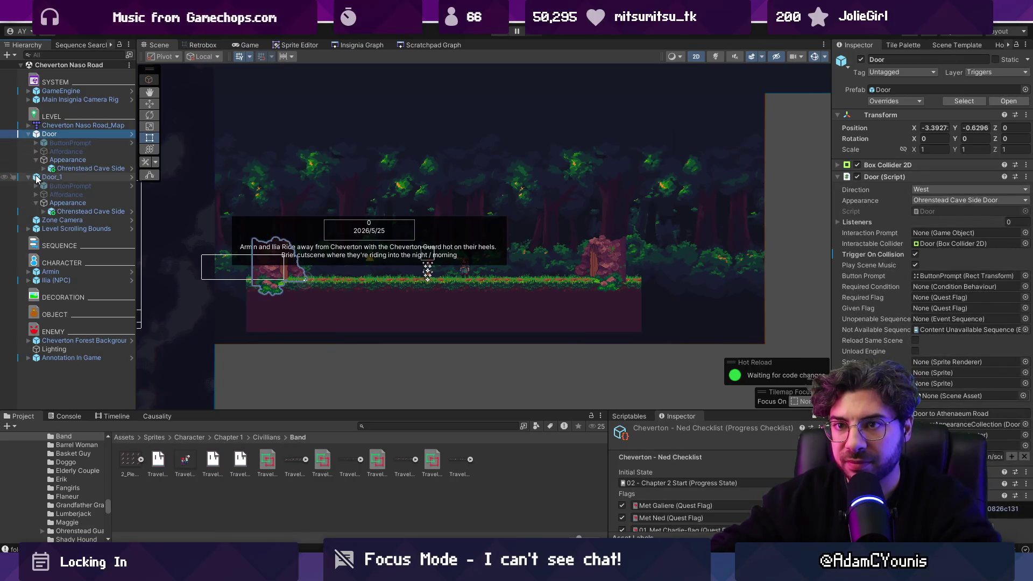
left_click(29, 177)
left_click(29, 134)
left_click(51, 143, "ctrl")
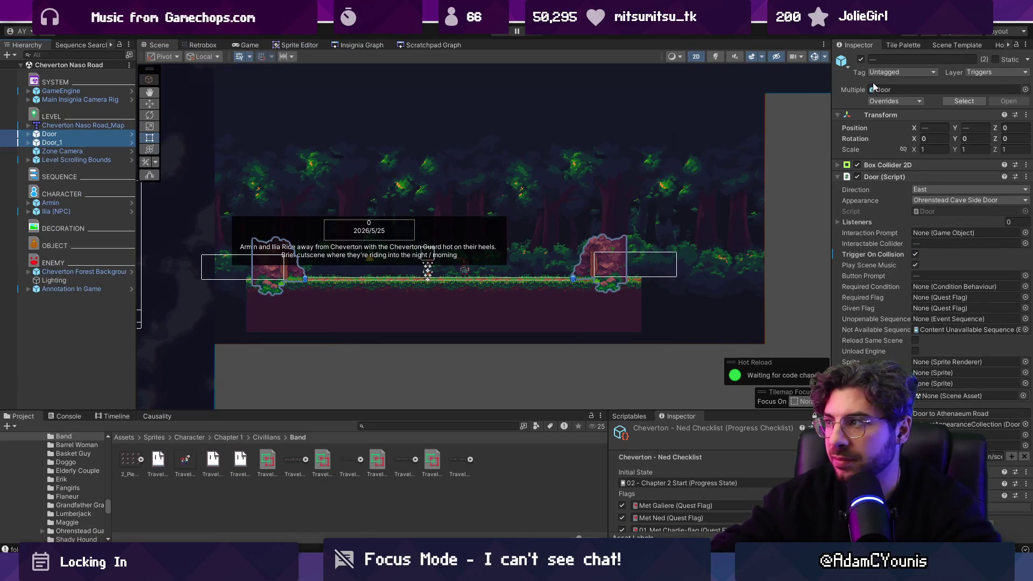
left_click(560, 293)
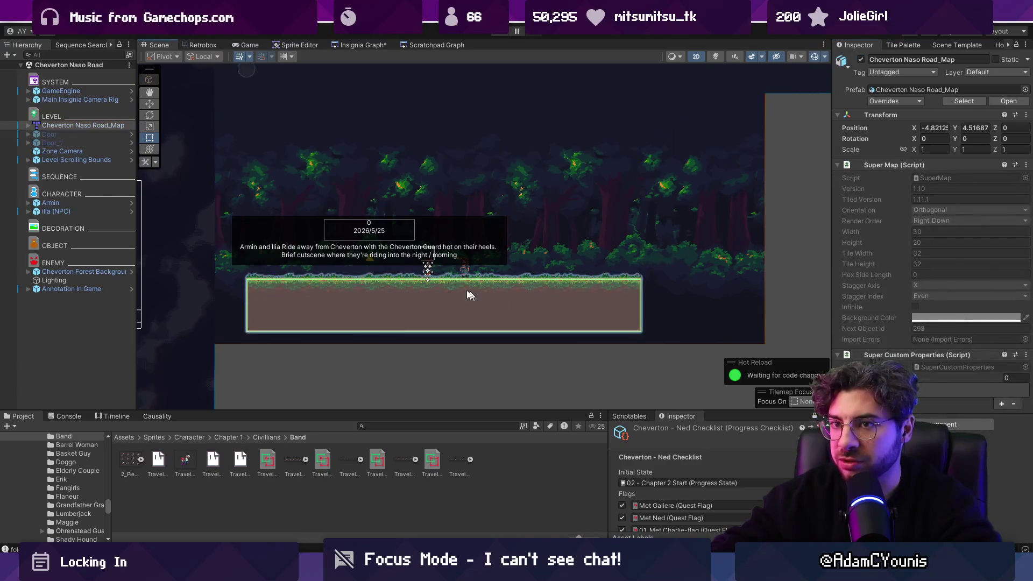
key("alt+Tab")
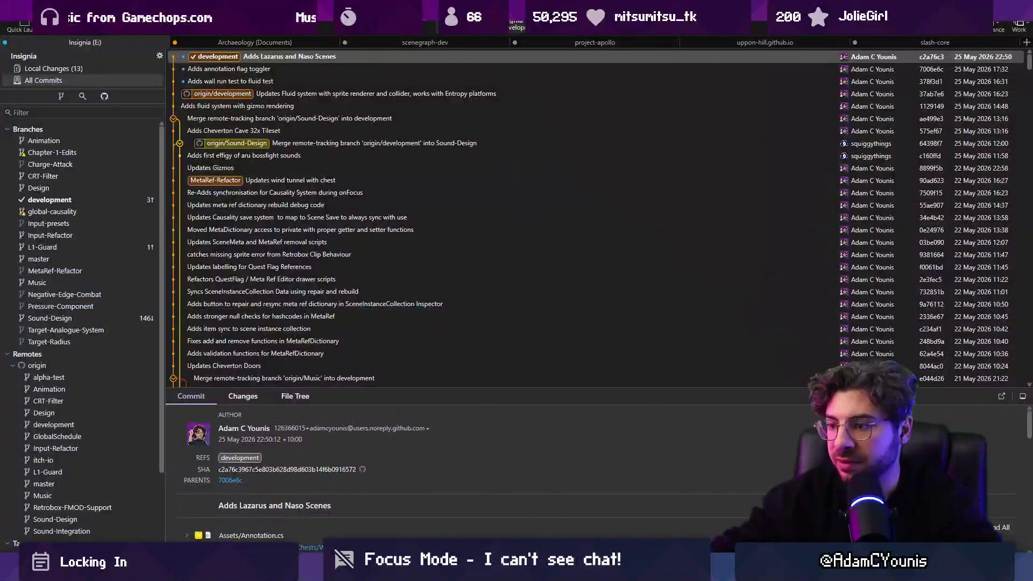
Step: Back in Tiled, select regions of tiles on the Cheverton Naso Road map
key("alt+Tab")
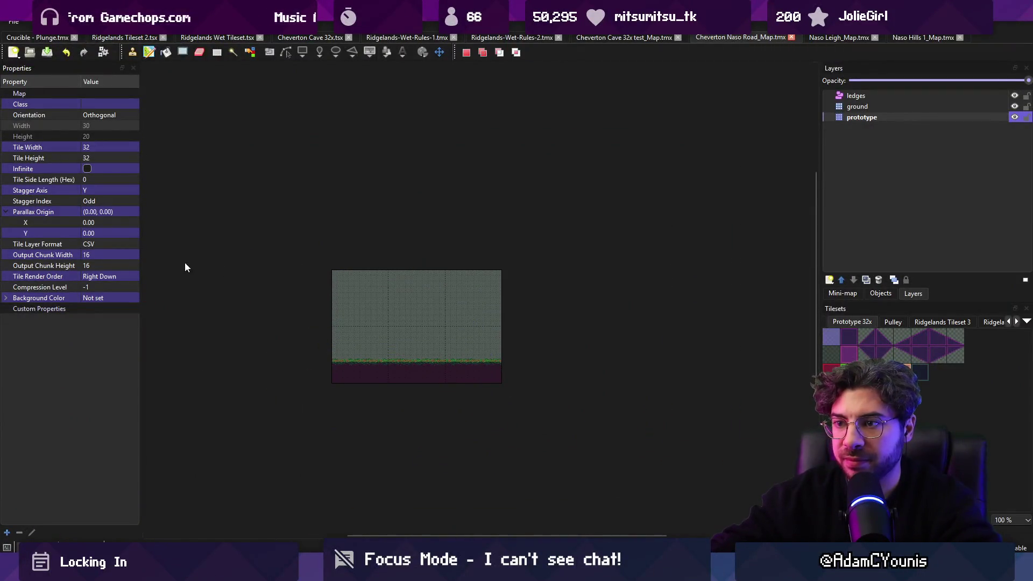
scroll(215, 262, "down", 1)
left_click_drag(218, 255, 468, 297)
left_click(240, 257)
left_click_drag(232, 251, 630, 343)
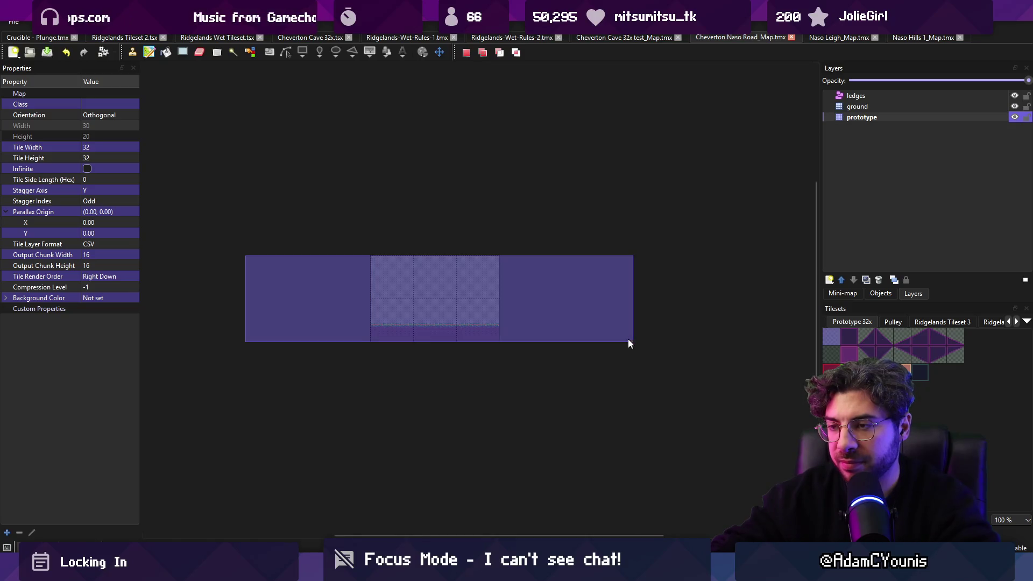
Step: Resize the map to 90 tiles wide, stamp ground tiles across its full width, and save
left_click(131, 52)
left_click(182, 81)
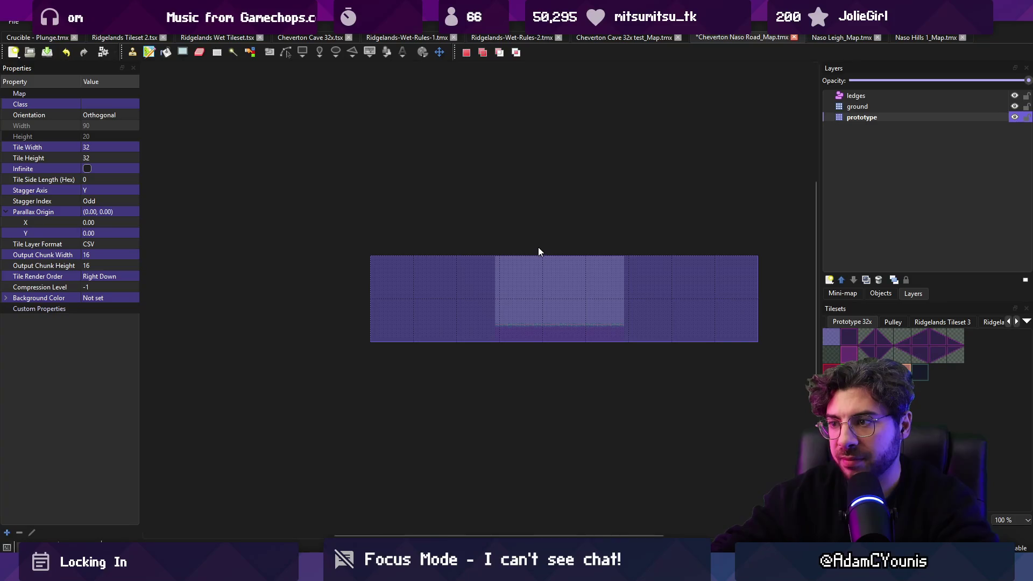
key("ctrl+v")
mouse_move(475, 305)
left_mouse_down()
mouse_move(392, 300)
mouse_move(734, 298)
left_mouse_up()
key("ctrl+s")
key("alt+Tab")
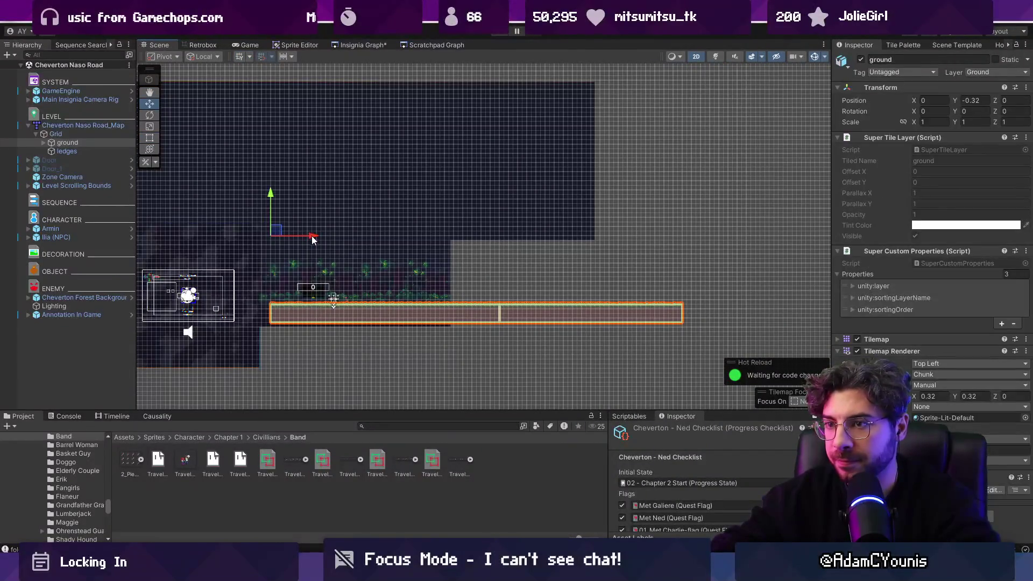
Step: Move Cheverton Naso Road_Map left to X -16.26 and set its Position Y to 4.5
left_click(81, 125)
left_click_drag(317, 233, 154, 226)
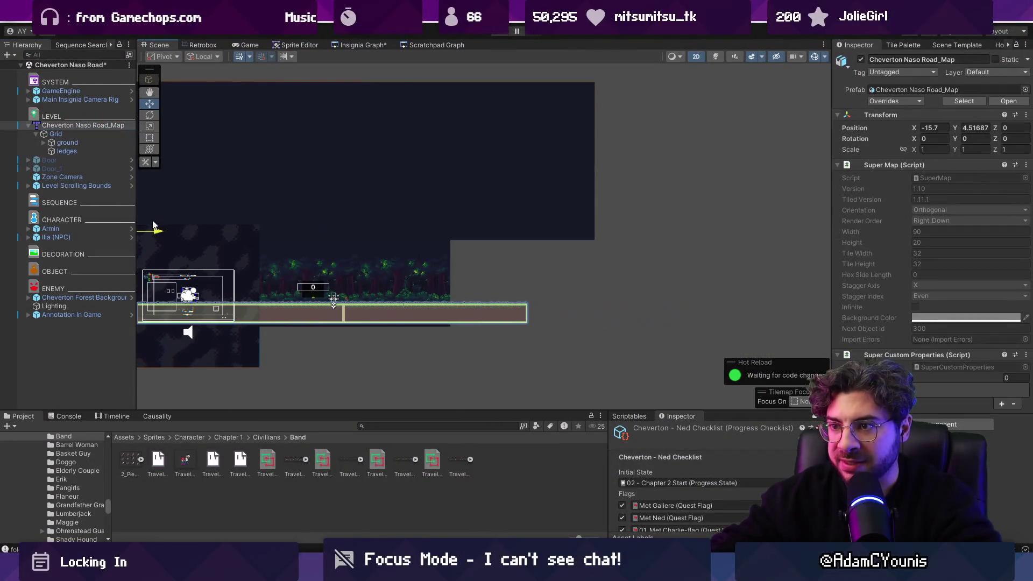
scroll(354, 276, "up", 4)
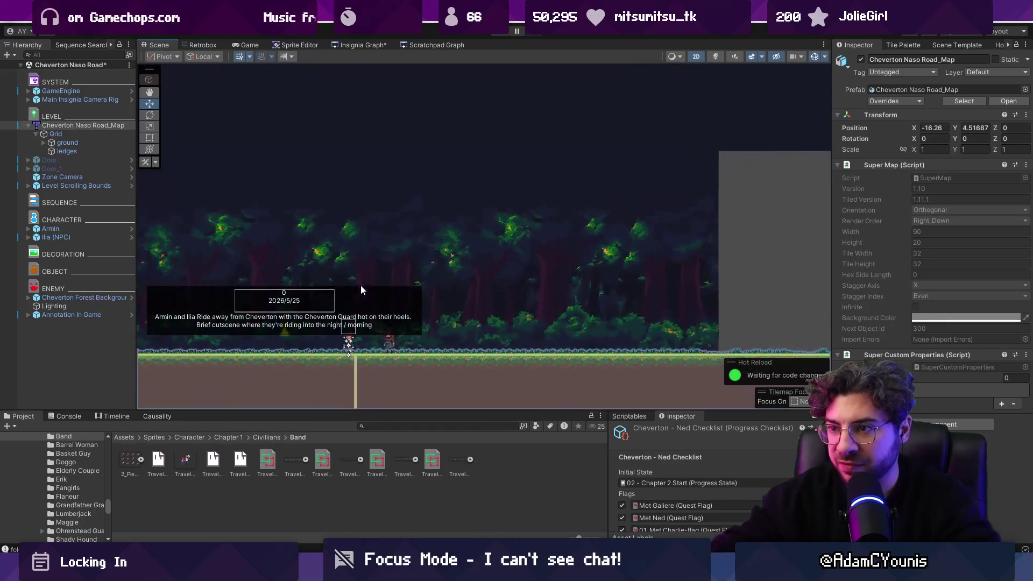
scroll(361, 285, "down", 2)
left_click(933, 128)
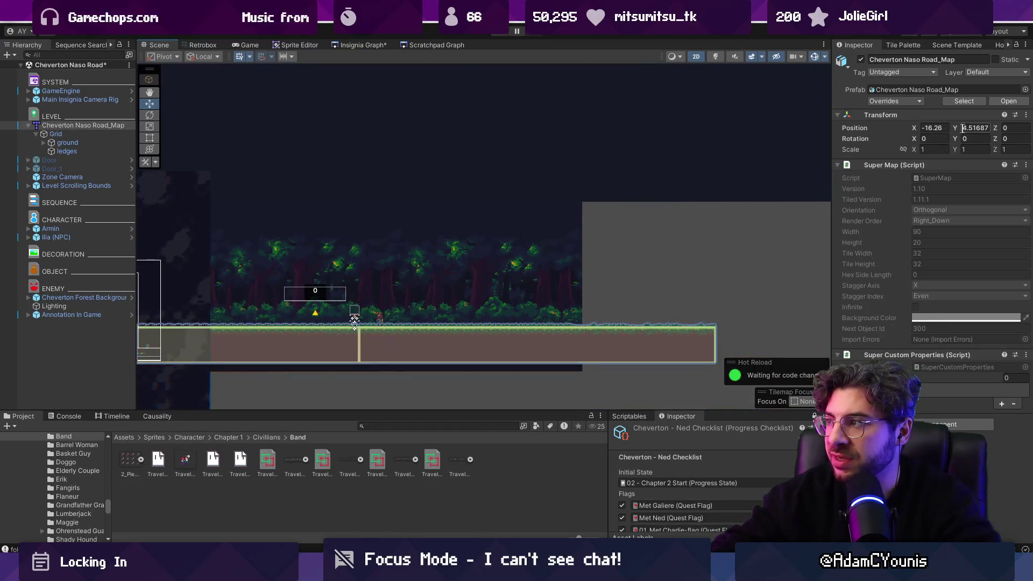
type("4.51")
key("BackSpace")
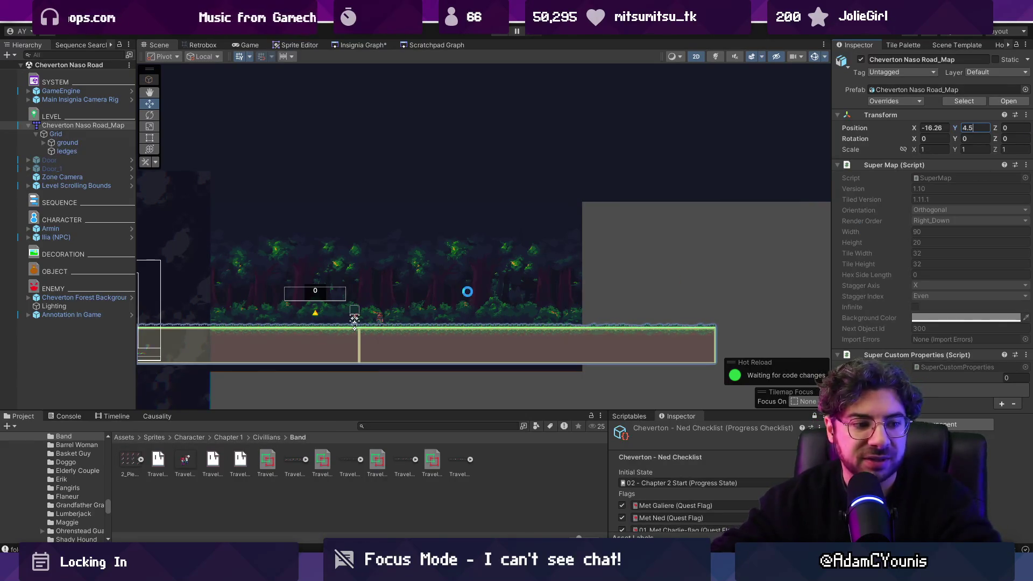
left_click(390, 314)
scroll(390, 314, "up", 5)
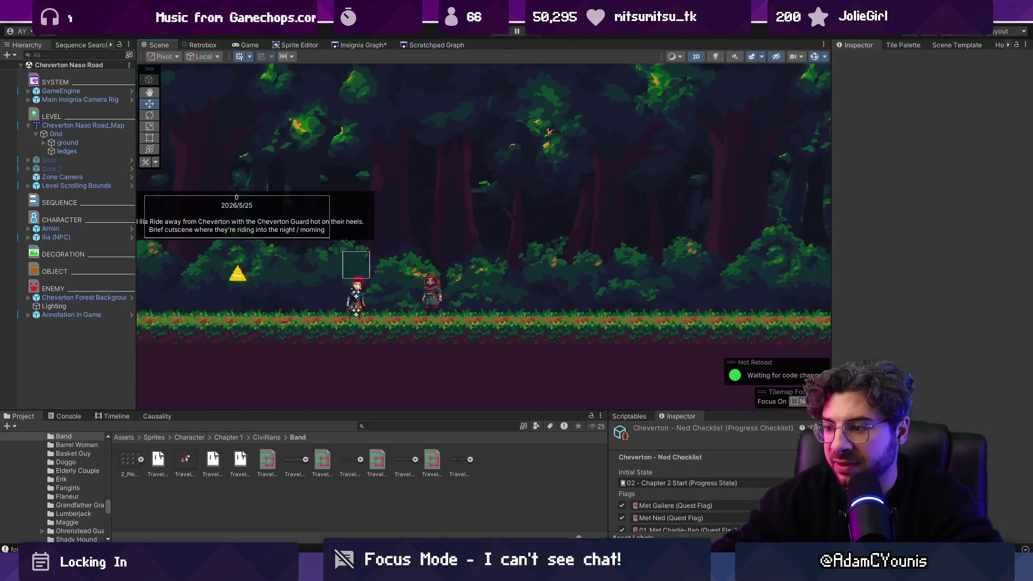
Step: Check the map in Tiled, then playtest the scene in Unity and stop play mode
key("alt+Tab")
scroll(528, 327, "up", 3)
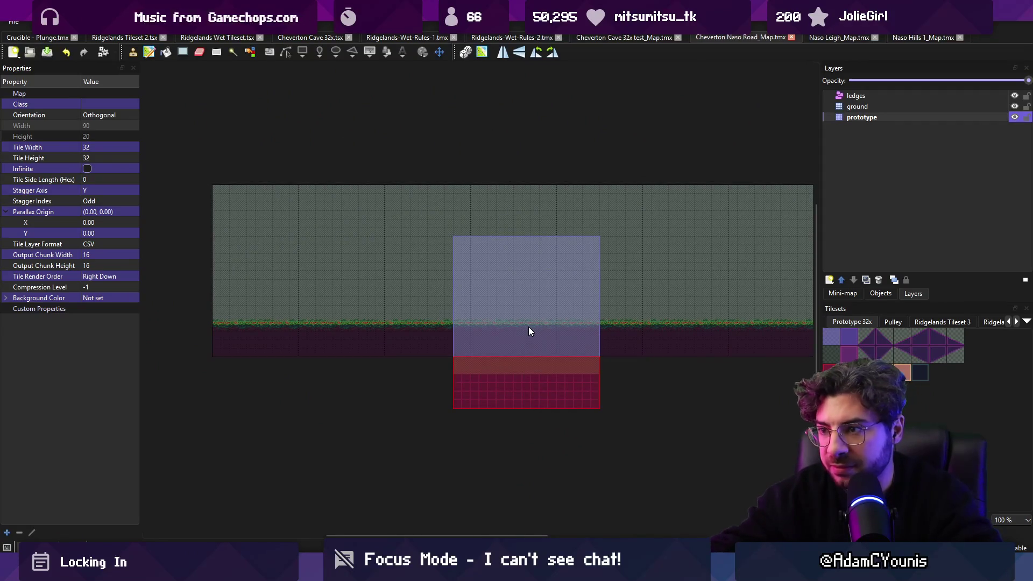
key("alt+Tab")
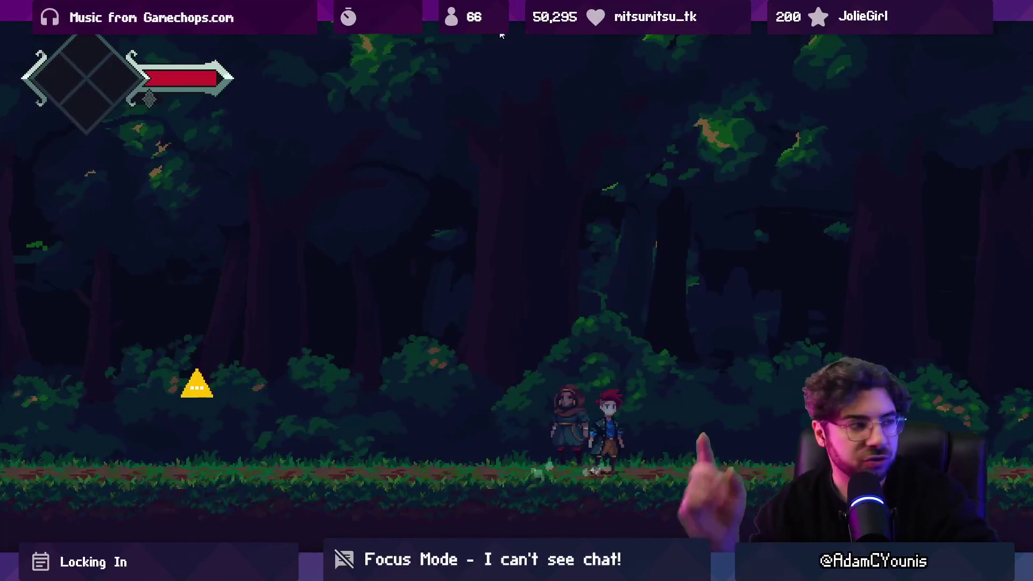
key("shift+space")
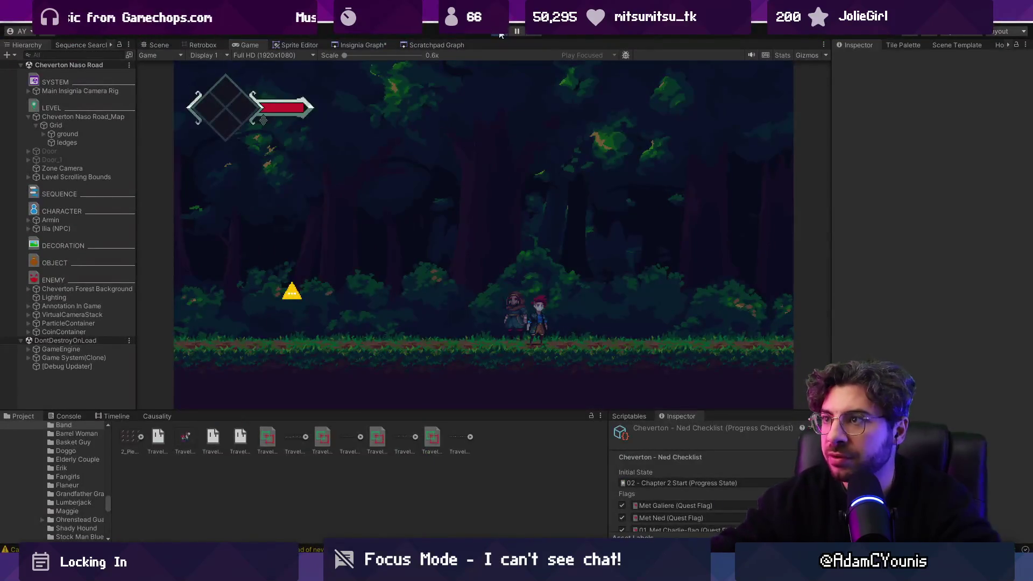
left_click(500, 34)
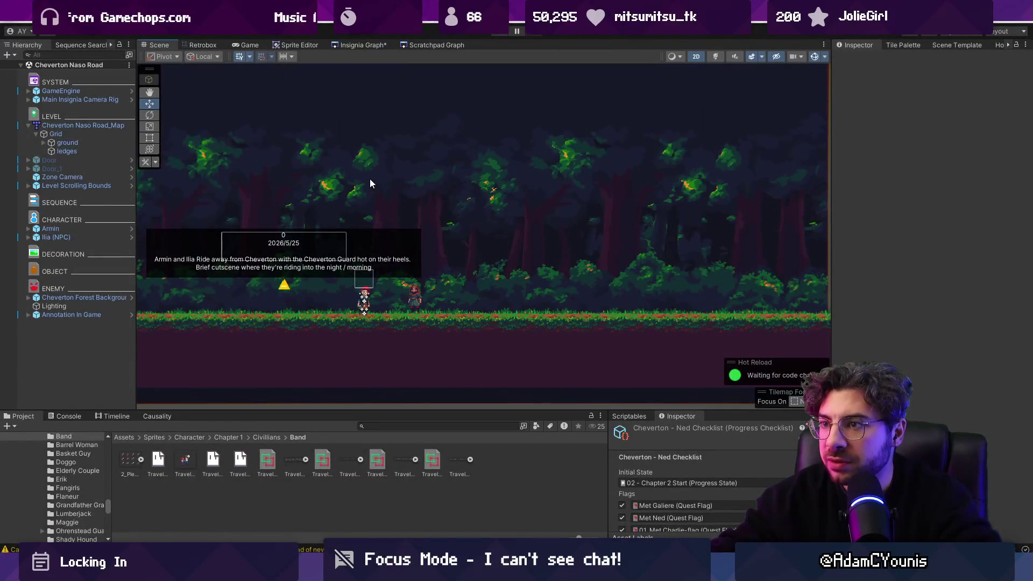
Step: Select the Cheverton Forest BG Front, Middle and Back layers and tick Parallax By Depth
left_click(370, 179)
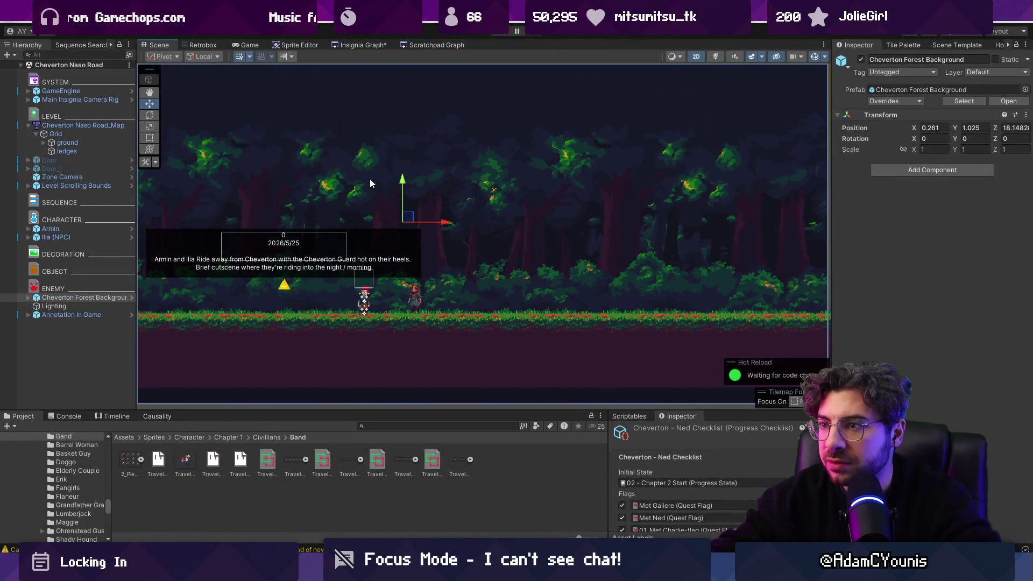
left_click(28, 298)
left_click(81, 306)
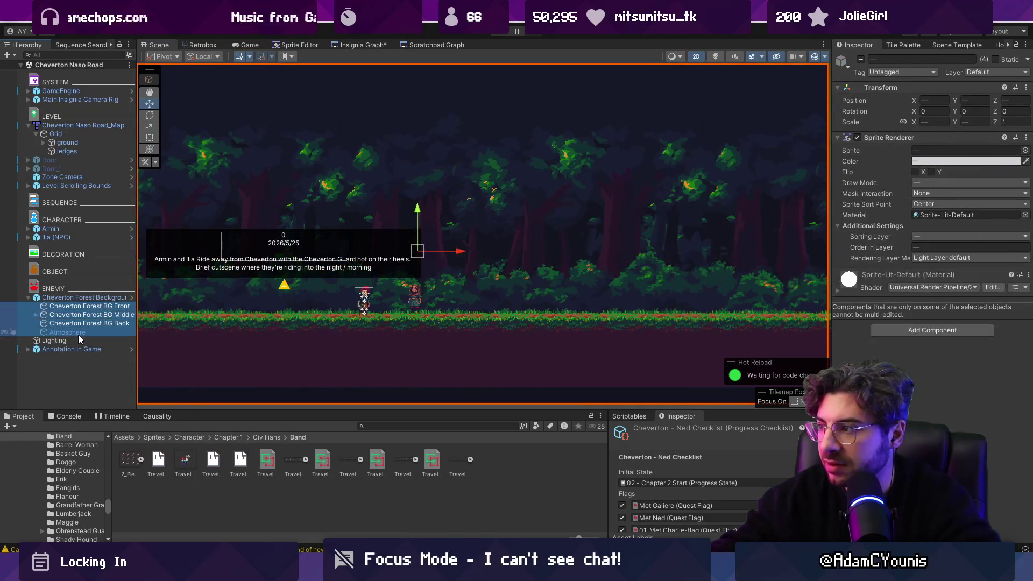
left_click(91, 323)
left_click(89, 307, "shift")
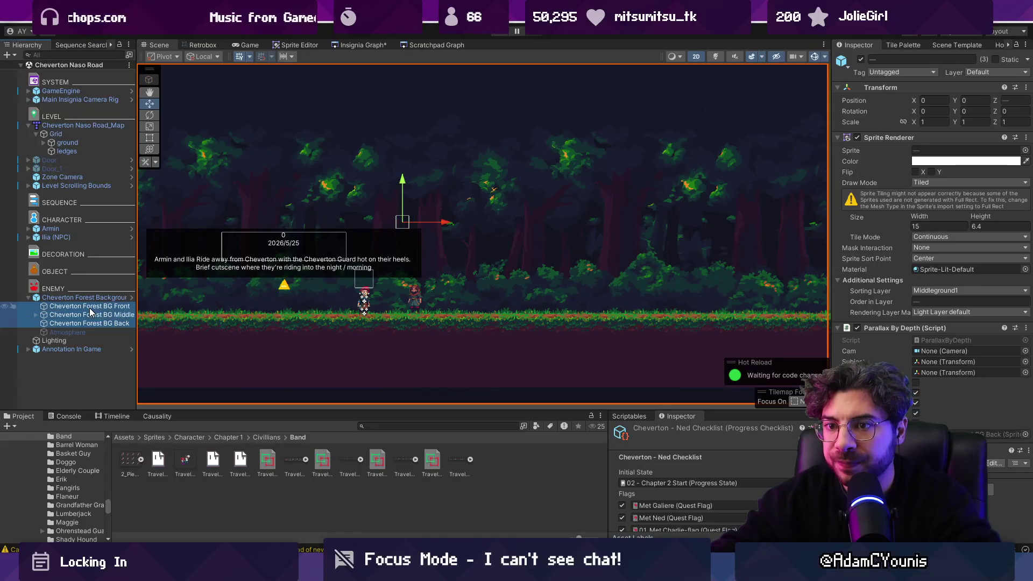
left_click(916, 384)
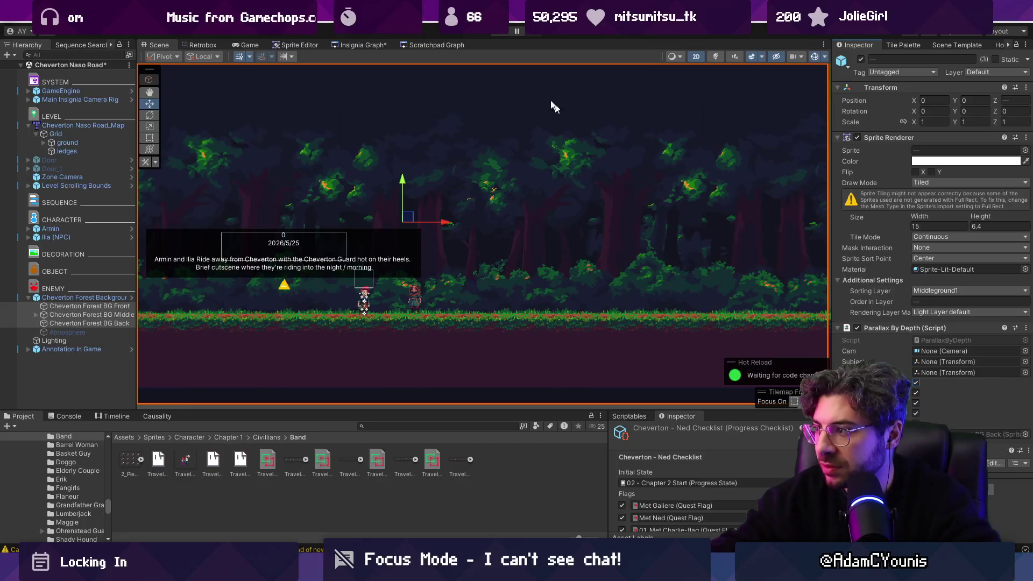
Step: Playtest running right and left to check the scrolling, then open the Insignia Graph
left_click(500, 34)
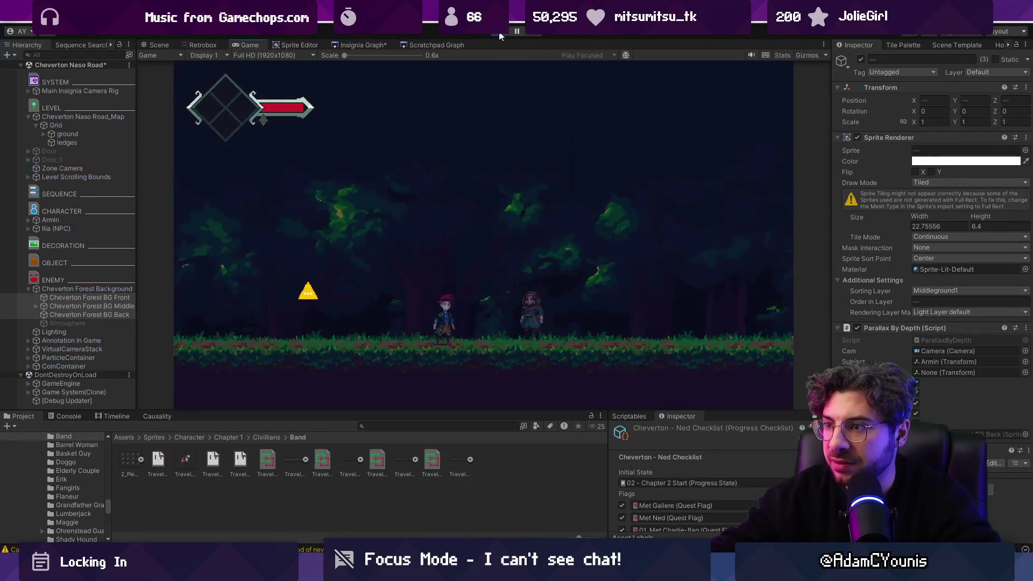
key("Right")
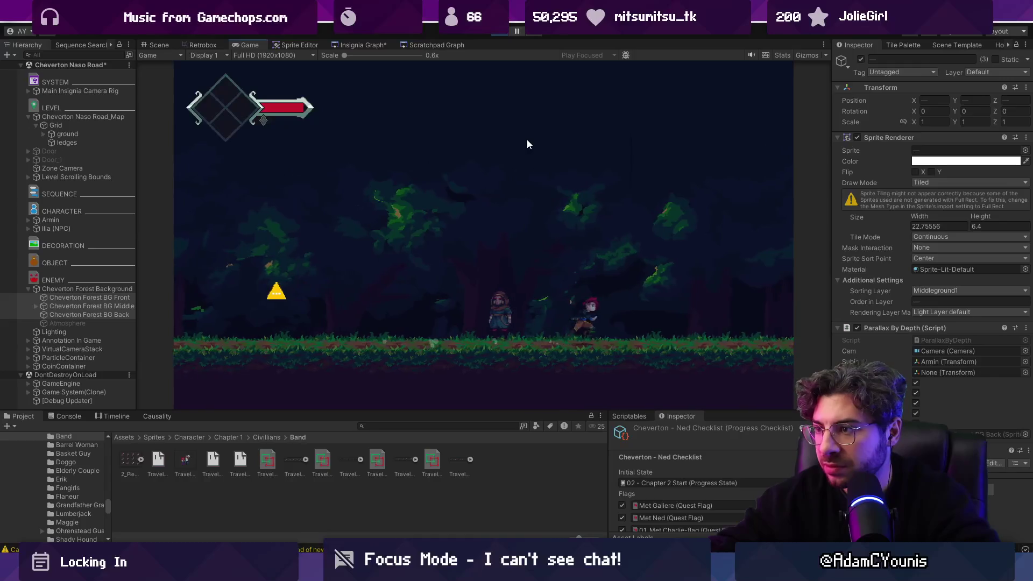
key("Left")
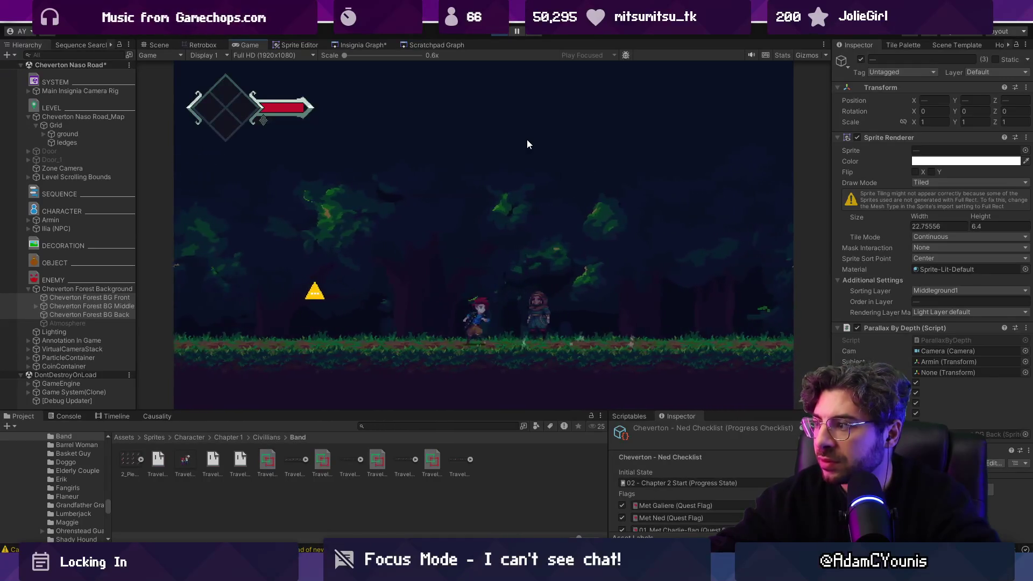
left_click(503, 35)
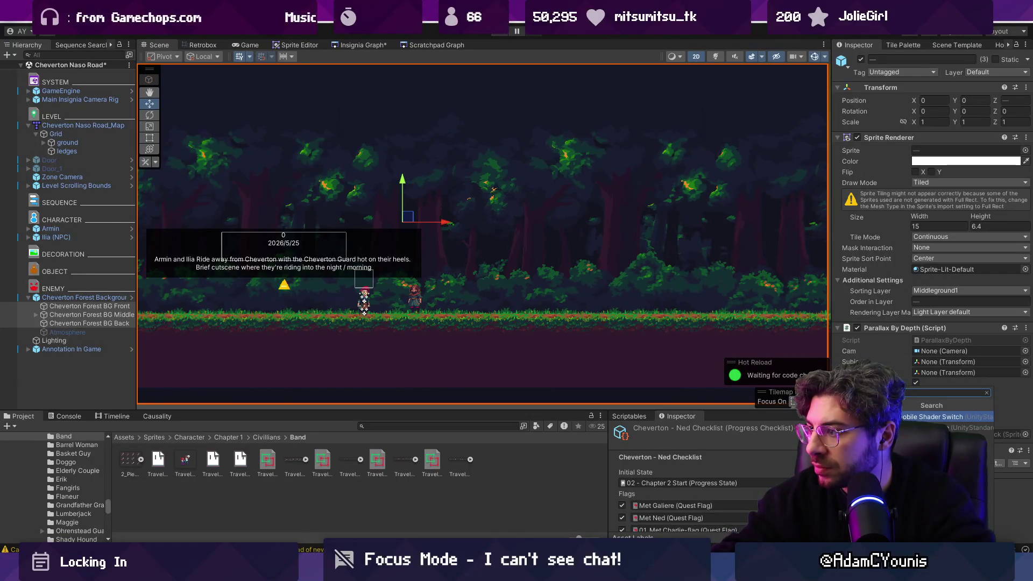
key("Escape")
left_click(347, 45)
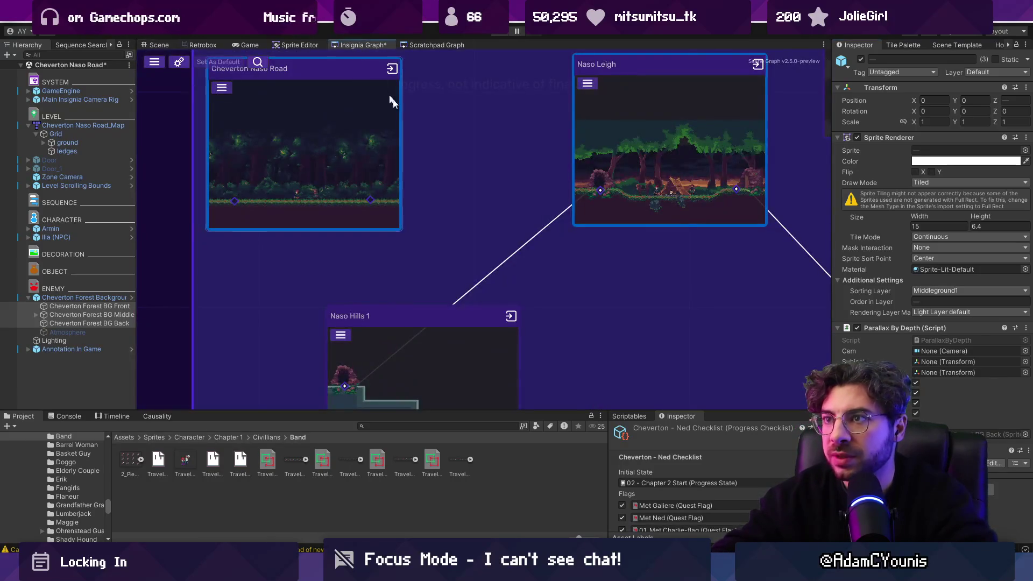
scroll(491, 210, "down", 3)
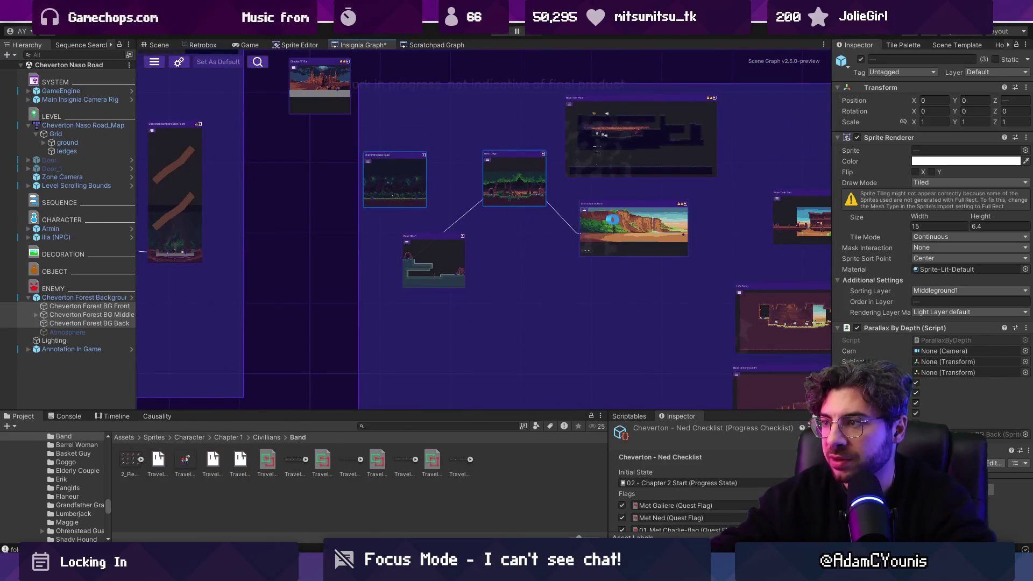
scroll(629, 224, "right", 3)
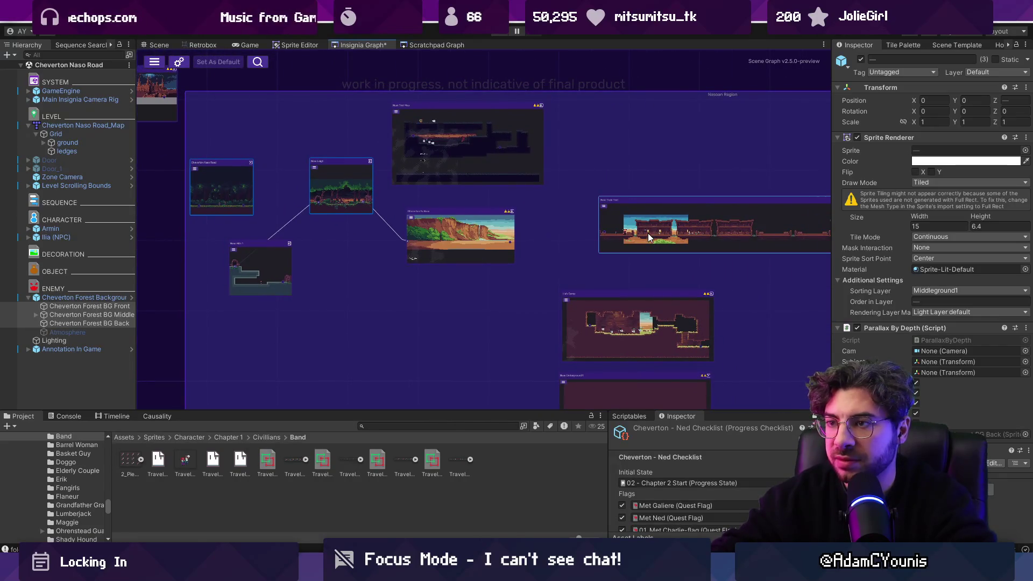
double_click(648, 234)
left_click(49, 358)
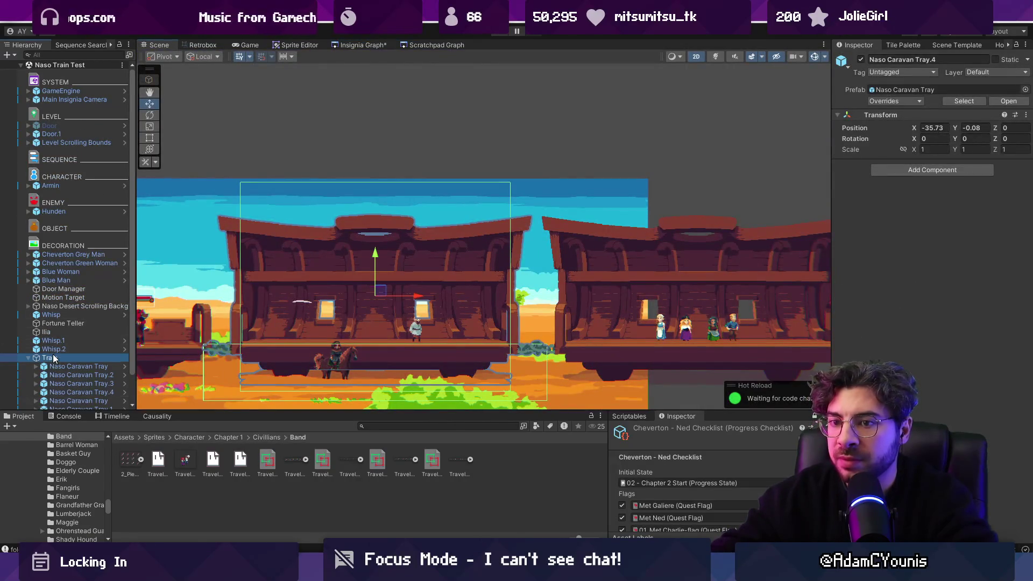
left_click(255, 189)
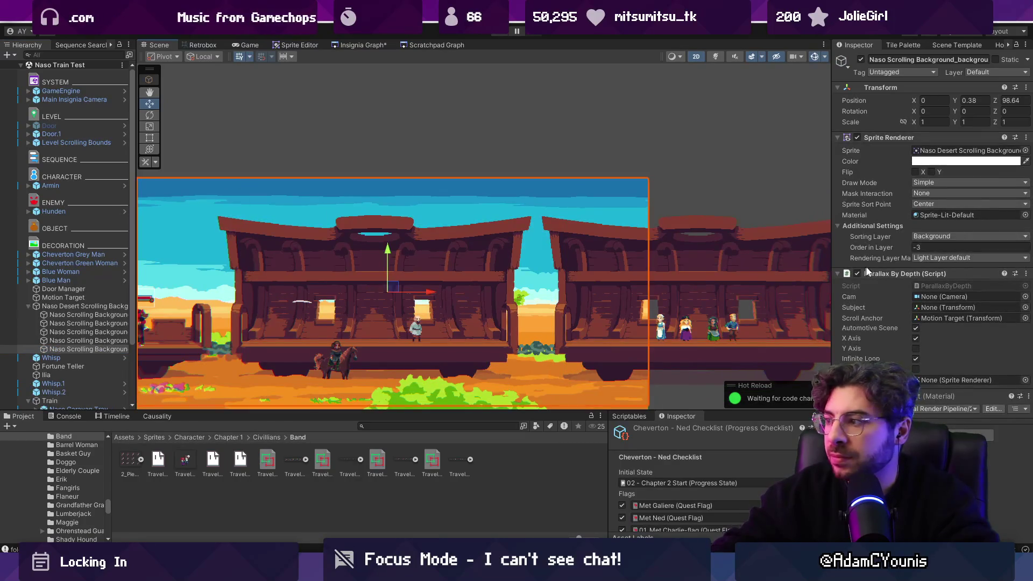
scroll(537, 222, "down", 2)
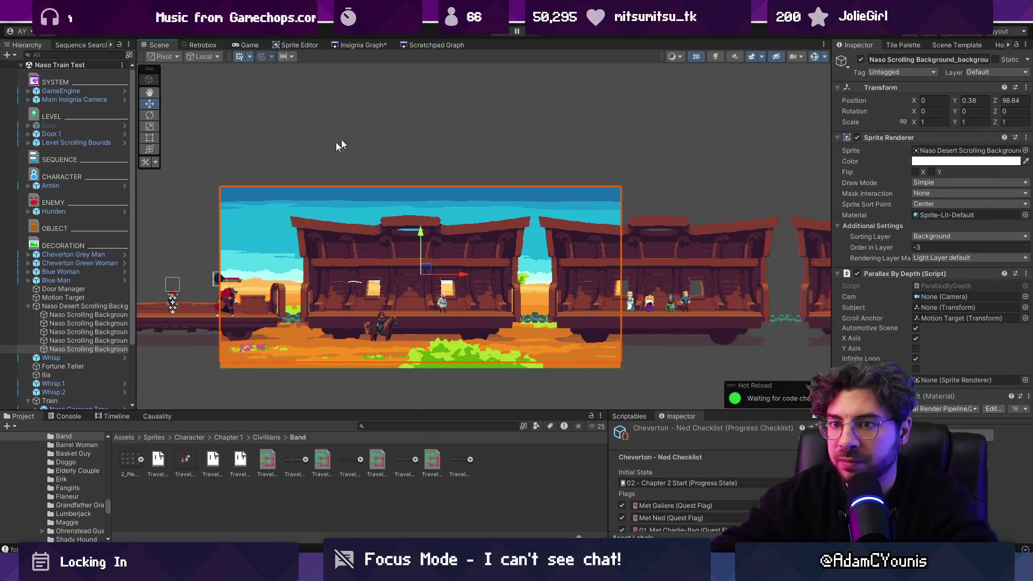
left_click(85, 299)
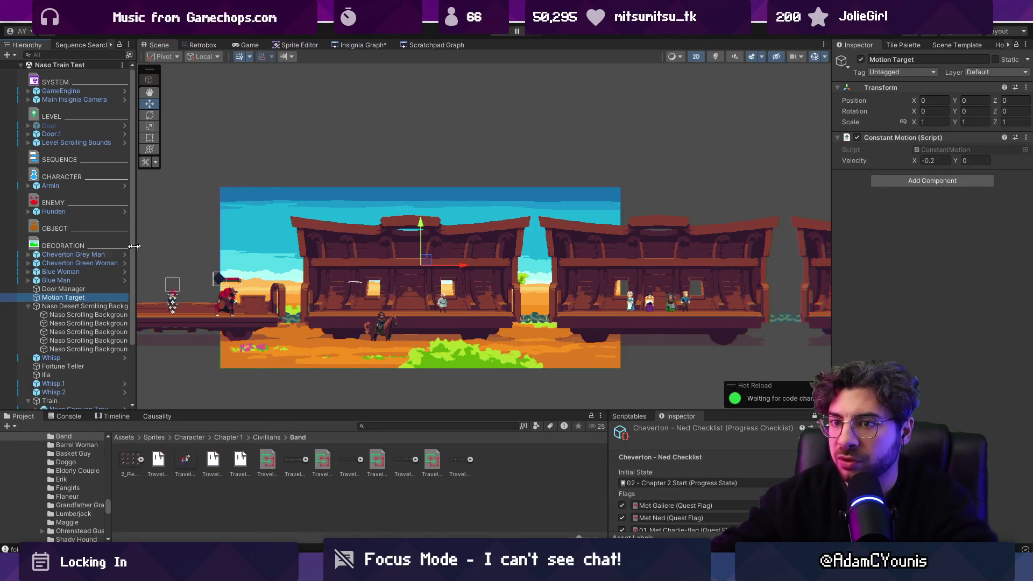
left_click(89, 315)
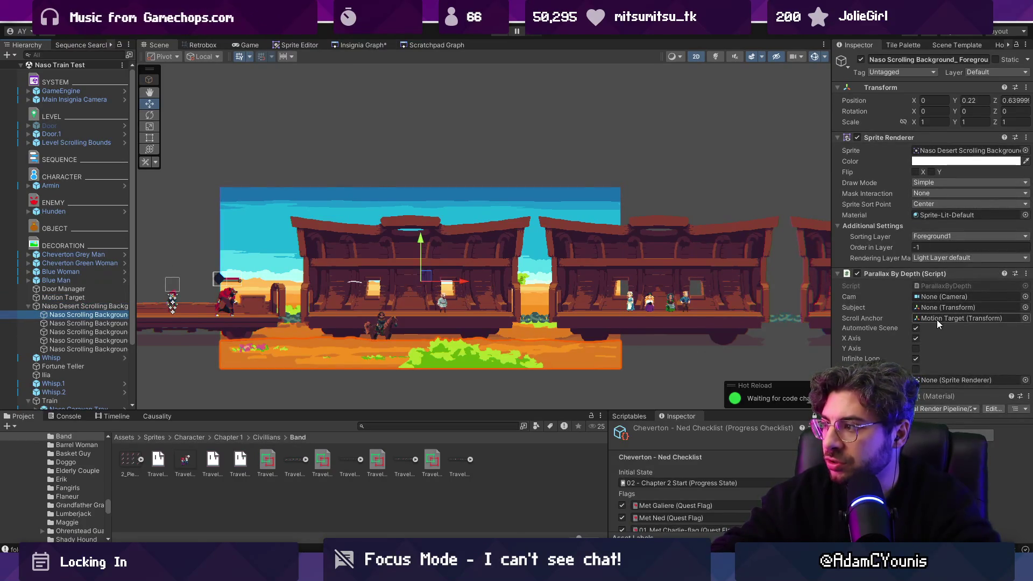
left_click(375, 49)
double_click(203, 185)
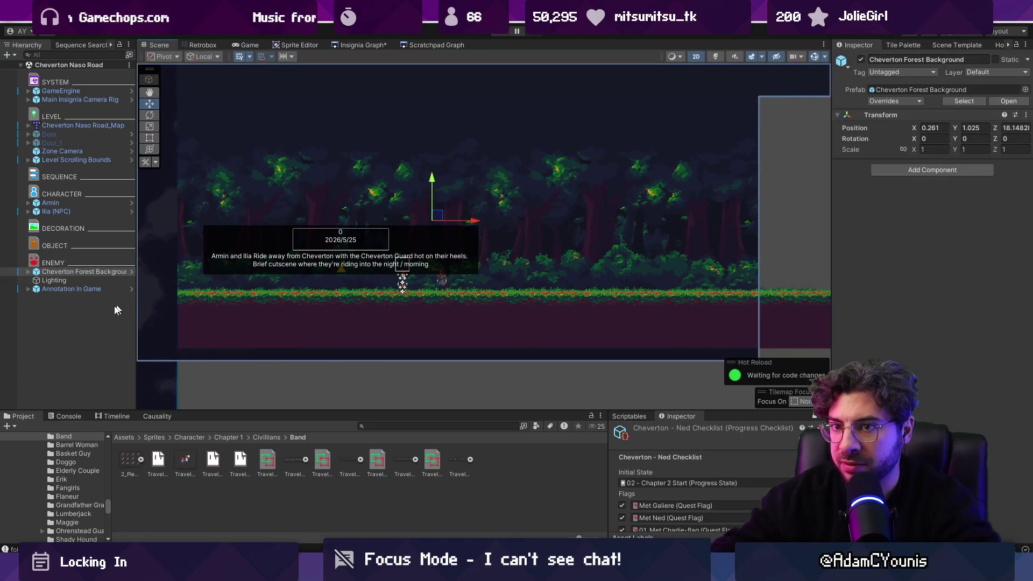
Step: Create a new empty object named 'Motion Target'
right_click(86, 331)
left_click(133, 334)
type("Motion Target")
key("Return")
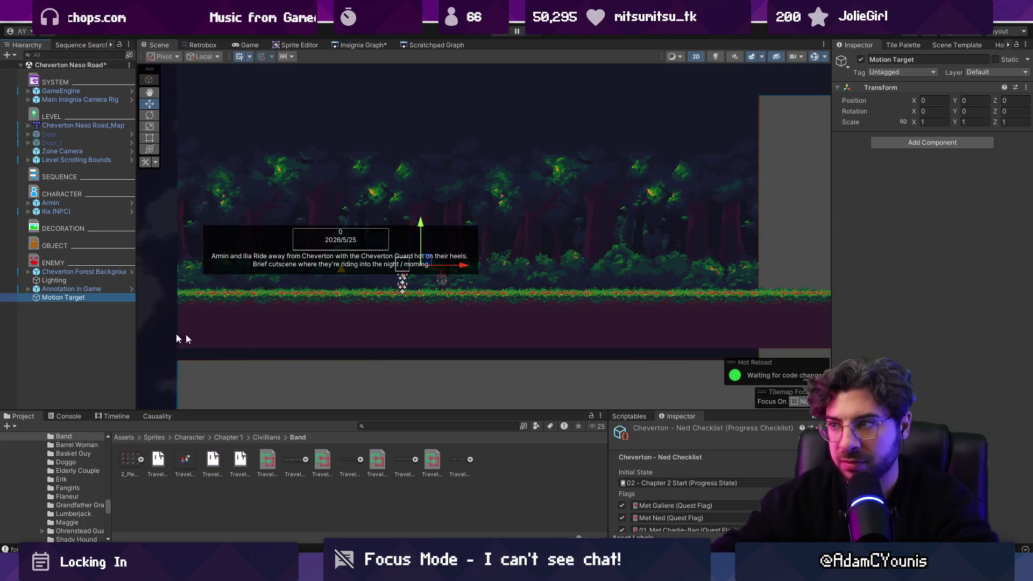
Step: Add a Constant Motion component to Motion Target and set its velocity X to 2
left_click(926, 142)
type("mnoi")
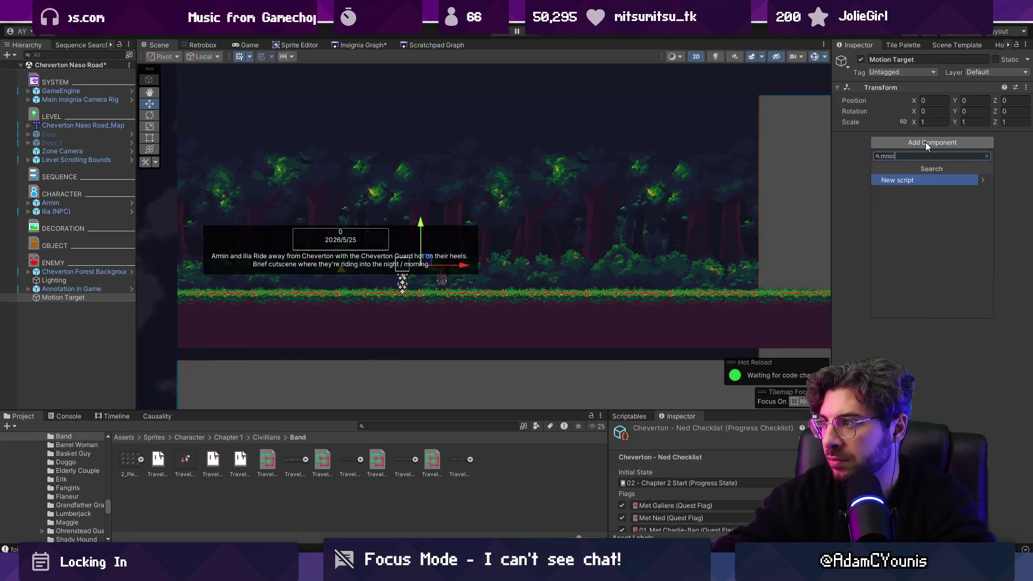
key("BackSpace")
key("BackSpace")
key("BackSpace")
type("otion")
key("Return")
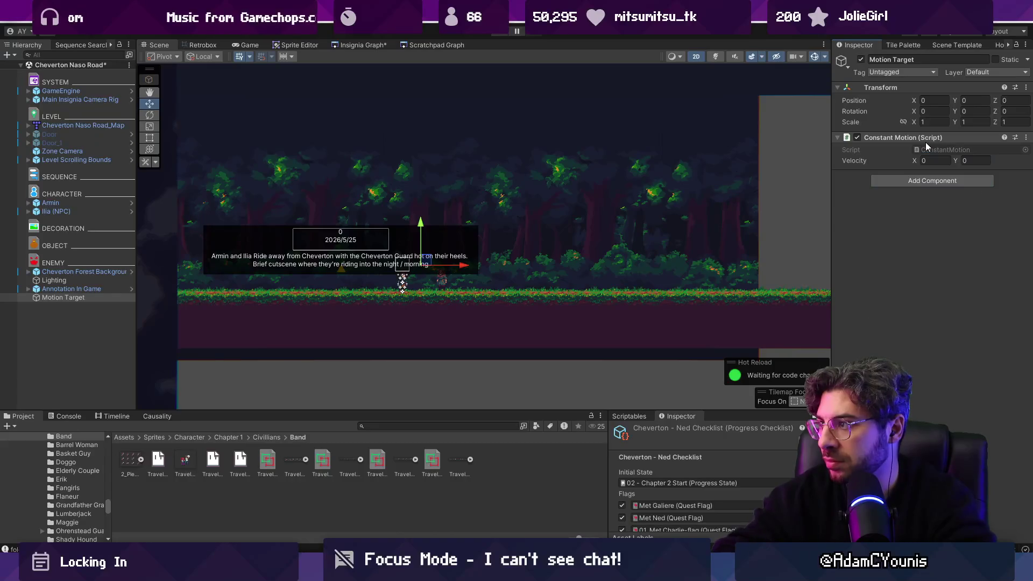
left_click(924, 161)
type("2")
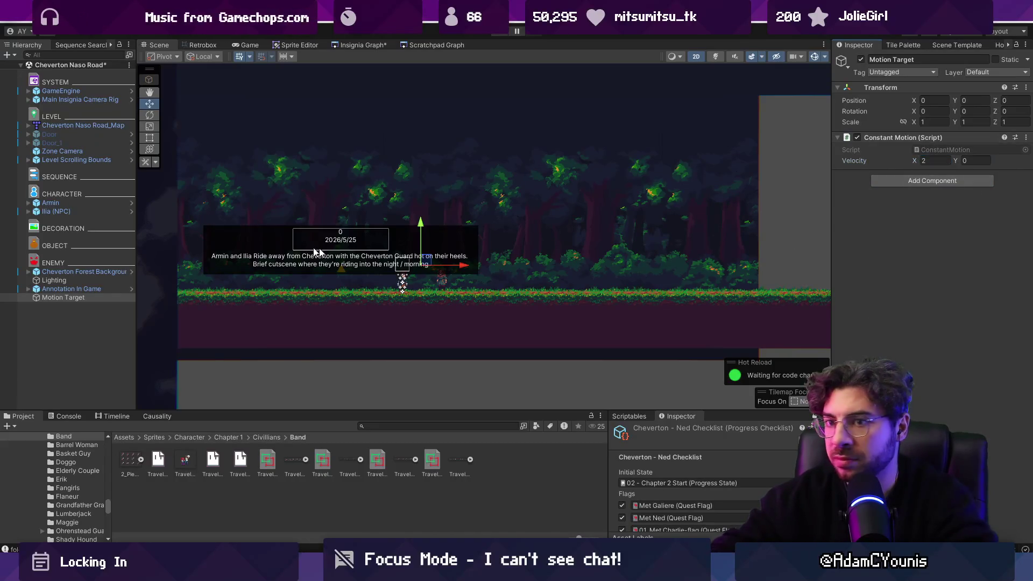
Step: Assign Motion Target as the parallax target of the forest BG Front, Middle and Back layers
left_click_drag(31, 290, 132, 266)
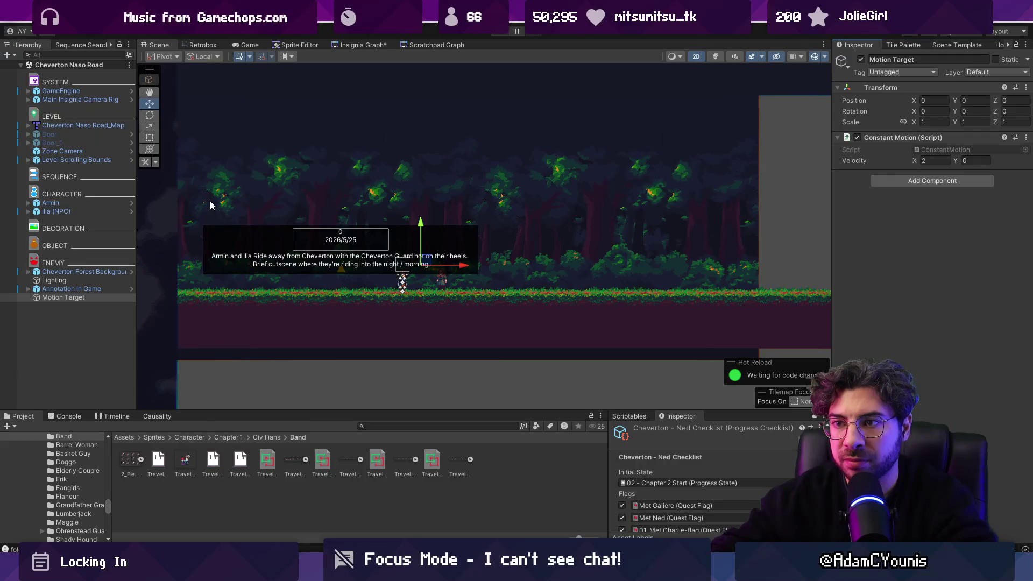
left_click(32, 272)
left_click(29, 271)
left_click(86, 280)
left_click(86, 298, "shift")
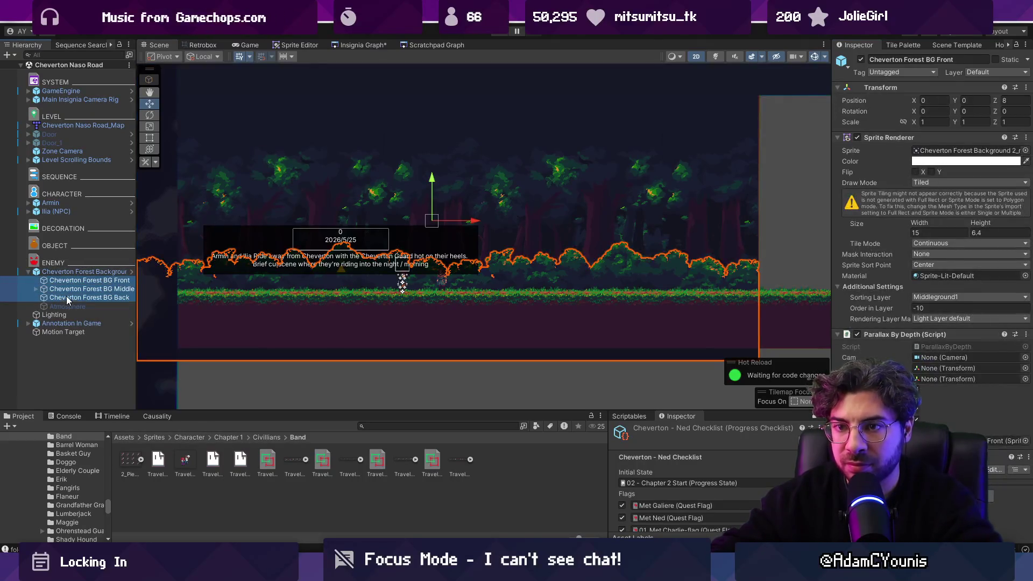
left_click_drag(162, 341, 476, 366)
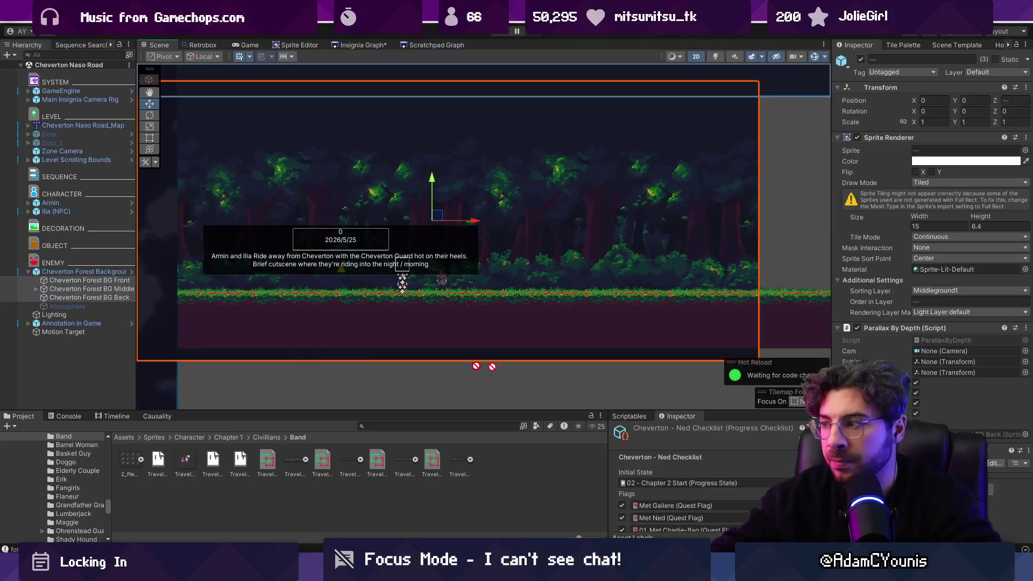
Step: Playtest the scrolling, then retest with Motion Target's velocity X set to -2
left_click(500, 33)
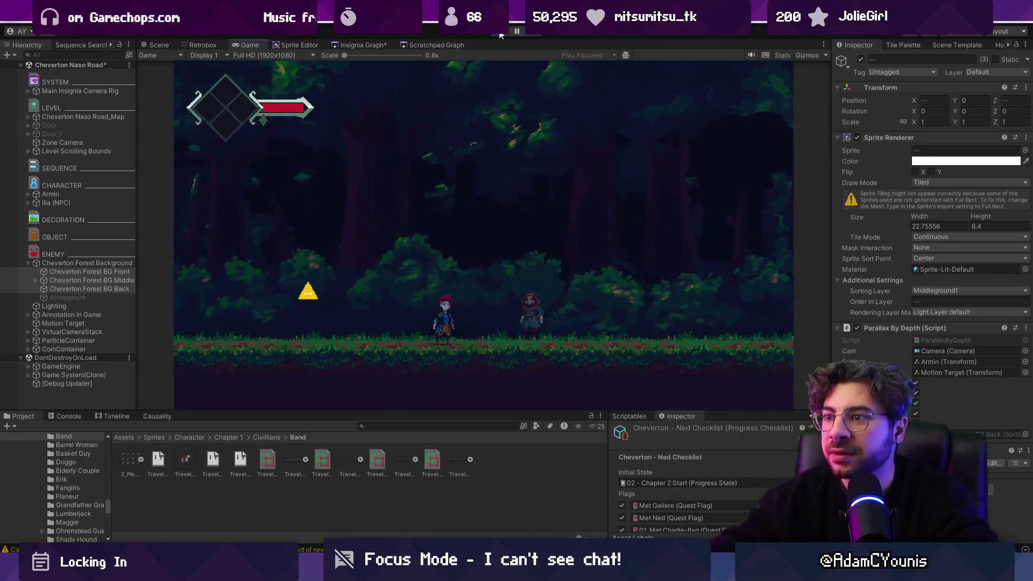
left_click(500, 34)
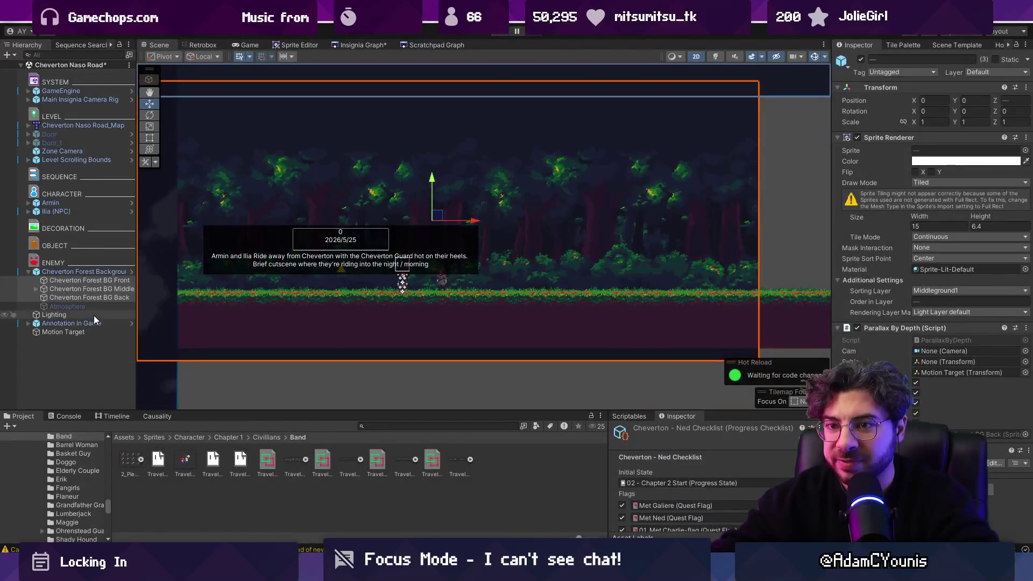
left_click(96, 329)
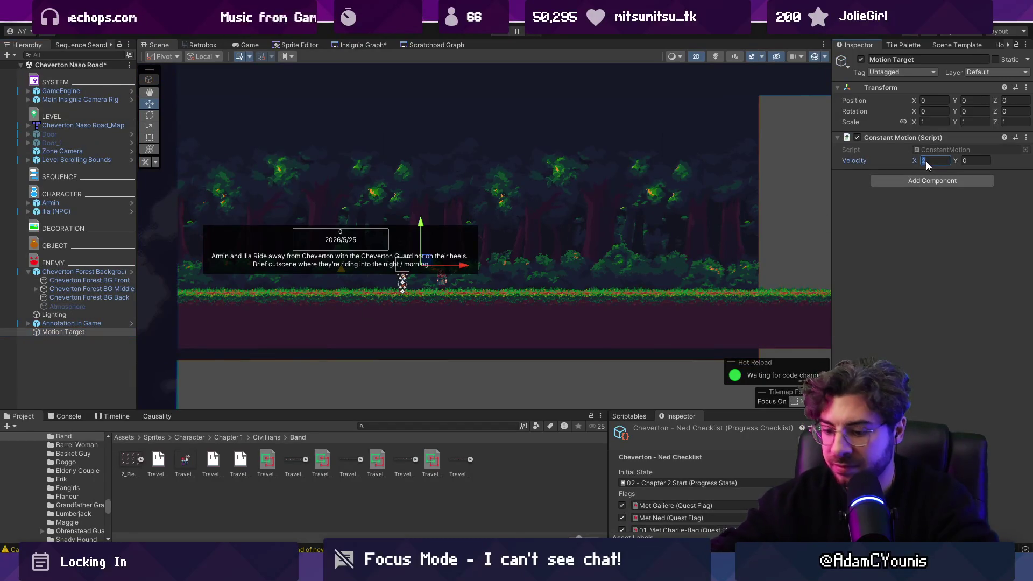
type("-2")
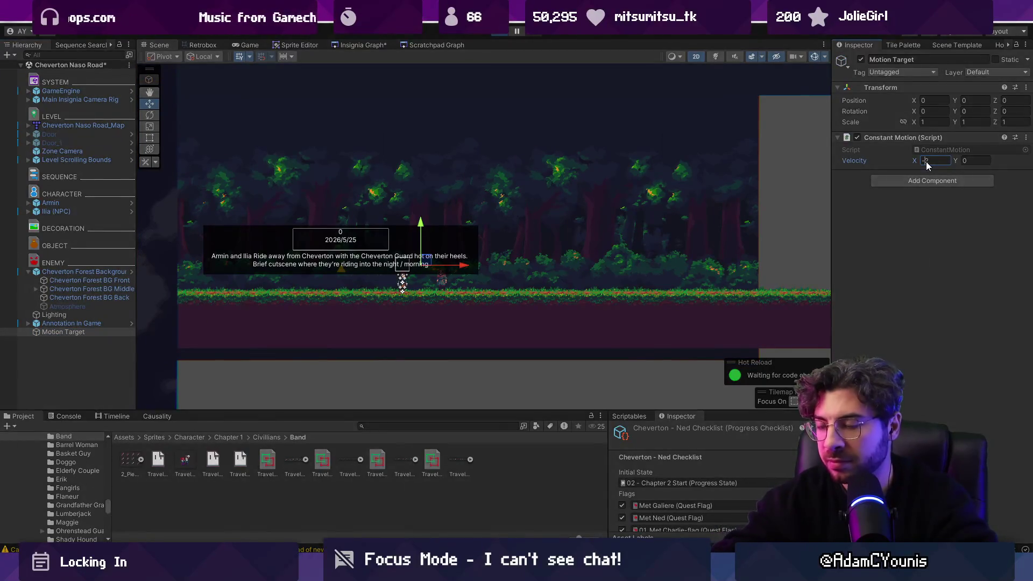
key("ctrl+p")
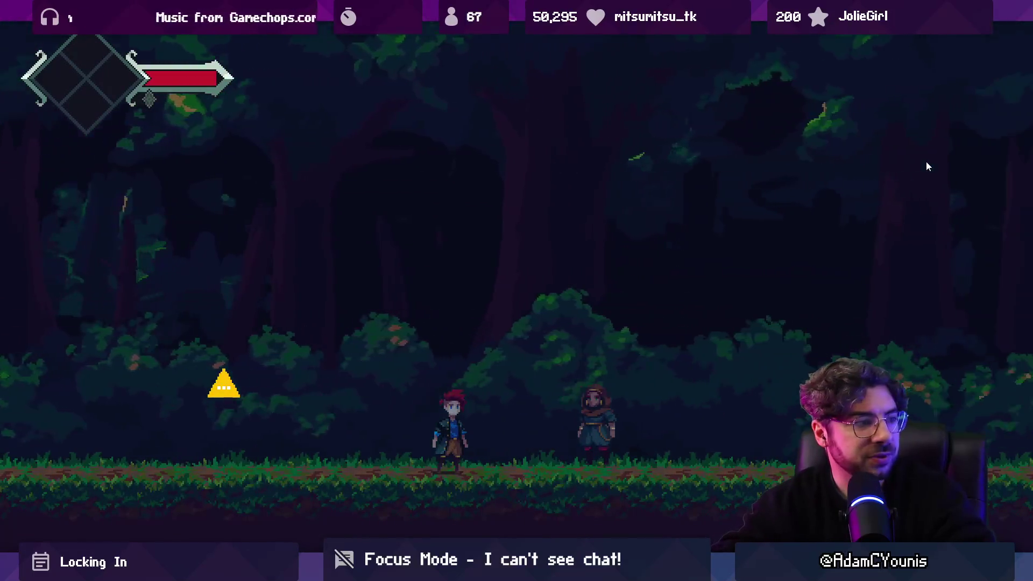
key("shift+space")
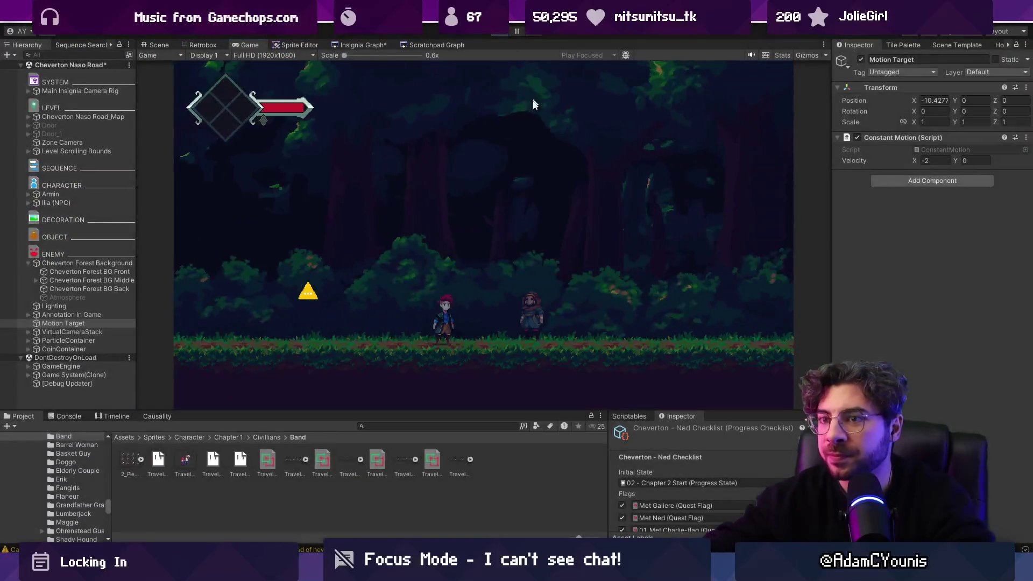
key("ctrl+p")
Step: Lower the velocity X to a slower negative value and playtest the background again
left_click(936, 162)
type("-0.5")
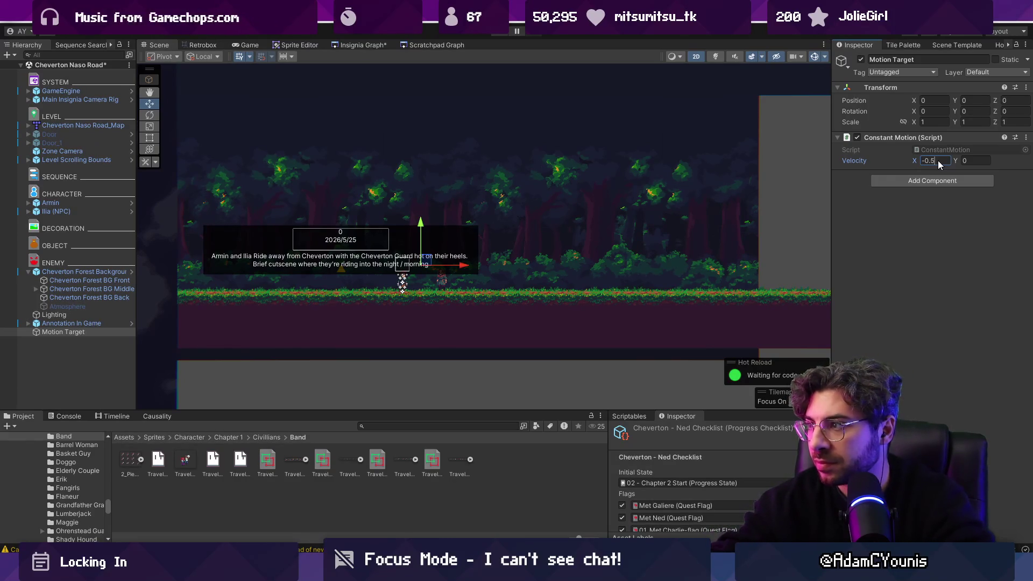
key("ctrl+p")
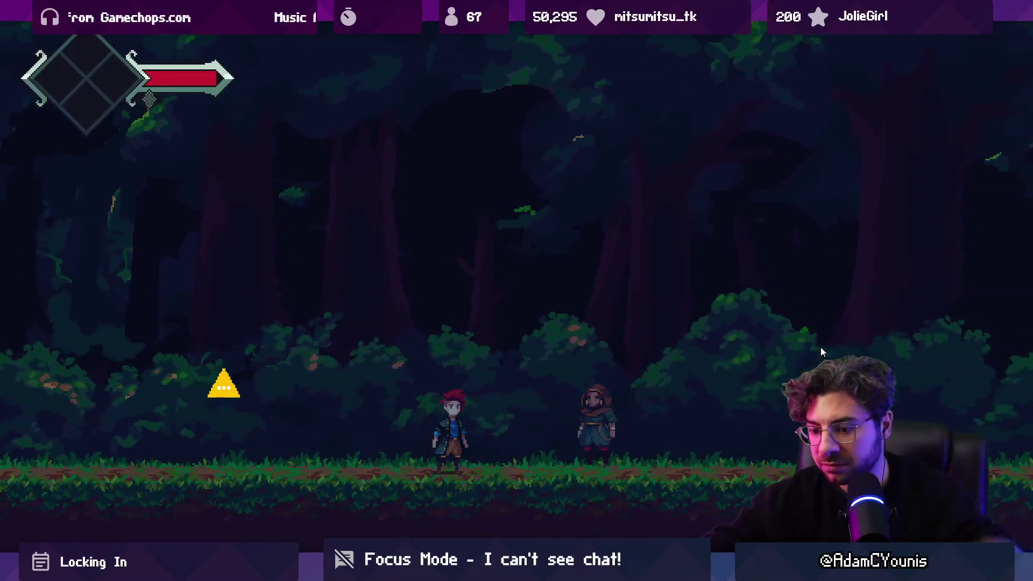
key("shift+space")
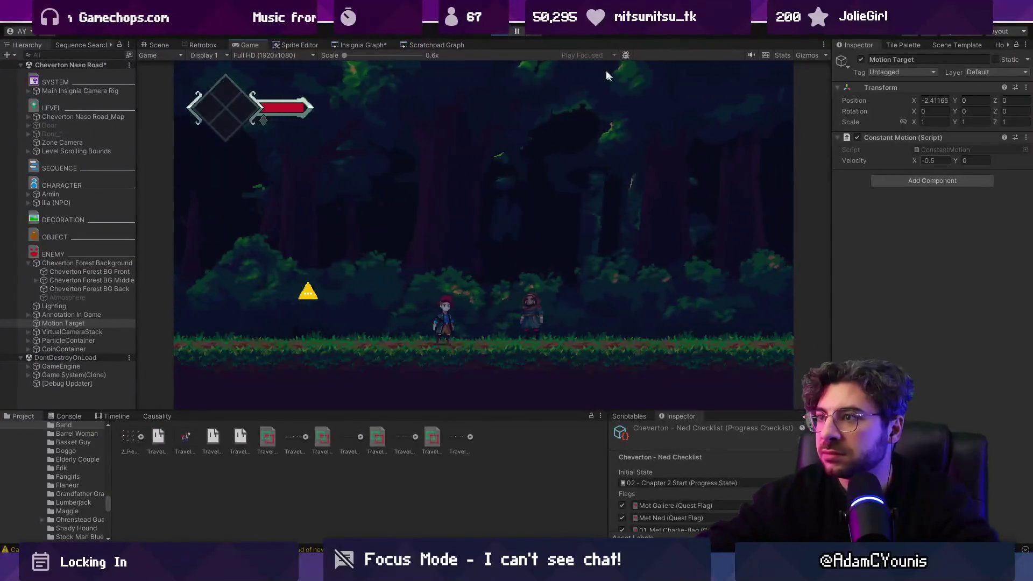
left_click(505, 31)
Step: Set velocity X to -0.6, save the scene, and search the Project for 'horseback'
left_click(936, 161)
type("-0.6")
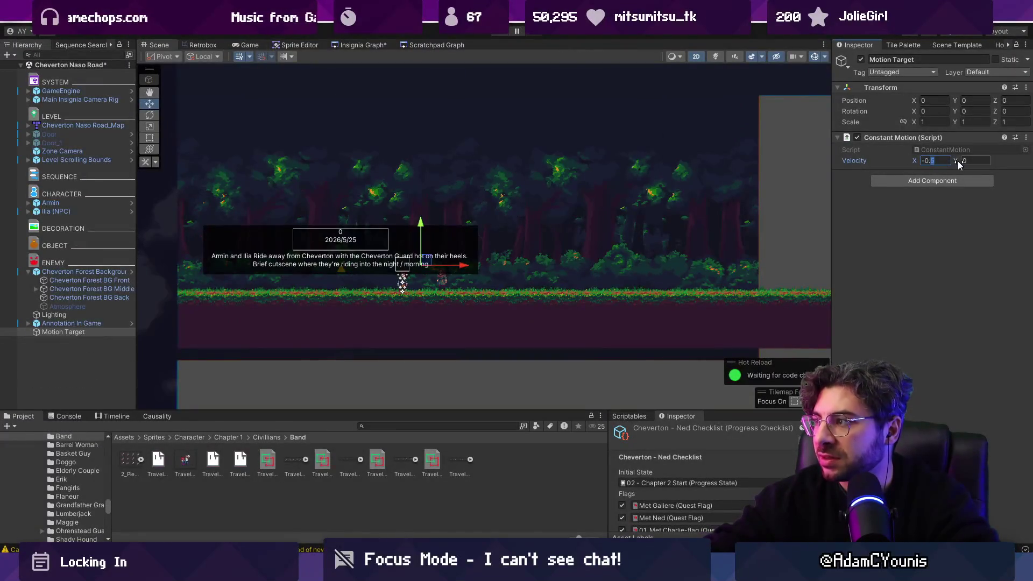
key("ctrl+s")
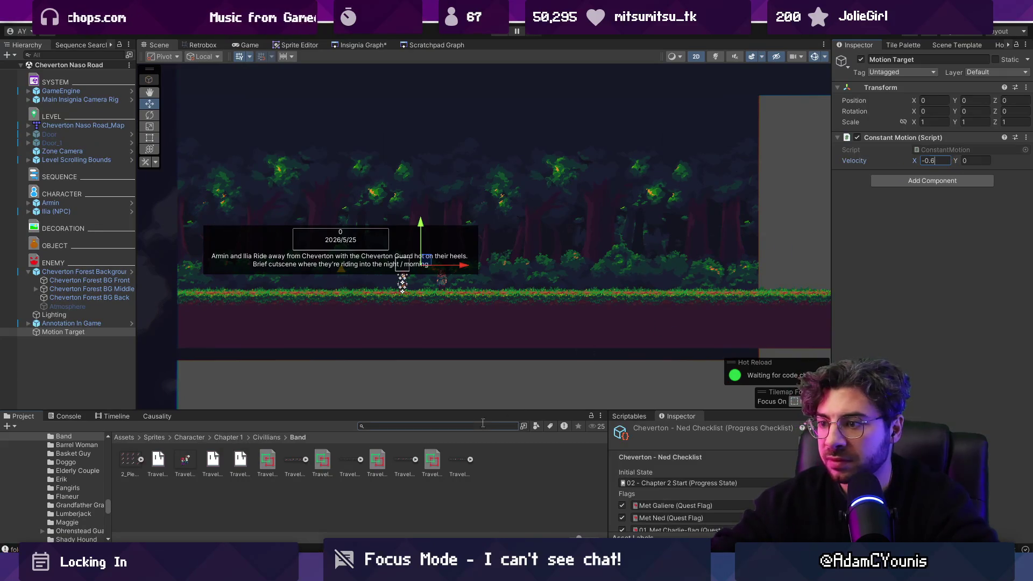
type("horseback")
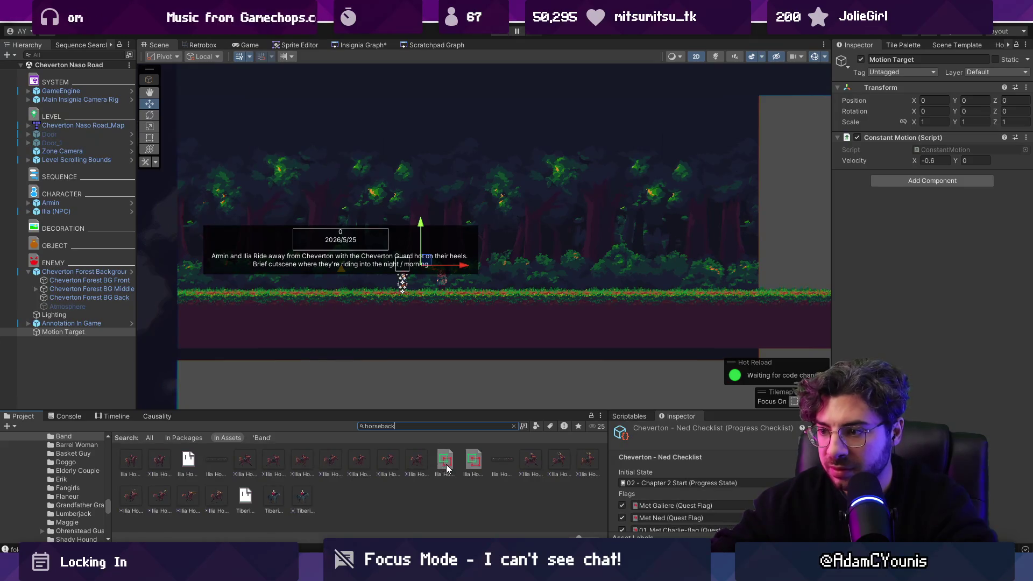
Step: Deselect Motion Target and select Ilia in the scene
left_click(93, 342)
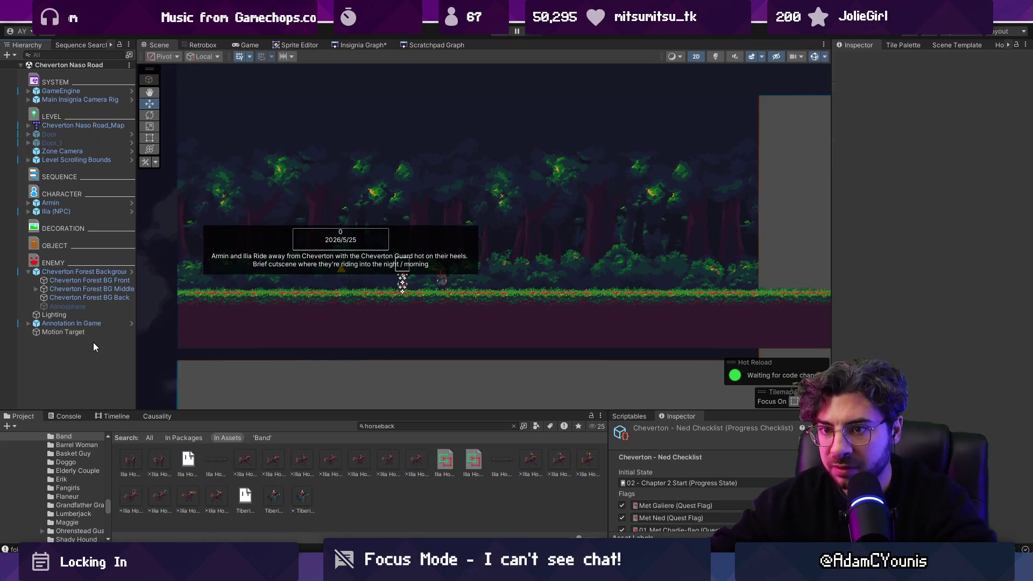
left_click(443, 283)
scroll(926, 345, "down", 5)
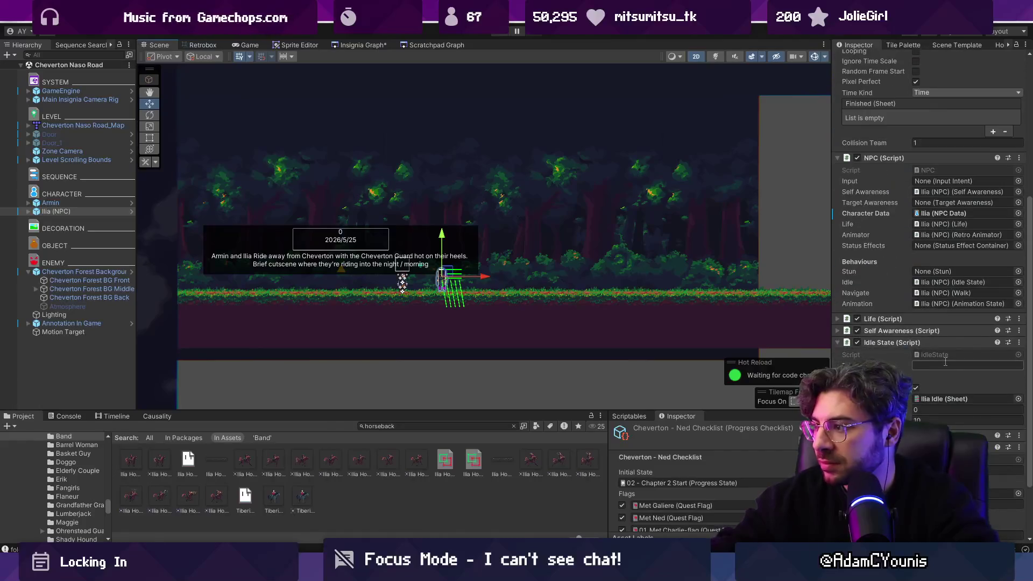
scroll(935, 343, "up", 5)
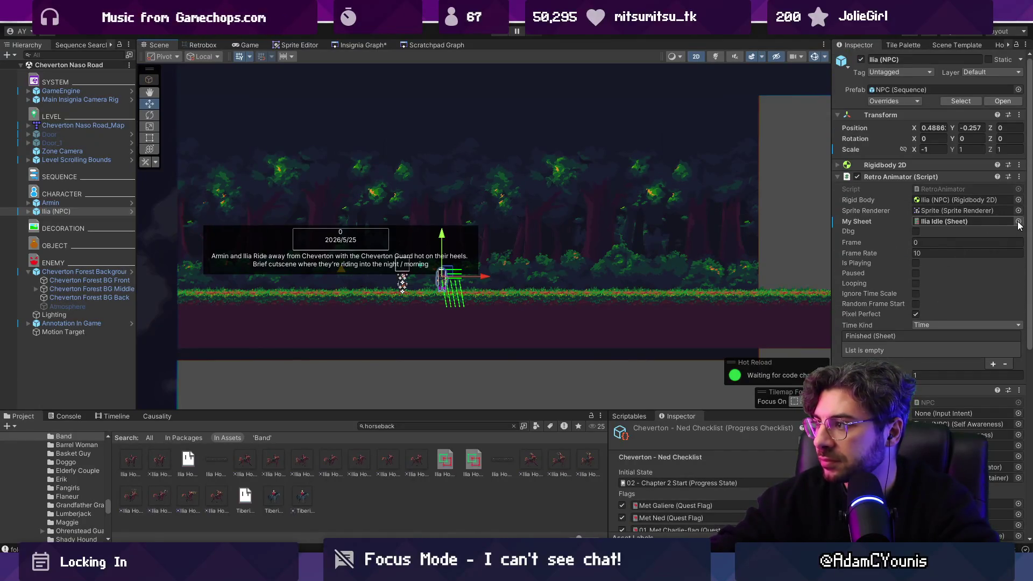
Step: Set Ilia's animator sheet to Ilia Horseback Run - No Lasso and save the scene
left_click(1019, 222)
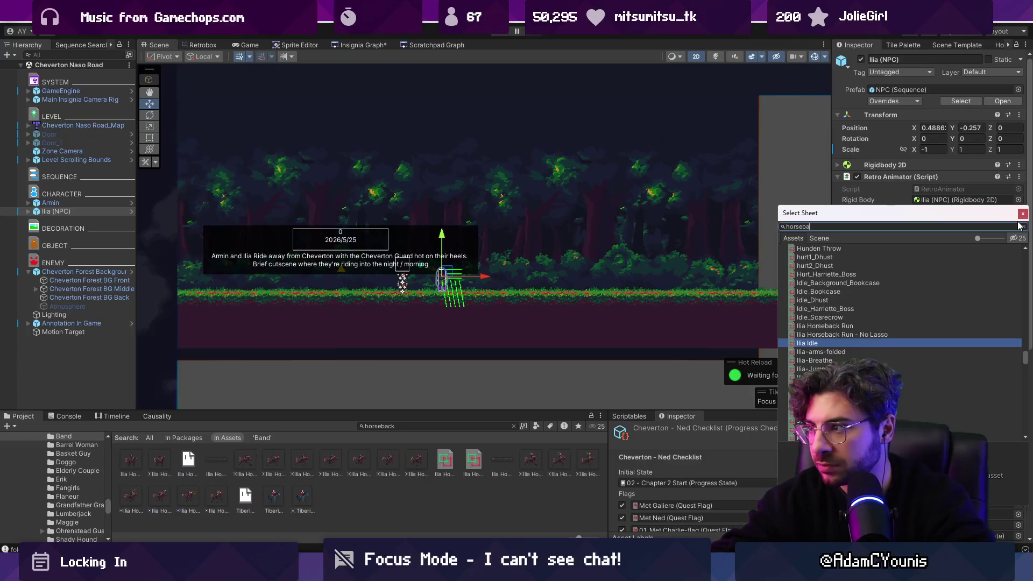
key("Down")
key("Return")
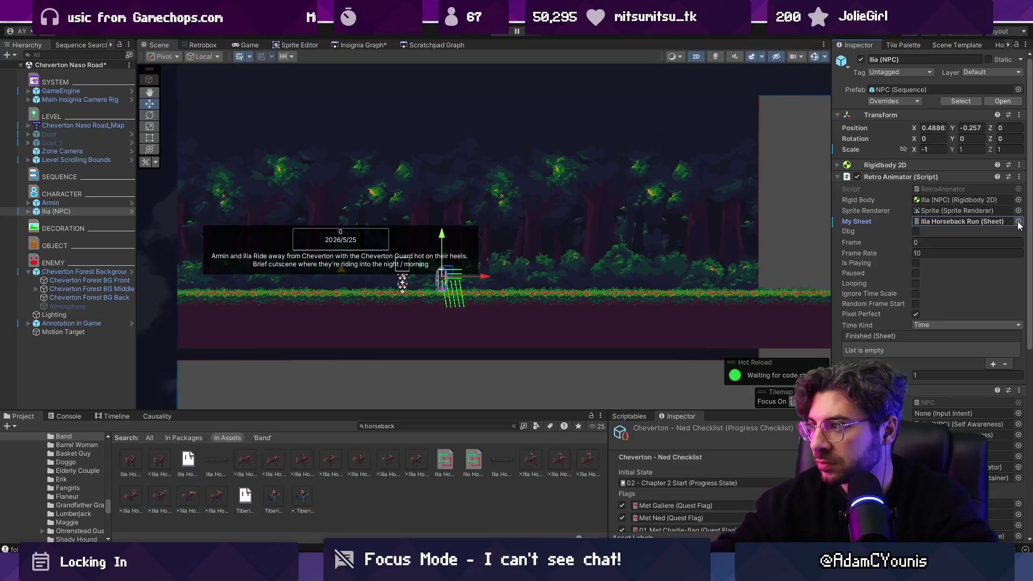
left_click(1019, 221)
key("Down")
key("Return")
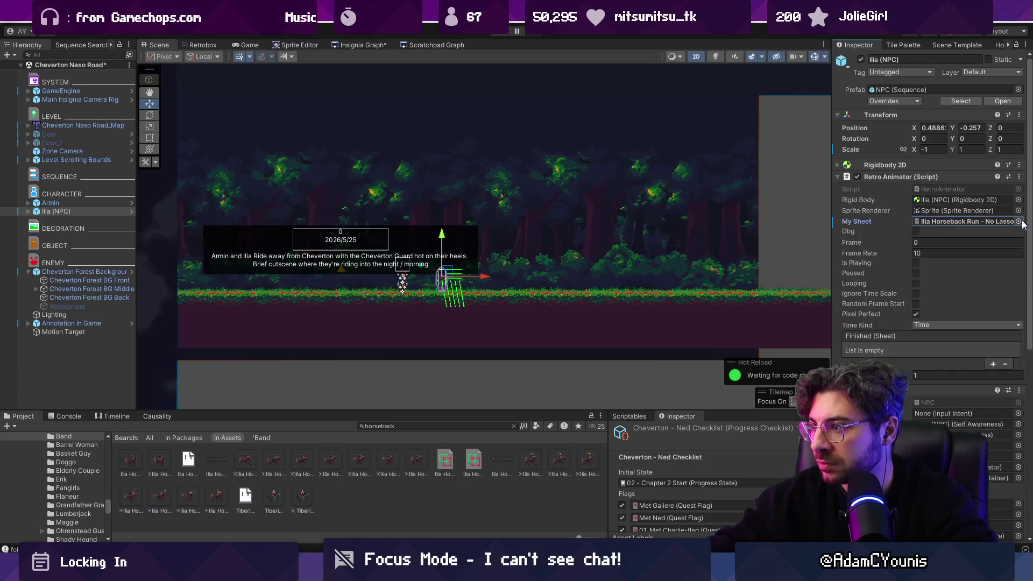
key("ctrl+s")
key("Return")
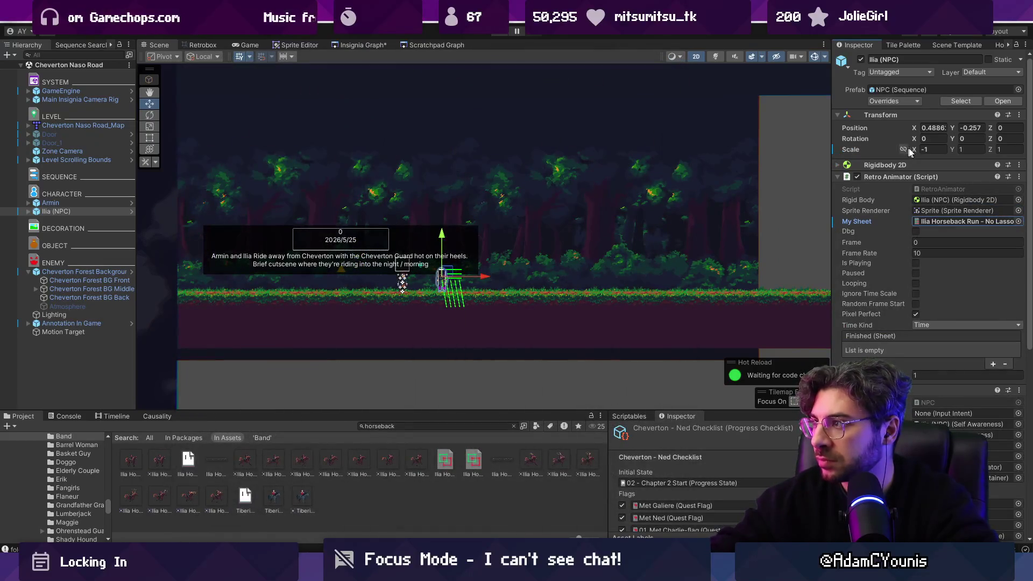
Step: Playtest the scene to see Ilia on horseback
type("1")
scroll(589, 231, "up", 2)
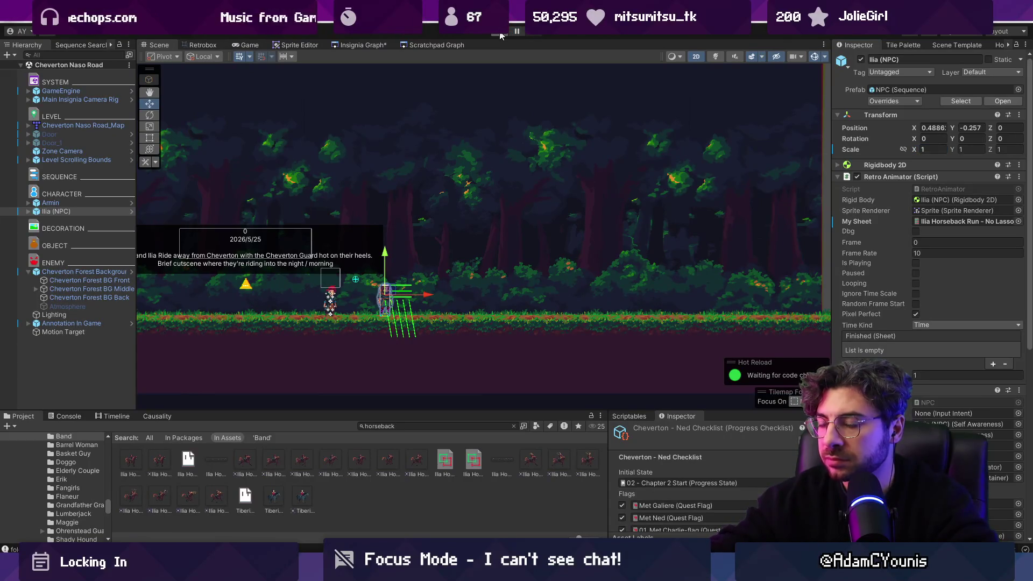
left_click(500, 34)
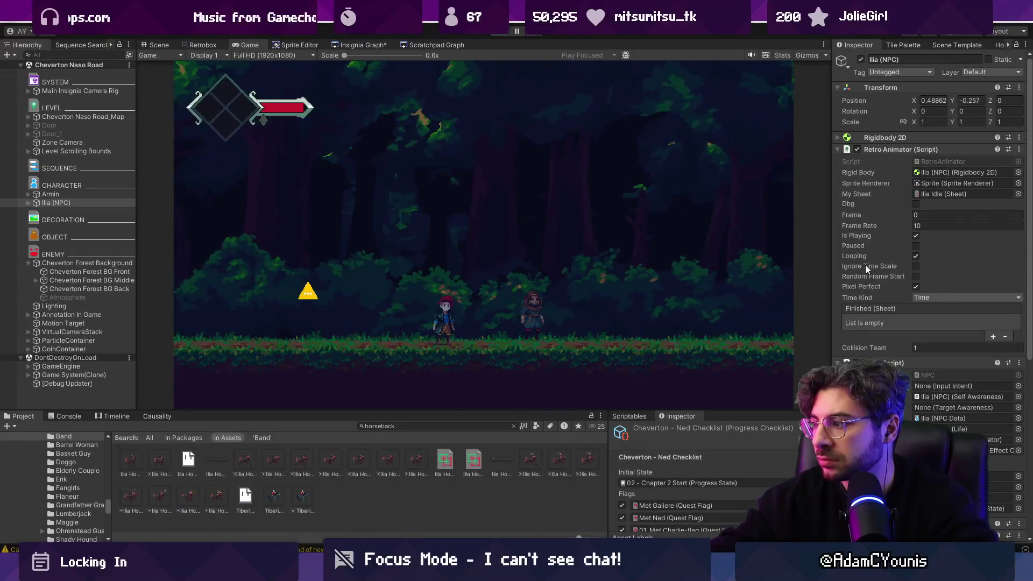
key("ctrl+p")
Step: Set another animation field to the No Lasso horseback sheet and playtest the cutscene
left_click(927, 223)
scroll(941, 336, "down", 5)
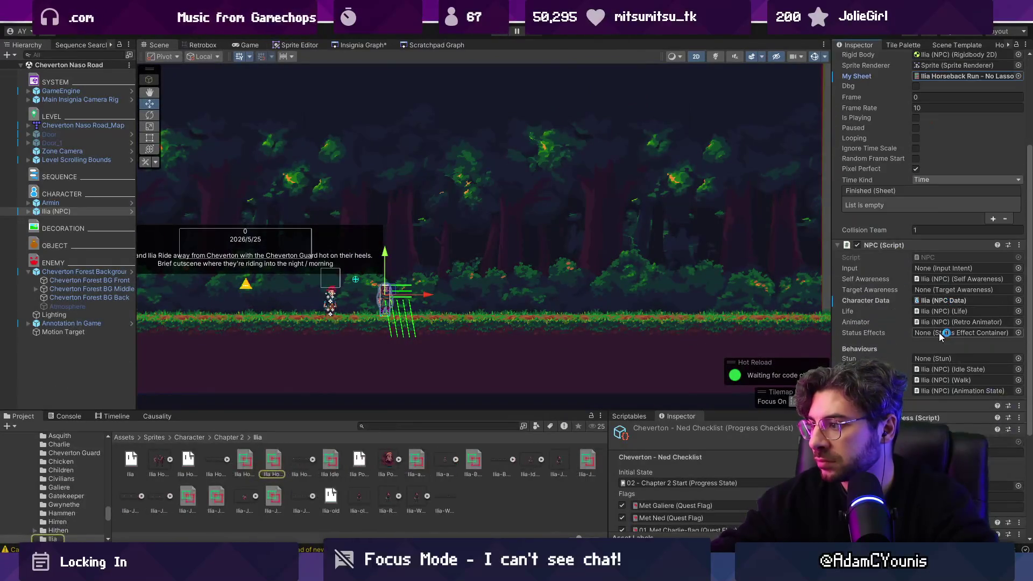
scroll(934, 360, "down", 3)
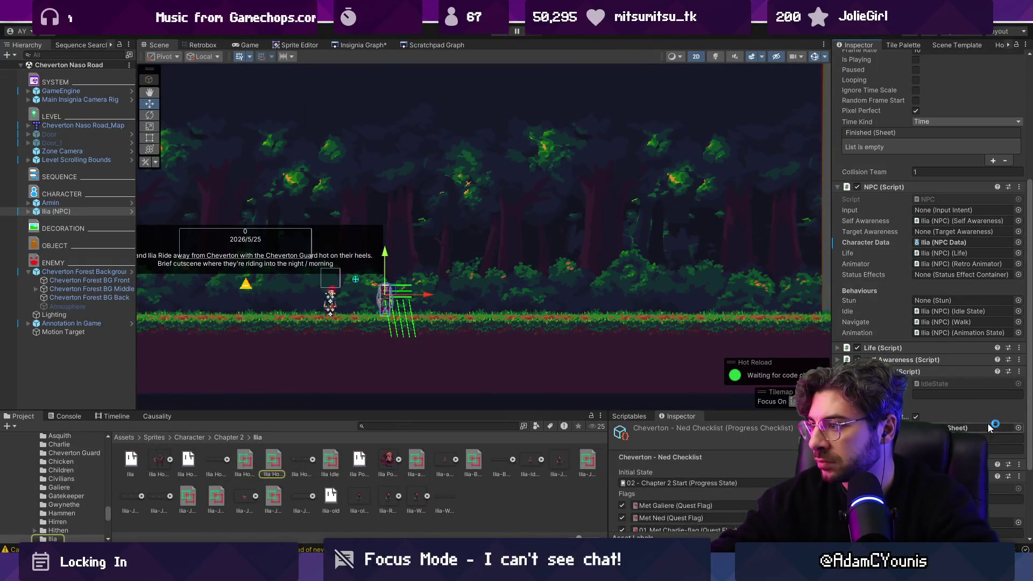
left_click(1021, 428)
type("lasso")
key("Return")
key("ctrl+p")
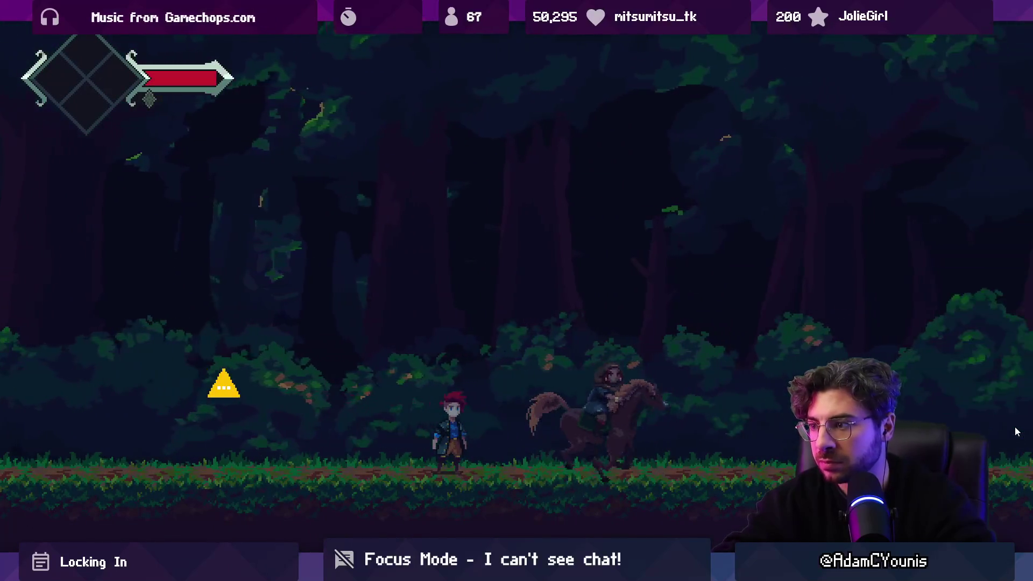
key("shift+space")
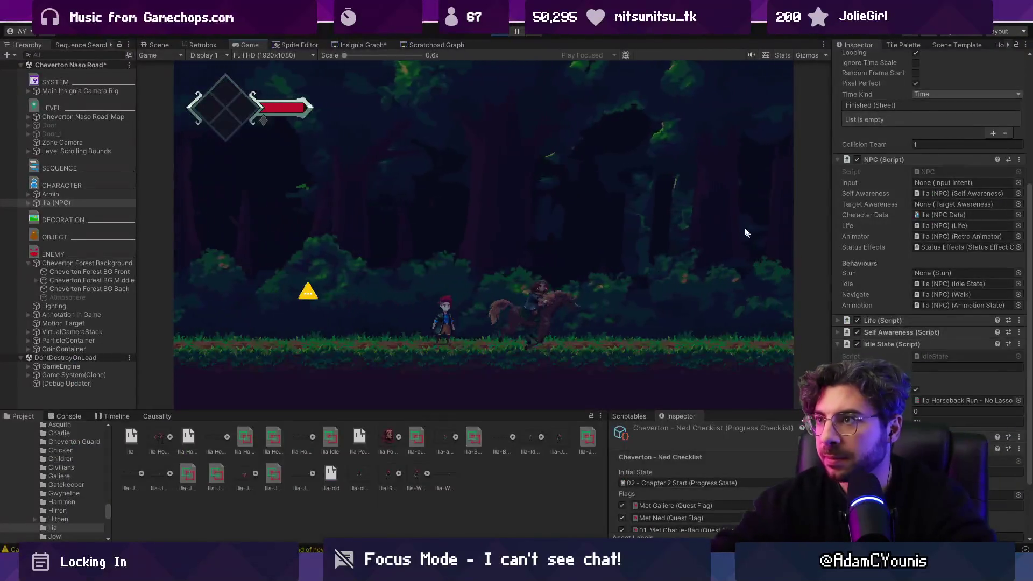
key("ctrl+p")
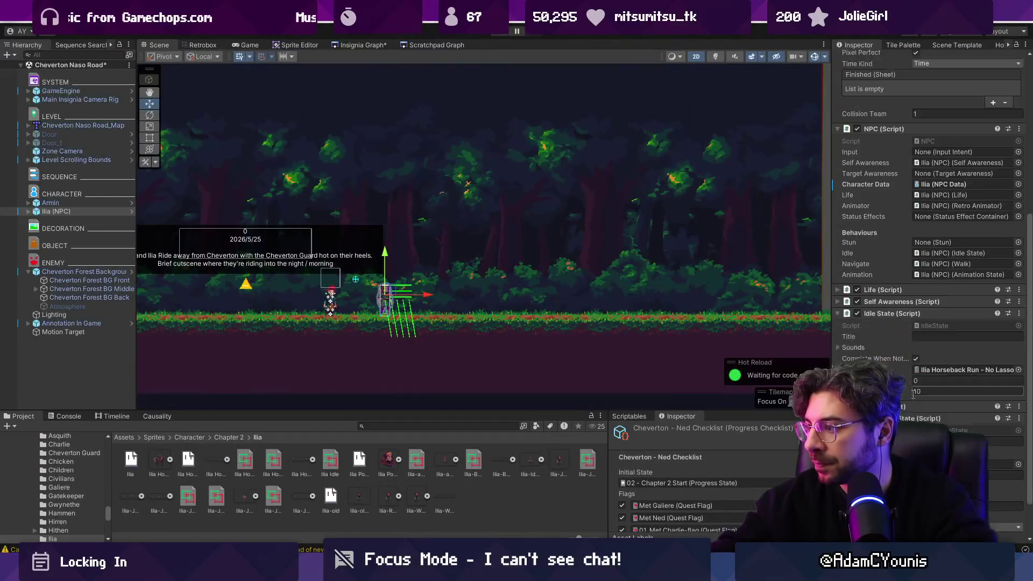
Step: Set the idle animation's frame rate to 14 and playtest it
left_click(926, 363)
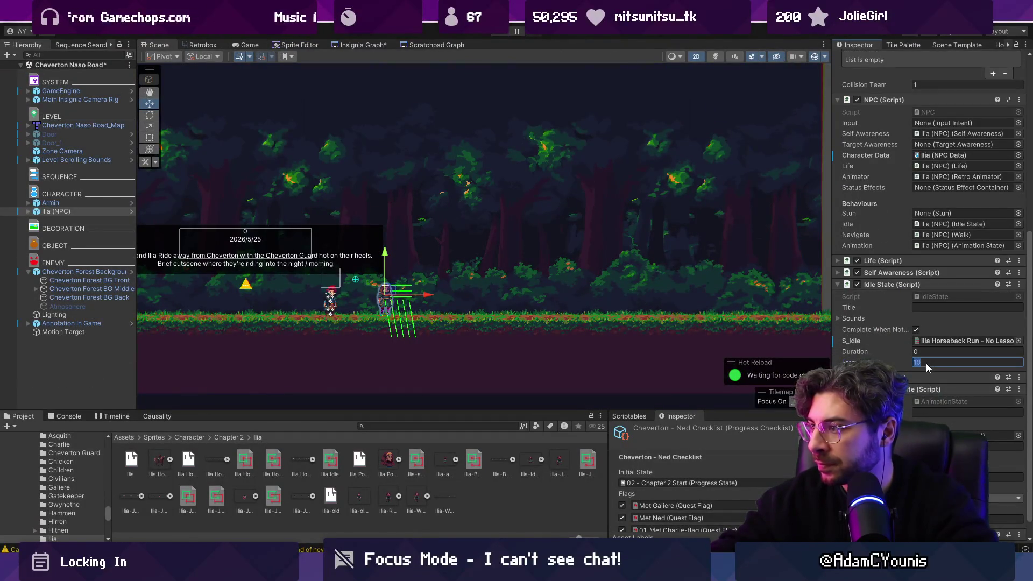
type("1")
key("ctrl+p")
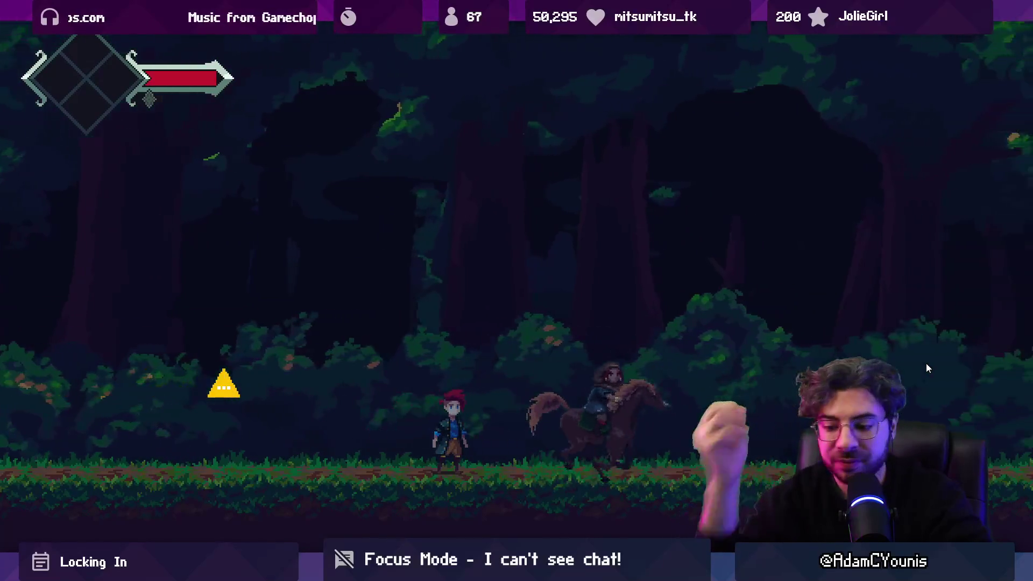
key("shift+space")
left_click(504, 30)
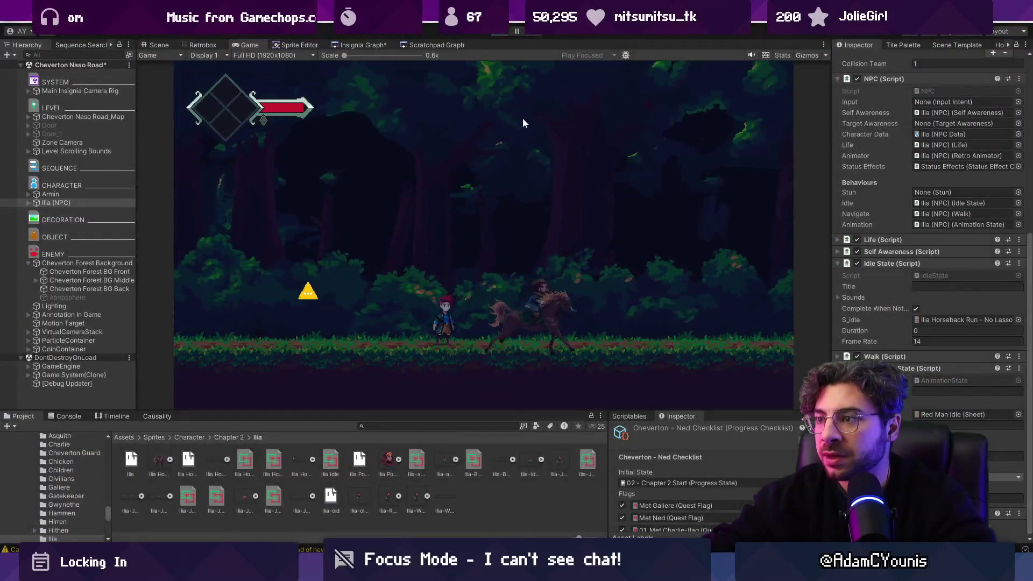
Step: Playtest the cutscene once more, then select and frame the Zone Camera
scroll(382, 284, "up", 2)
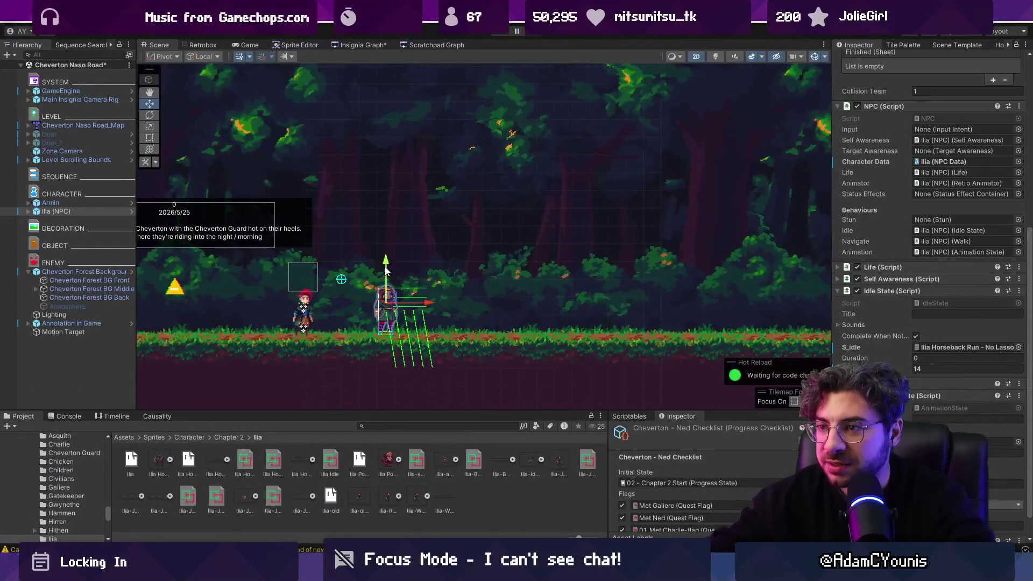
left_click(501, 33)
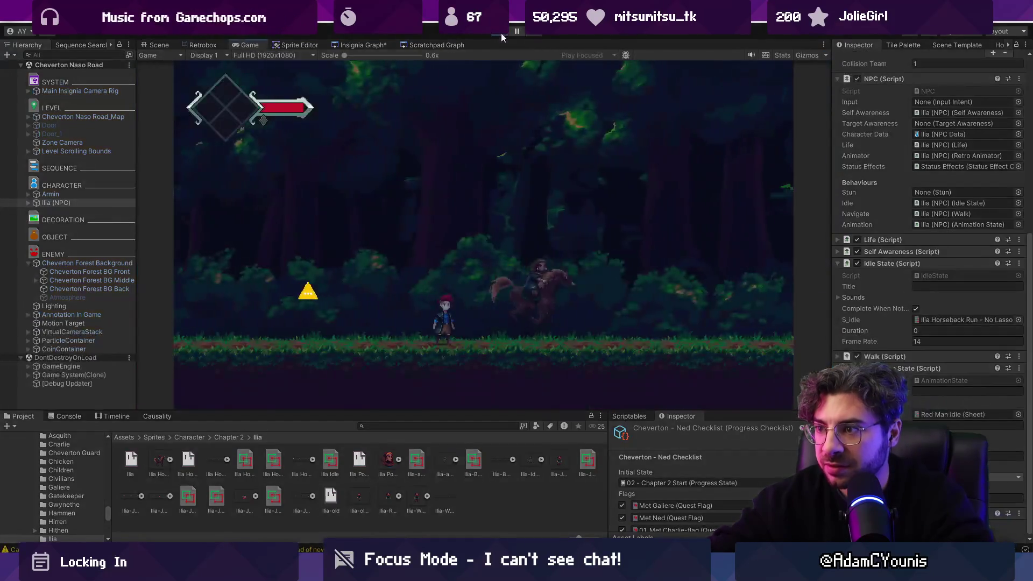
key("ctrl+p")
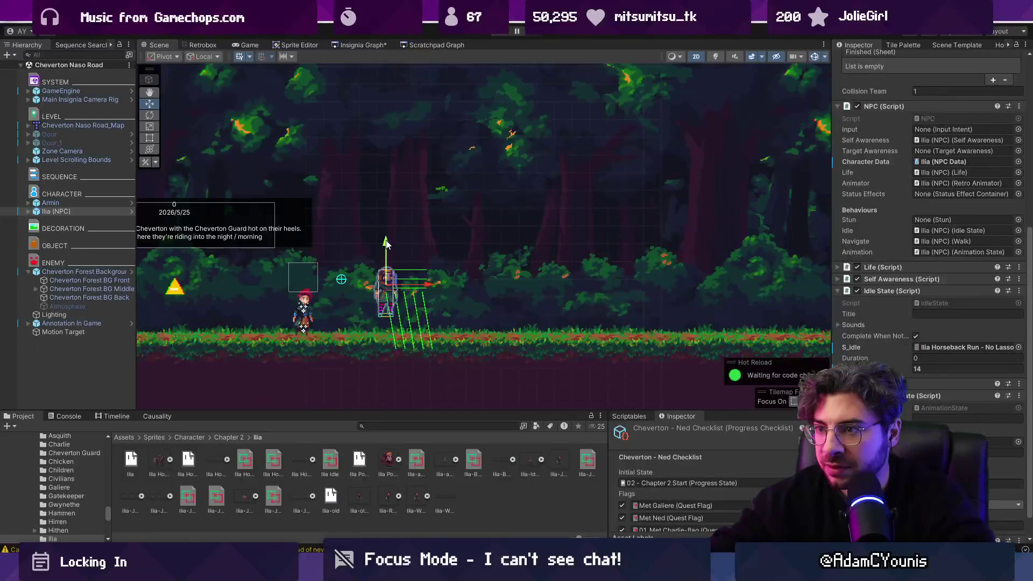
double_click(63, 152)
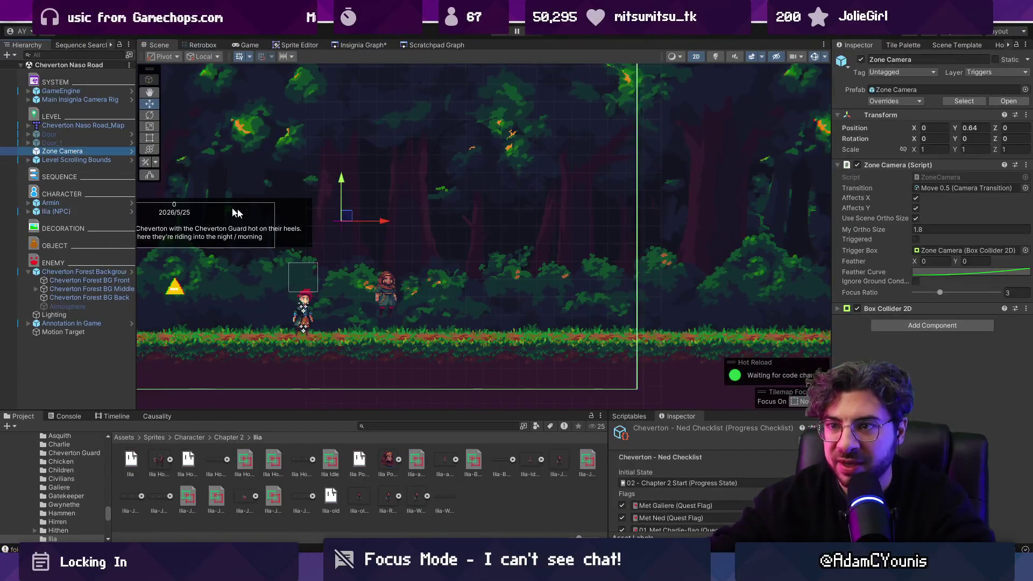
Step: Set the zone camera's ortho size to 1.35 and raise it to Y 0.87
left_click(926, 230)
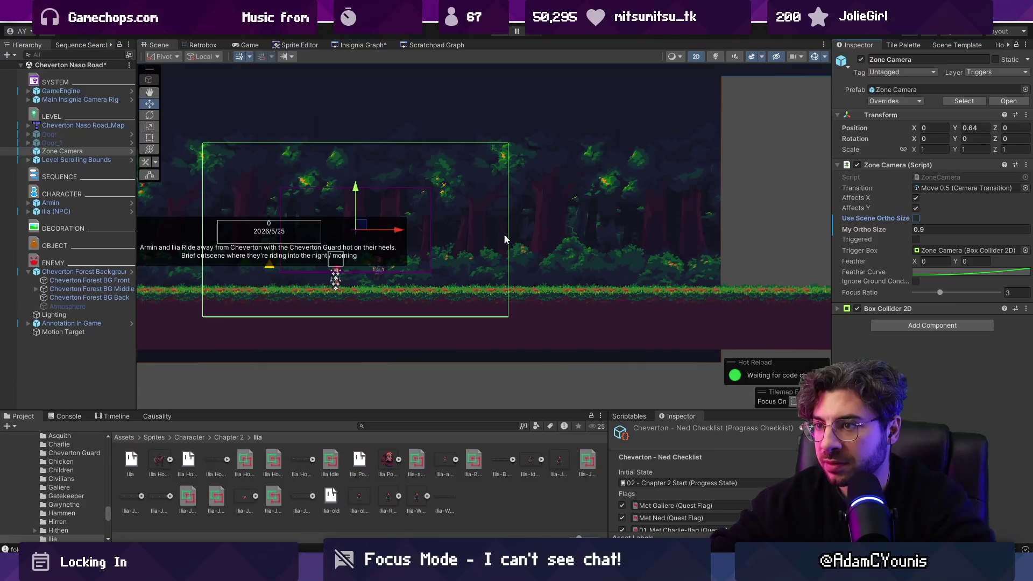
type("5")
left_click_drag(355, 188, 355, 178)
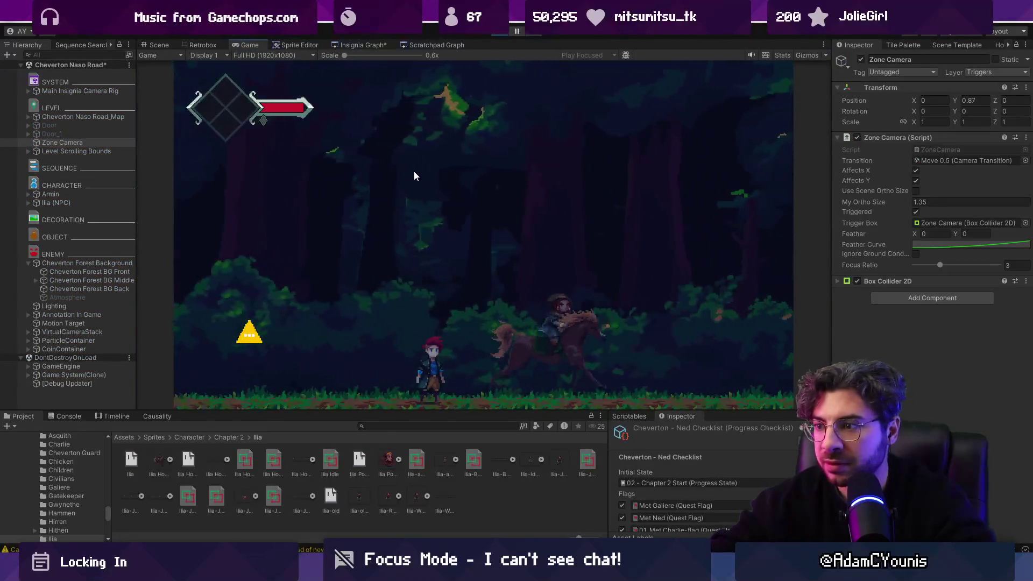
Step: Playtest the cutscene to check the camera zoomed in on the riders
left_click(498, 33)
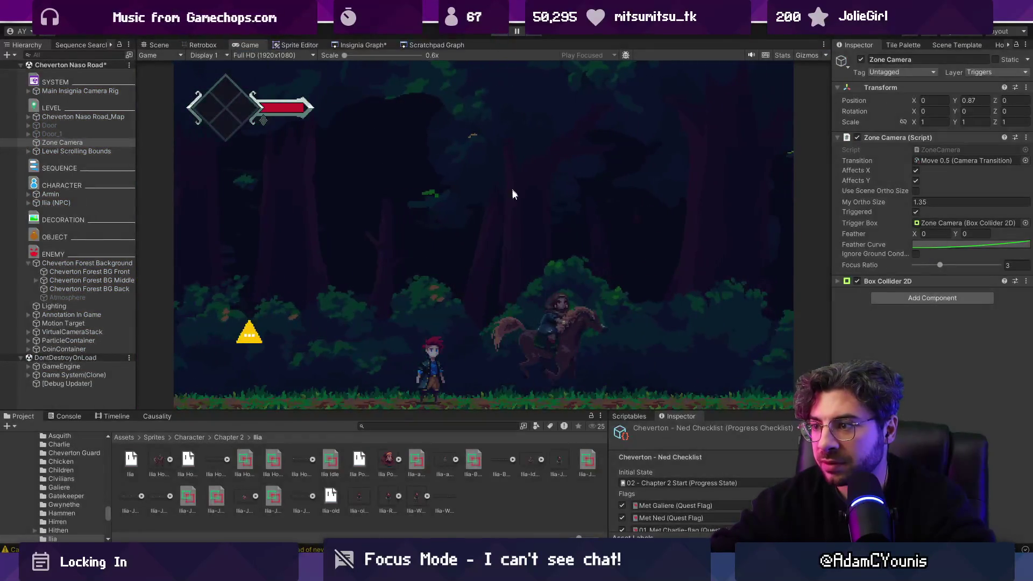
scroll(338, 228, "up", 1)
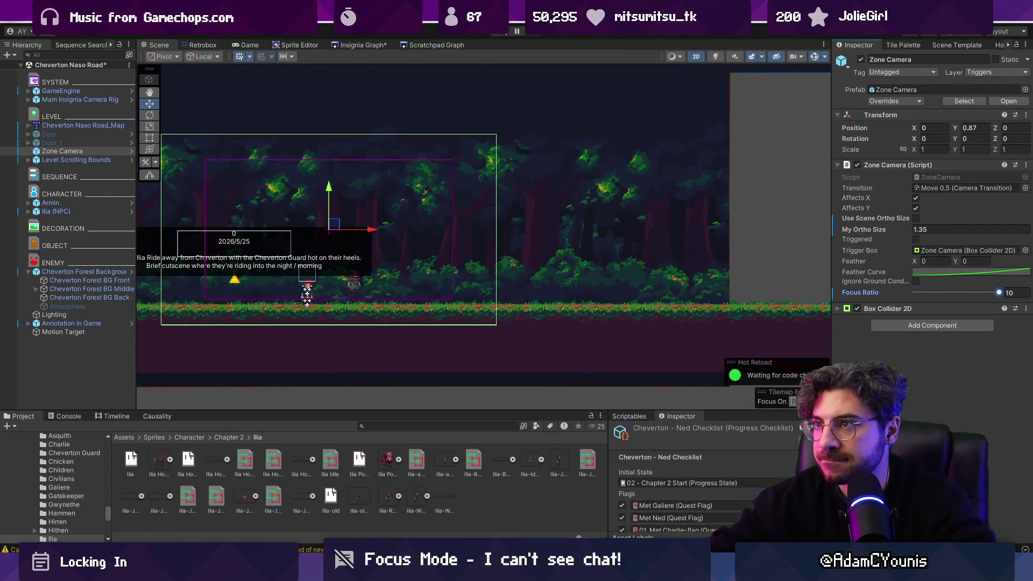
left_click(502, 34)
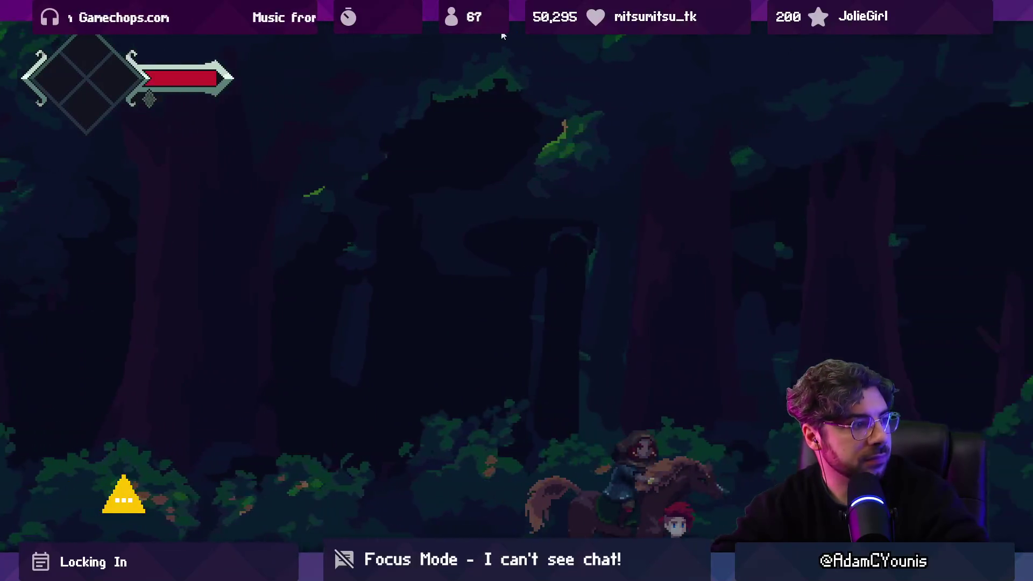
key("shift+space")
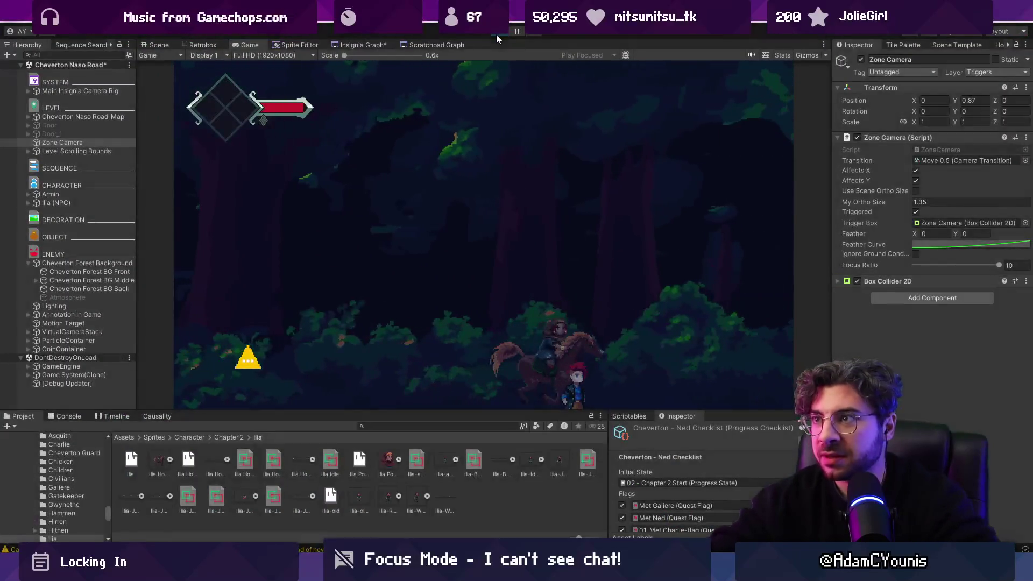
key("ctrl+p")
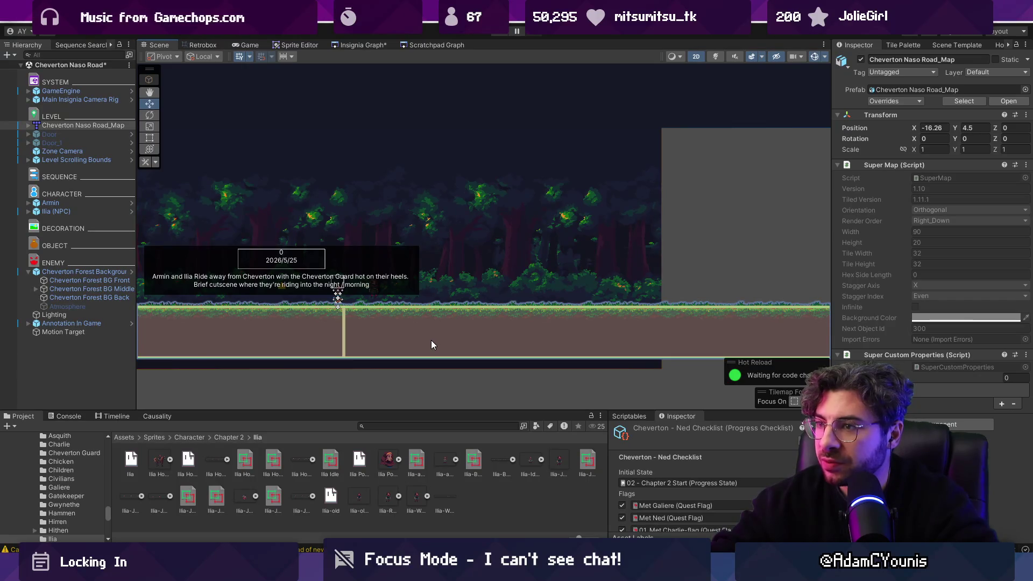
Step: Add a ParallaxByDepth component to the Cheverton Naso Road map and select Motion Target
left_click(953, 424)
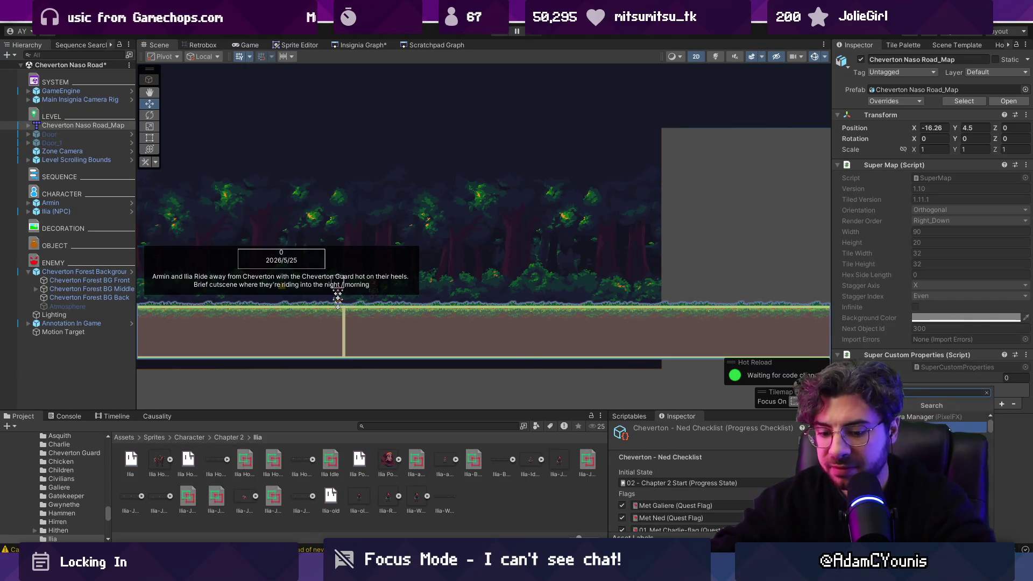
key("Return")
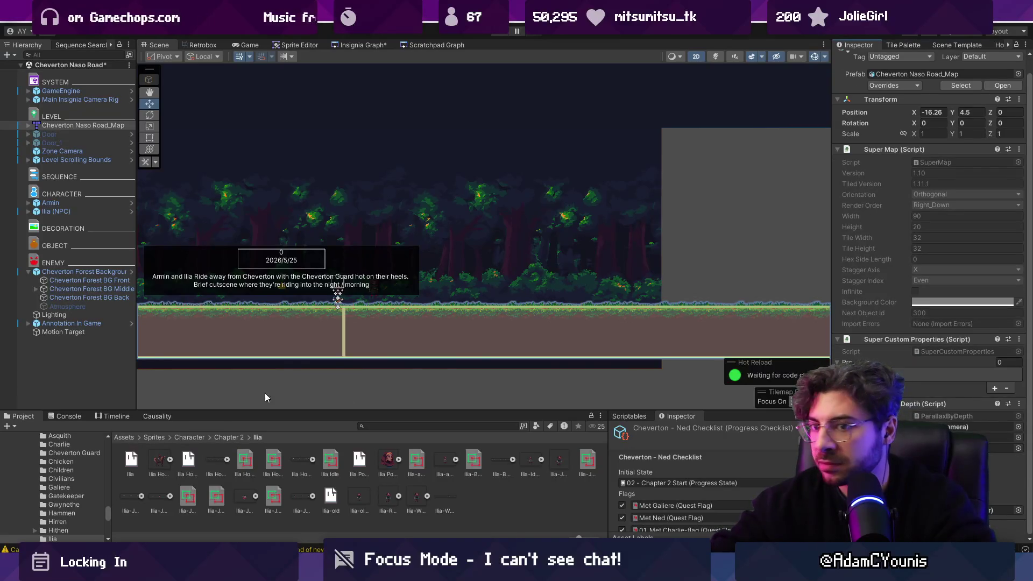
left_click(53, 333)
Step: Playtest the scene, viewing the level layout while it runs, then stop
left_click(460, 33)
left_click(498, 33)
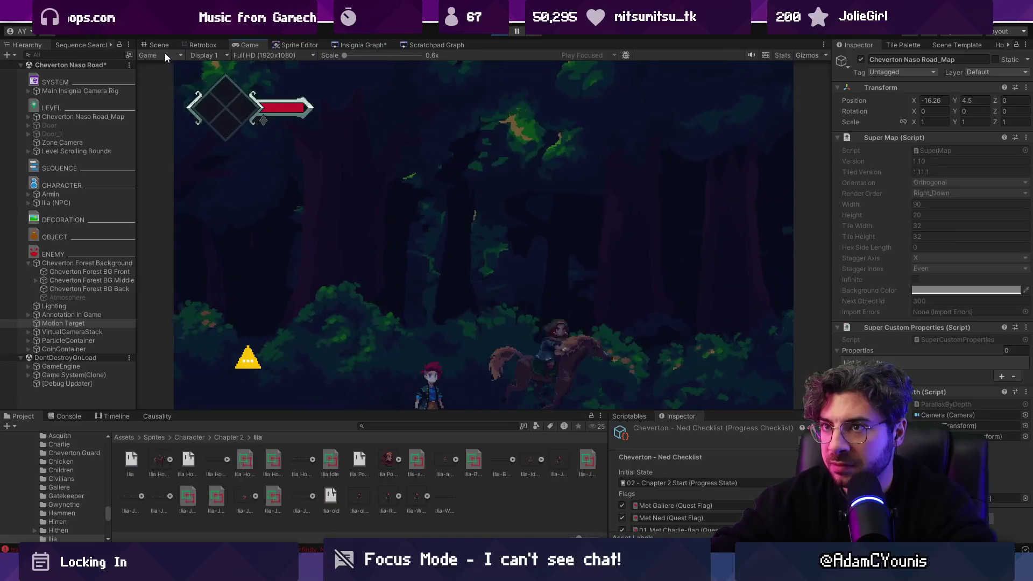
left_click(165, 47)
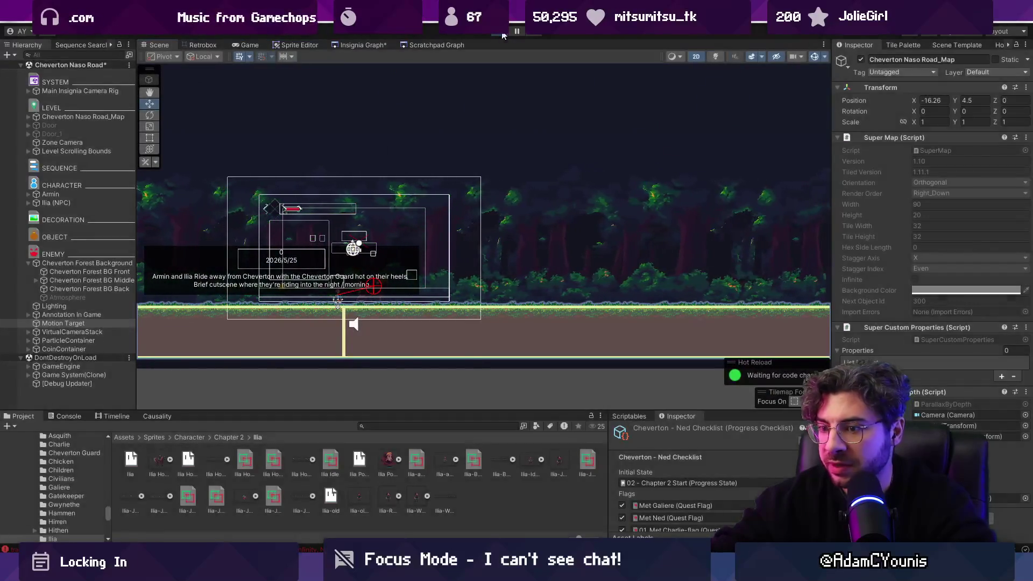
key("ctrl+p")
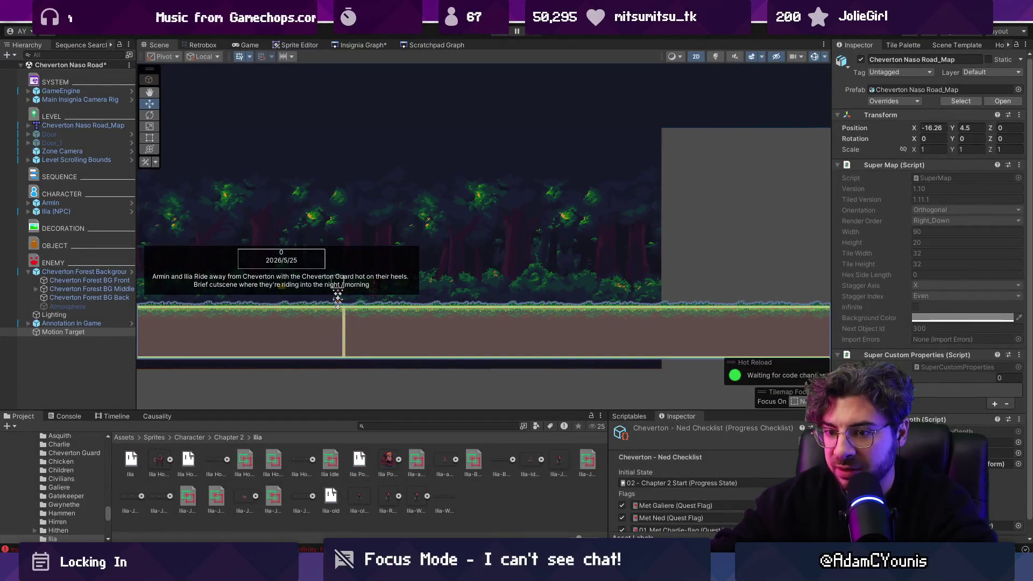
scroll(924, 384, "down", 1)
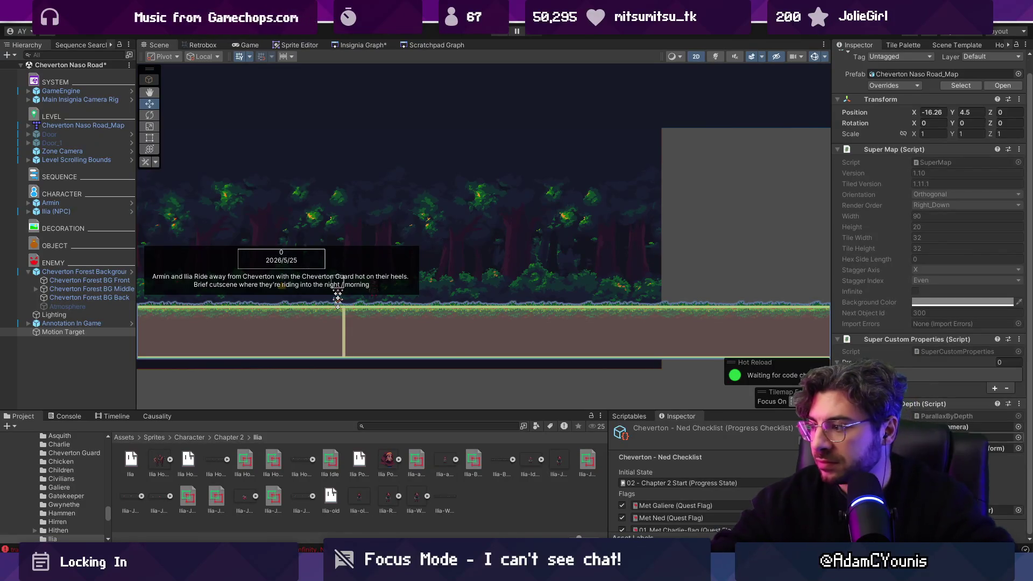
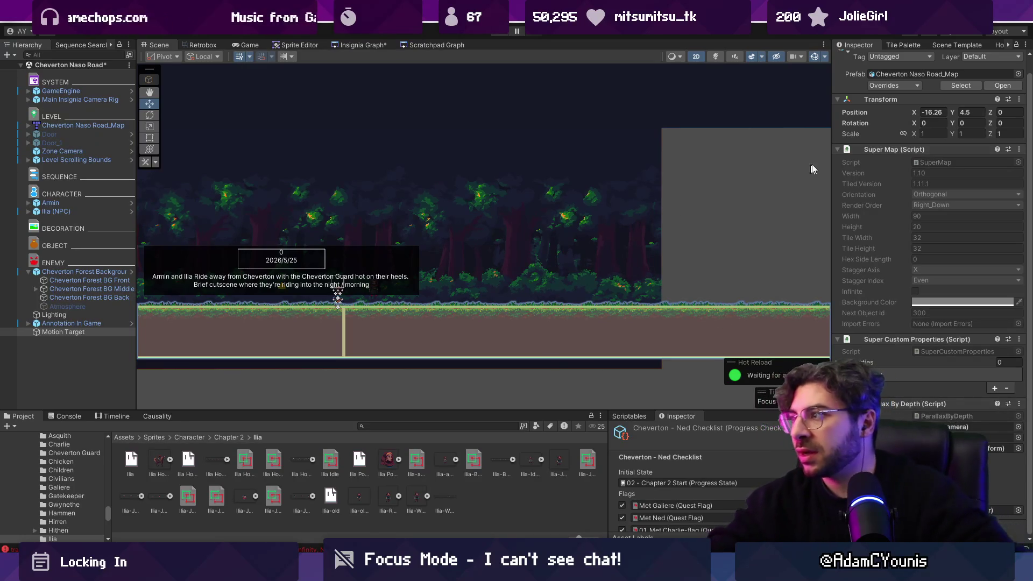
Step: Give Cheverton Naso Road_Map a Z position of 0.01, then run and stop a play test
left_click(1019, 112)
type(".01")
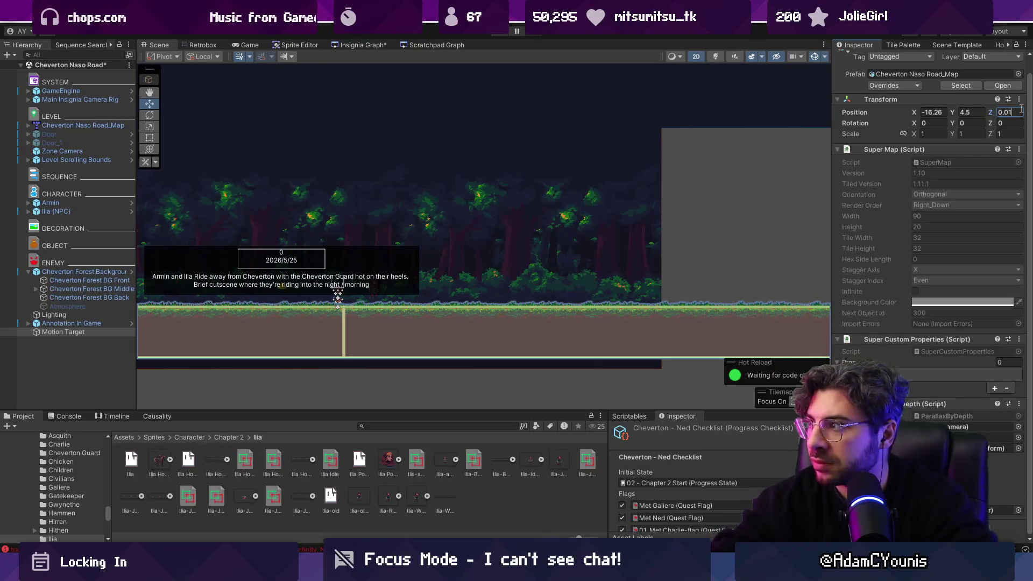
key("ctrl+p")
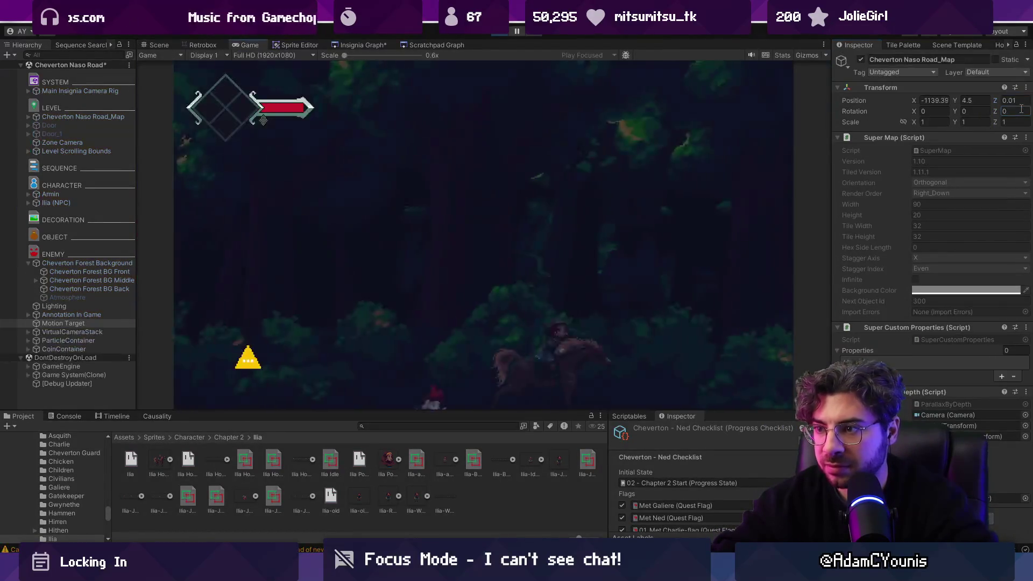
left_click(176, 45)
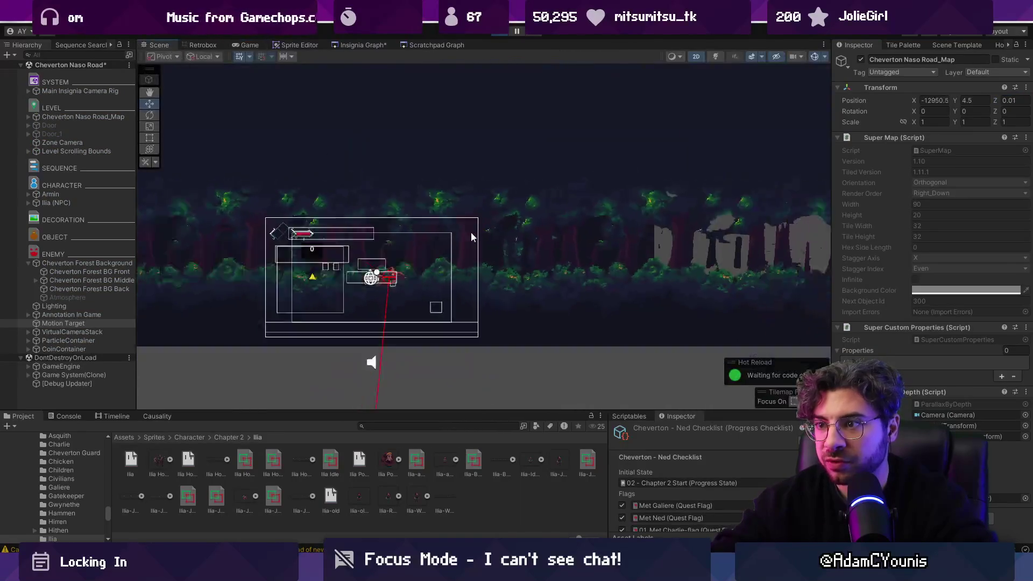
scroll(476, 231, "down", 6)
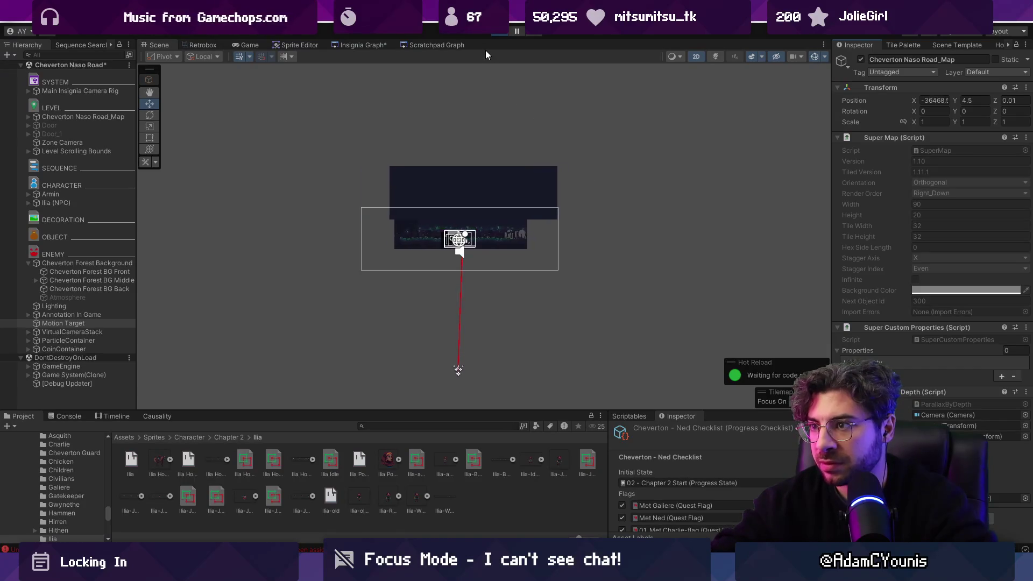
left_click(500, 34)
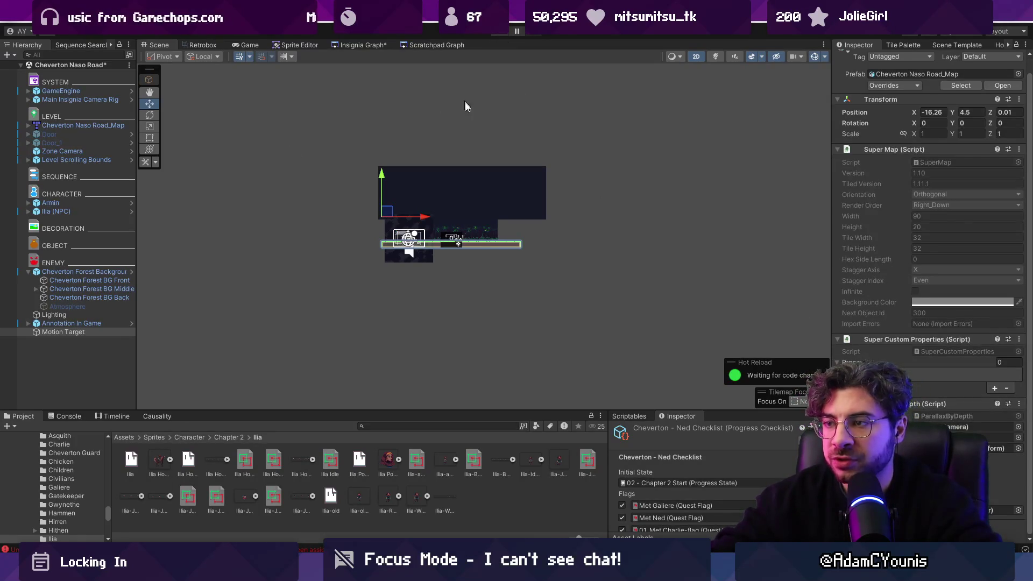
scroll(457, 258, "up", 10)
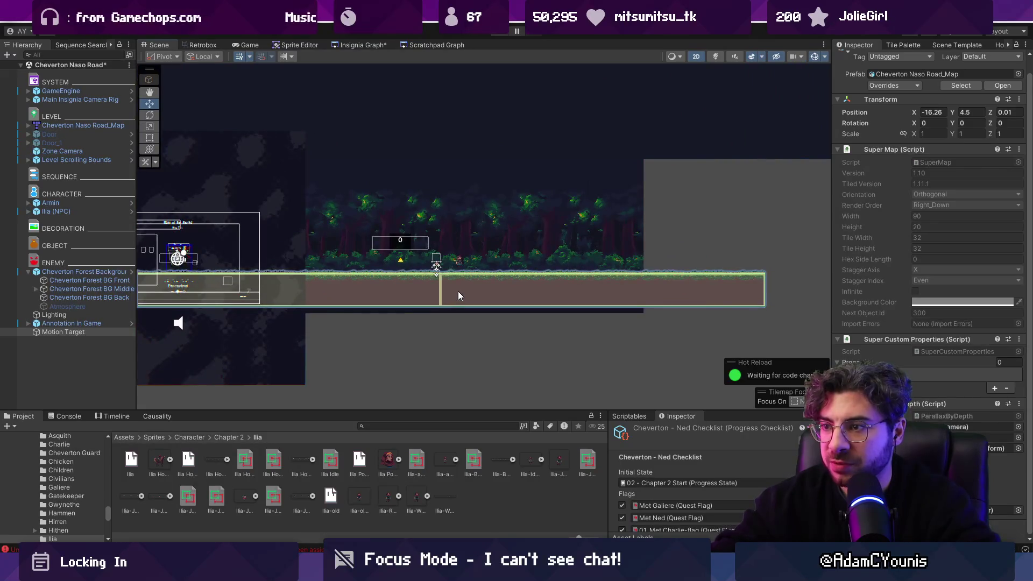
Step: Select Cheverton Naso Road_Map and remove its Parallax By Depth component
left_click(458, 296)
left_click(458, 296)
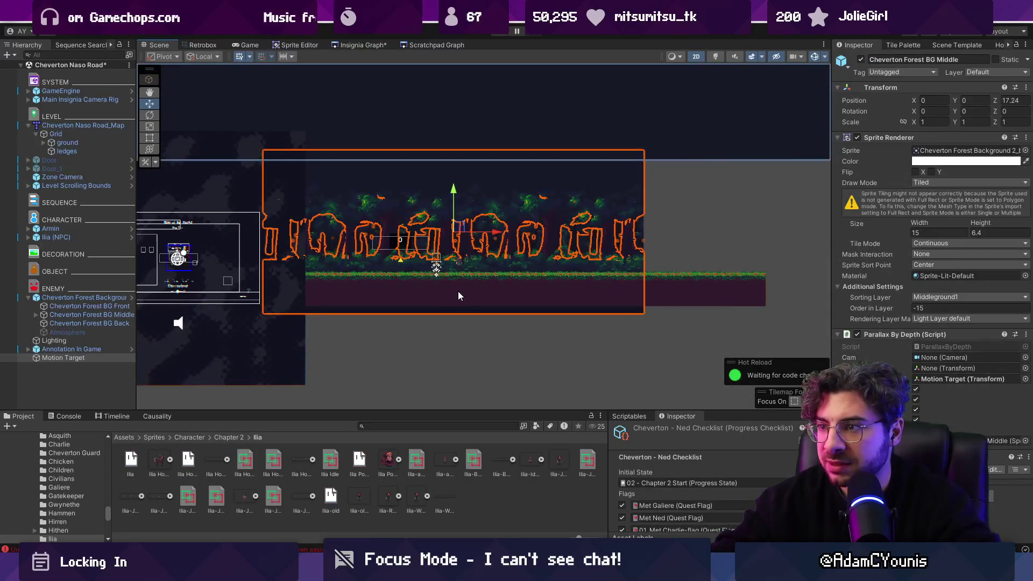
left_click(459, 296)
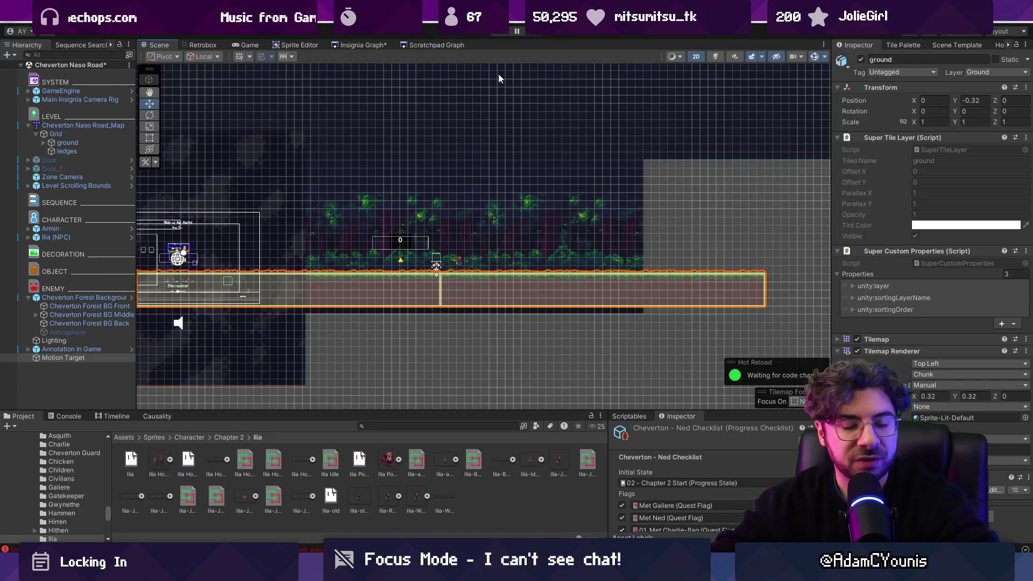
left_click(85, 359)
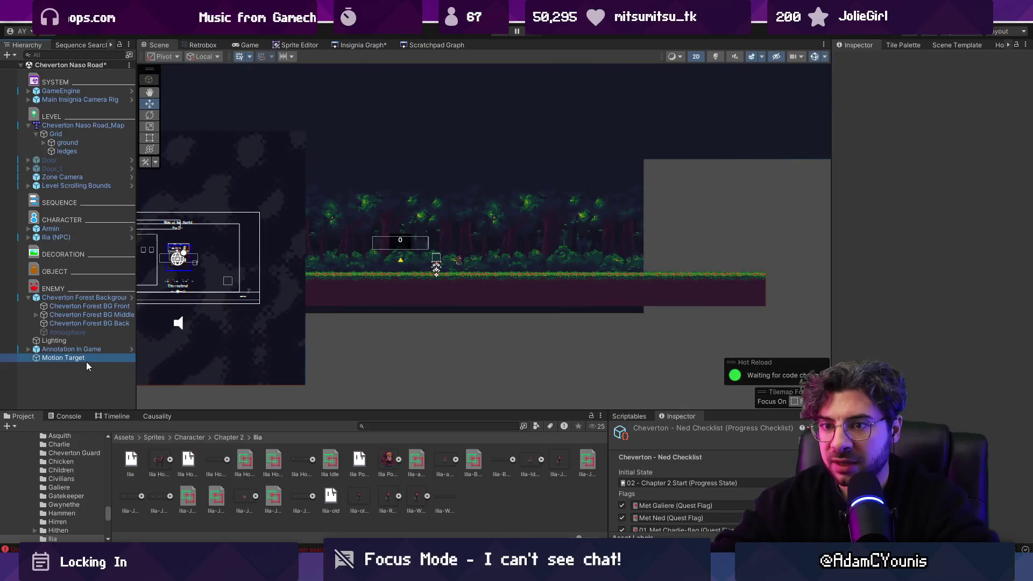
left_click(405, 278)
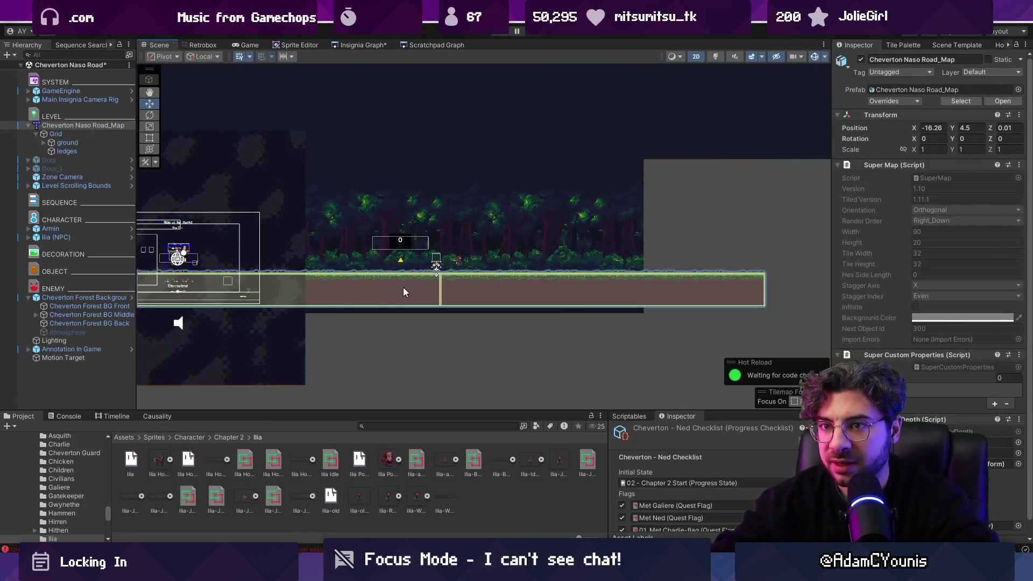
right_click(909, 273)
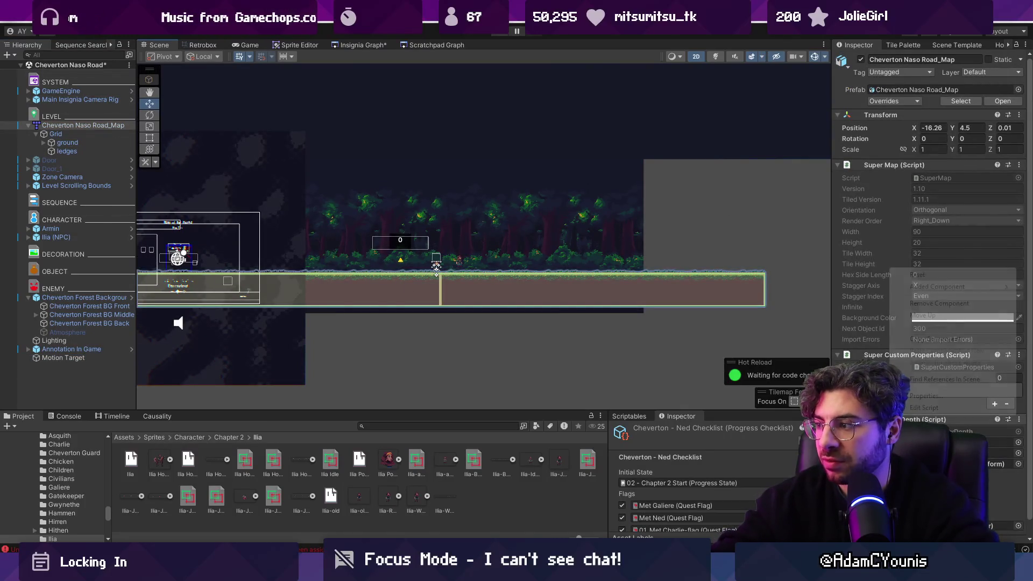
left_click(921, 304)
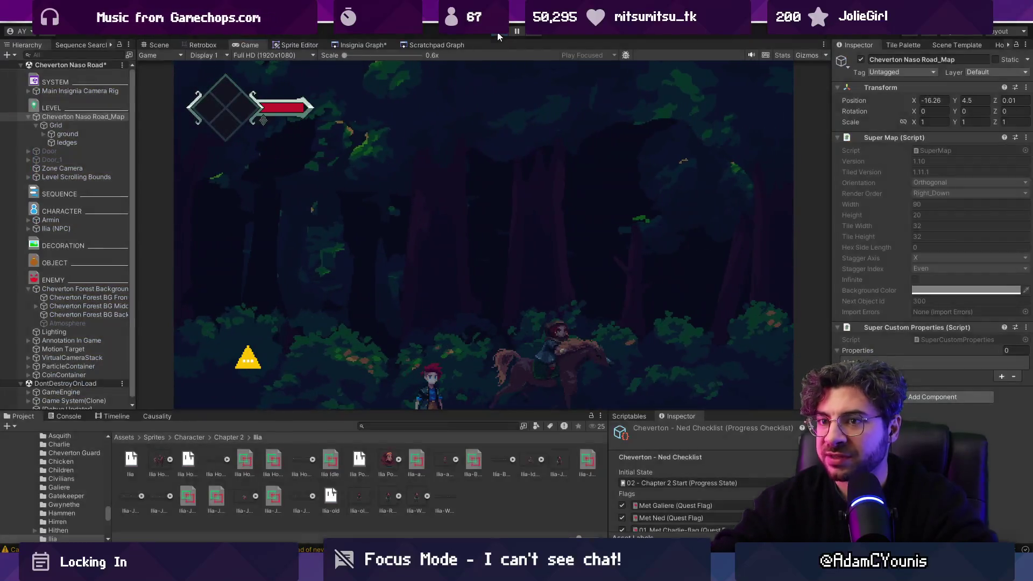
Step: Stop the play test and select the ground tilemap, the road map, then the Zone Camera
left_click(497, 37)
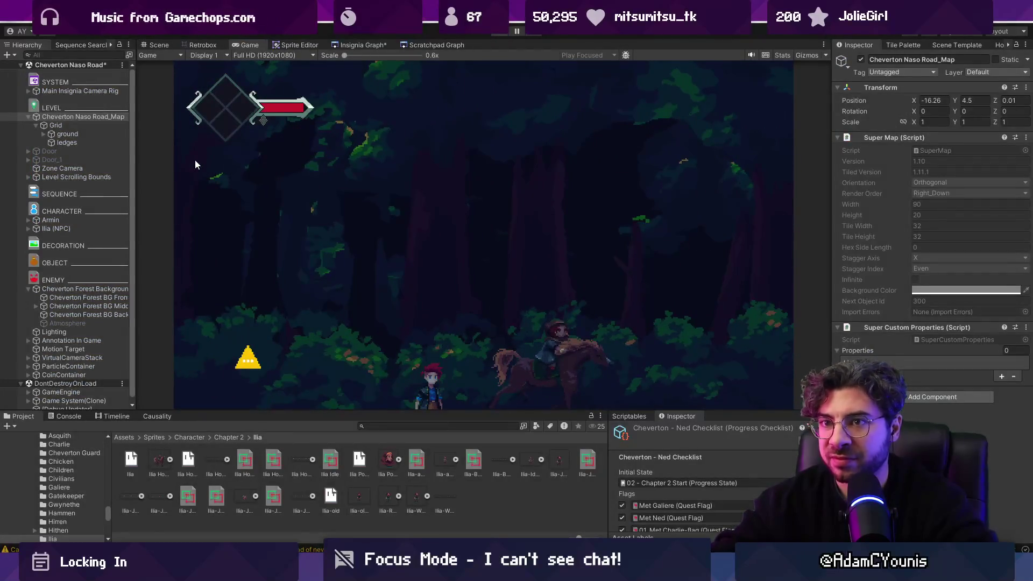
left_click(72, 143)
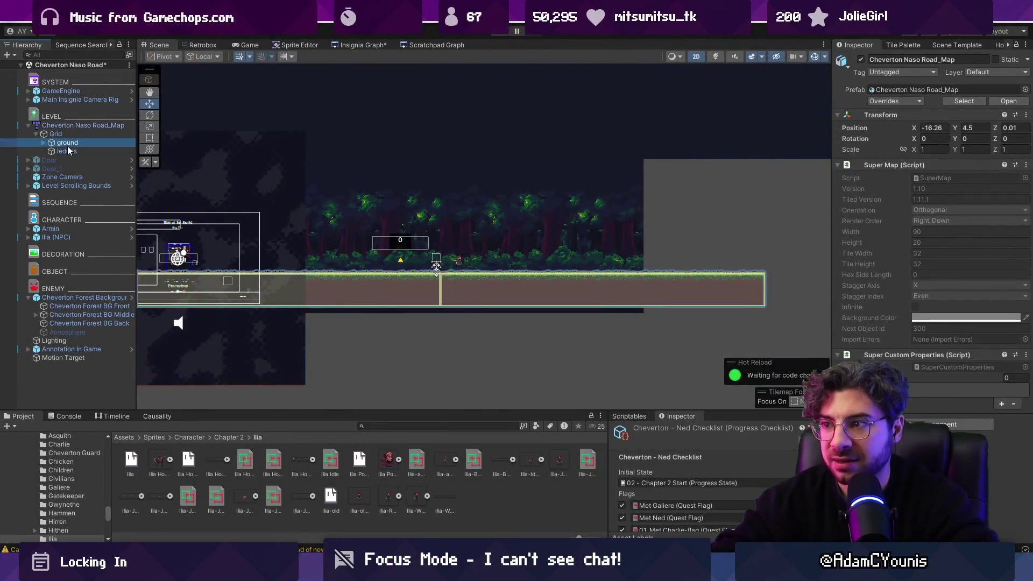
left_click(79, 126)
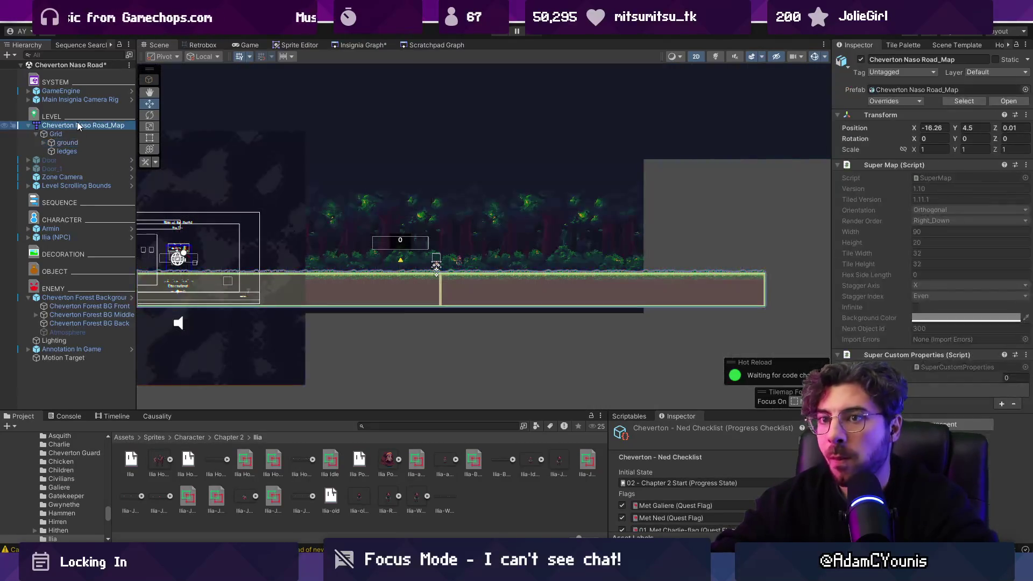
left_click(64, 177)
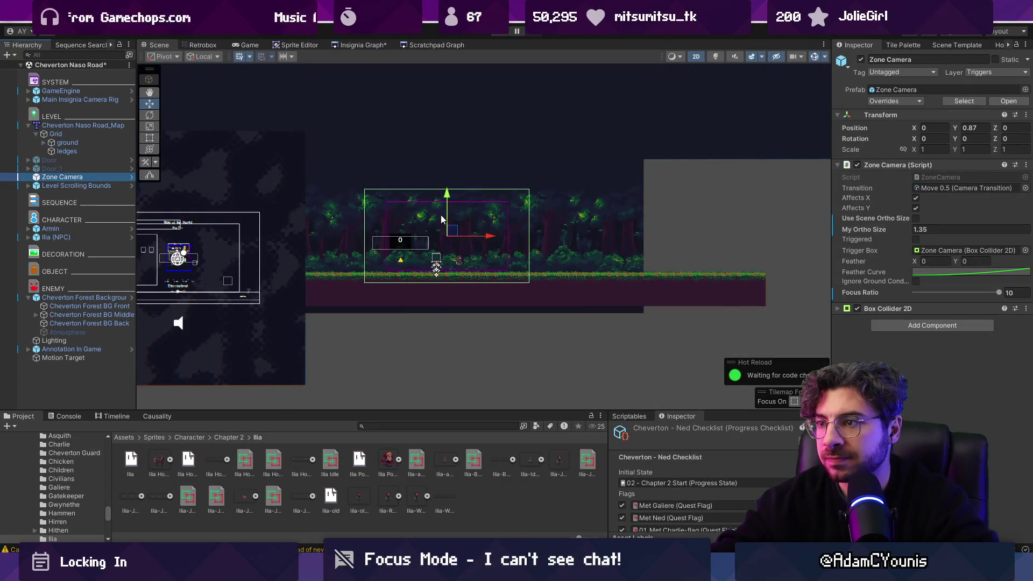
Step: Move the Zone Camera box down and left, keep ortho size 1.35, and play-test
scroll(444, 214, "up", 2)
left_click_drag(449, 246, 431, 271)
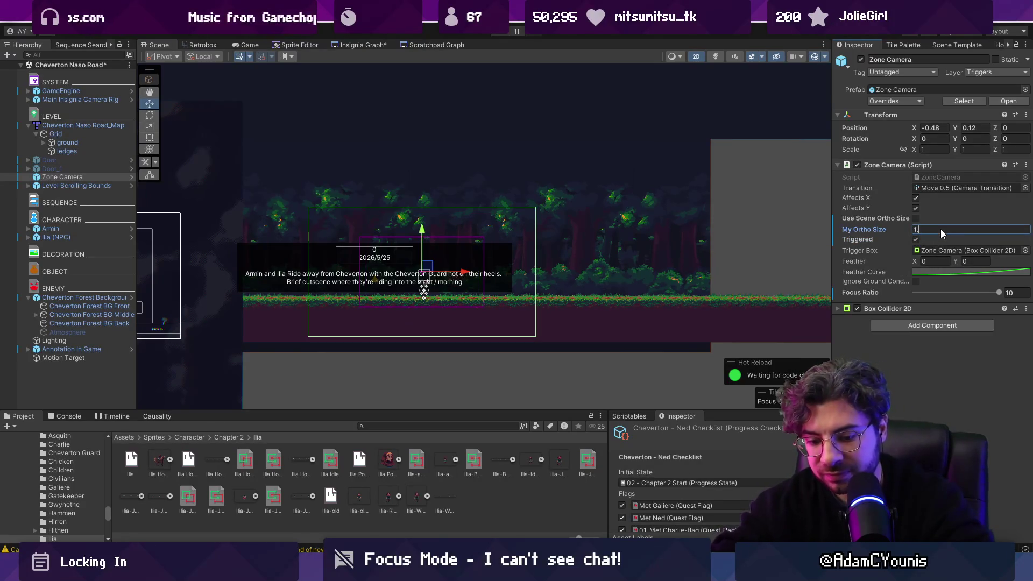
type("35")
left_click(916, 240)
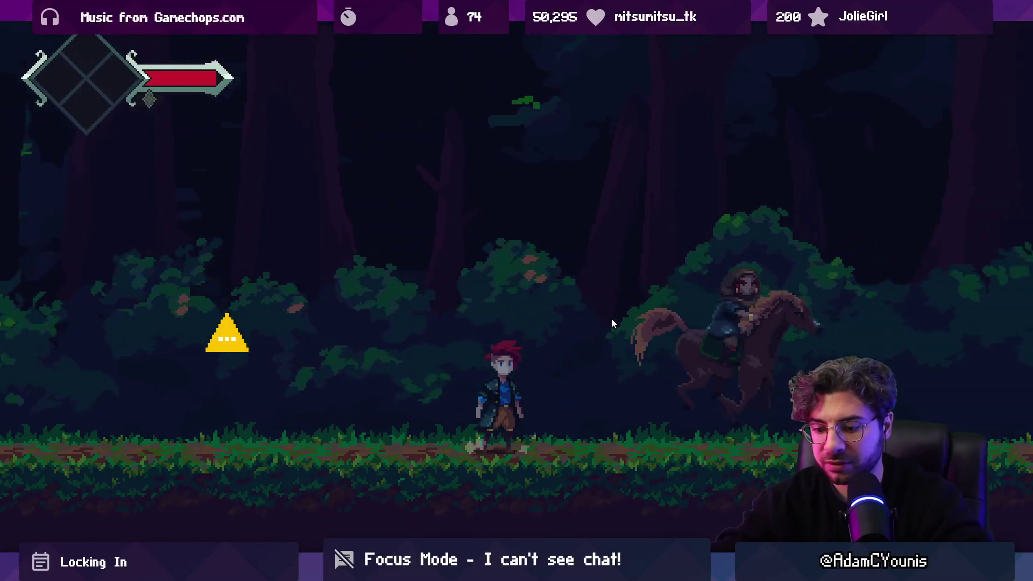
key("ctrl+shift+F7")
left_click(497, 31)
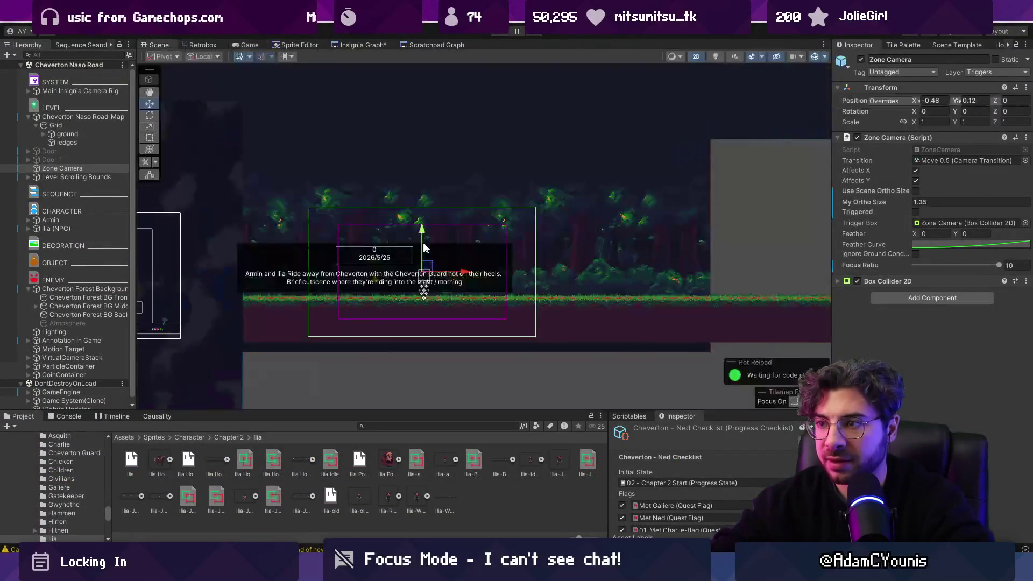
Step: Nudge the Zone Camera to about (-0.03, 0.46) and run another quick play test
left_click_drag(441, 262, 443, 259)
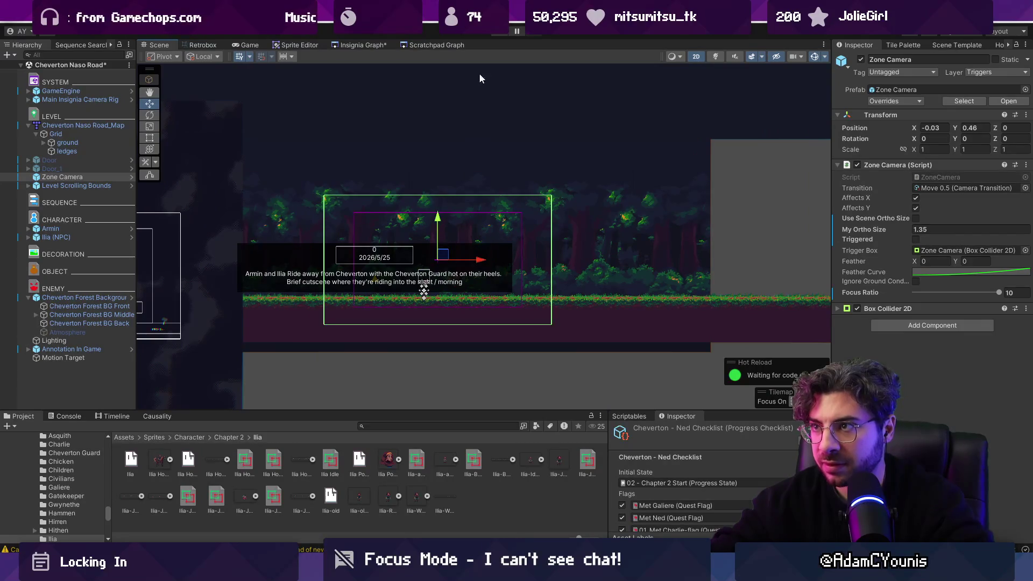
left_click(500, 33)
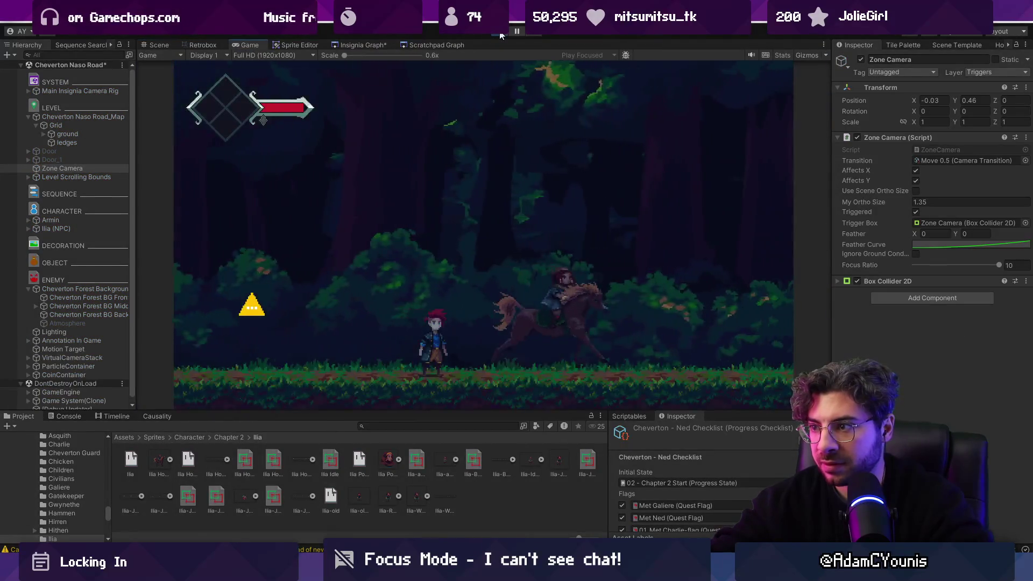
left_click(500, 33)
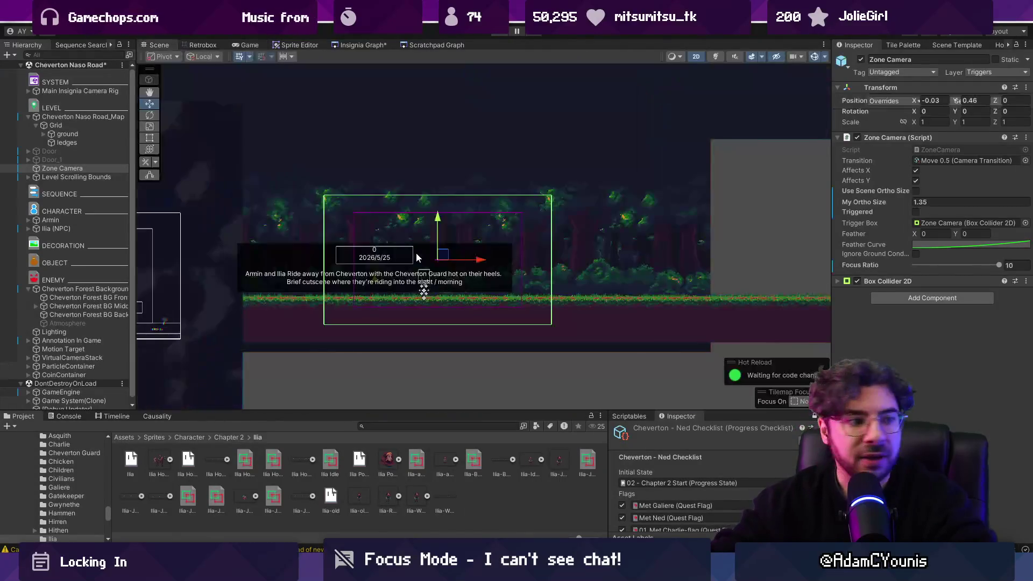
left_click(301, 327)
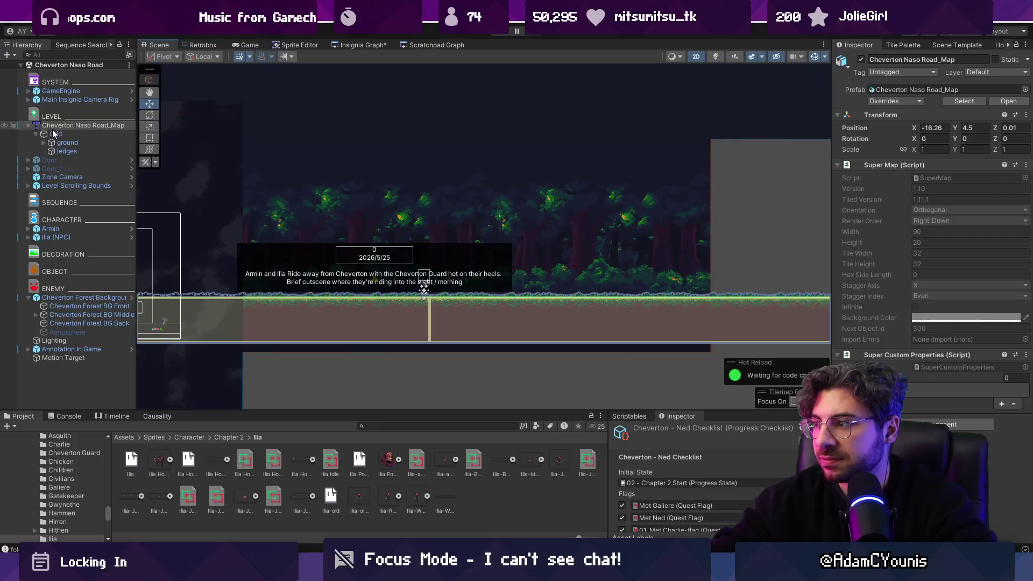
Step: In Tiled, export the map as Cheverton Naso Road_Map.png with the prototype layer hidden, then re-show it
key("alt+Tab")
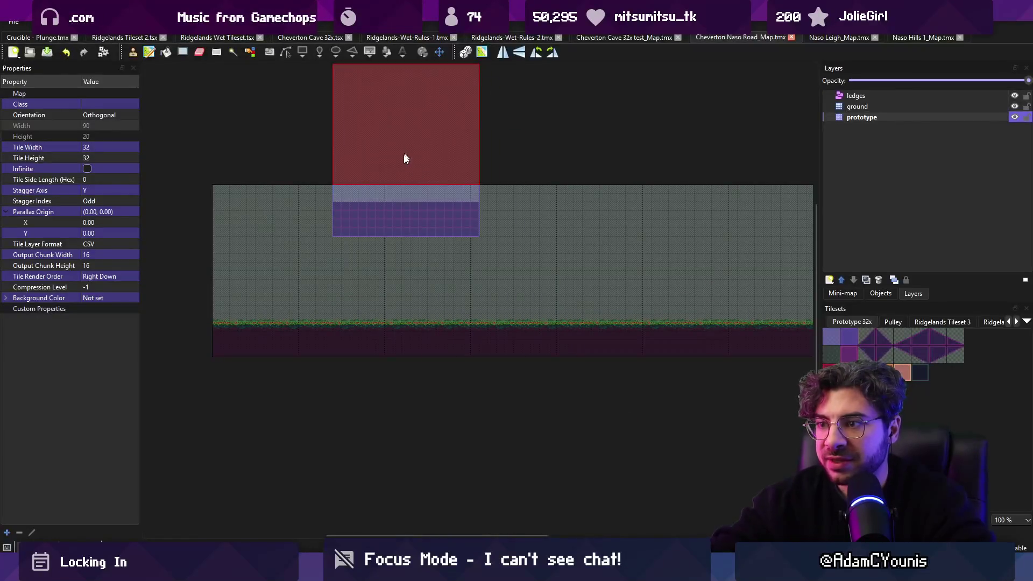
left_click(1015, 117)
left_click(14, 21)
mouse_move(70, 197)
left_click(77, 170)
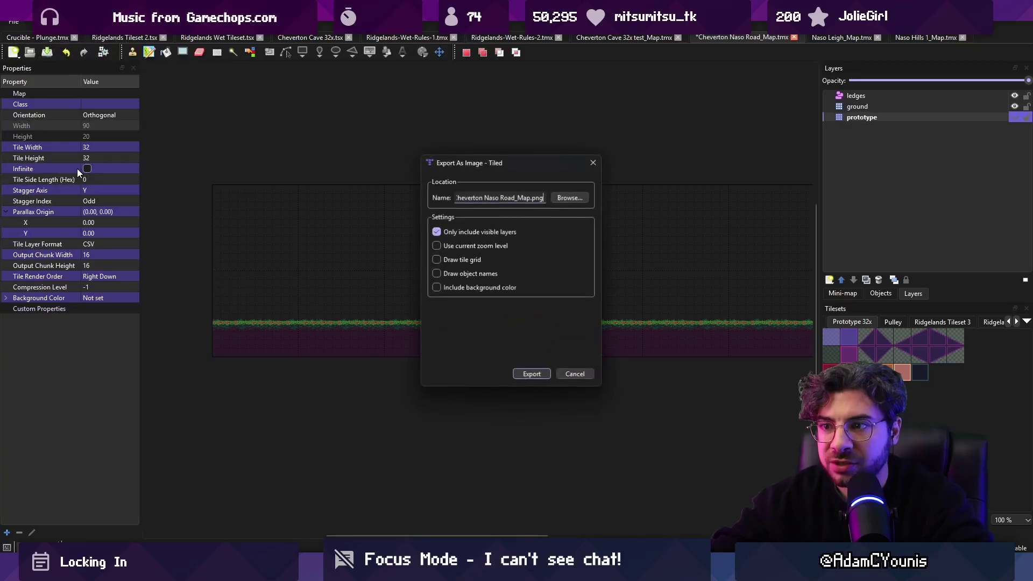
left_click(533, 375)
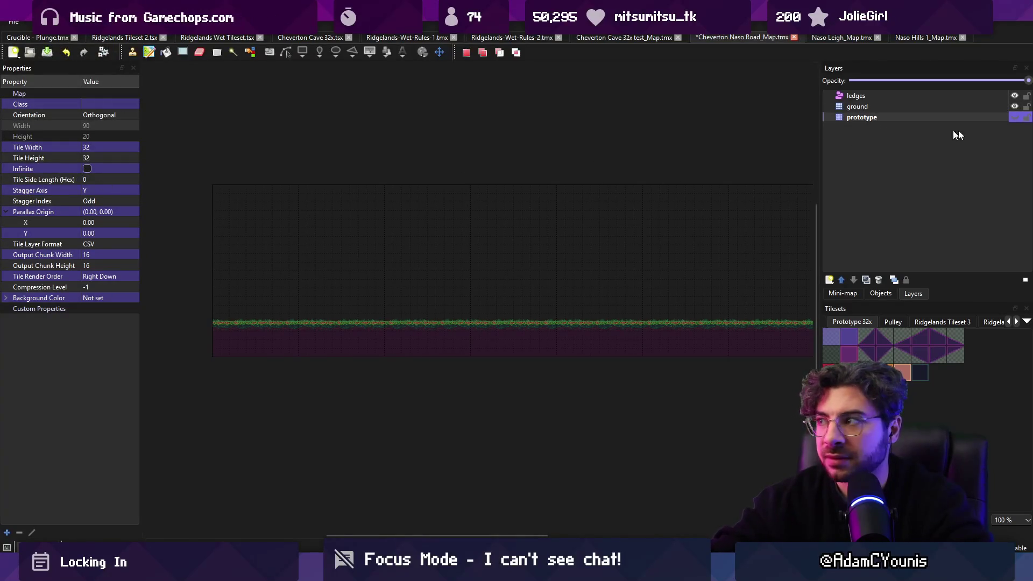
left_click(1019, 118)
key("ctrl+space")
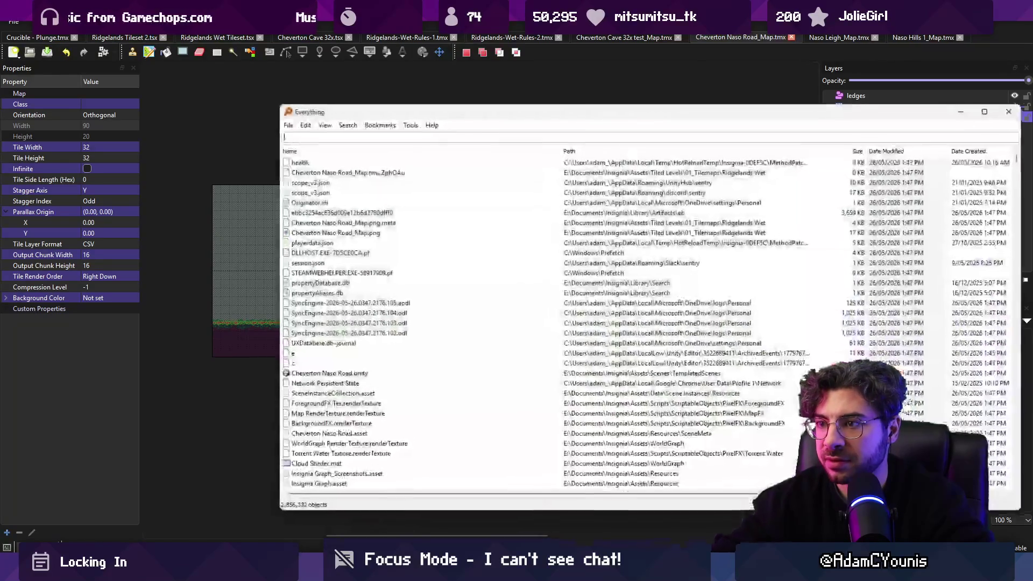
Step: Search 'naso .p' in Everything, preview Cheverton Naso Road_Map.png, and drag it toward Unity
type("naso")
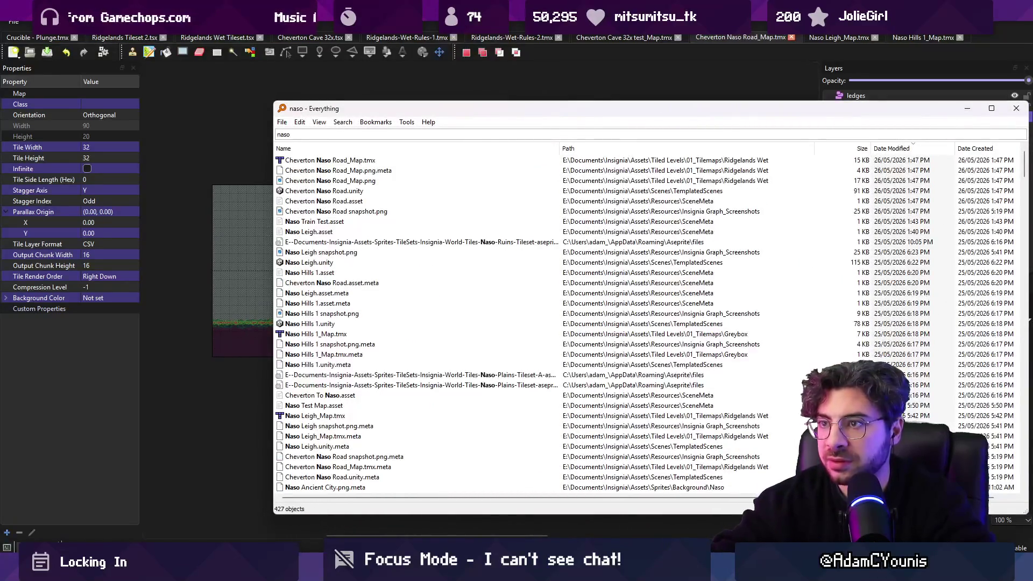
type(" .p")
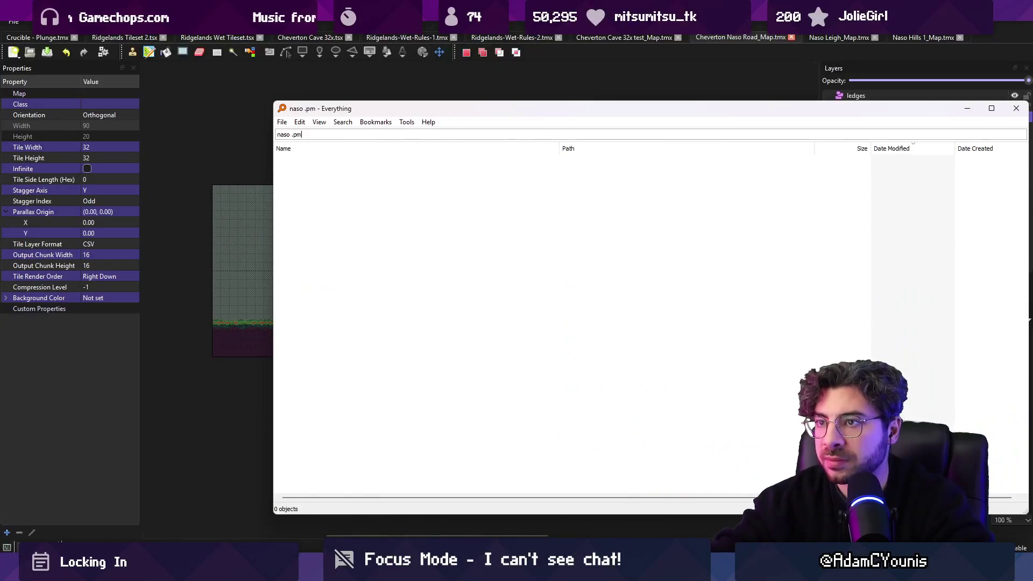
left_click(360, 184)
left_click(354, 171)
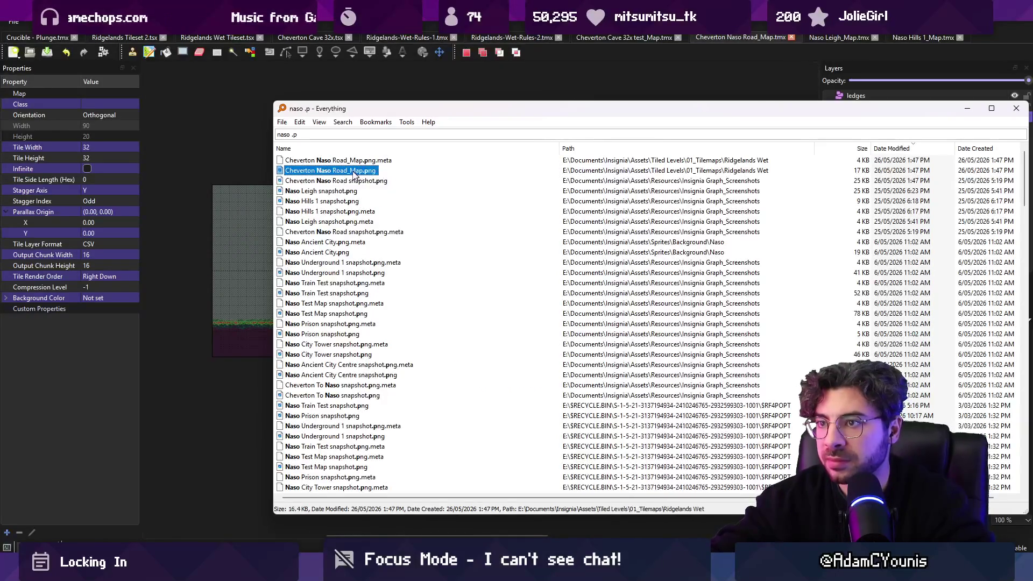
double_click(348, 175)
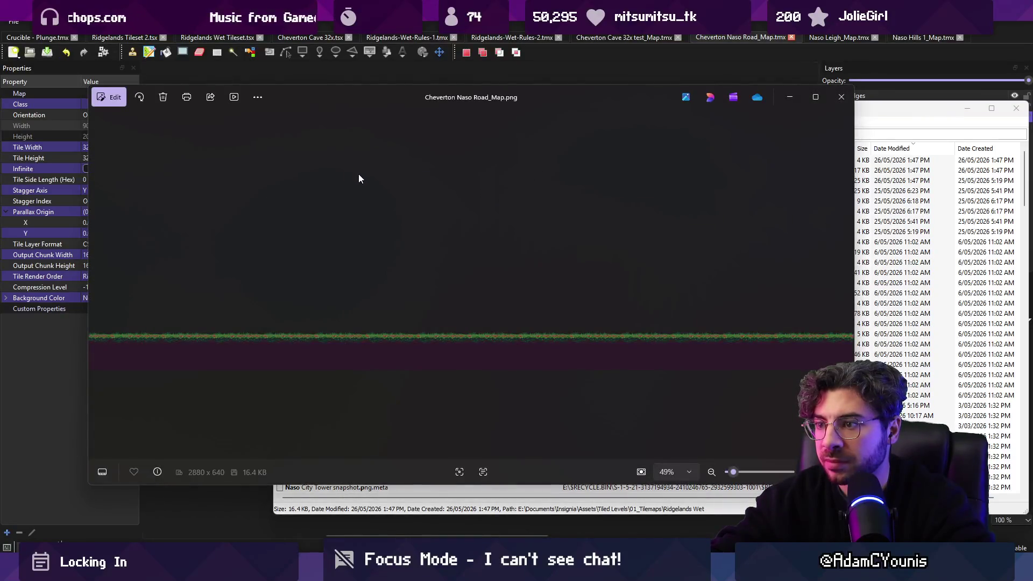
key("alt+F4")
mouse_move(354, 172)
left_mouse_down()
mouse_move(450, 429)
mouse_move(764, 493)
mouse_move(424, 291)
left_mouse_up()
scroll(379, 373, "down", 4)
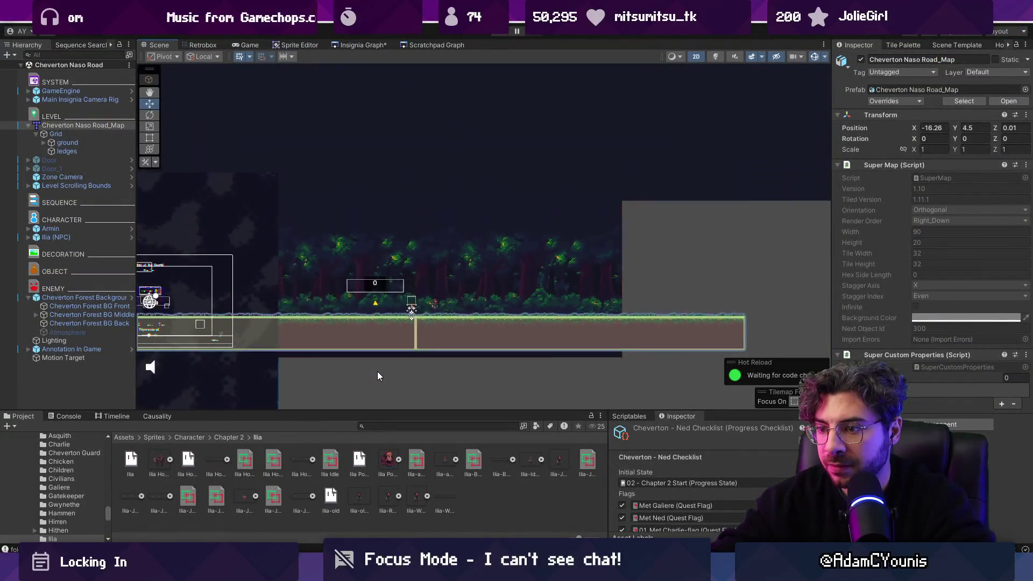
Step: Filter the Project for 'road', set the texture's Sprite Mode to Single, apply, and drag it into the scene
left_click(387, 426)
type("road")
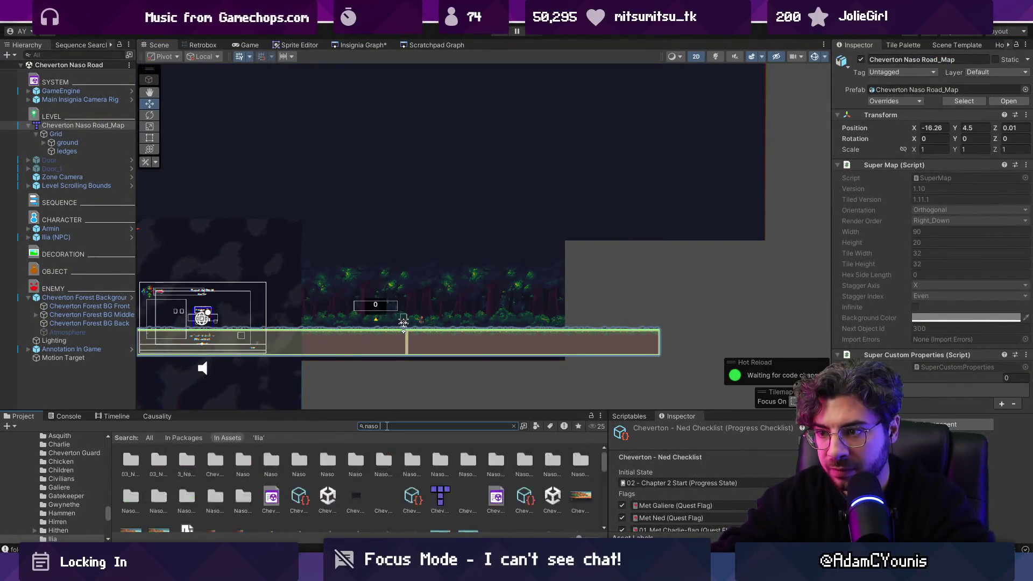
left_click(263, 464)
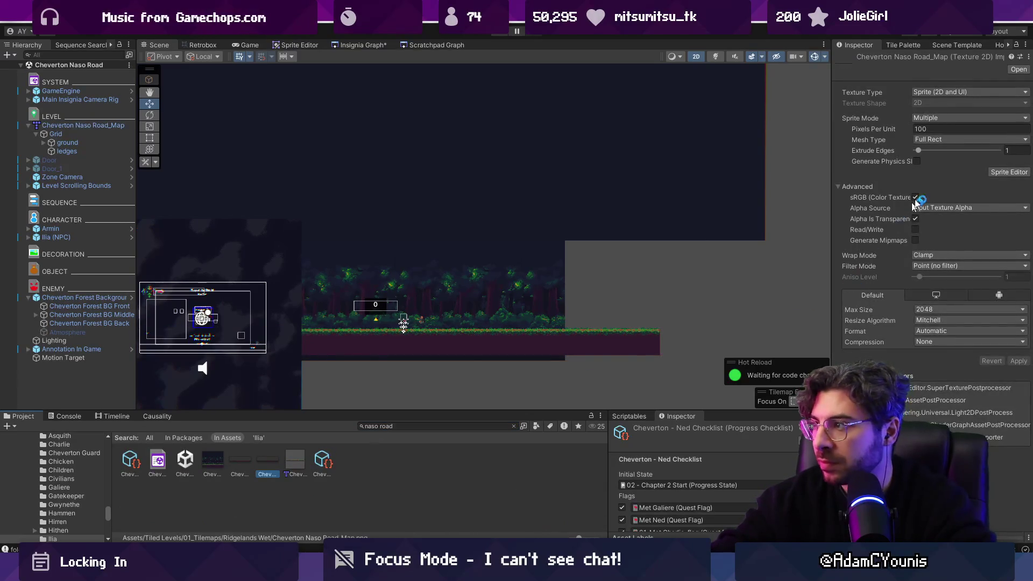
left_click(969, 117)
left_click(947, 127)
left_click(1019, 372)
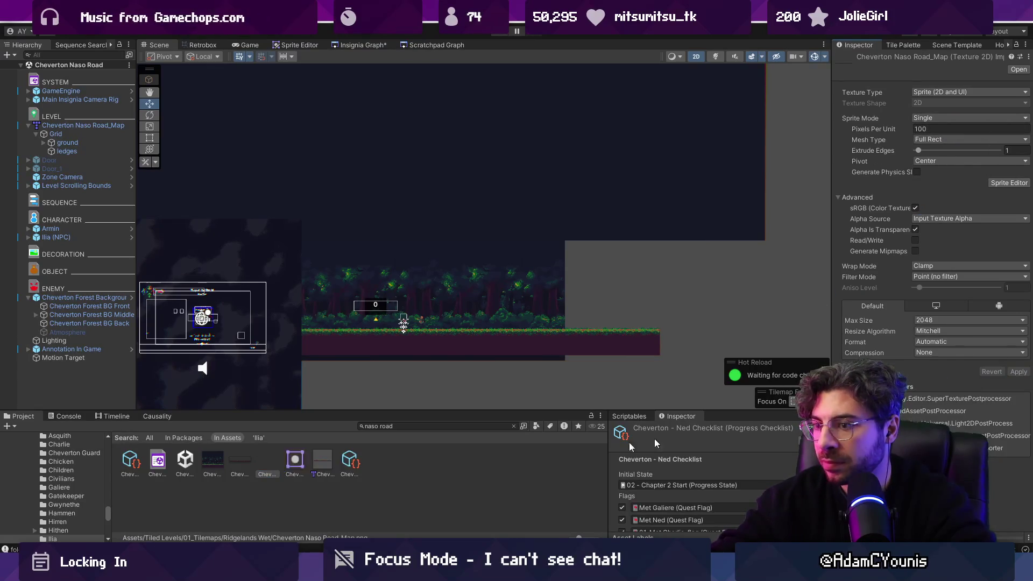
left_click_drag(386, 379, 405, 378)
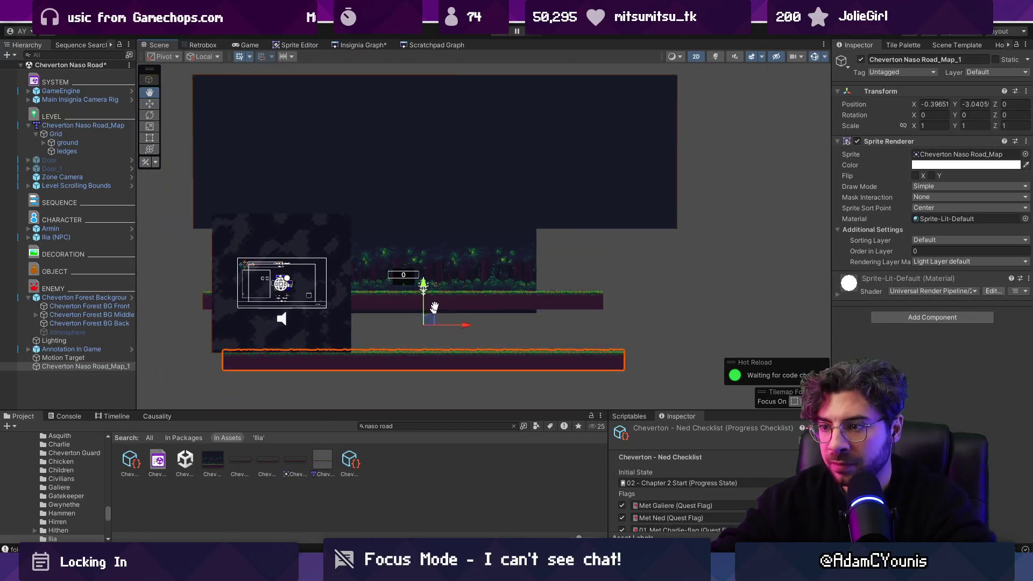
Step: Add Parallax By Depth to the sprite with its own renderer, Motion Target as Scroll Anchor, and Automotive Scene on
mouse_move(438, 244)
left_mouse_down()
mouse_move(432, 210)
mouse_move(434, 243)
left_mouse_up()
left_click(906, 314)
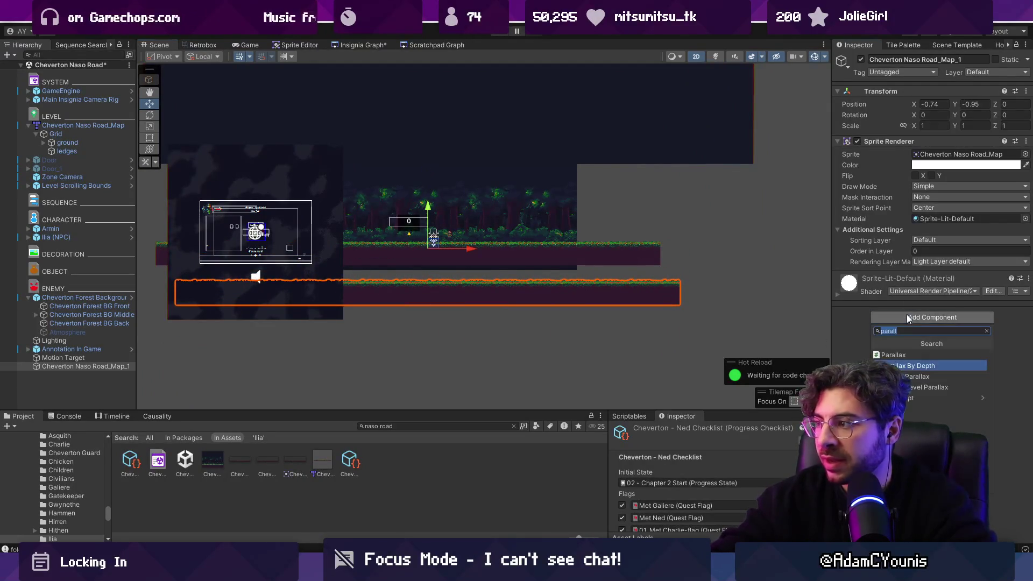
left_click(931, 385)
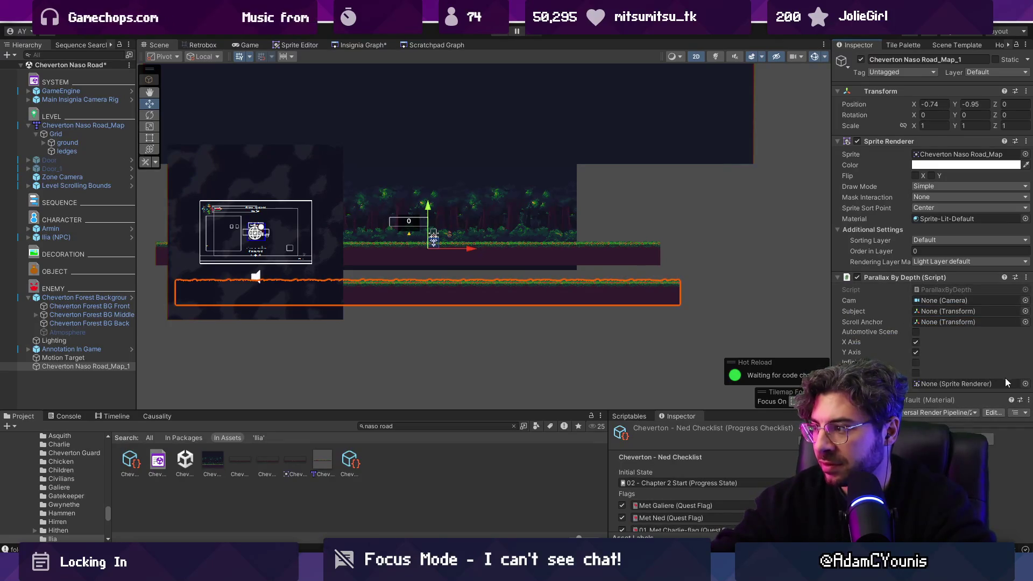
left_click_drag(890, 141, 950, 383)
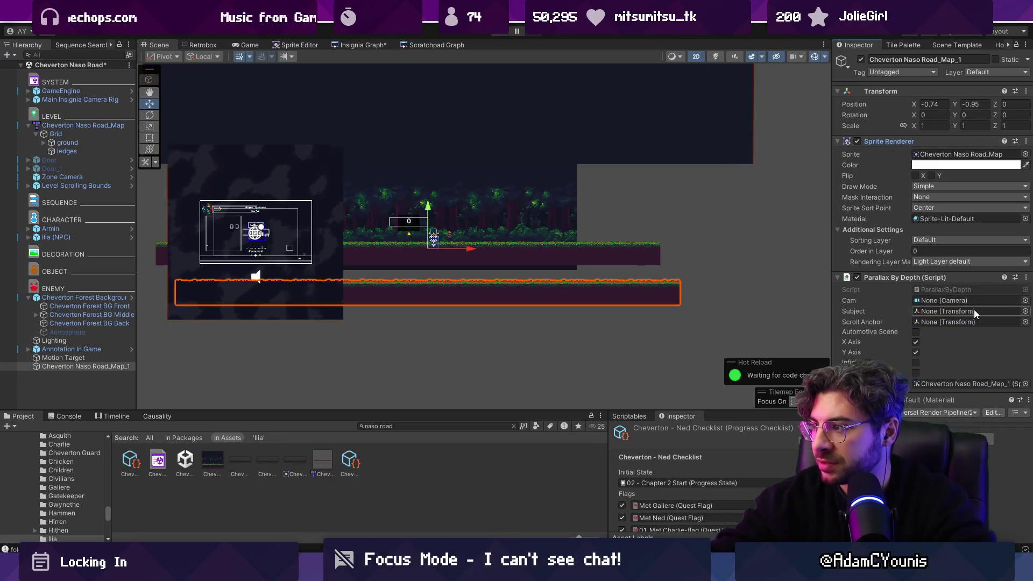
left_click(1024, 322)
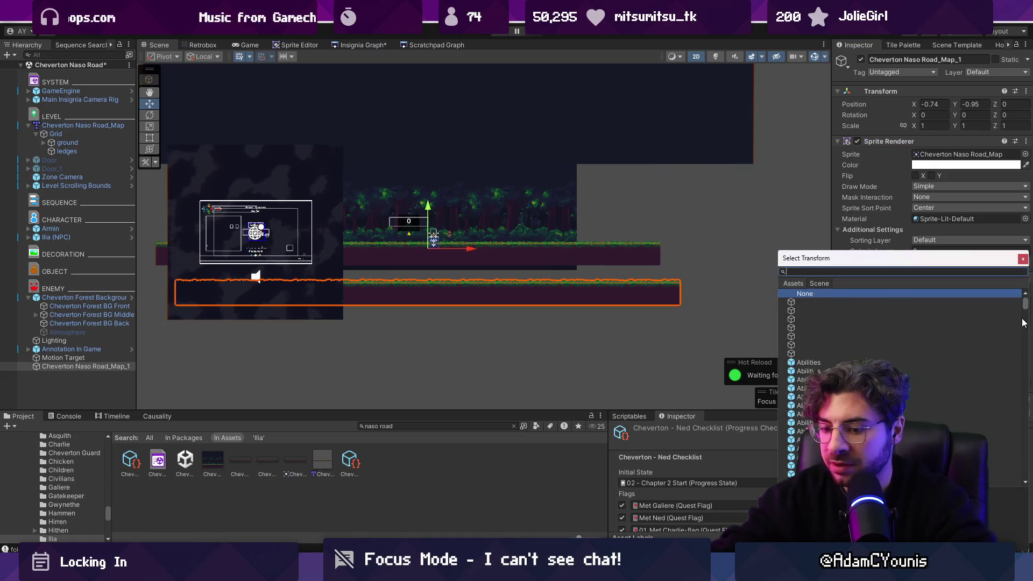
type("motion")
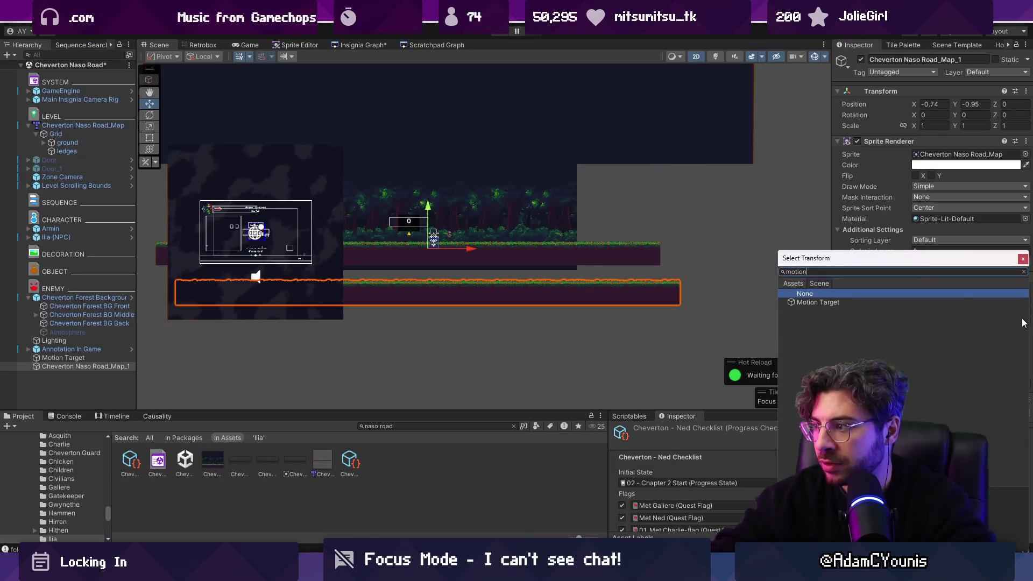
key("Escape")
left_click(1026, 322)
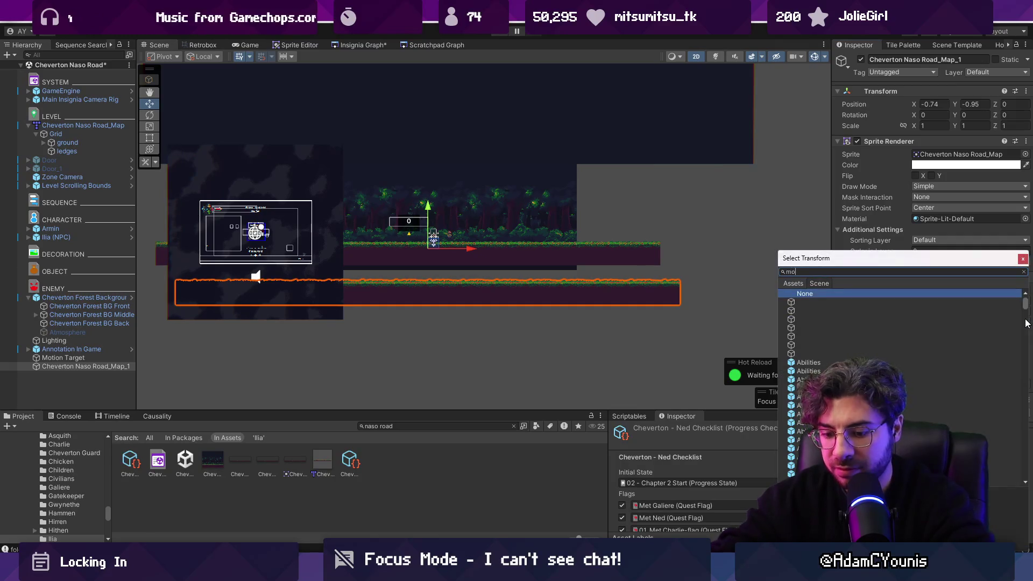
key("Down")
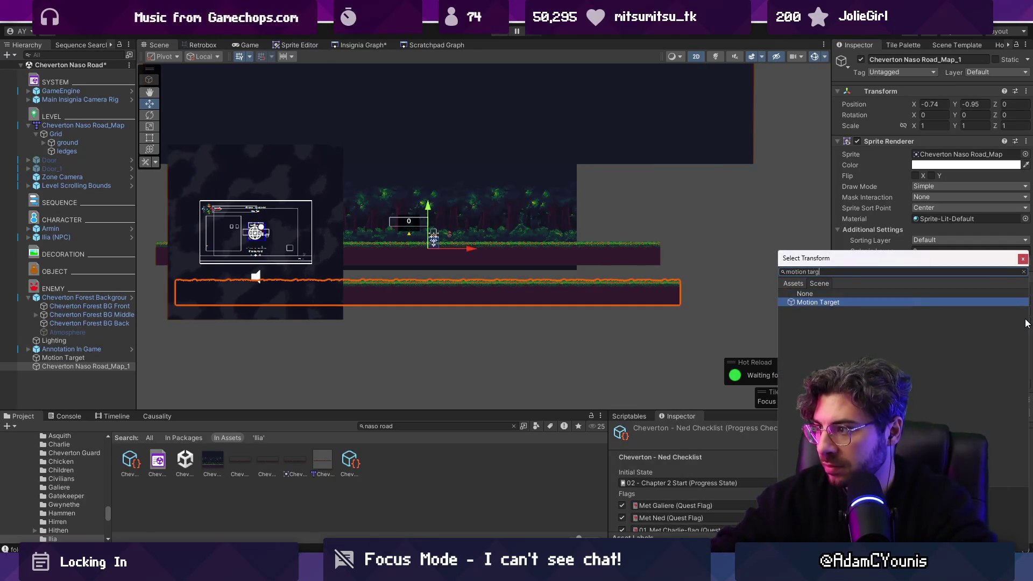
key("Return")
left_click(918, 332)
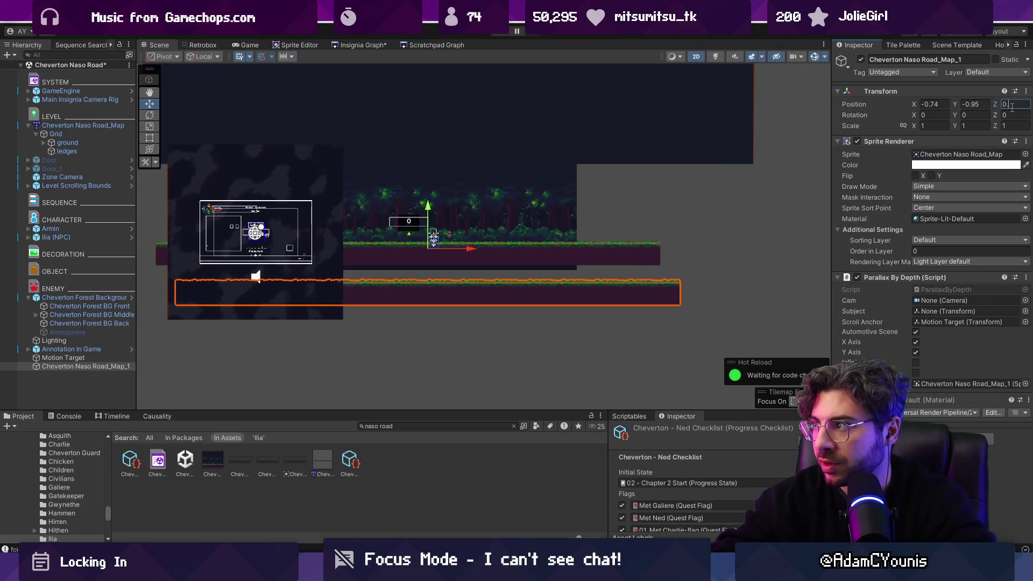
type("01")
Step: Align the map sprite, play-test it, and disable the ground tilemap's Tilemap Renderer
left_click_drag(434, 248, 423, 211)
left_click(496, 34)
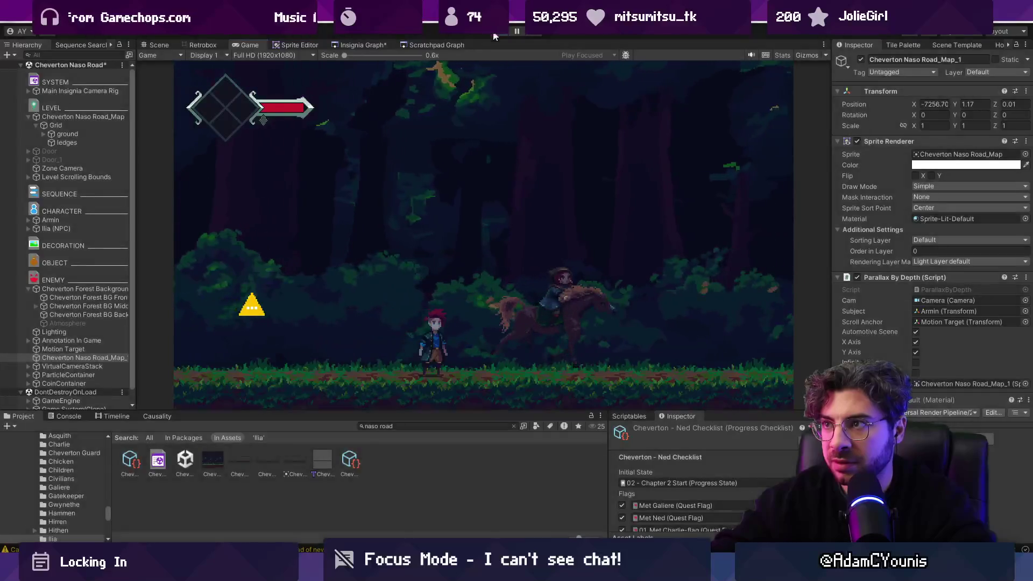
key("ctrl+p")
left_click(436, 258)
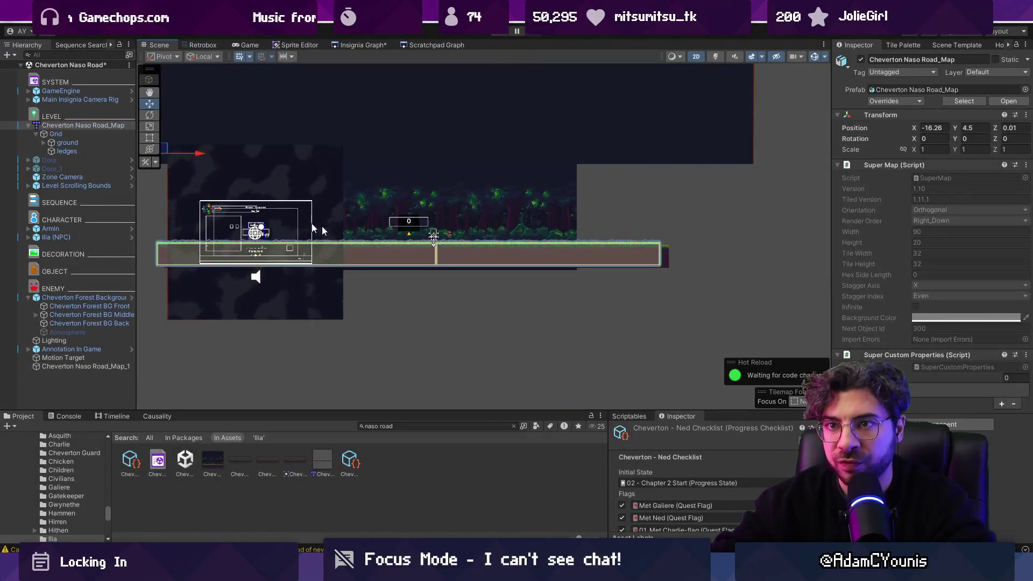
left_click(79, 134)
left_click(85, 142)
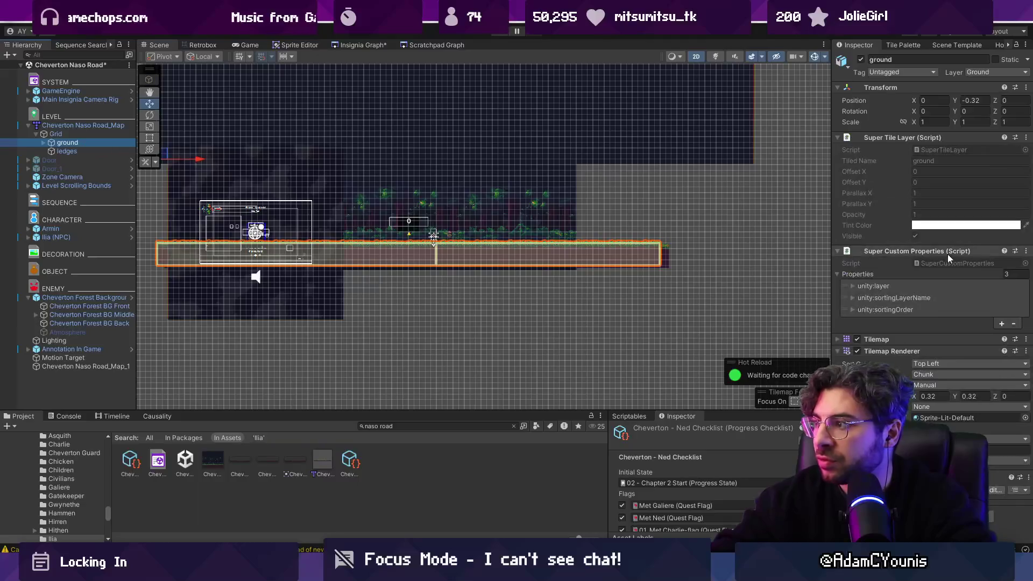
left_click(858, 352)
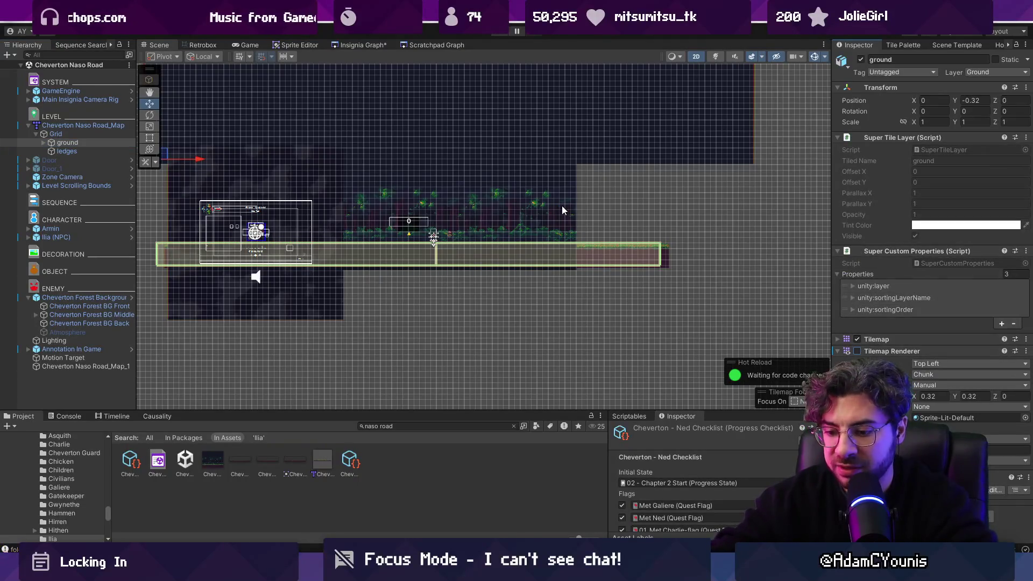
Step: Put the road map sprite on the Middleground2 sorting layer and run the game
left_click(667, 257)
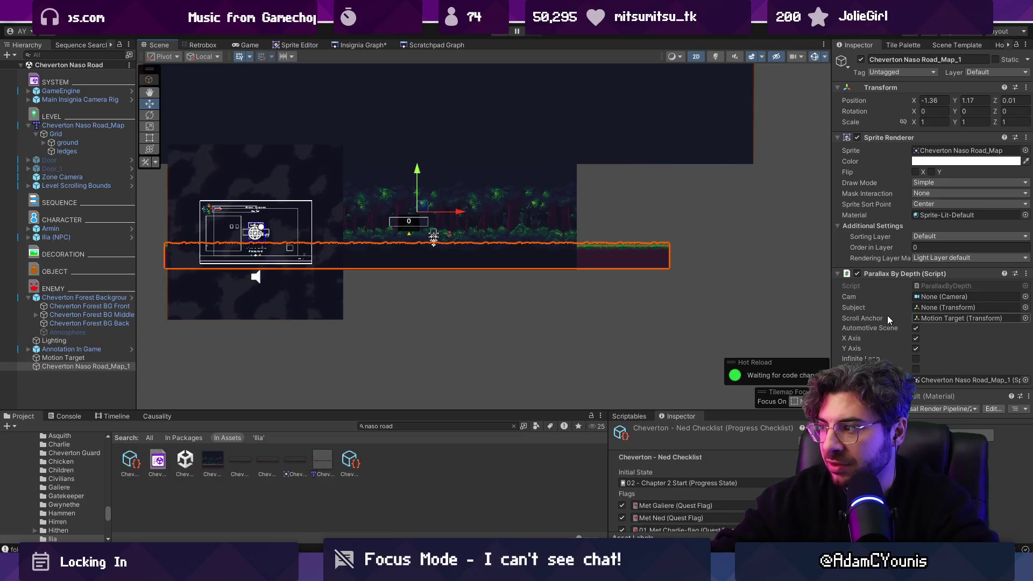
left_click(936, 237)
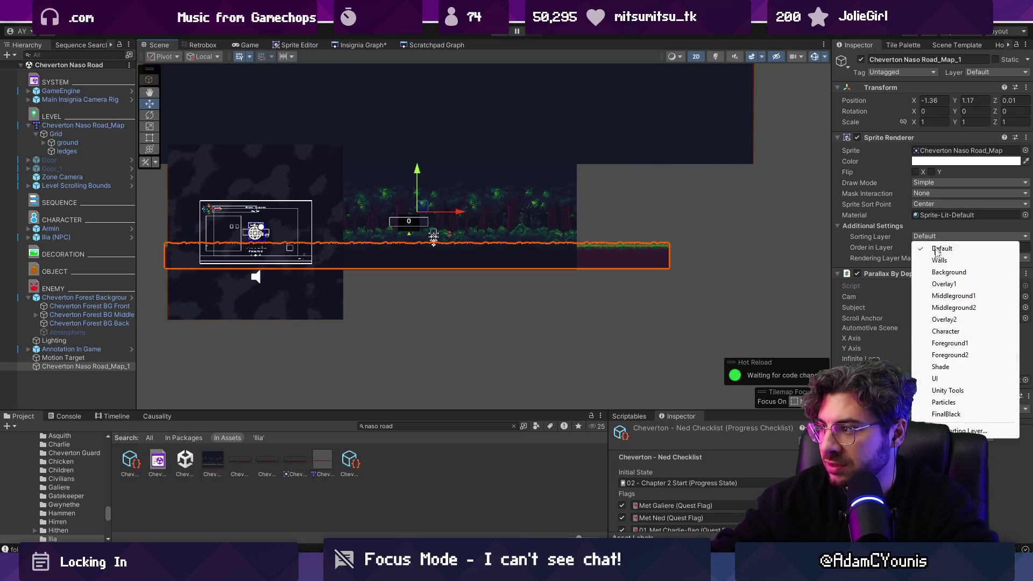
left_click(954, 308)
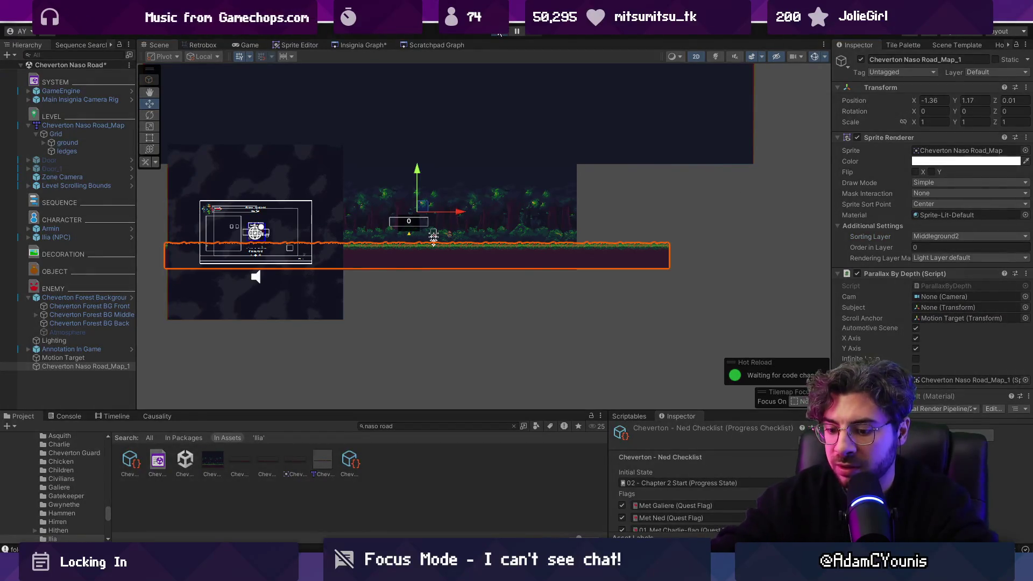
left_click(500, 33)
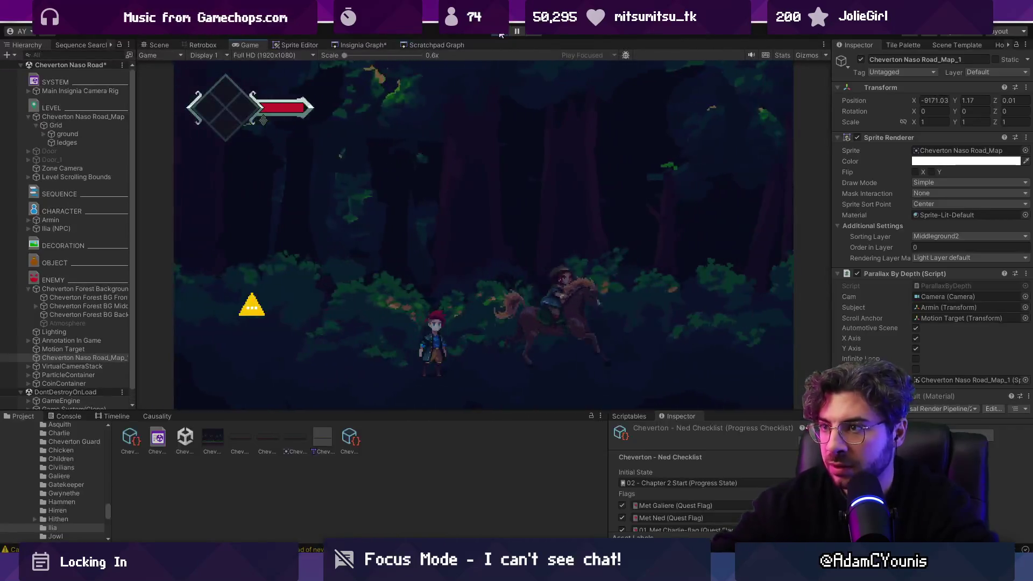
Step: Inspect the road map sprite in the perspective Scene view while playing, then stop
left_click(160, 46)
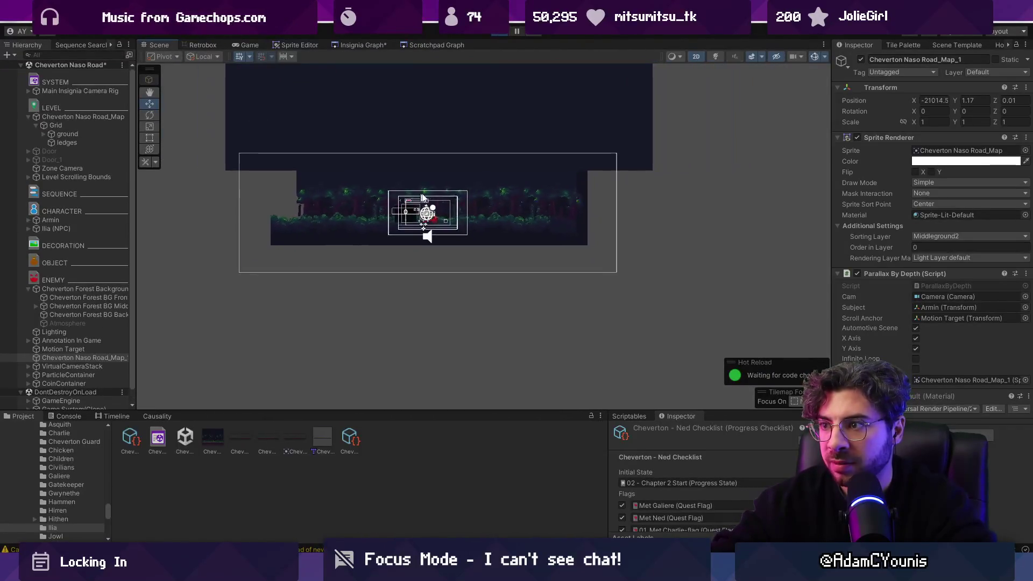
scroll(422, 197, "down", 4)
left_click(84, 358)
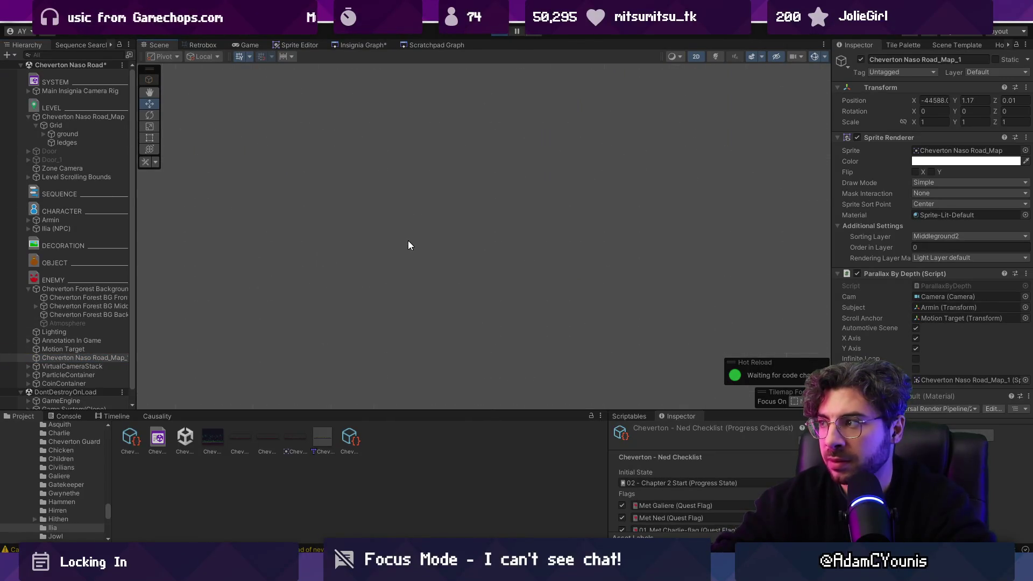
key("2")
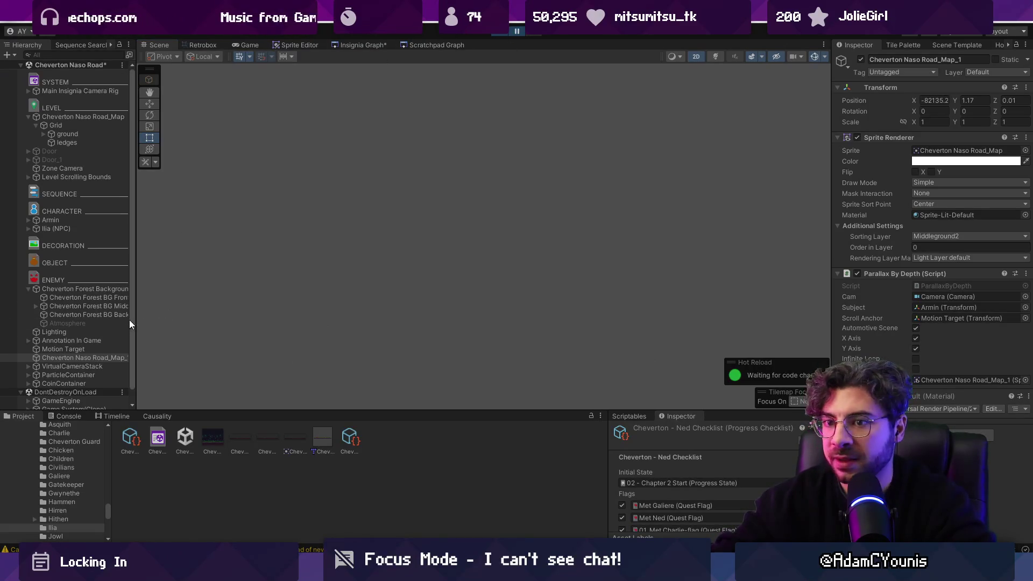
left_click(508, 31)
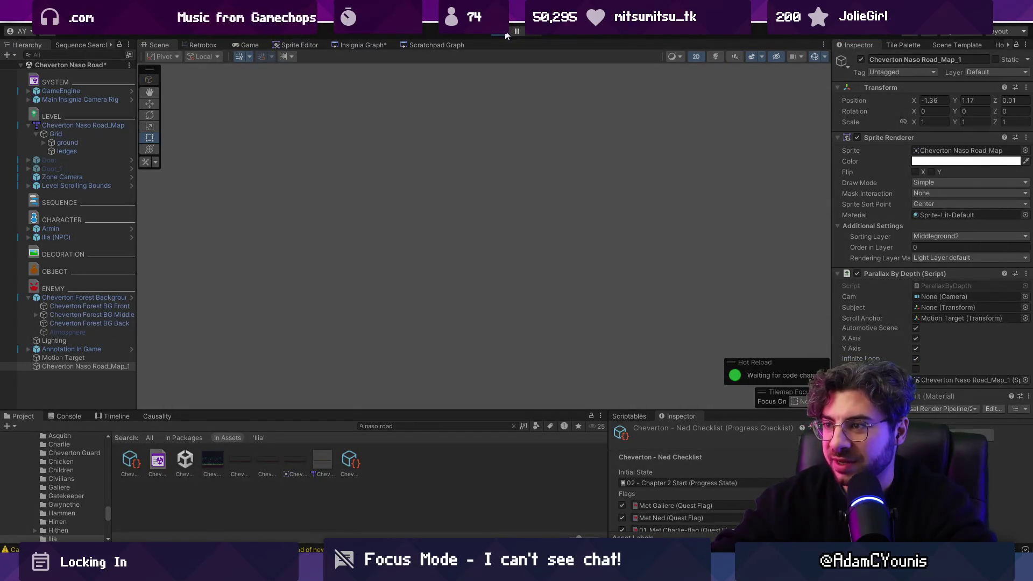
Step: Run another play test, then select and right-click the Cheverton Naso Road_Map sprite asset
left_click(506, 35)
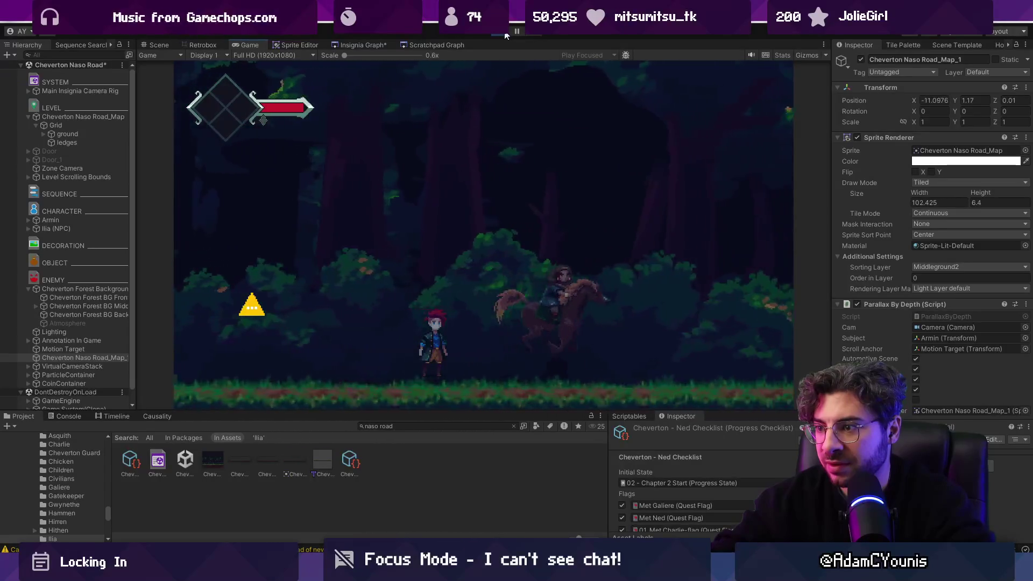
key("ctrl+p")
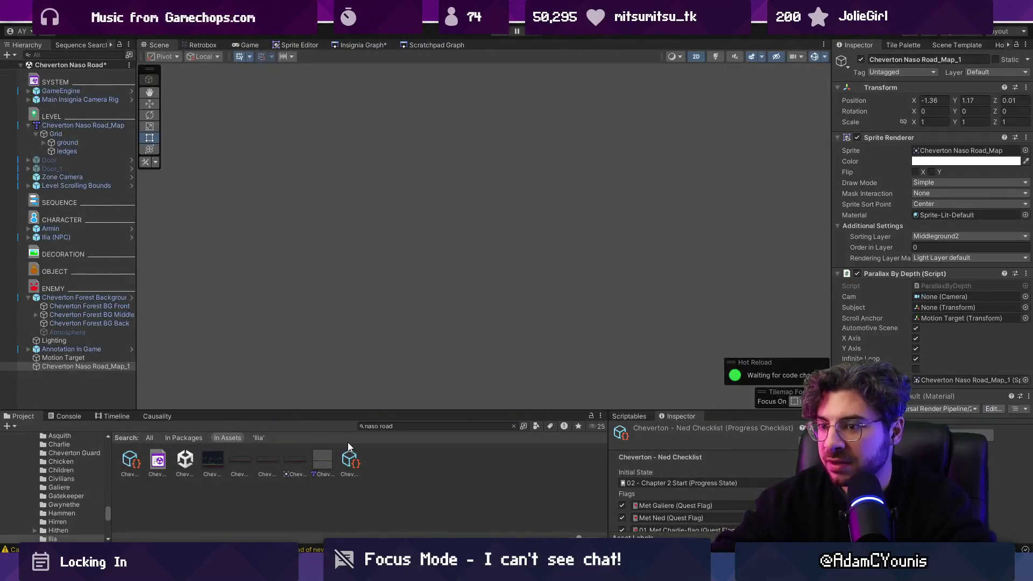
left_click(292, 464)
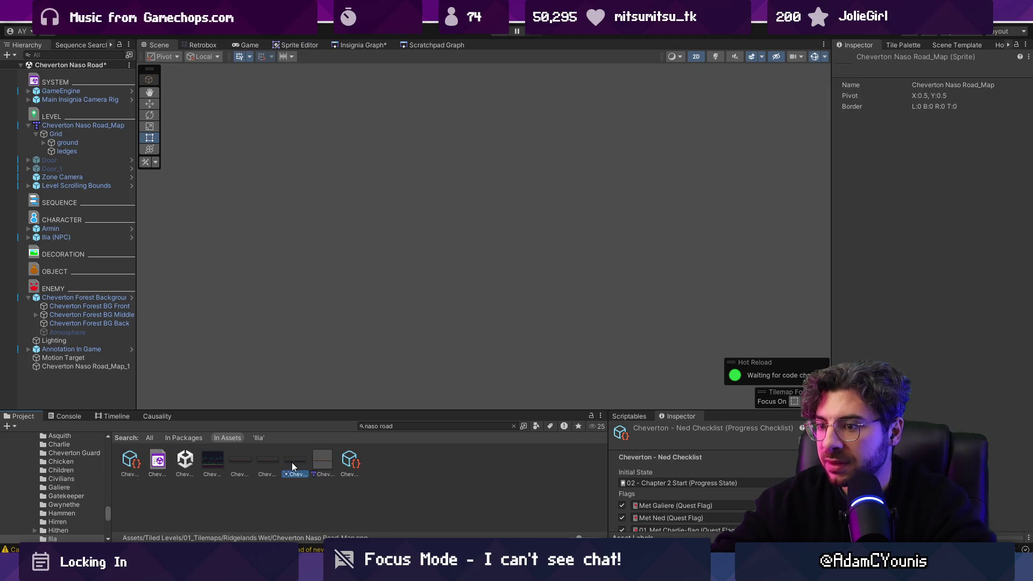
right_click(292, 463)
Step: Open the road map sprite in Aseprite and crop the canvas to the selected ground strip
left_click(291, 463)
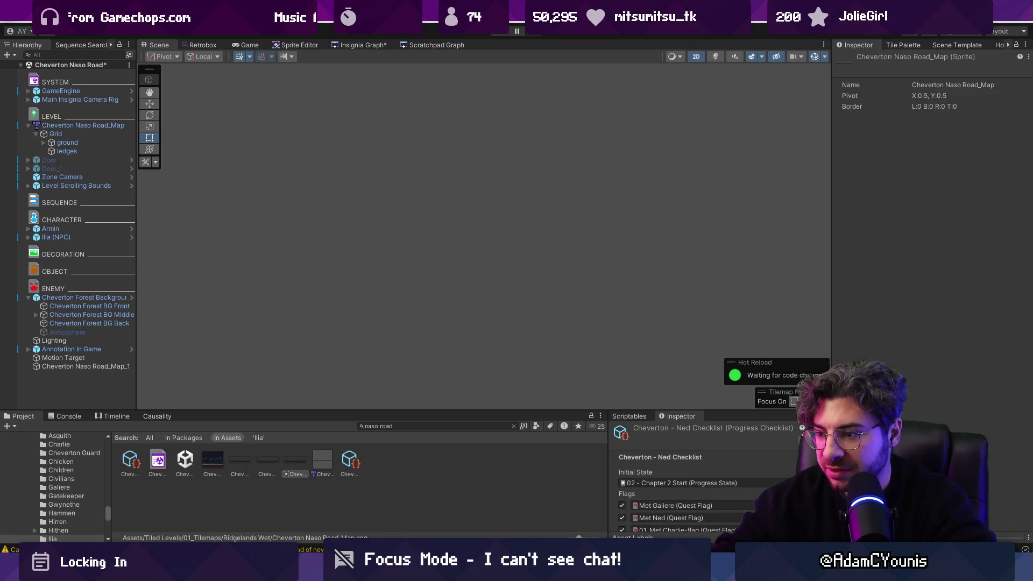
scroll(483, 232, "down", 2)
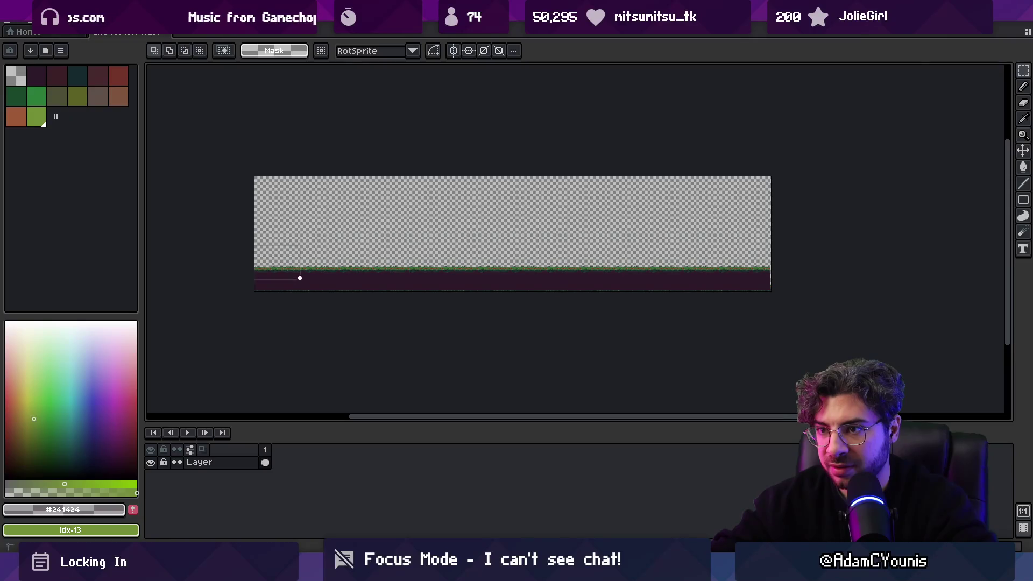
scroll(253, 271, "up", 3)
scroll(266, 281, "down", 2)
scroll(302, 279, "up", 2)
scroll(381, 289, "down", 2)
scroll(466, 314, "up", 1)
scroll(471, 310, "up", 1)
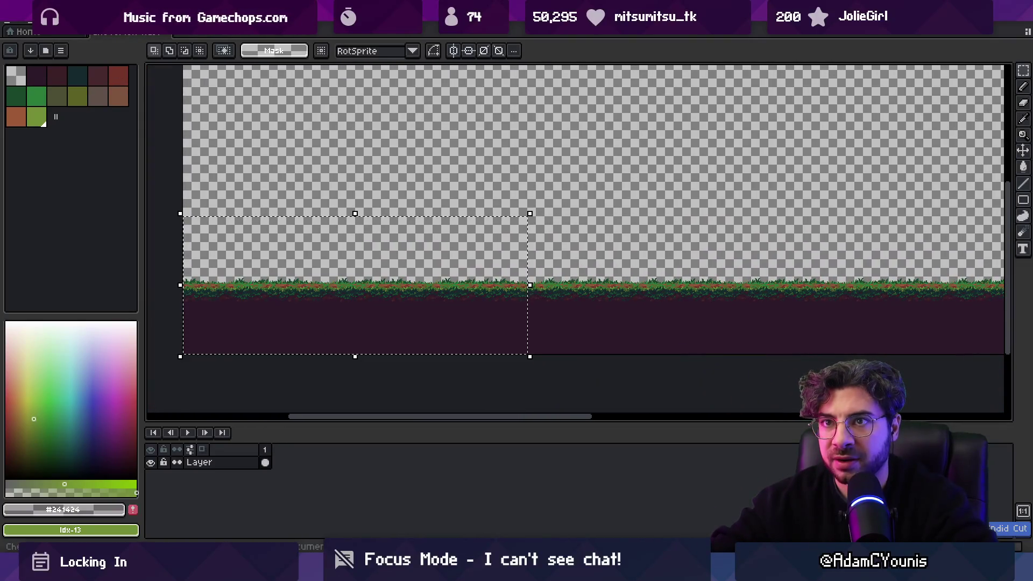
left_click(116, 119)
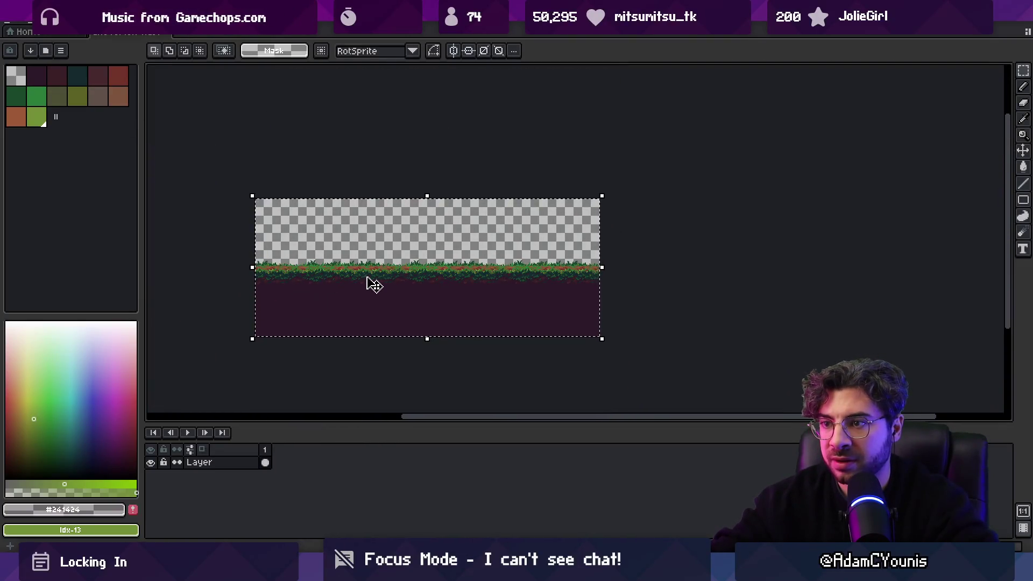
key("alt+Tab")
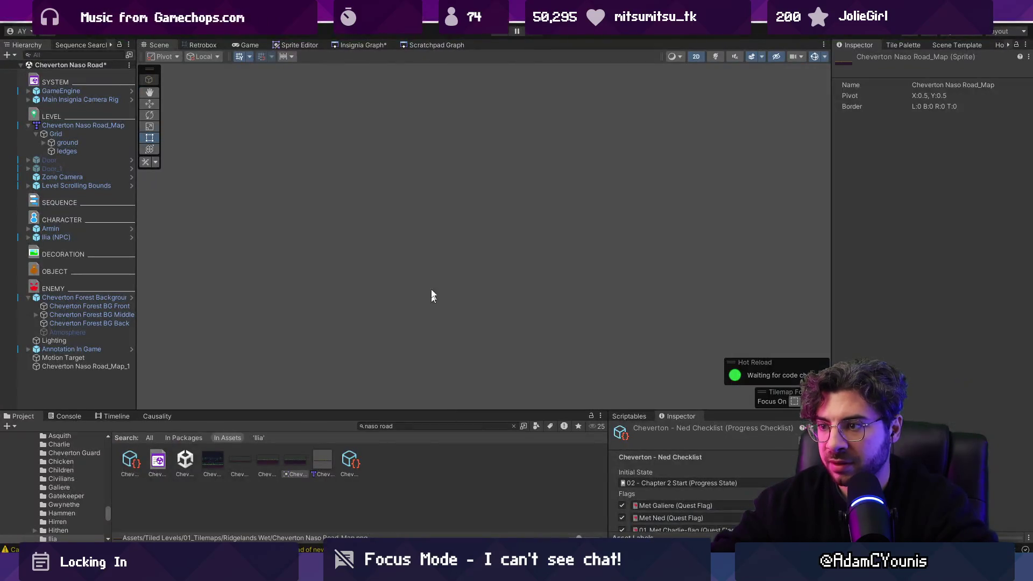
Step: Frame Cheverton Naso Road_Map_1, move it down beneath the characters, and play-test the scene
double_click(97, 366)
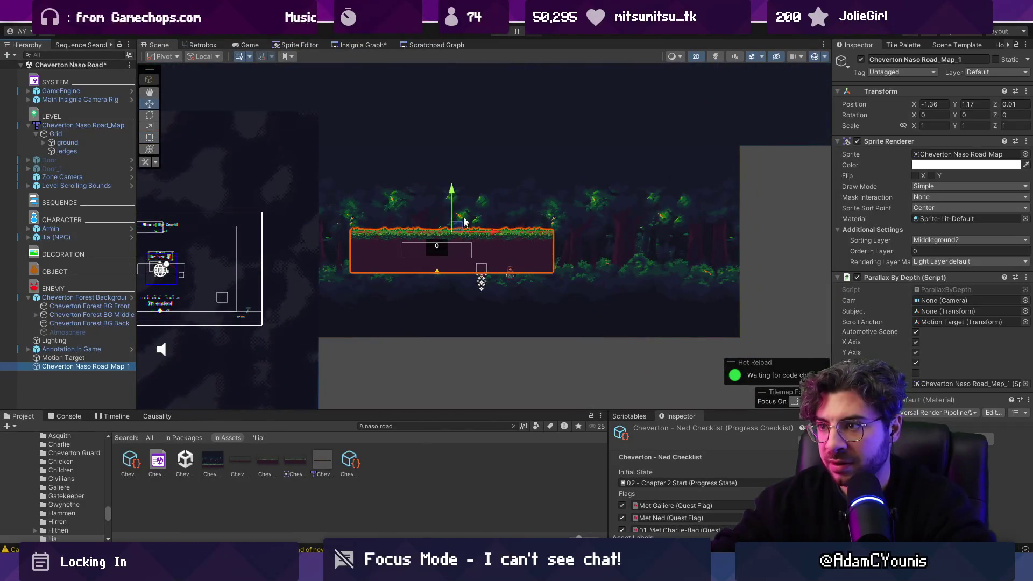
left_click_drag(465, 235, 505, 289)
scroll(491, 288, "up", 5)
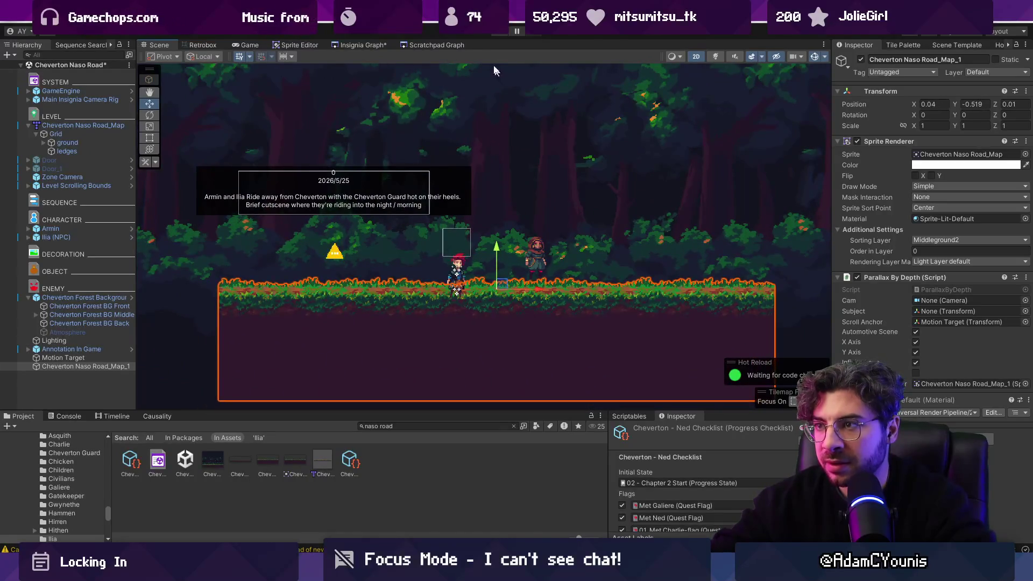
left_click(501, 34)
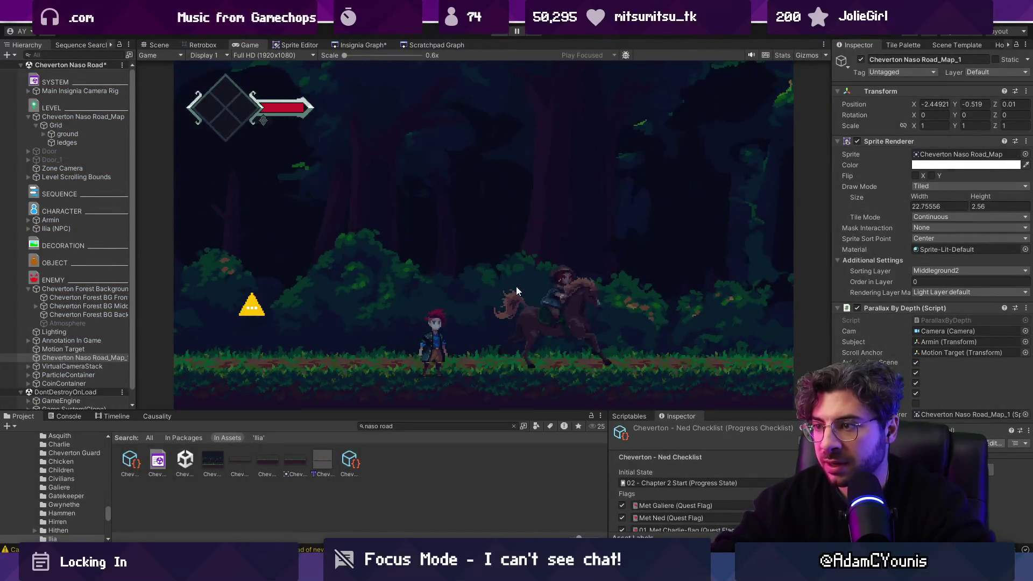
key("ctrl+p")
mouse_move(515, 280)
left_mouse_down()
mouse_move(635, 282)
mouse_move(334, 282)
left_mouse_up()
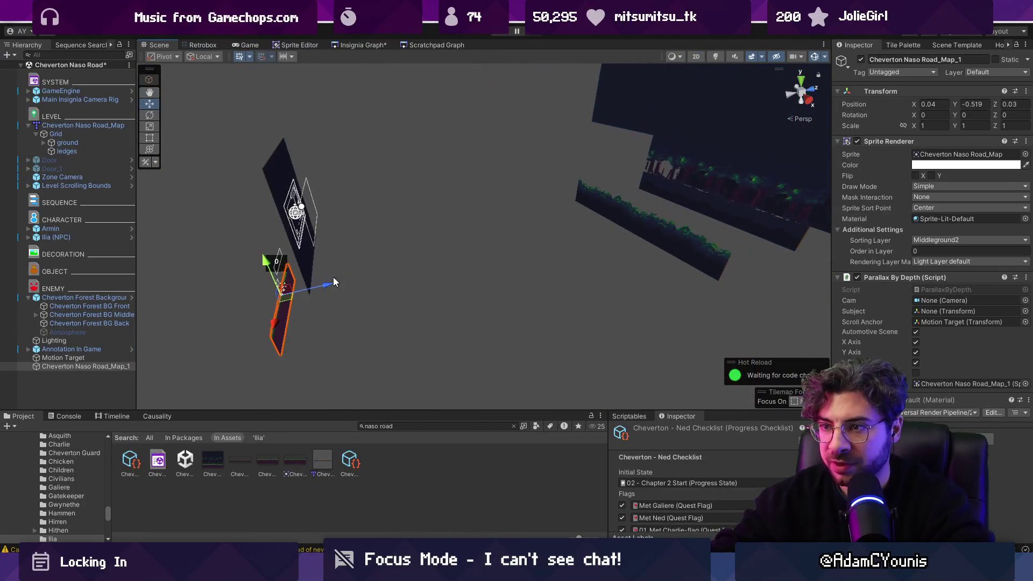
left_click(498, 34)
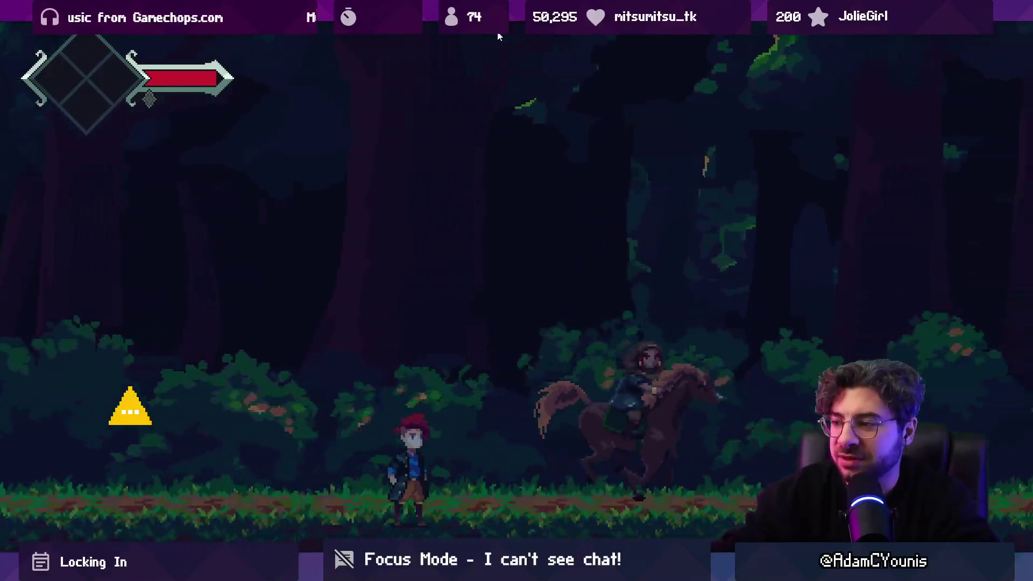
Step: Restore the editor from full-screen and restart the Cheverton Naso Road play test
key("shift+space")
left_click(498, 34)
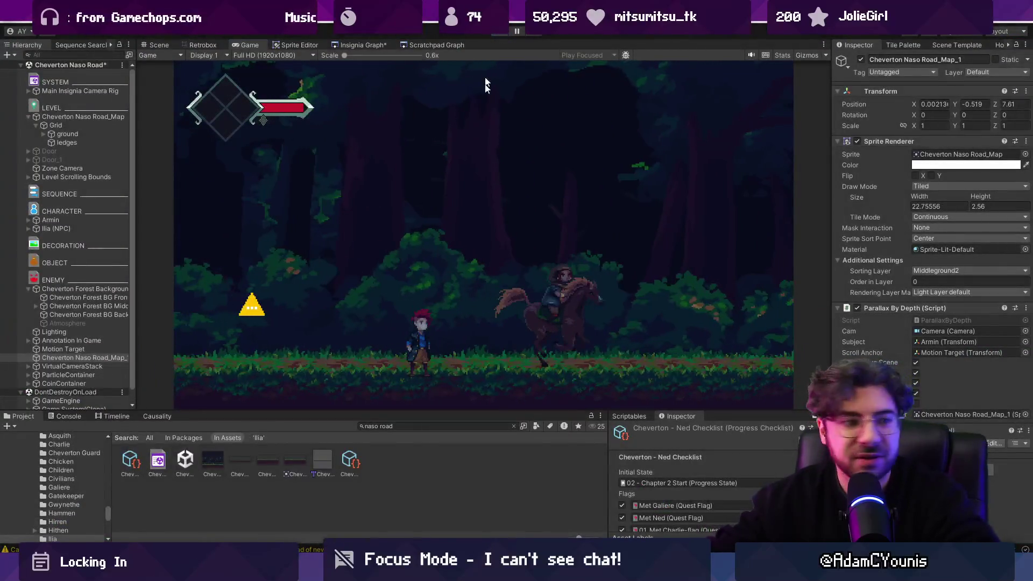
key("ctrl+p")
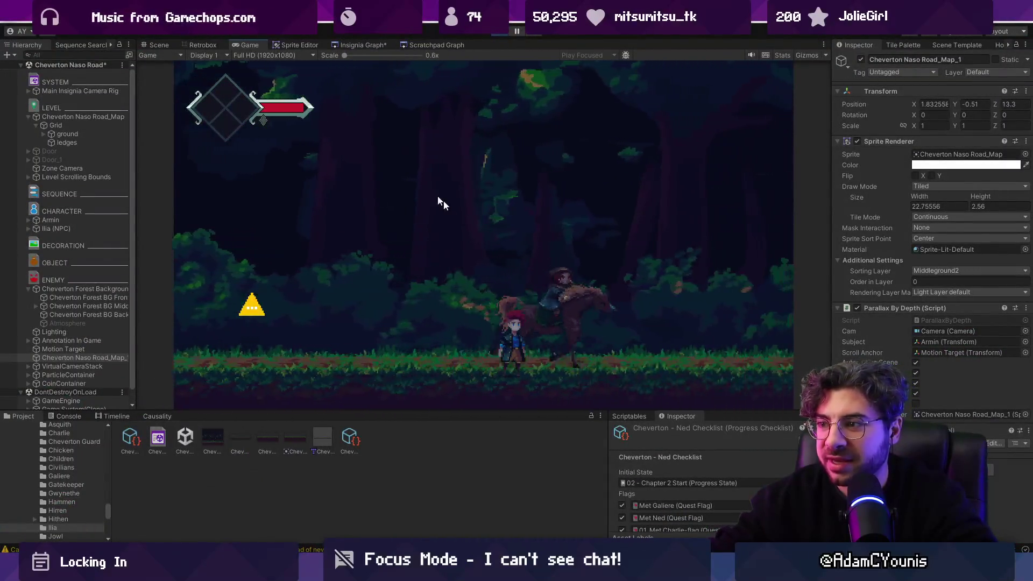
Step: Check the scene layout in 2D during play, then go back to the running game
left_click(159, 45)
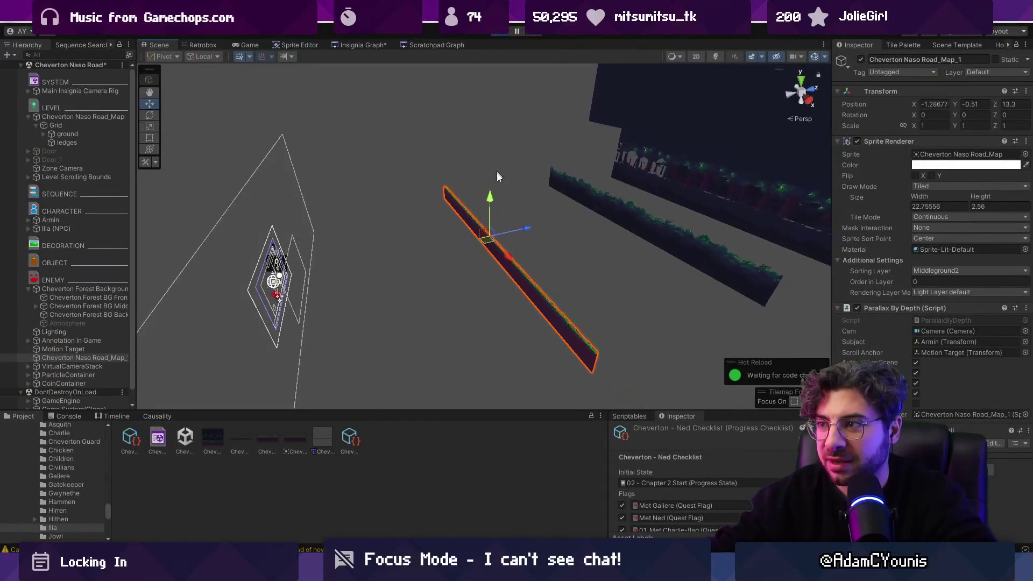
key("2")
left_click(247, 45)
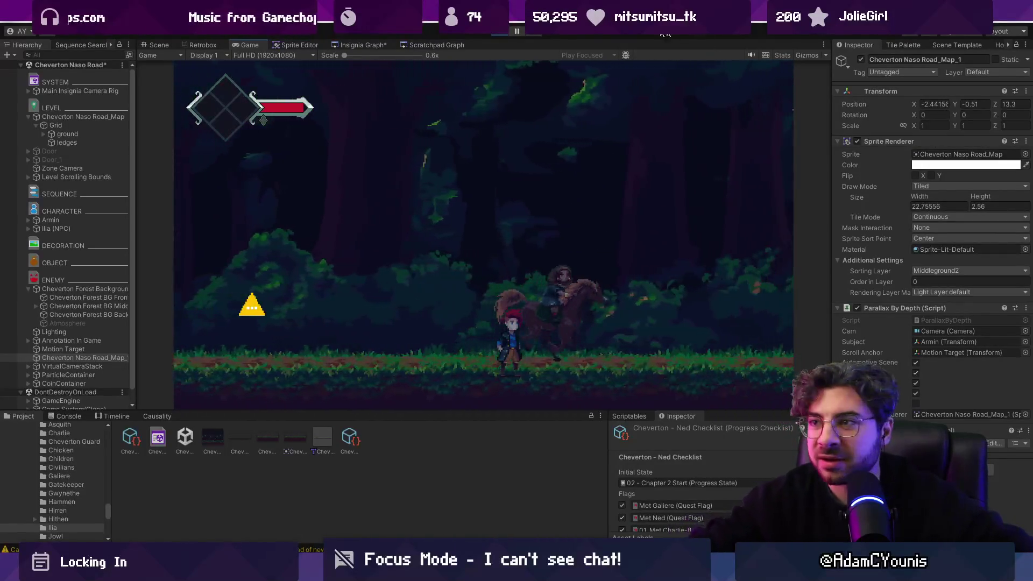
Step: Lower Motion Target's Constant Motion Velocity X mid-play, trying -0.8 and then about -0.1
left_click(63, 348)
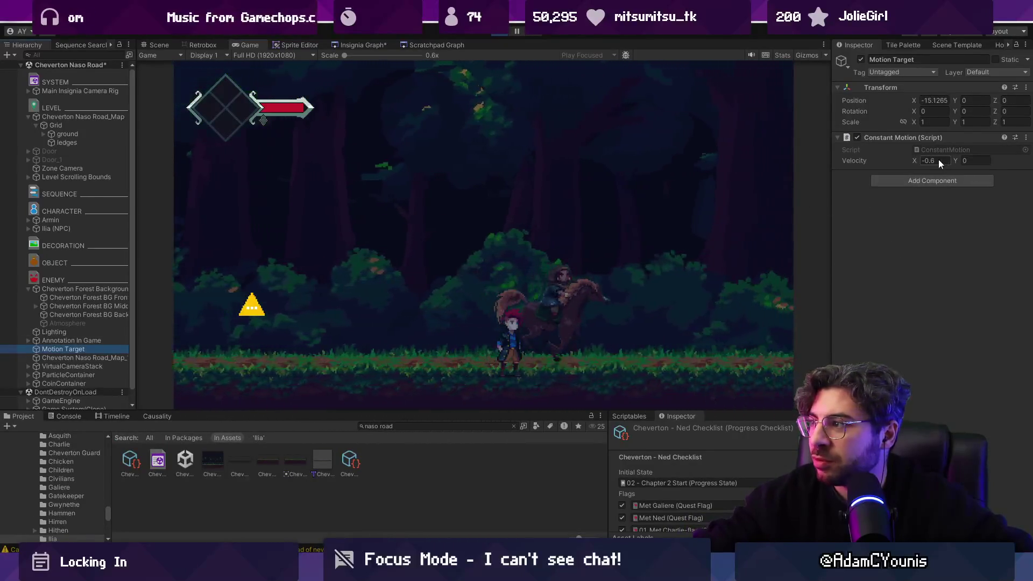
left_click_drag(934, 161, 963, 163)
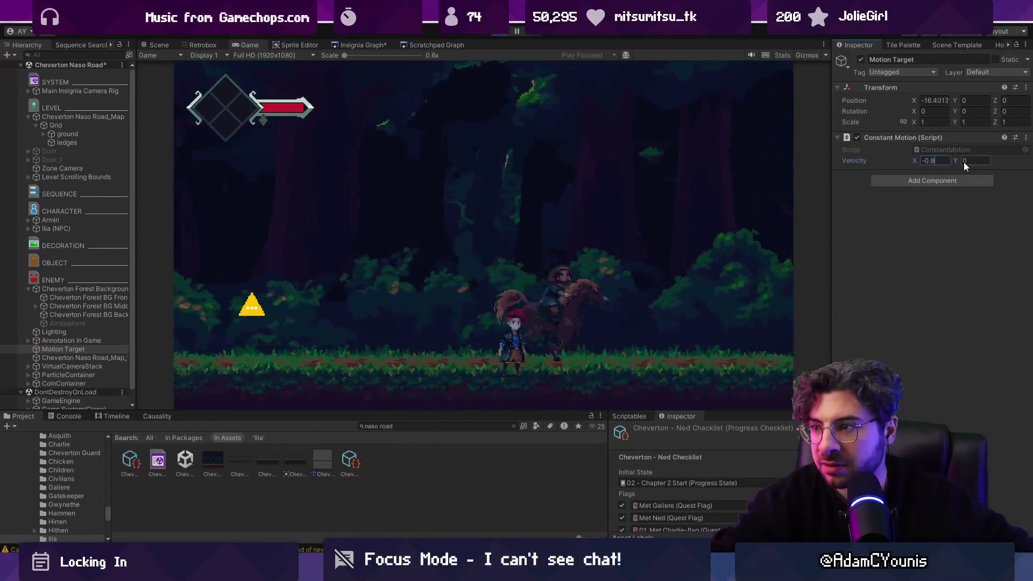
type("8")
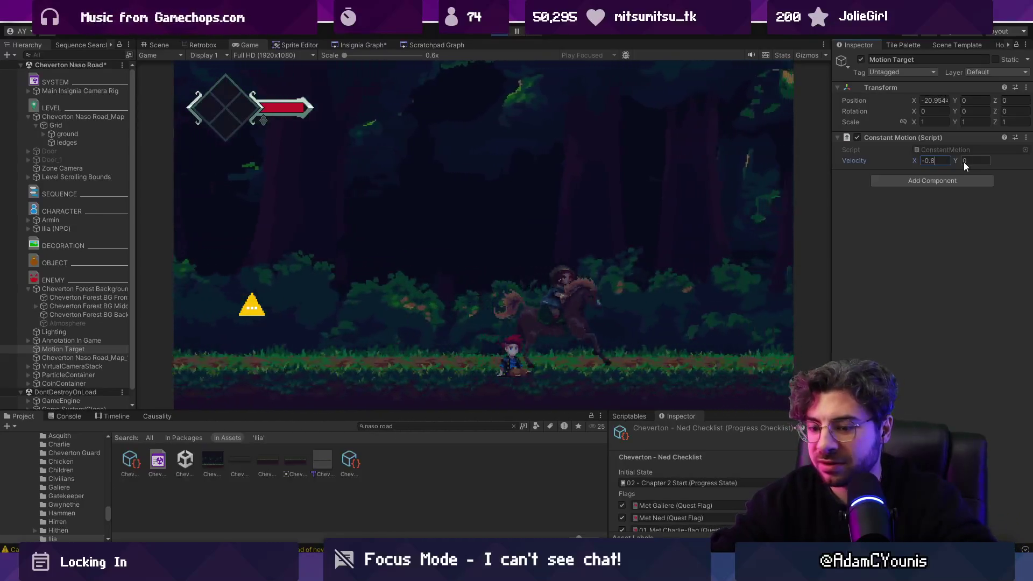
key("BackSpace")
key("BackSpace")
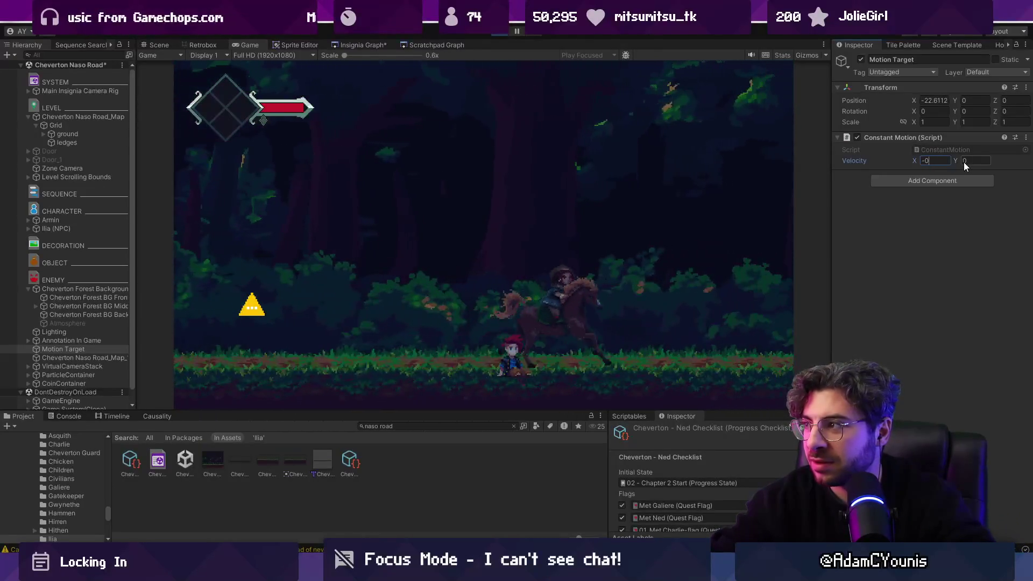
type("2")
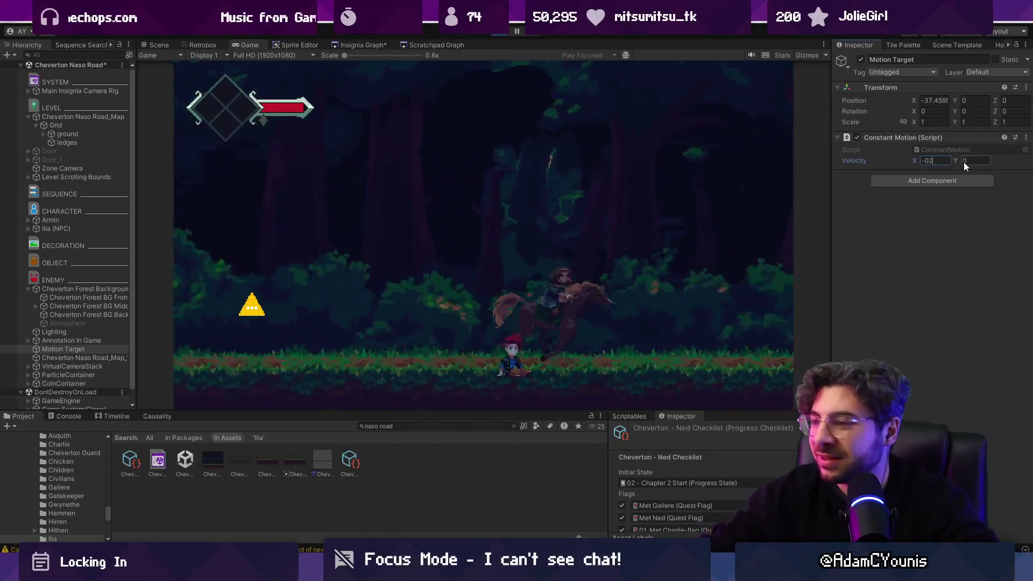
key("BackSpace")
type(".1")
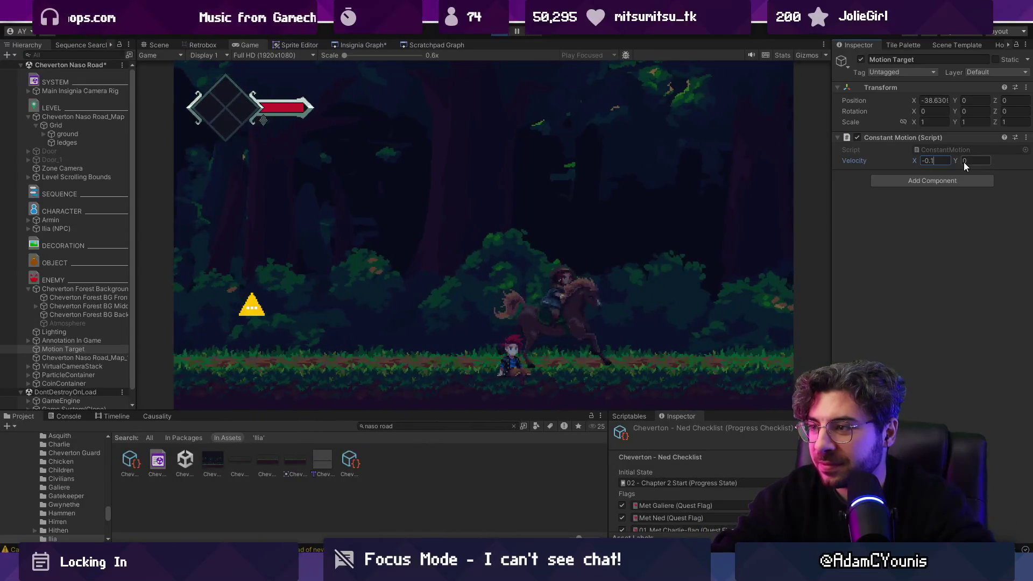
key("BackSpace")
key("BackSpace")
type("1")
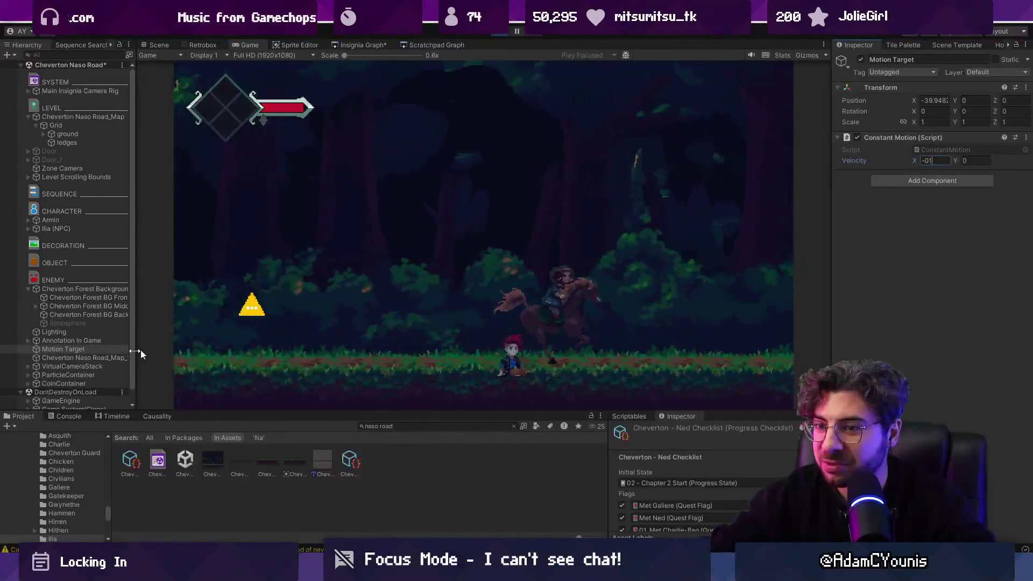
Step: Set Ilia (NPC)'s Retro Animator Frame Rate to 16, then stop the play test
left_click(80, 228)
double_click(925, 227)
type("2")
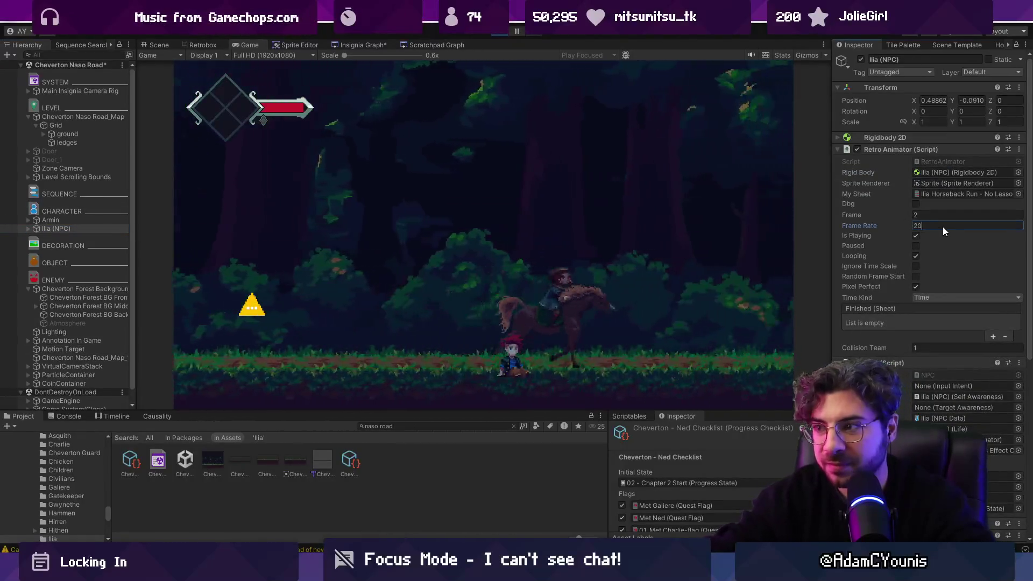
type("0")
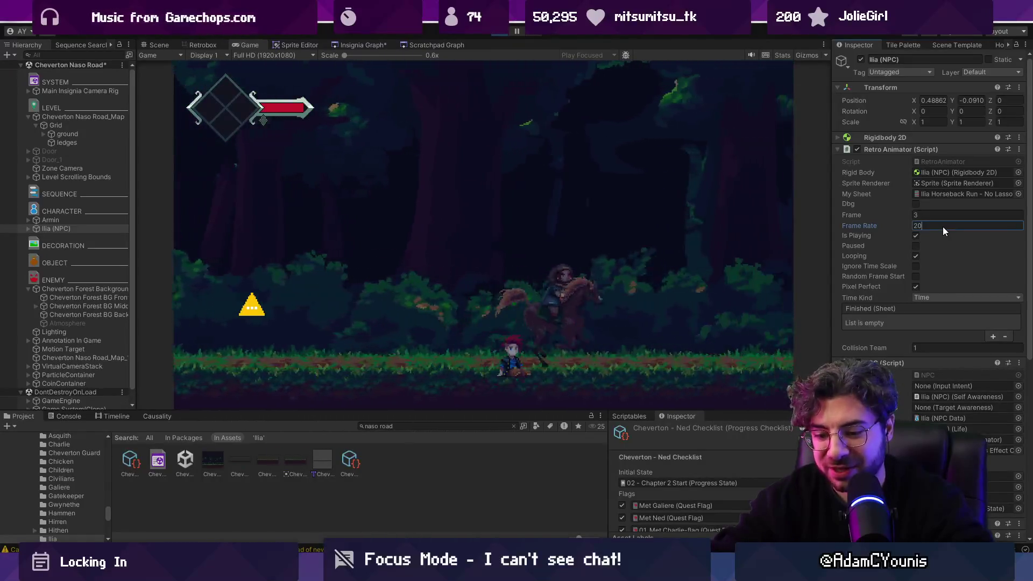
key("BackSpace")
key("BackSpace")
type("1")
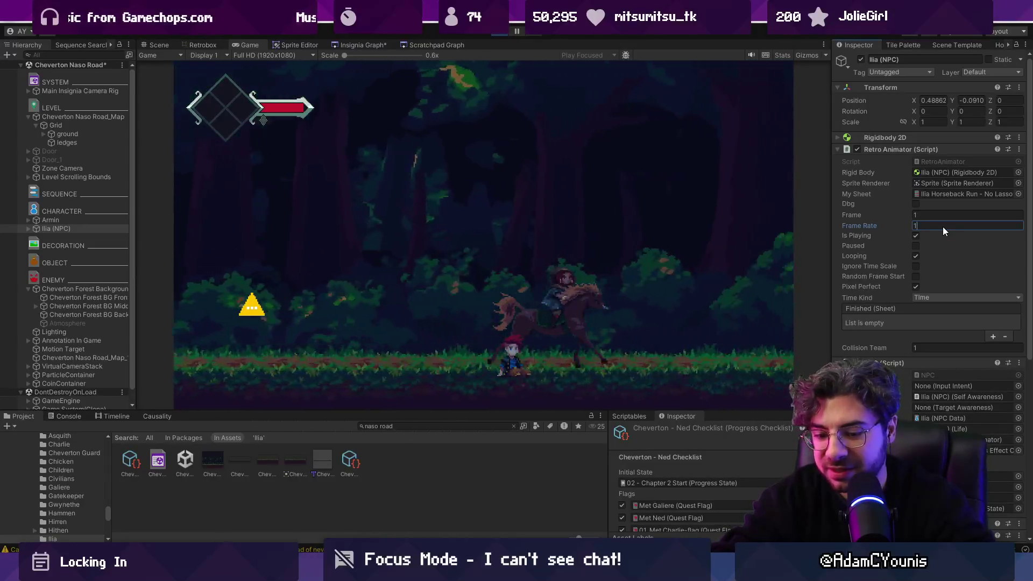
type("6")
key("Return")
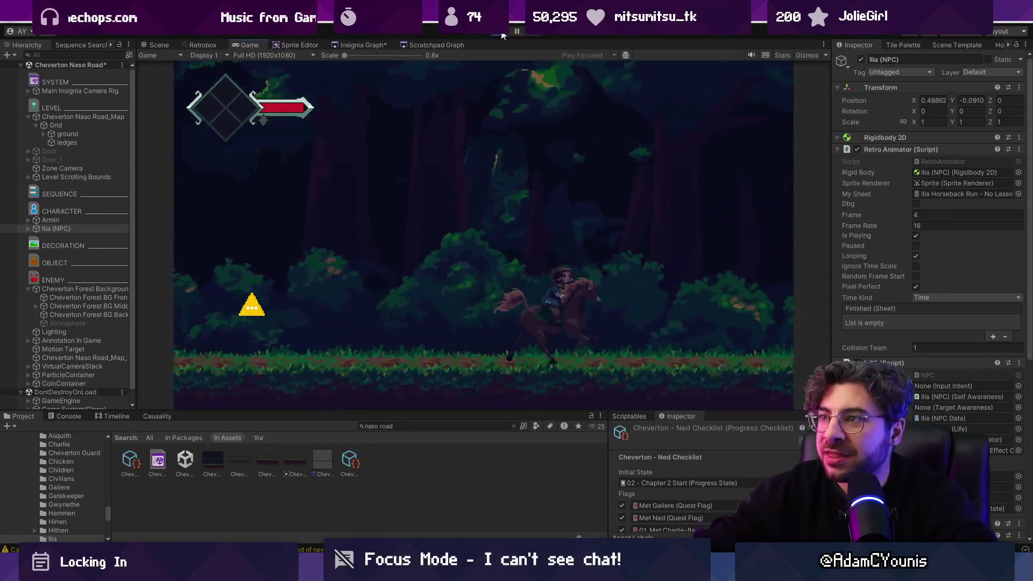
key("ctrl+p")
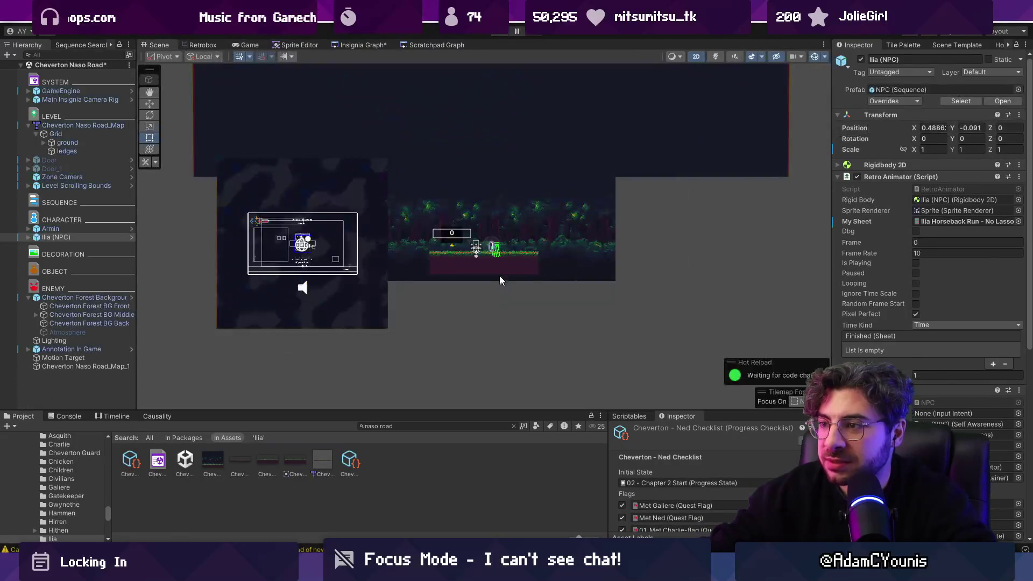
Step: Save the scene and enter 1 in Ilia (NPC)'s Idle State field
left_click(500, 278)
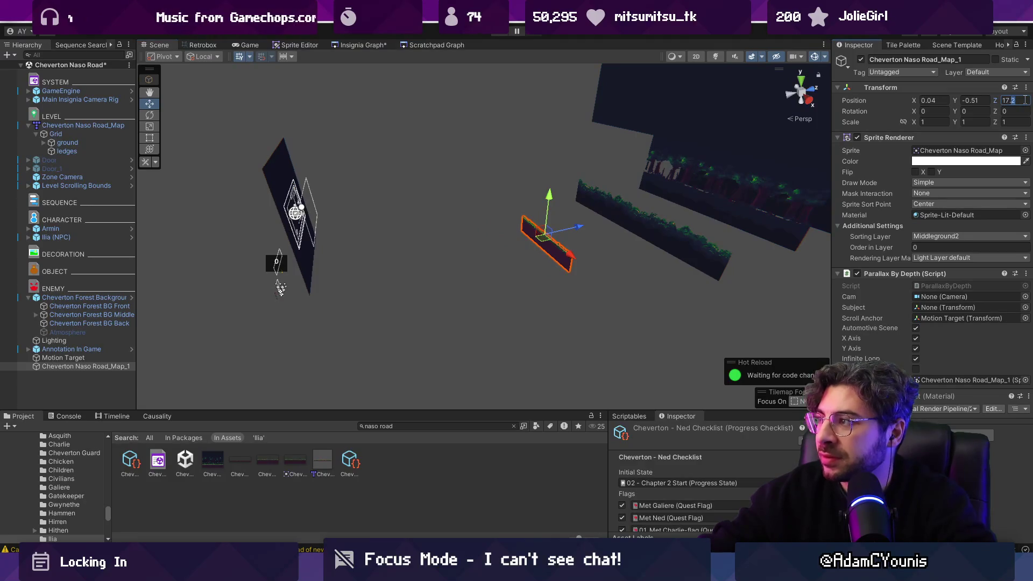
left_click(95, 358)
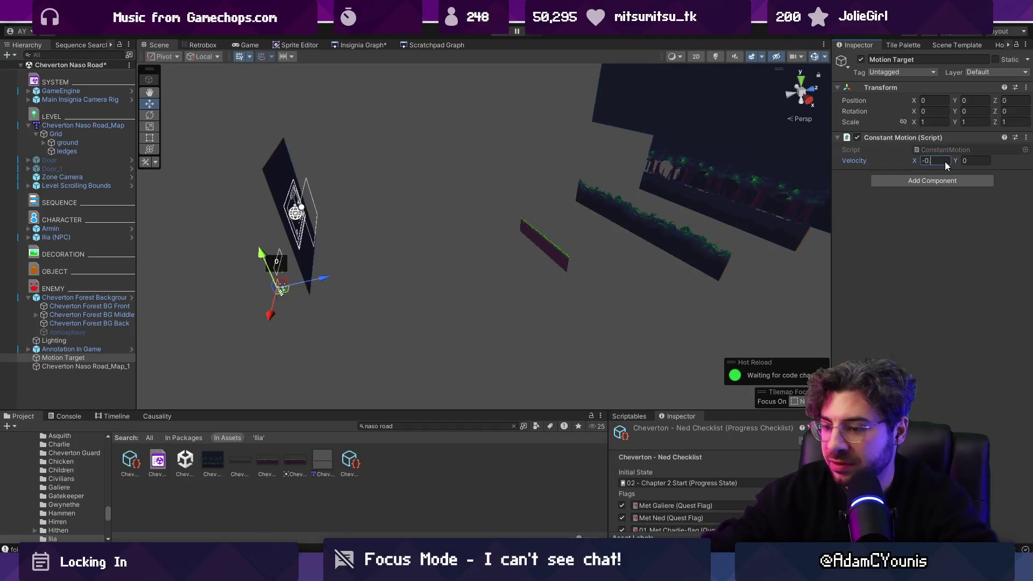
type("8")
key("ctrl+s")
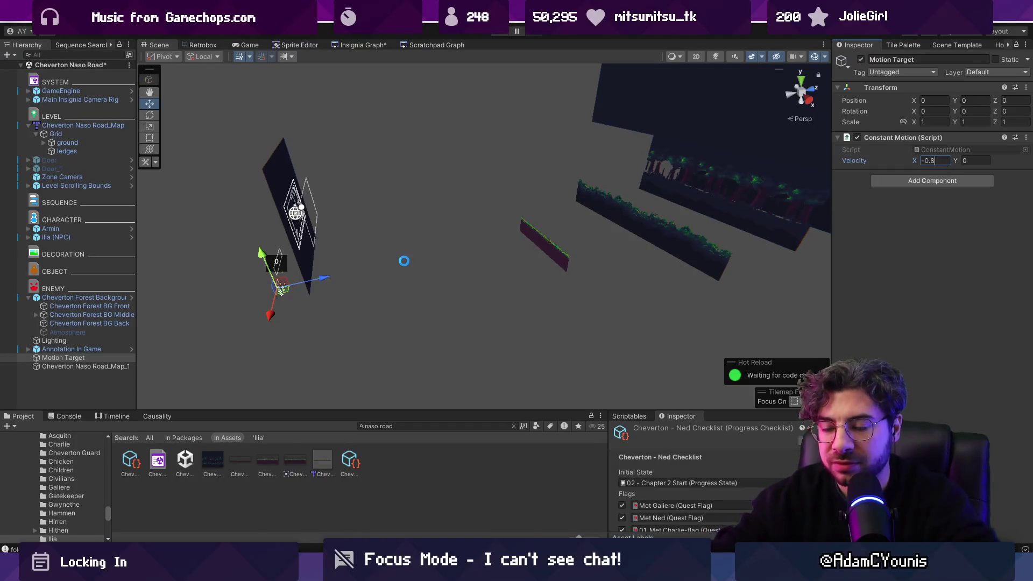
left_click(78, 237)
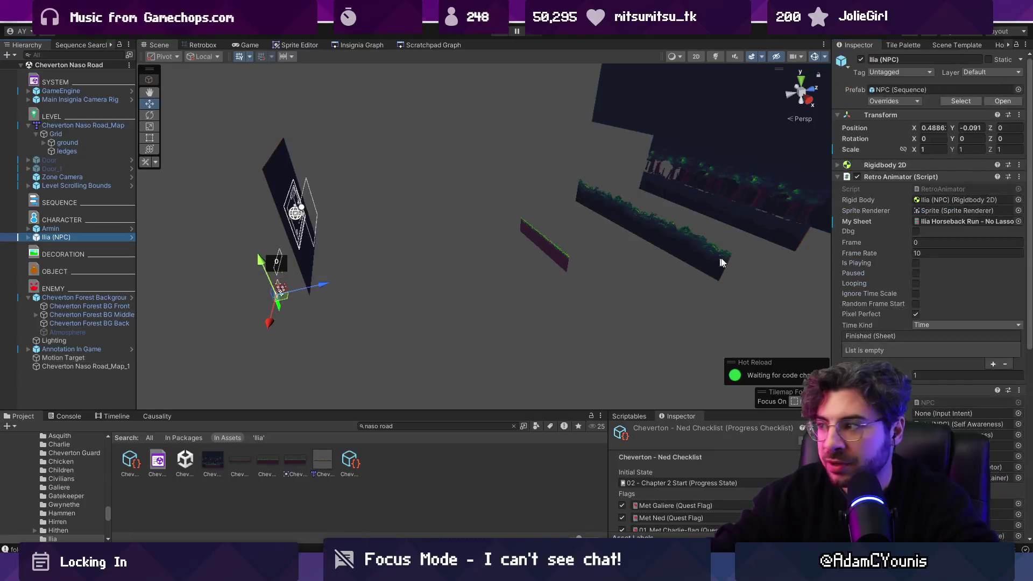
scroll(932, 342, "down", 6)
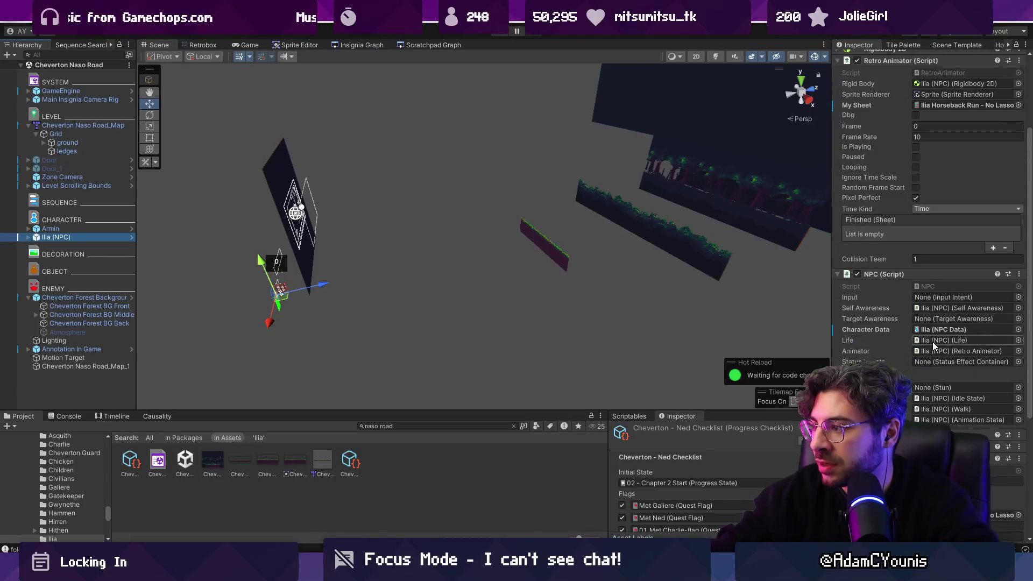
left_click(932, 420)
type("1")
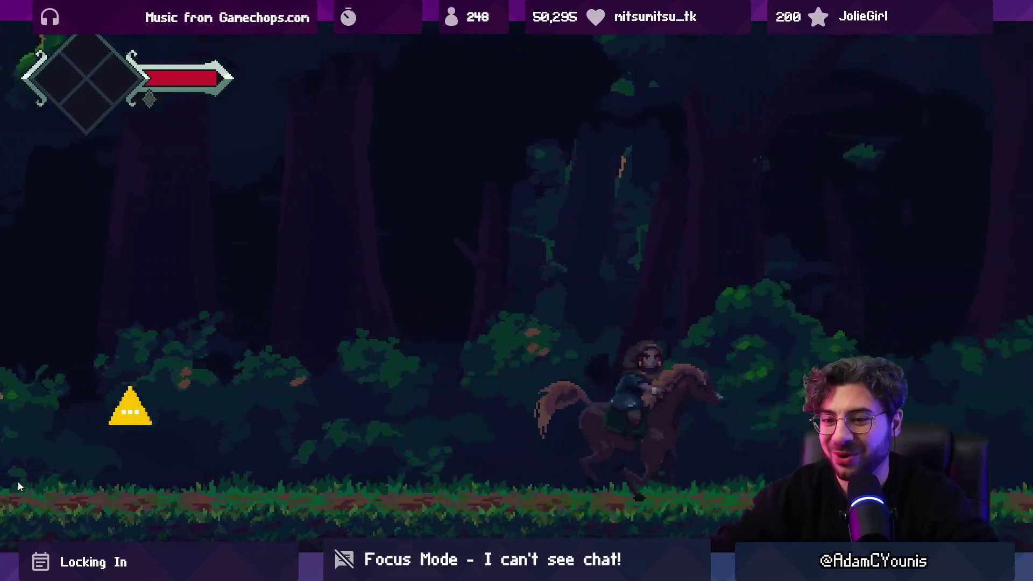
Step: Watch the cutscene full-screen, select Annotation In Game, and stop the play test
key("shift+space")
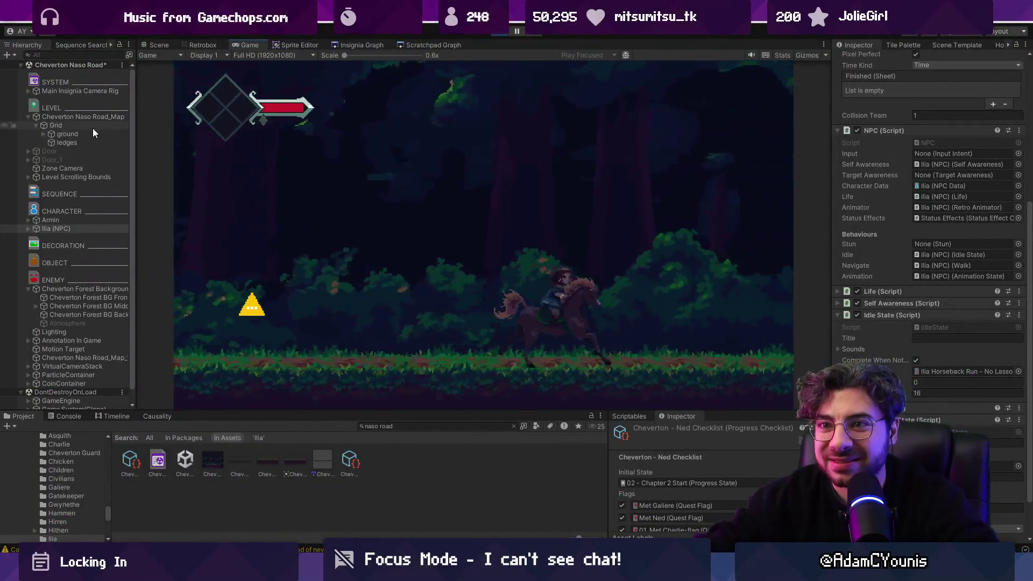
left_click(105, 339)
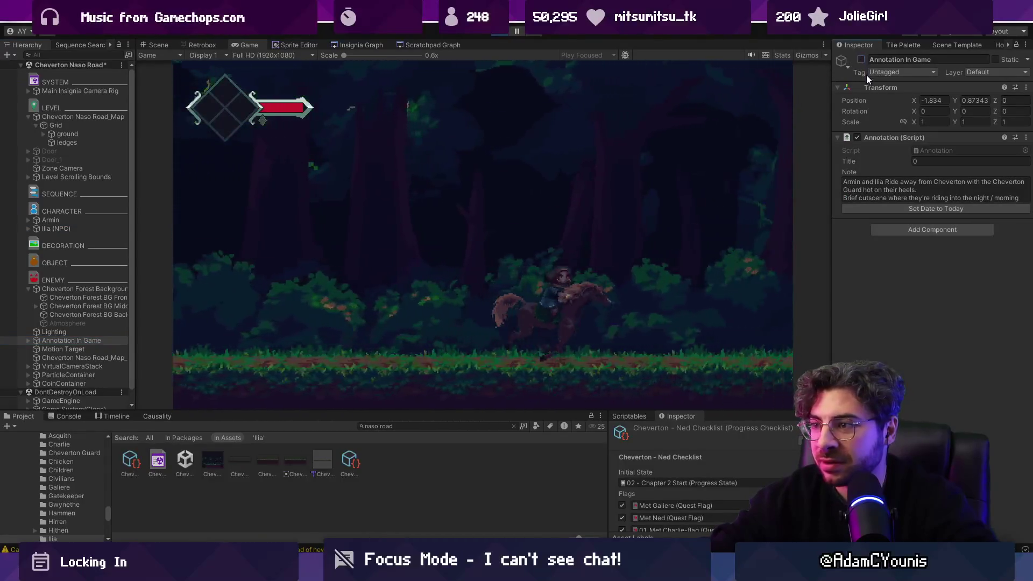
key("shift+space")
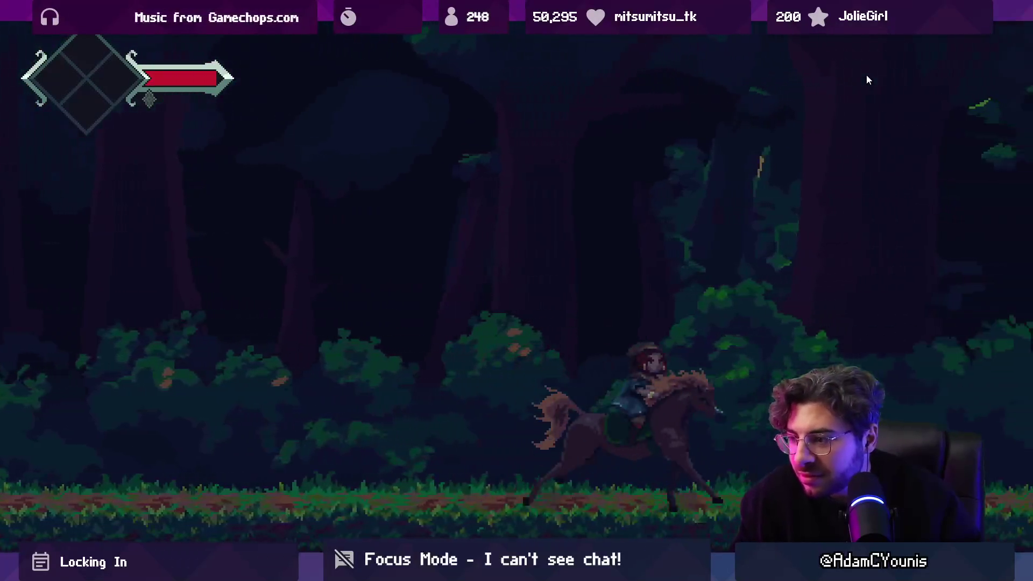
key("shift+space")
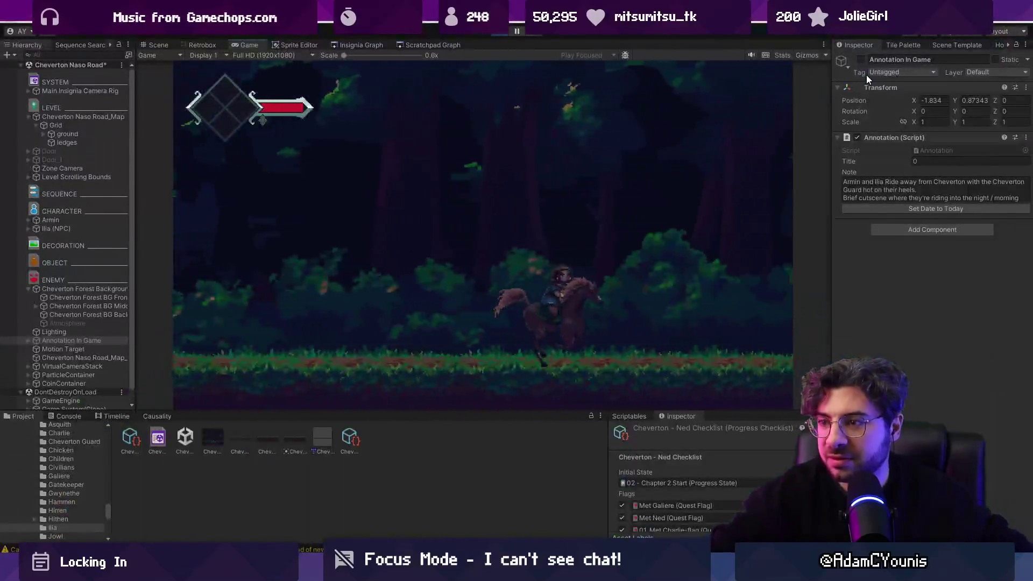
left_click(506, 35)
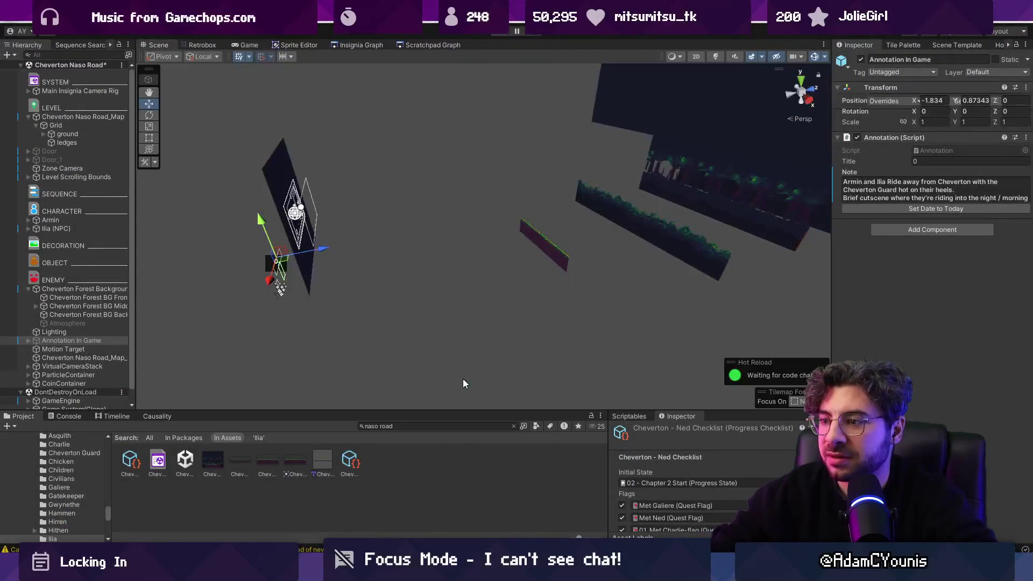
Step: Nudge Cheverton Naso Road_Map_1 slightly lower in the 2D Scene view
left_click(542, 240)
key("2")
scroll(467, 257, "up", 5)
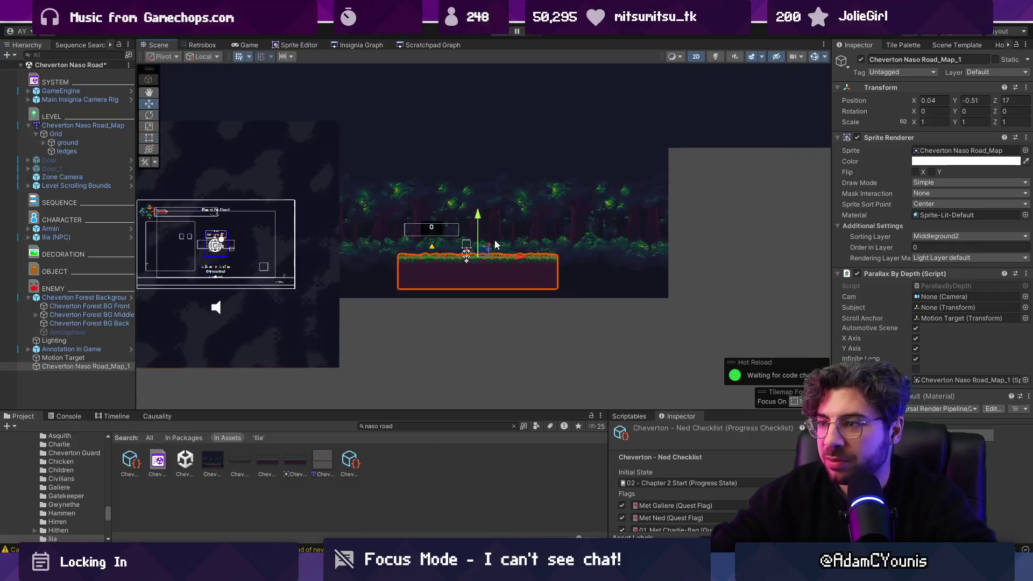
key("w")
left_click_drag(467, 258, 469, 276)
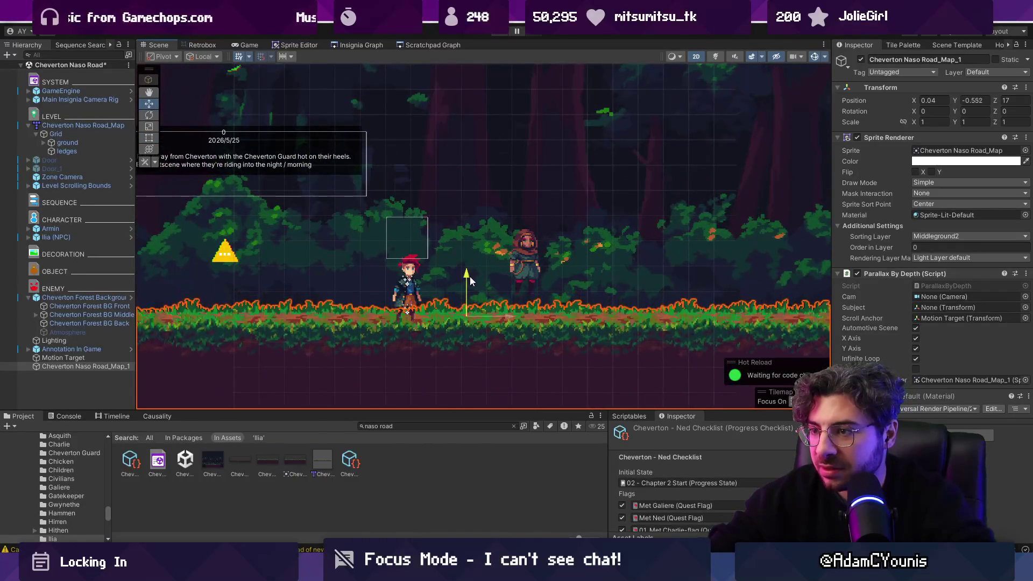
Step: Playtest with Annotation In Game hidden and Zone Camera X at 0.6, then stop
left_click(500, 36)
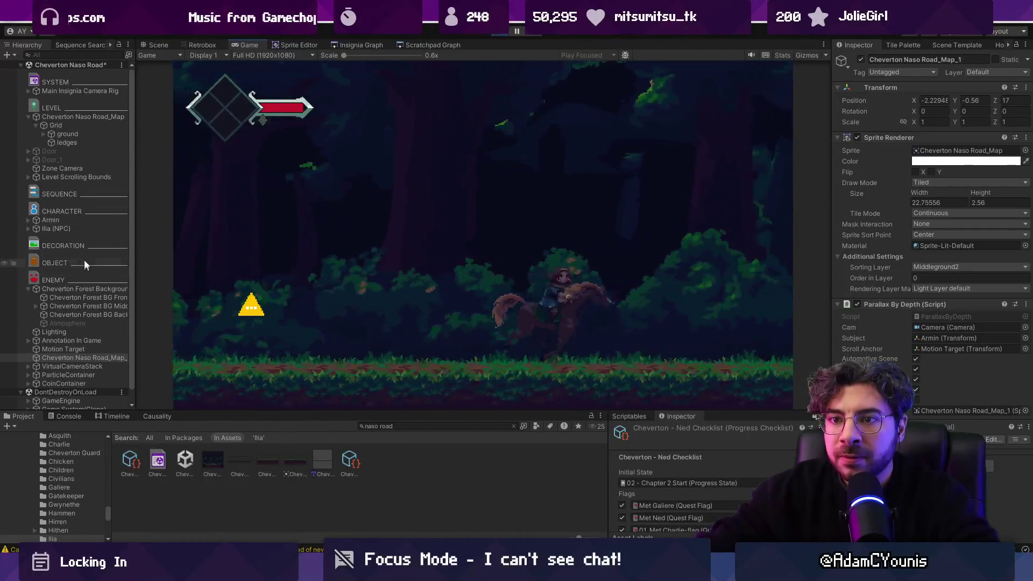
left_click(80, 340)
left_click(861, 60)
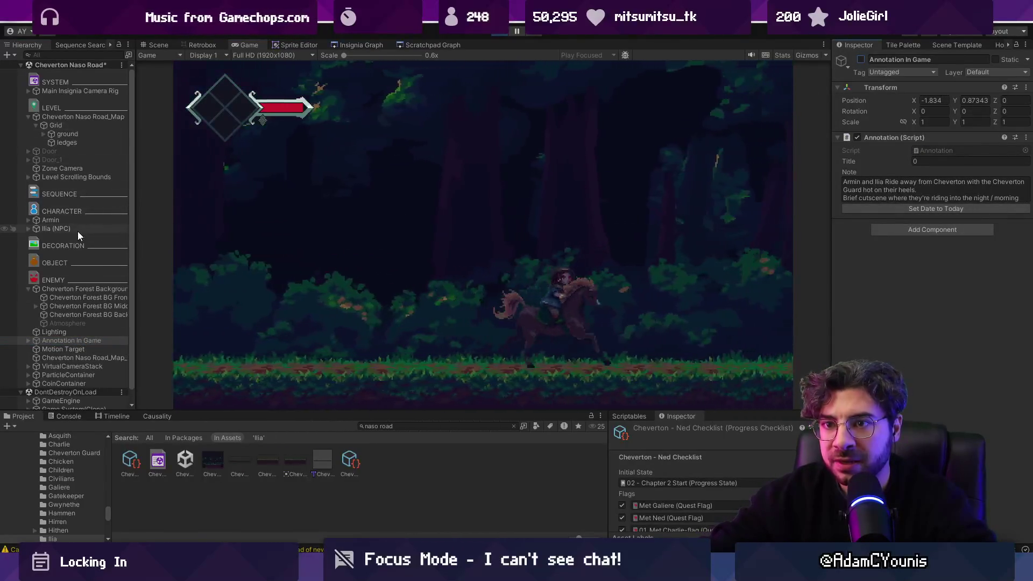
left_click(62, 168)
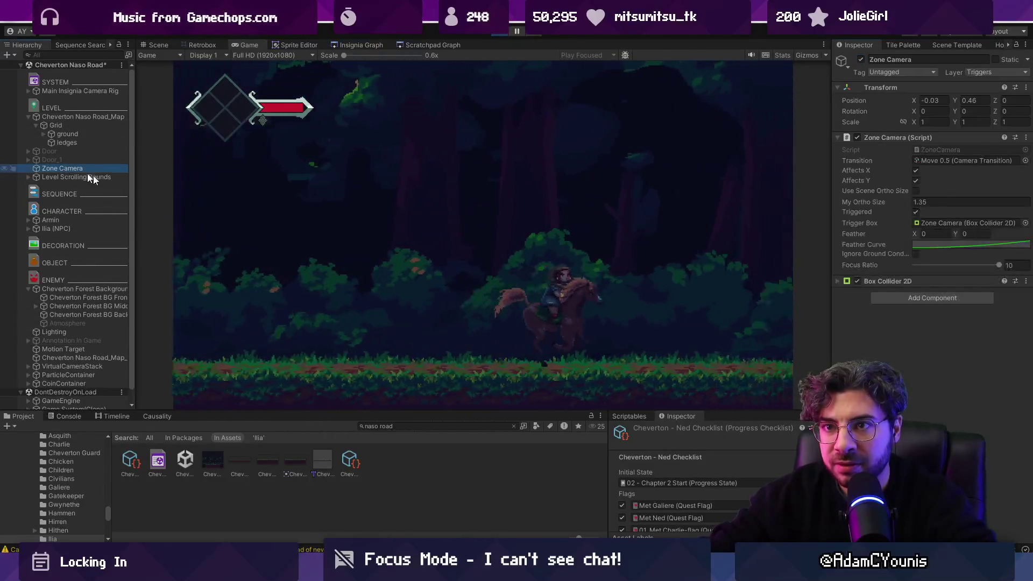
left_click(919, 98)
type("0.6")
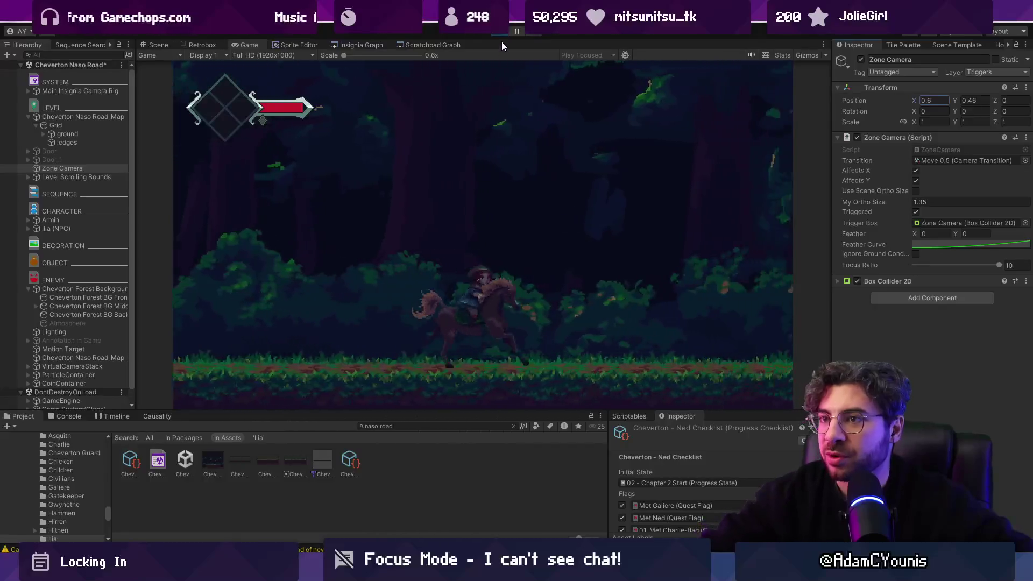
key("ctrl+p")
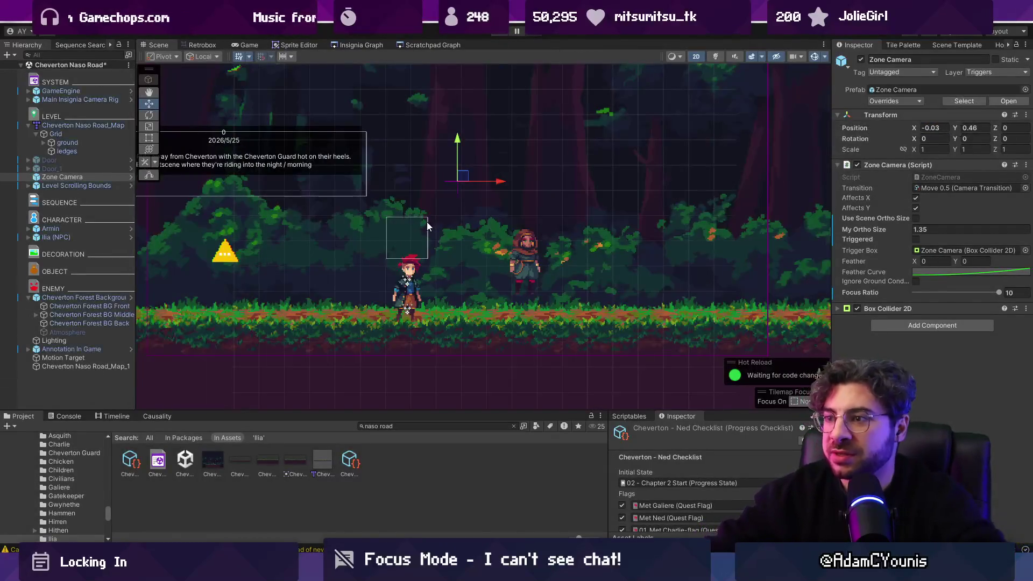
Step: Move the cutscene annotation right to about X 0.23, beside Ilia
left_click(225, 253)
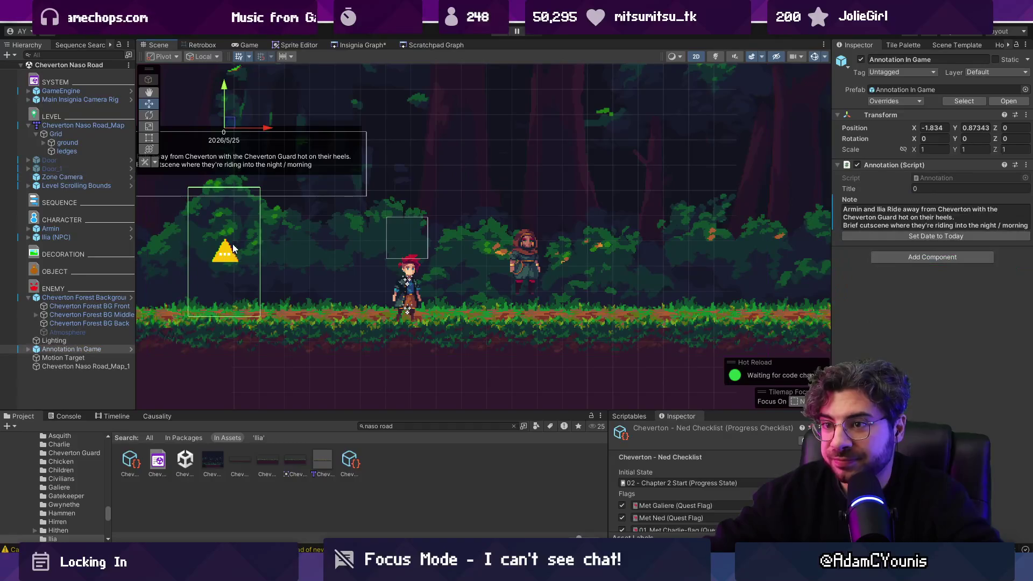
left_click_drag(262, 130, 532, 125)
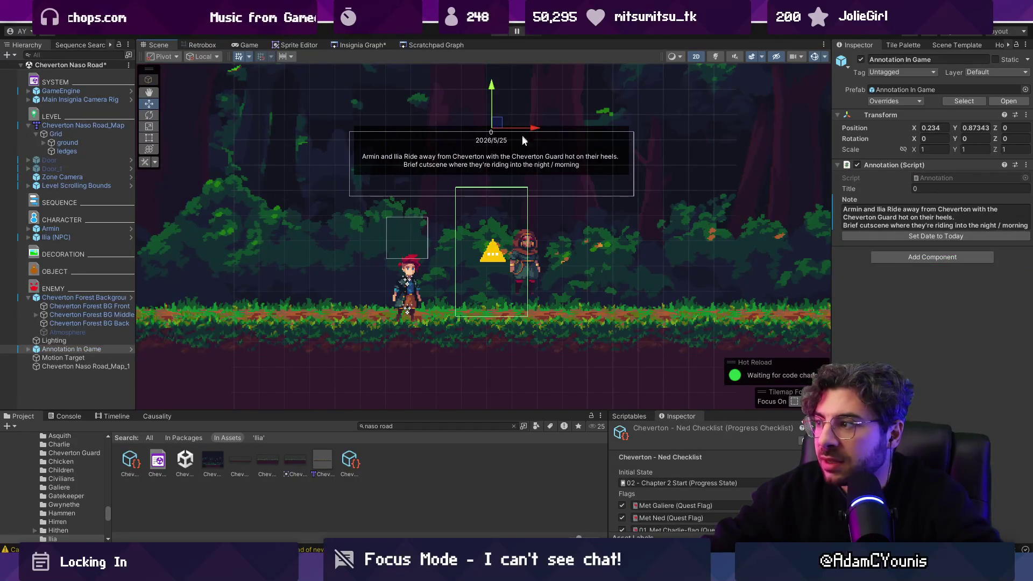
left_click(28, 349)
left_click(42, 384)
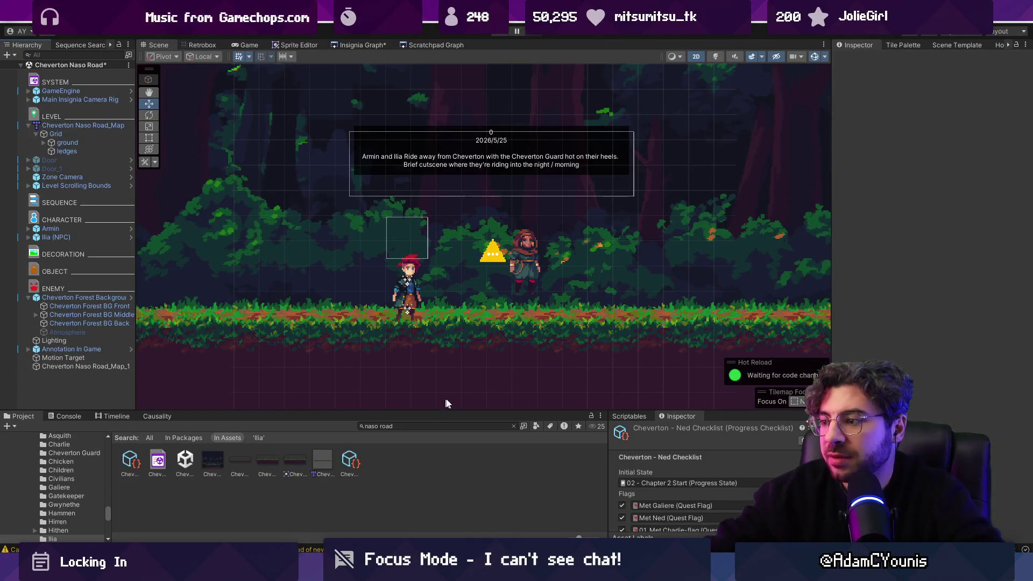
Step: Enlarge the lower panels and show the Scriptables list from the Window menu
mouse_move(447, 410)
left_mouse_down()
mouse_move(454, 314)
mouse_move(433, 352)
left_mouse_up()
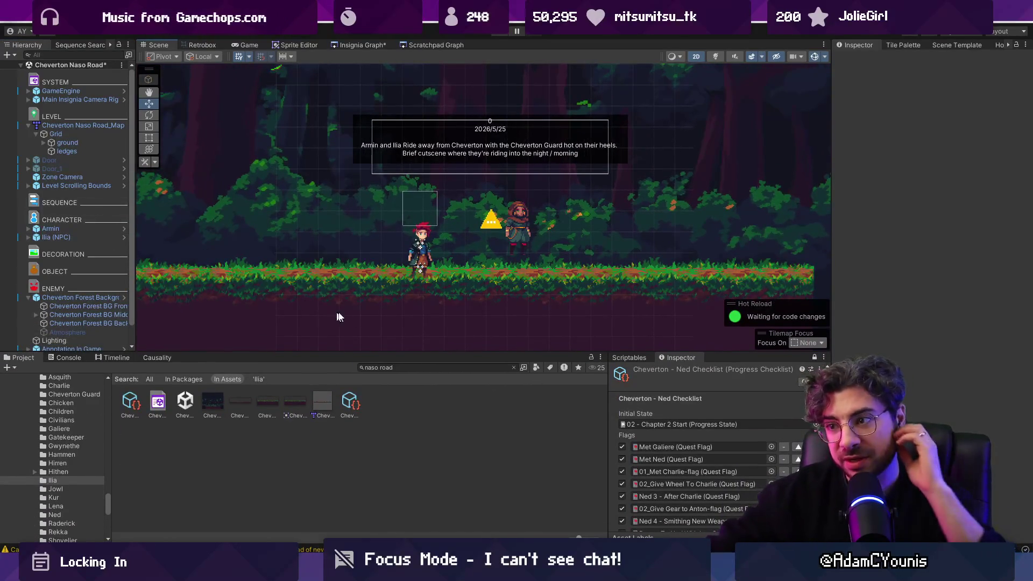
left_click(385, 16)
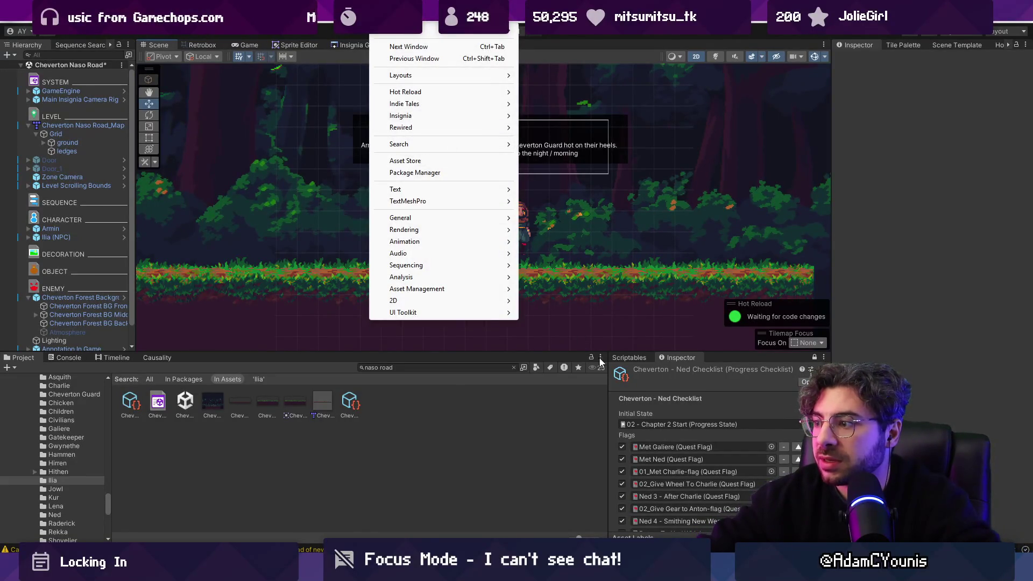
left_click(630, 358)
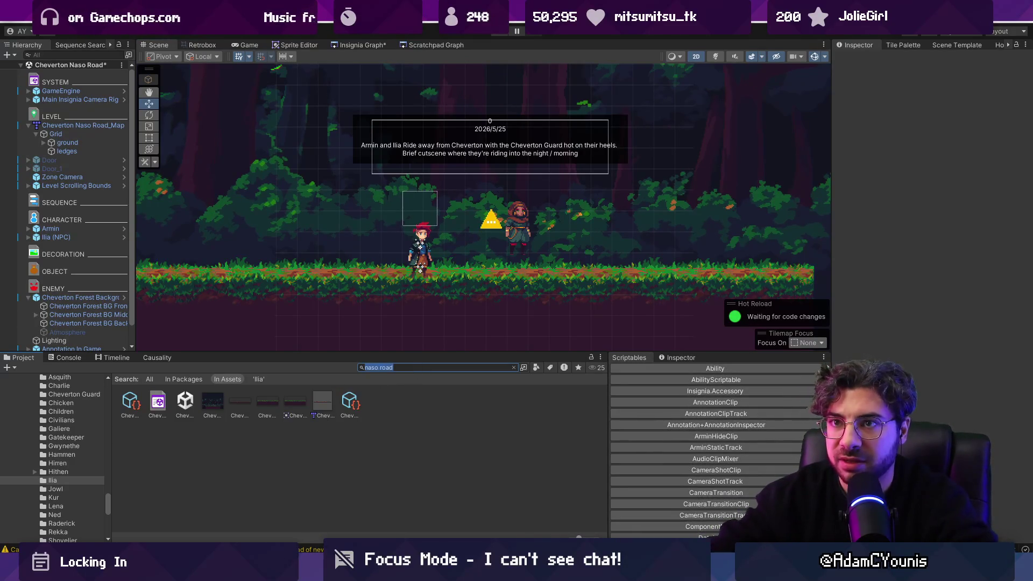
Step: Search sequences for 'rest', open On The Run 1, and create its On The Run 1-flag quest flag
left_click(69, 46)
left_click(70, 55)
type("stop")
key("BackSpace")
key("BackSpace")
key("BackSpace")
type("rest")
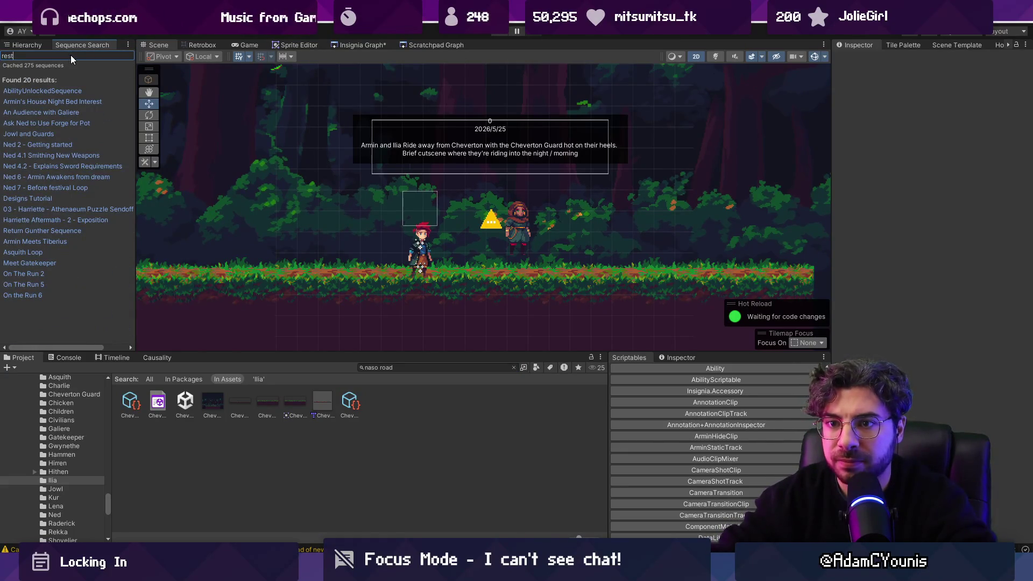
left_click(33, 274)
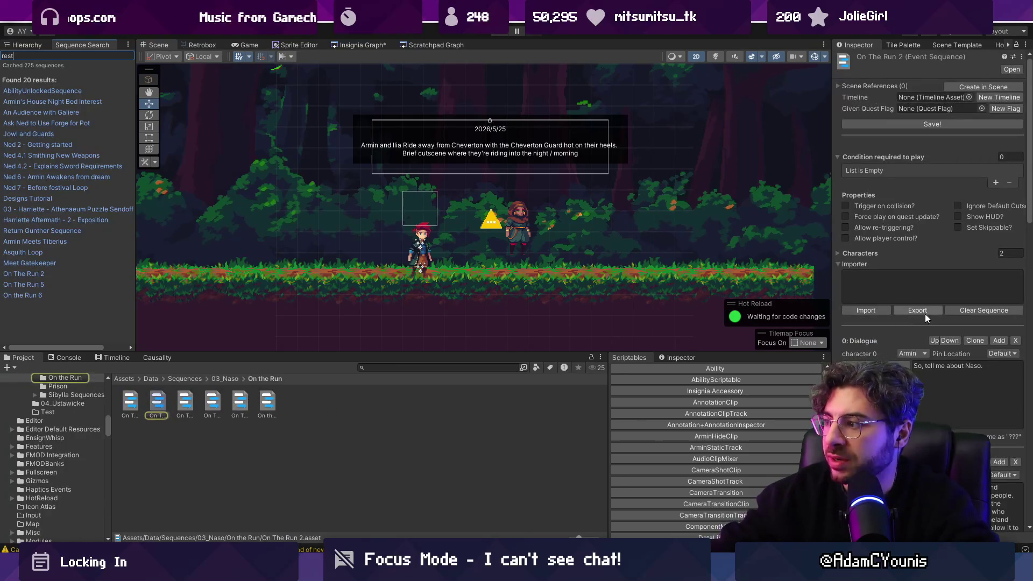
scroll(923, 317, "down", 3)
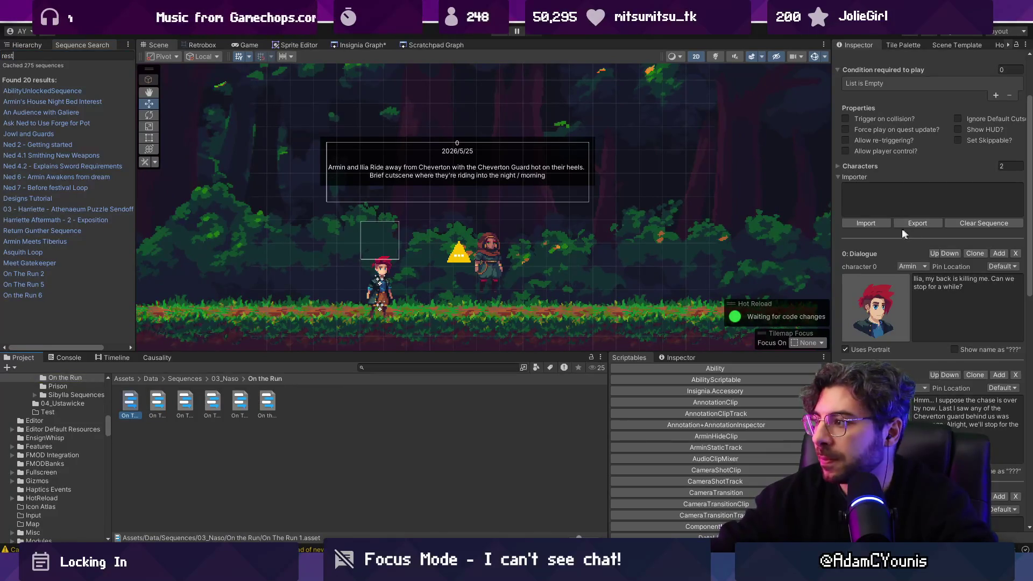
scroll(886, 232, "up", 3)
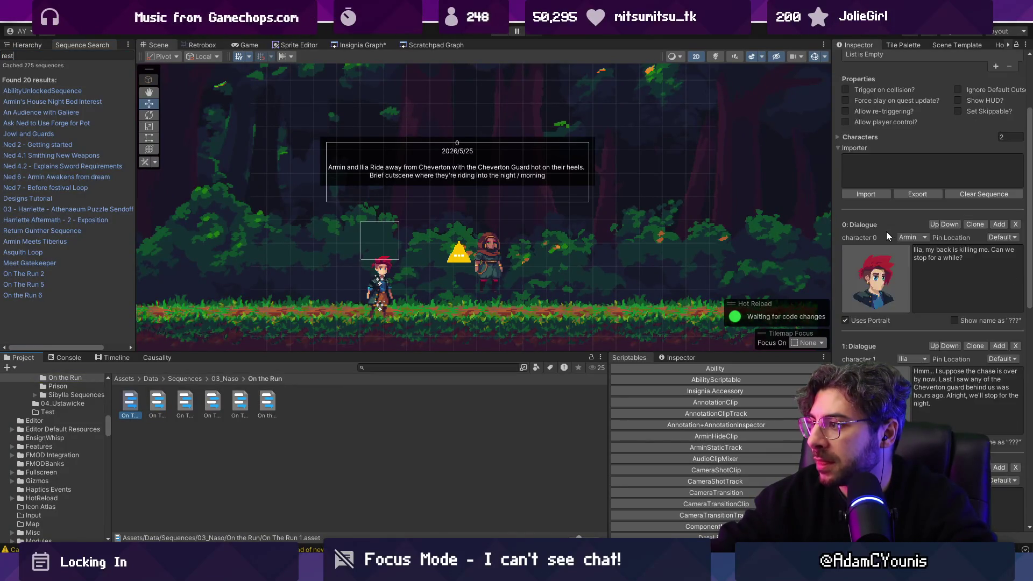
scroll(595, 238, "down", 2)
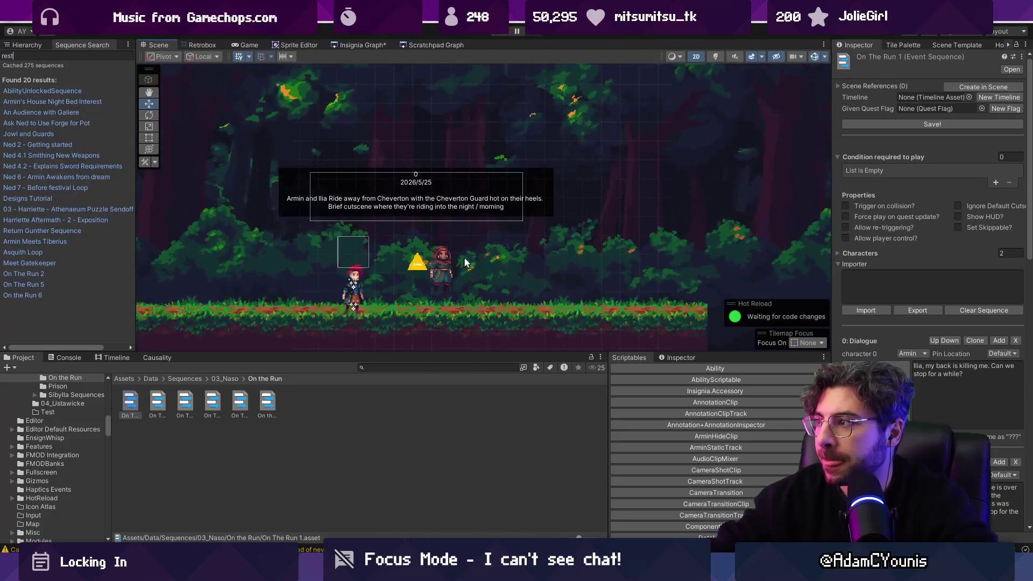
left_click(1003, 108)
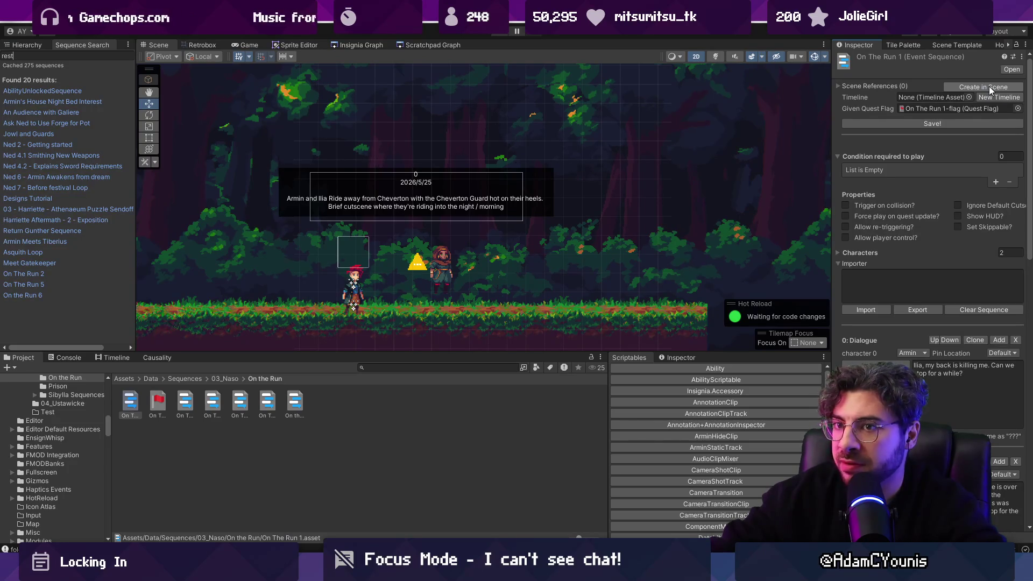
left_click(28, 45)
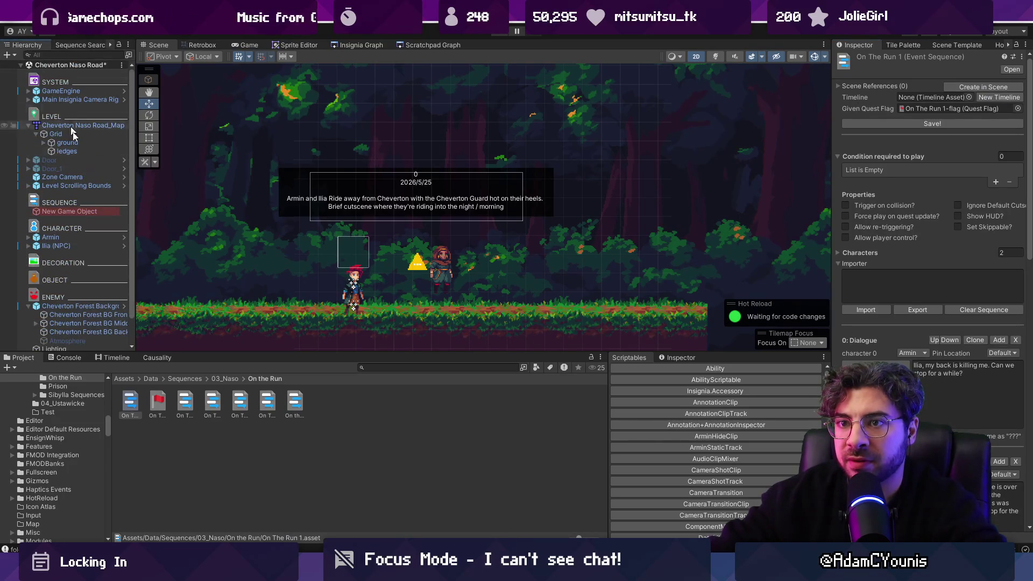
Step: Turn the new object into --- On The Run 1, validating its timeline and assigning that sequence
left_click(92, 213)
left_click(888, 170)
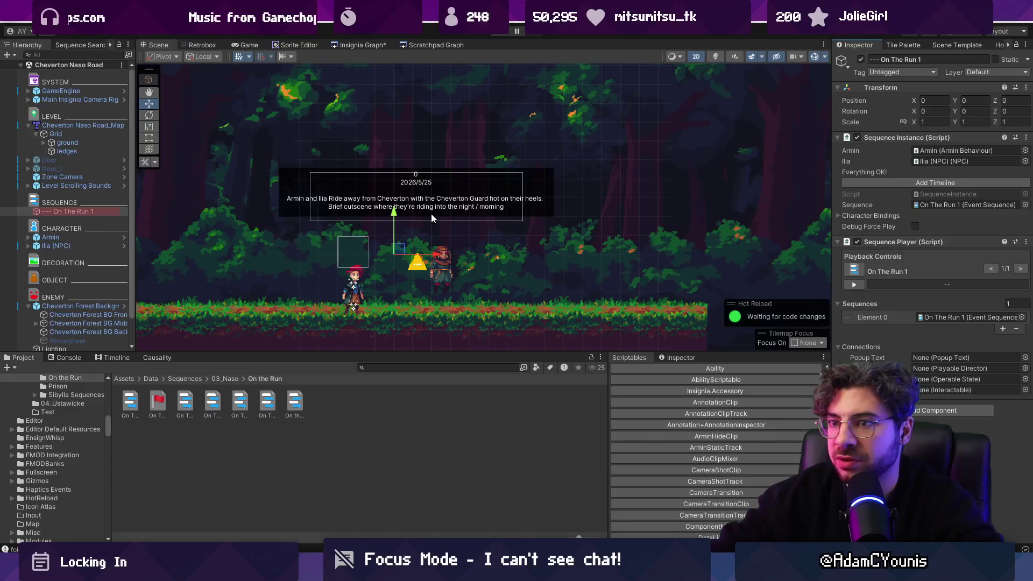
double_click(96, 211)
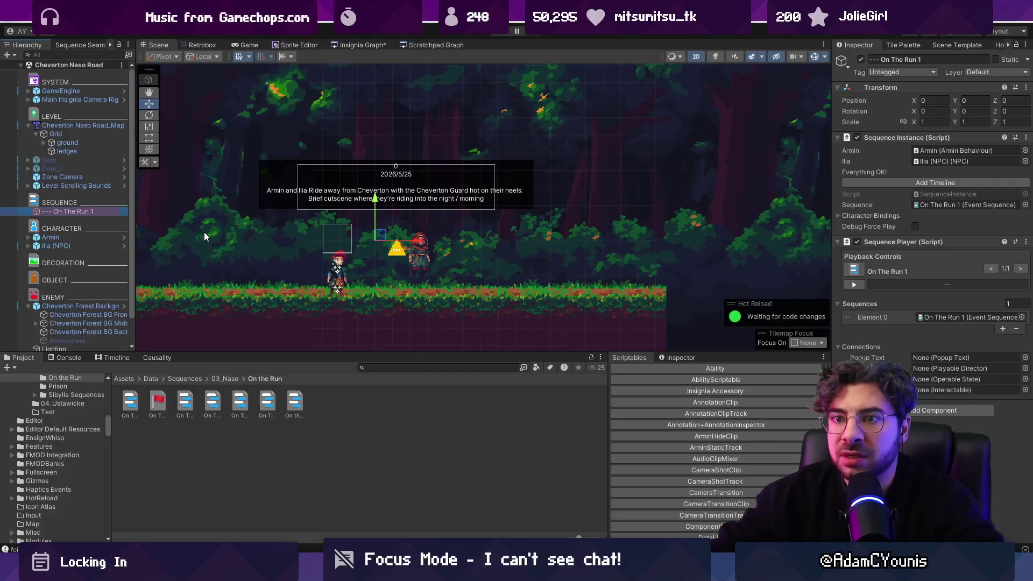
left_click(936, 411)
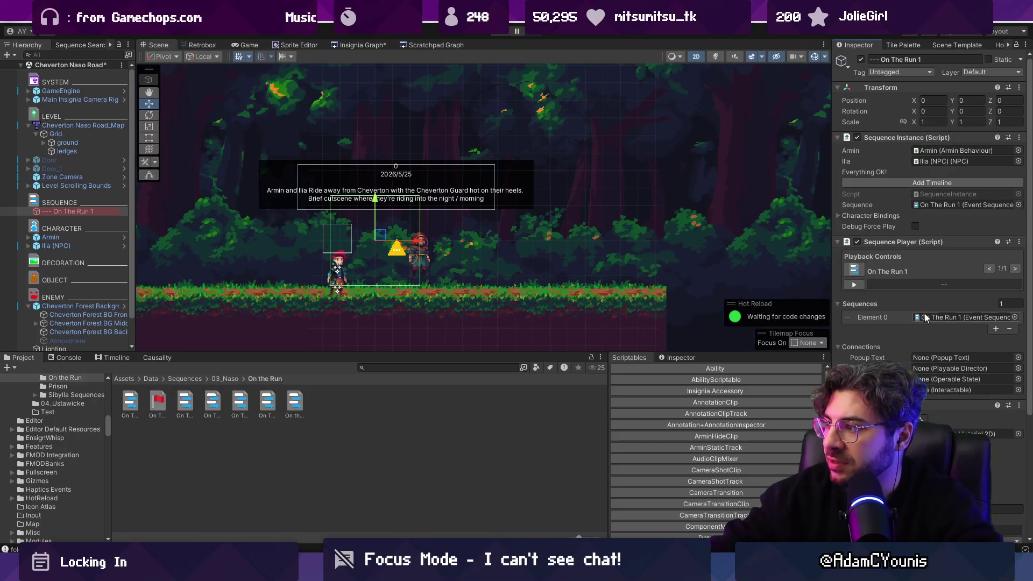
double_click(925, 205)
Step: Save the scene and briefly playtest the On The Run 1 sequence
key("ctrl+s")
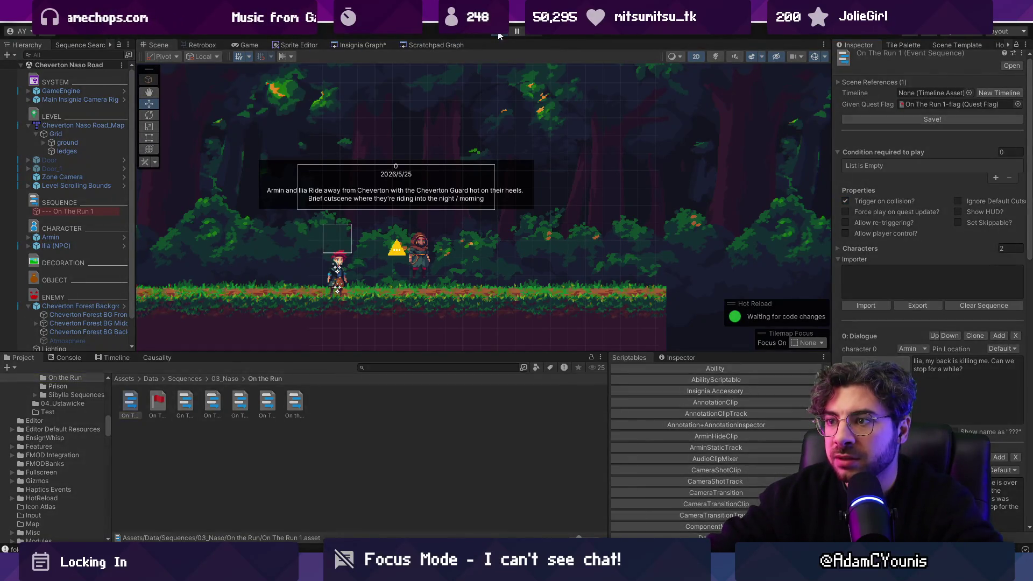
left_click(499, 32)
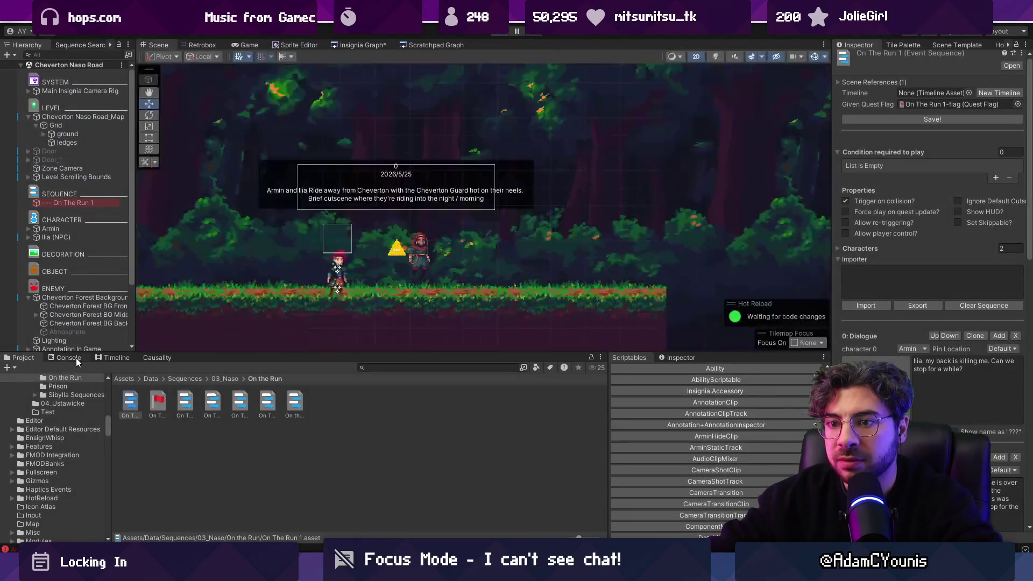
left_click(76, 358)
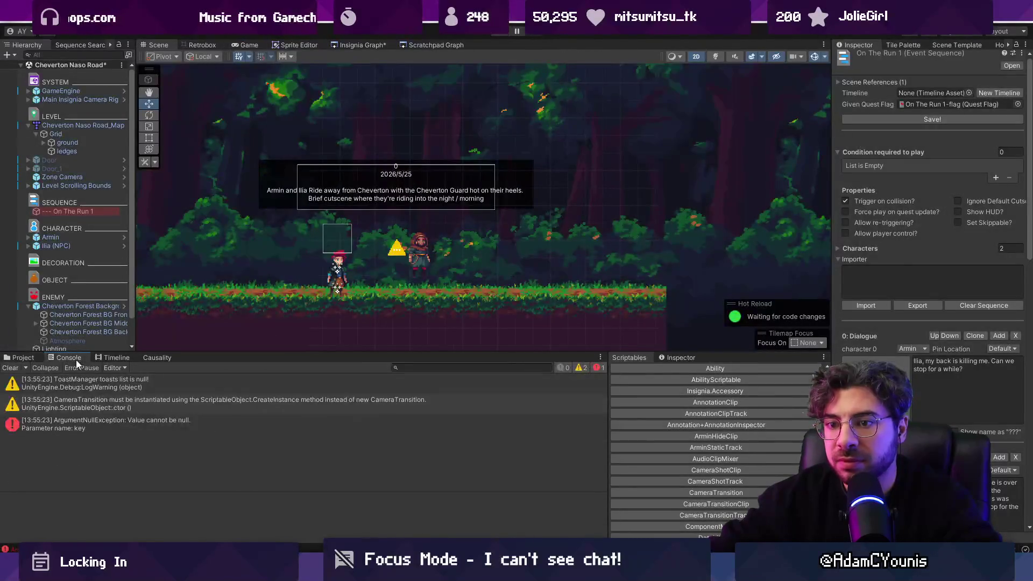
Step: Inspect the null-key error, then update the DataLibrary's data dictionary GUIDs
left_click(89, 419)
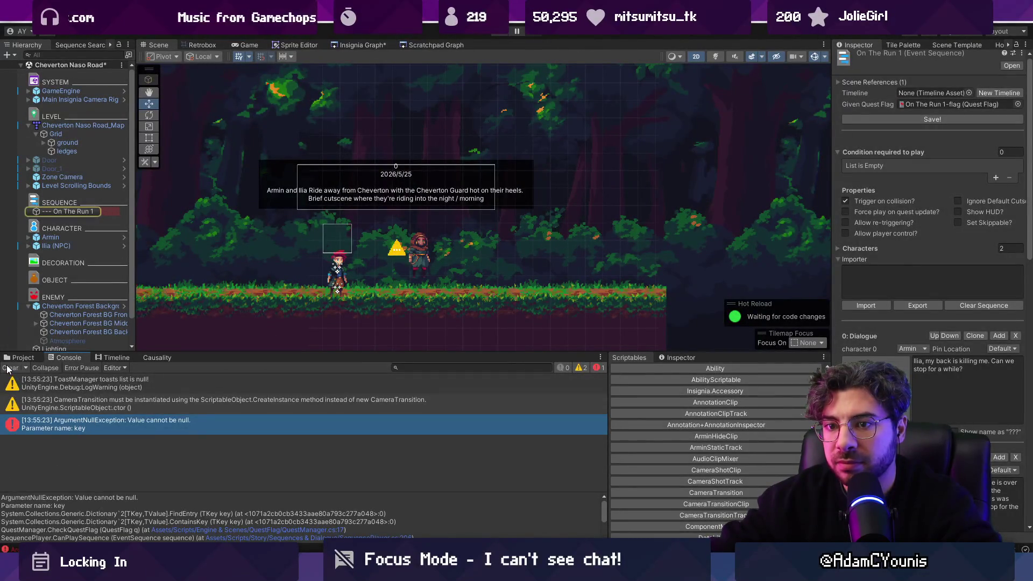
left_click(20, 359)
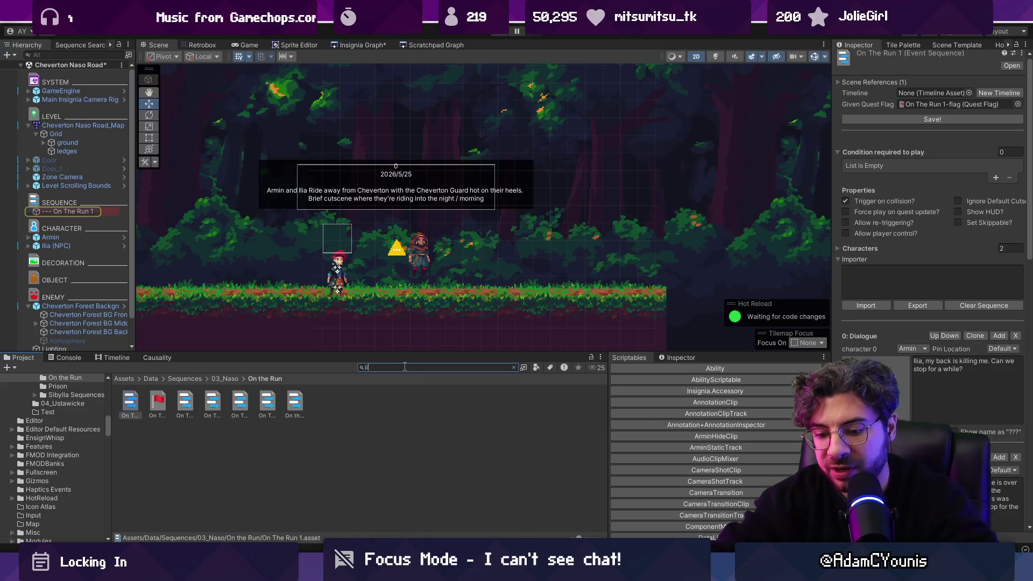
type("brary")
left_click(185, 403)
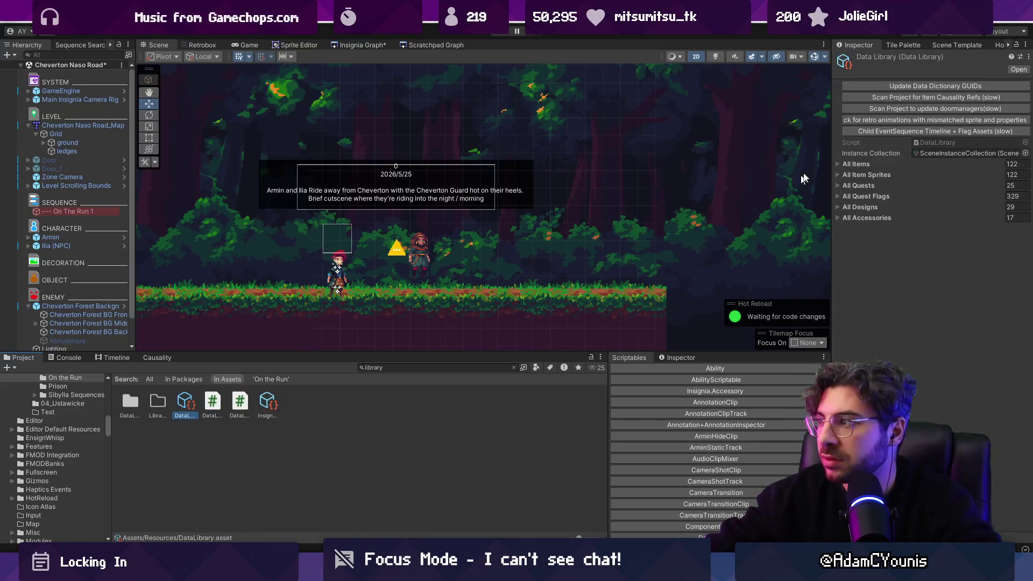
left_click(892, 85)
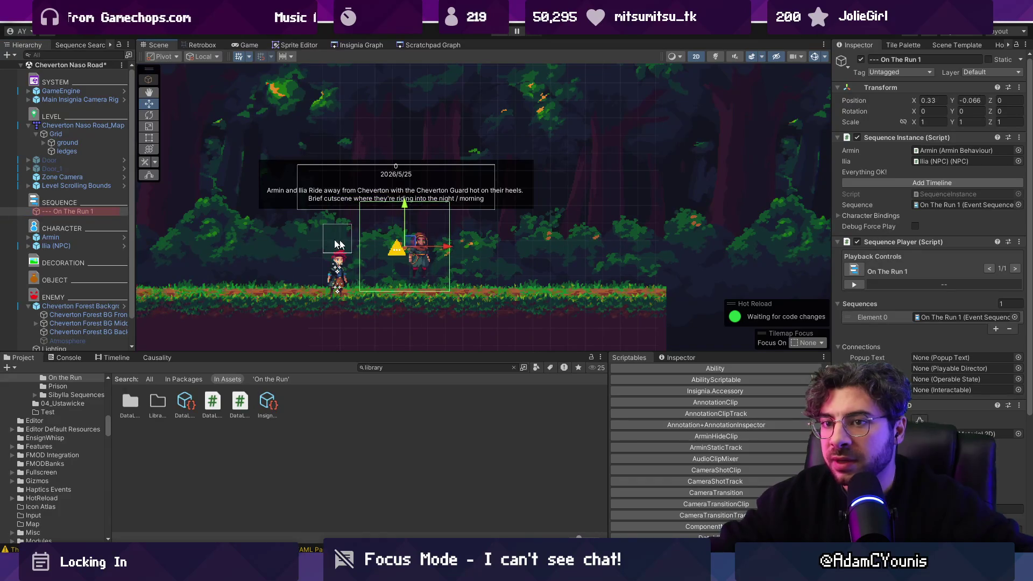
Step: Move Armin closer to Ilia, collapse the Hierarchy foldouts, and deactivate Annotation In Game
left_click(352, 254)
left_click_drag(358, 256, 405, 257)
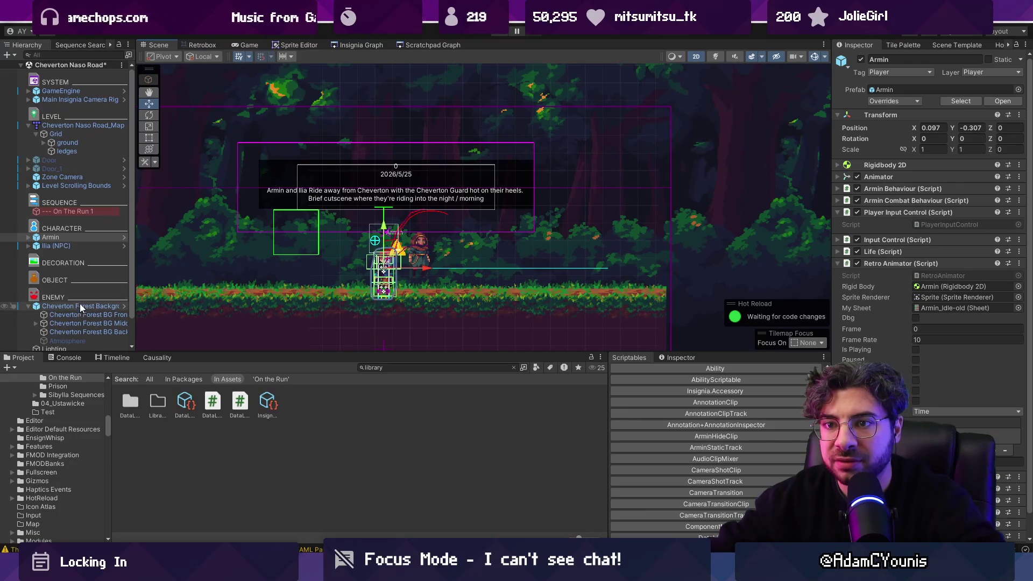
left_click(53, 211)
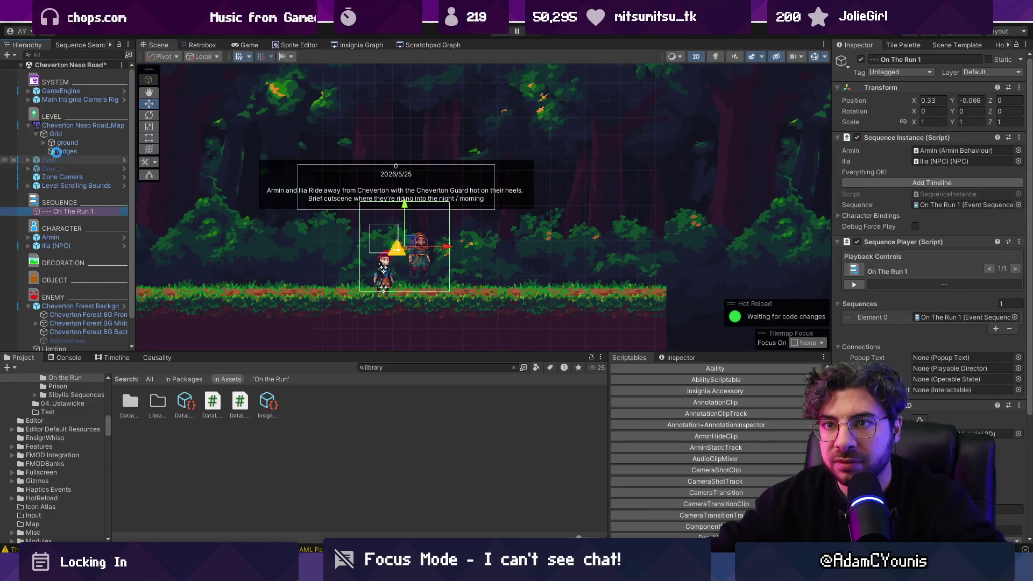
left_click(28, 126)
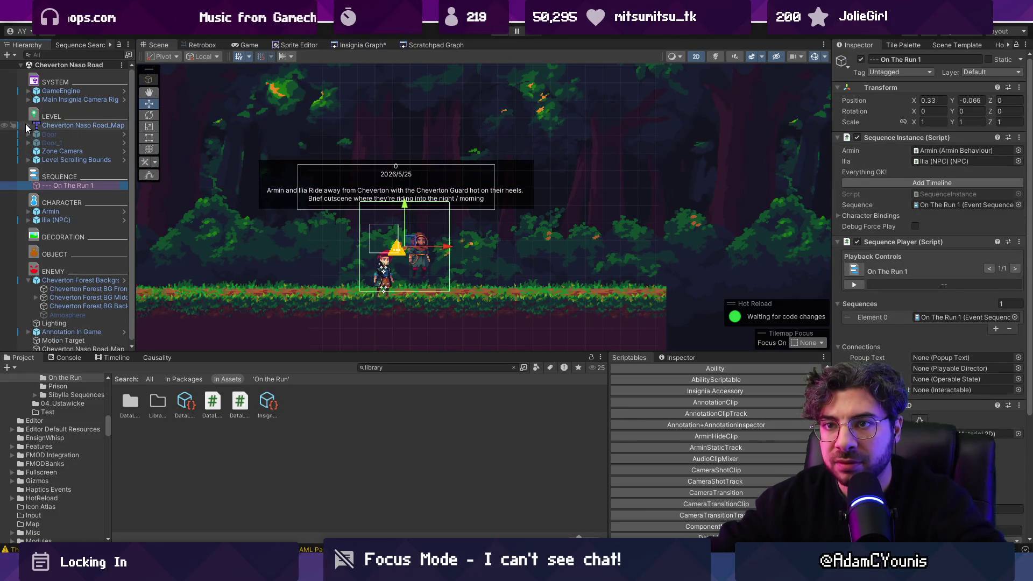
left_click(29, 280)
left_click(45, 298)
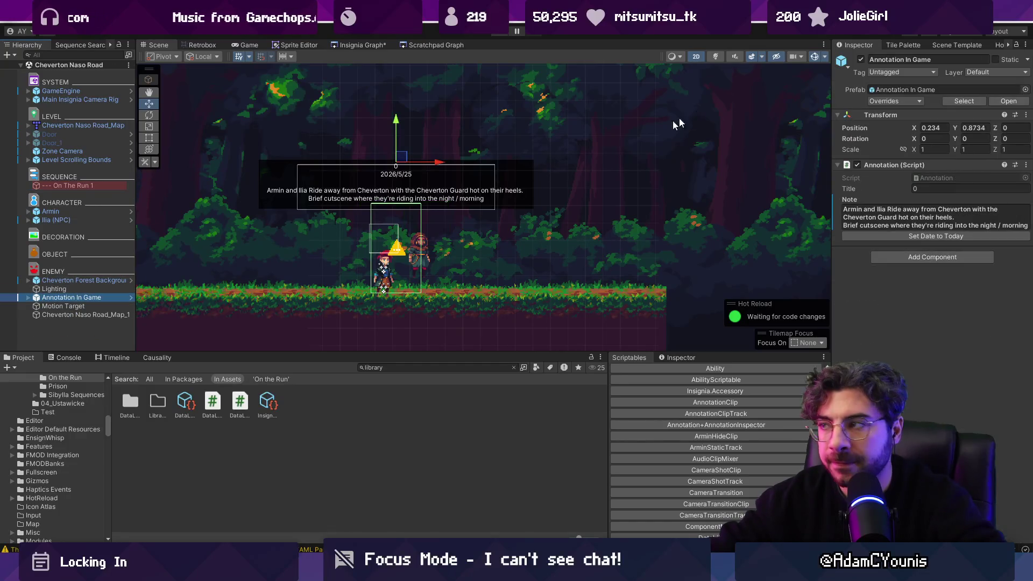
left_click(861, 60)
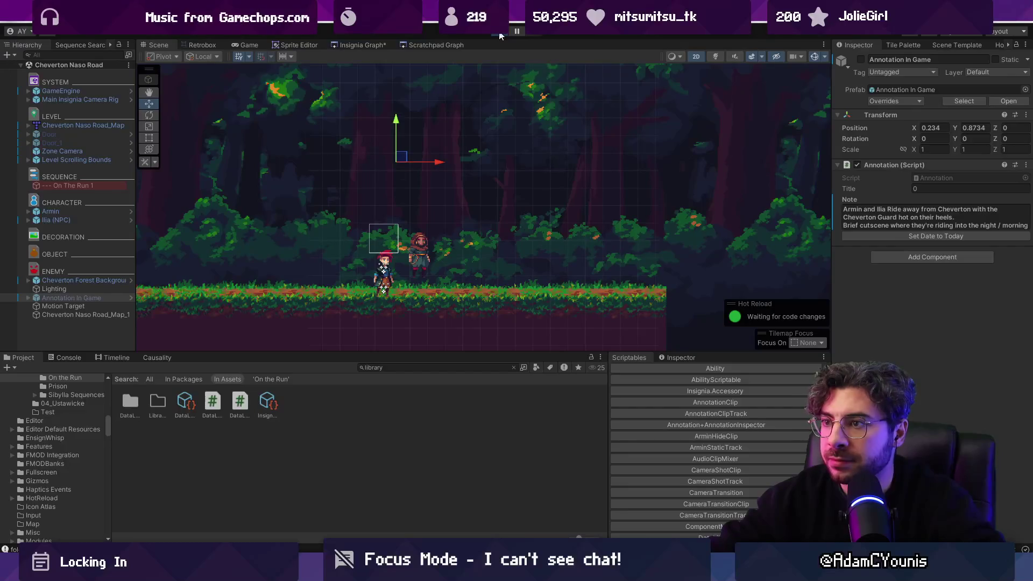
left_click(500, 34)
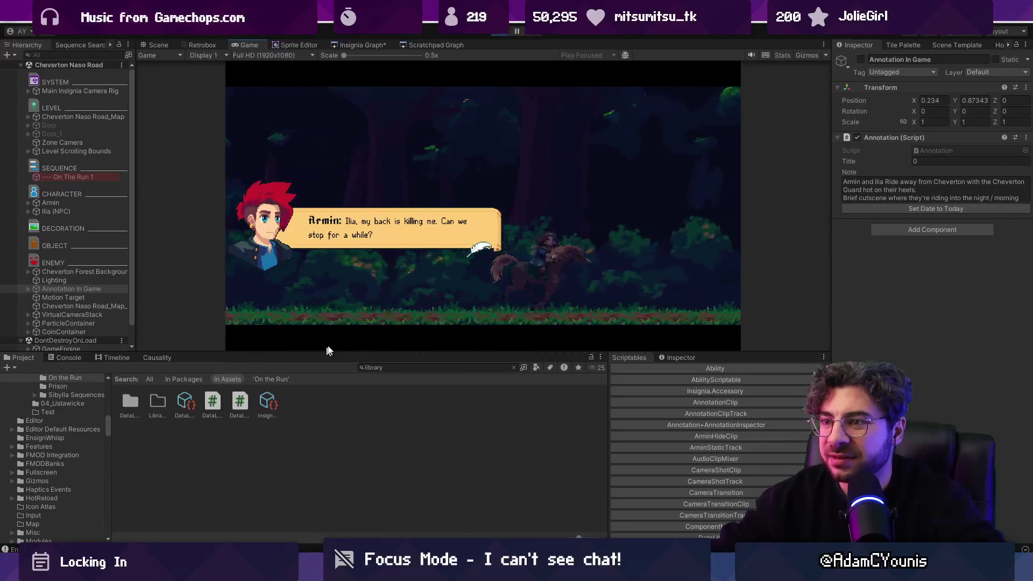
left_click(586, 335)
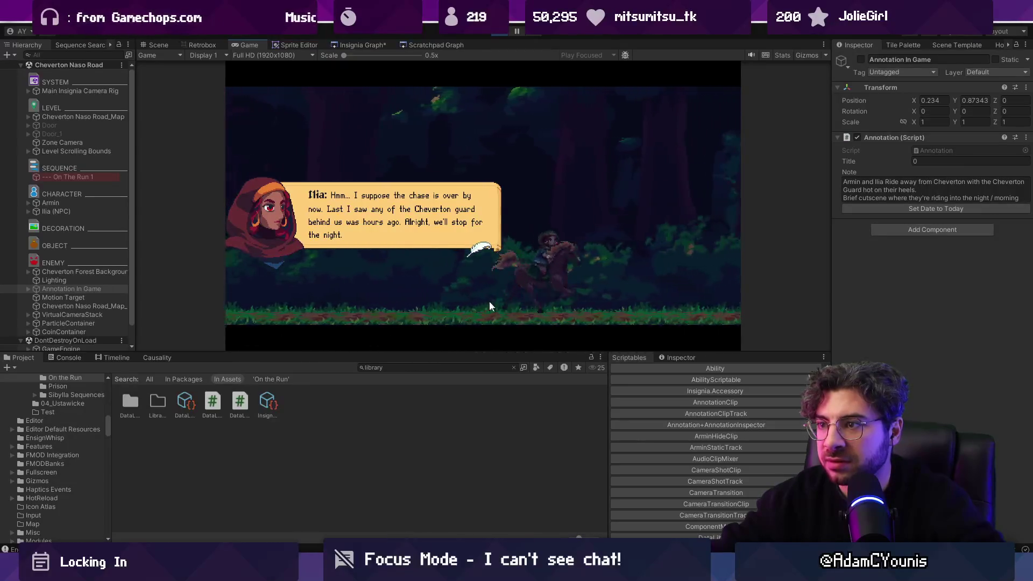
left_click(441, 303)
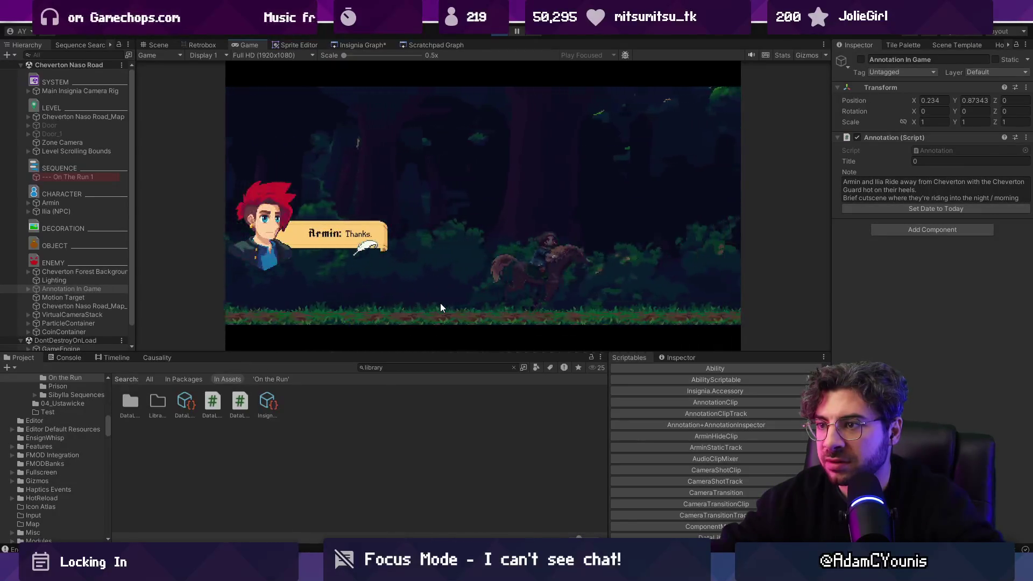
left_click(441, 308)
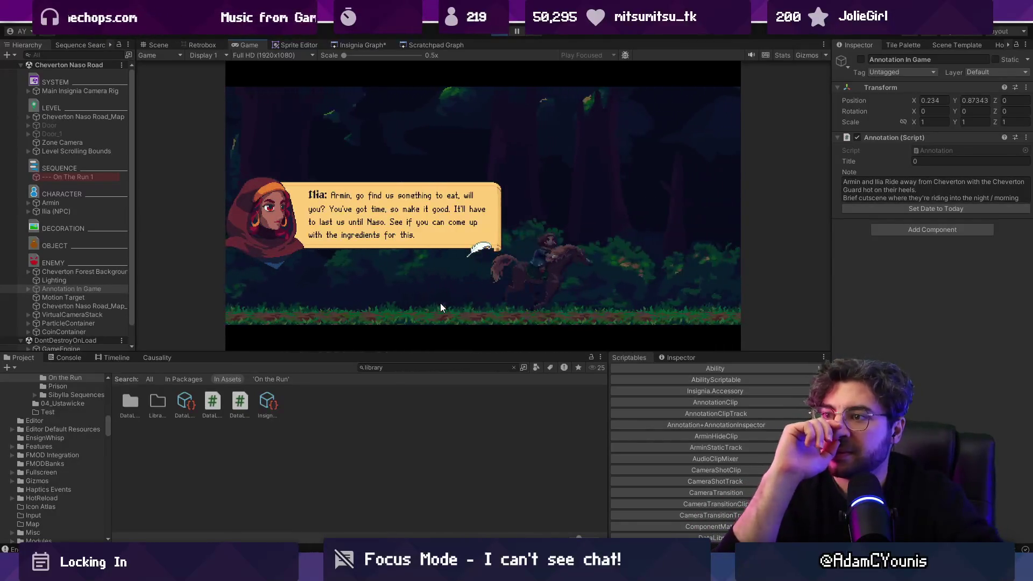
left_click(440, 302)
left_click(440, 303)
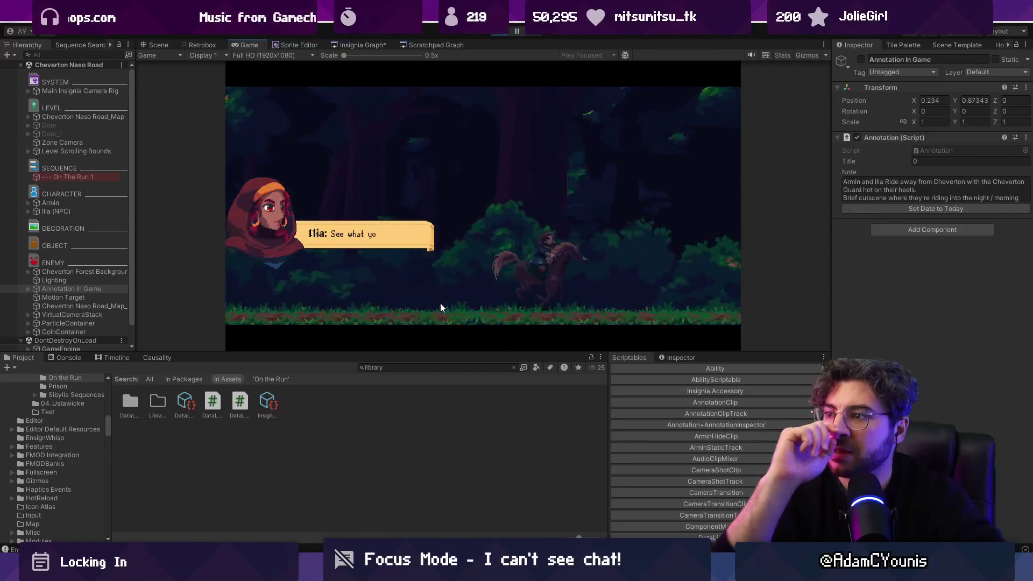
left_click(447, 253)
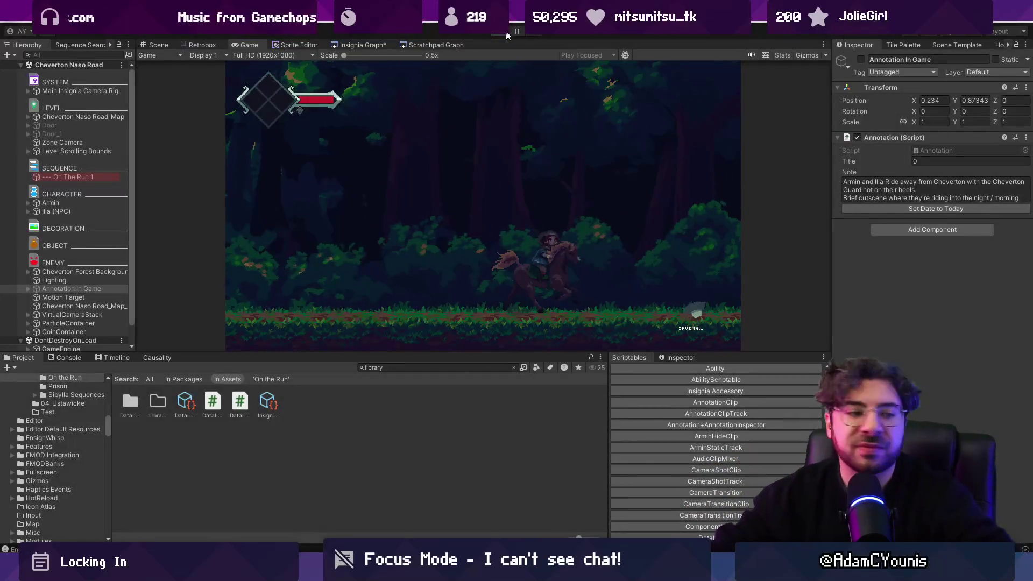
left_click(506, 32)
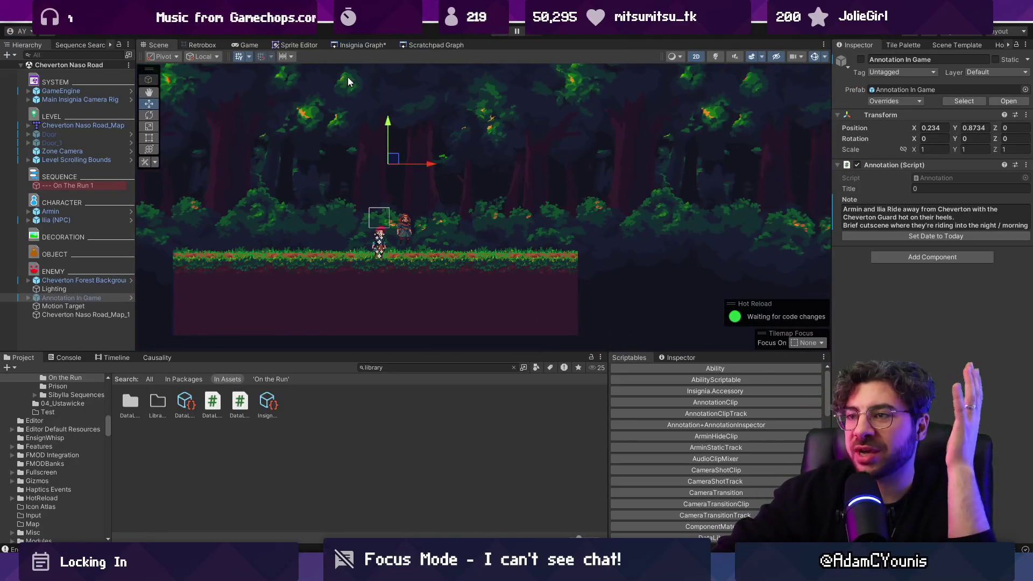
Step: Open the Insignia Graph and select On The Run 1 in the Hierarchy
left_click(352, 46)
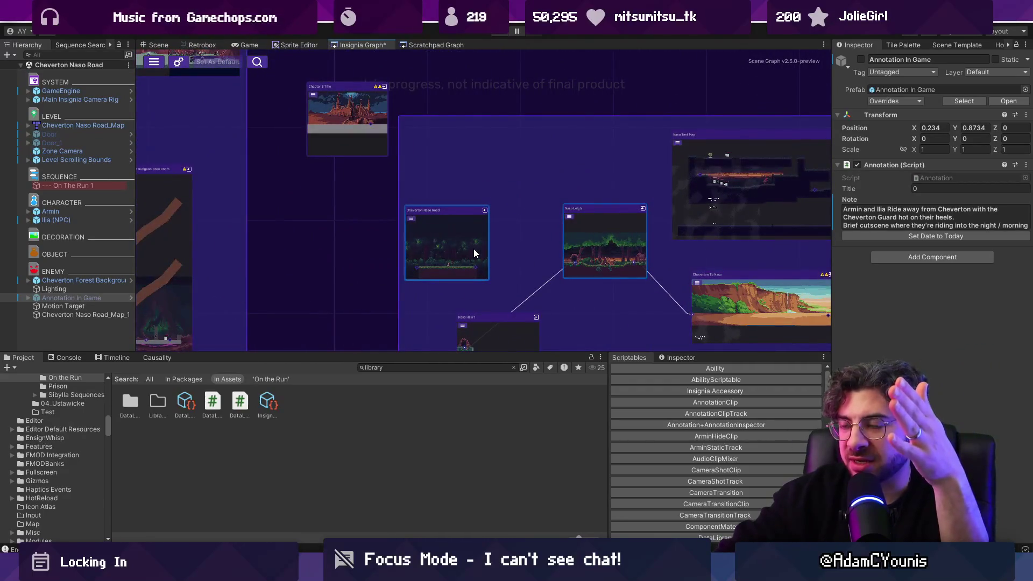
scroll(475, 251, "up", 3)
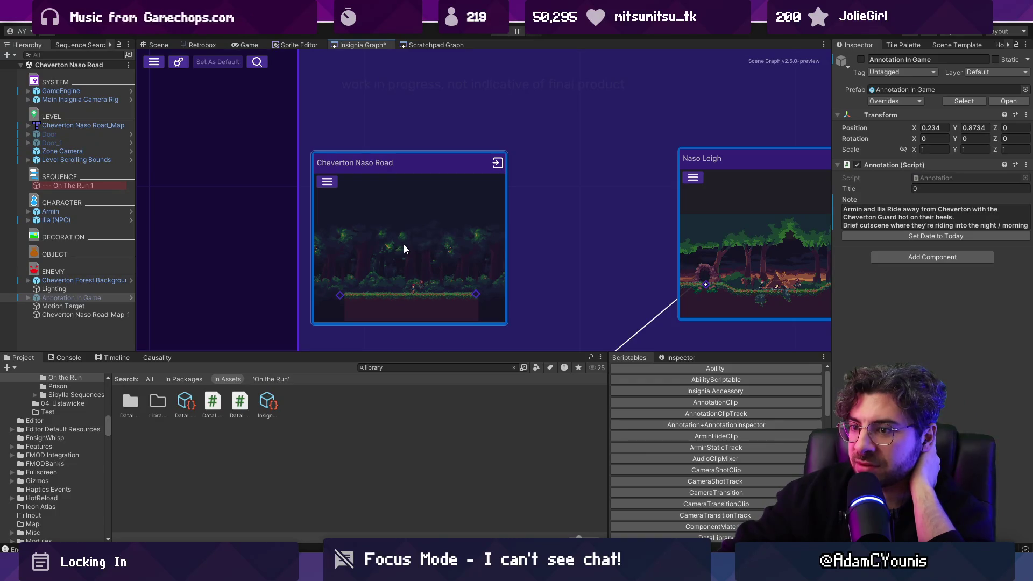
left_click(92, 186)
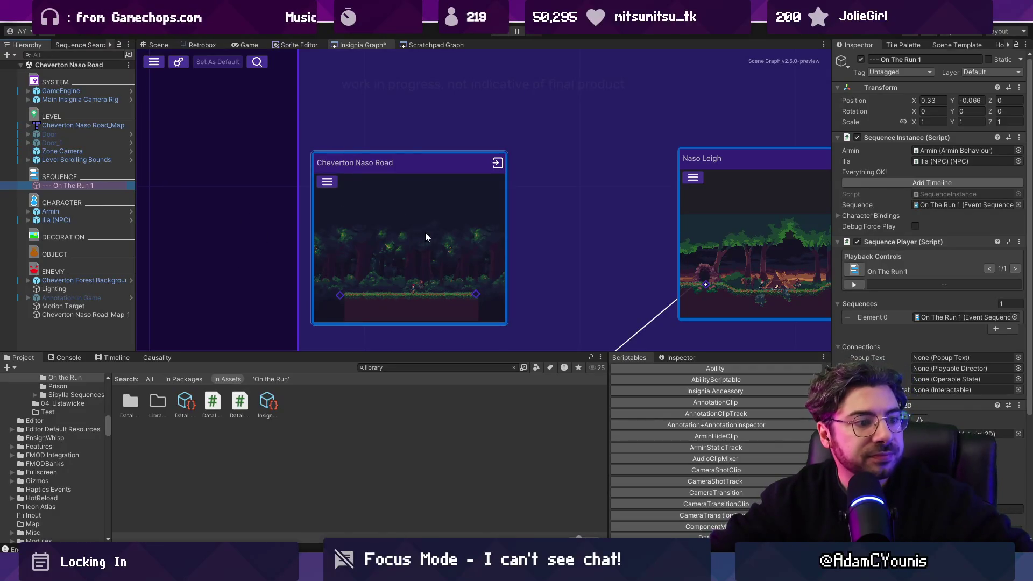
Step: Center the graph on Cheverton Naso Road beside Naso Leigh, then search all sequences
scroll(431, 237, "down", 6)
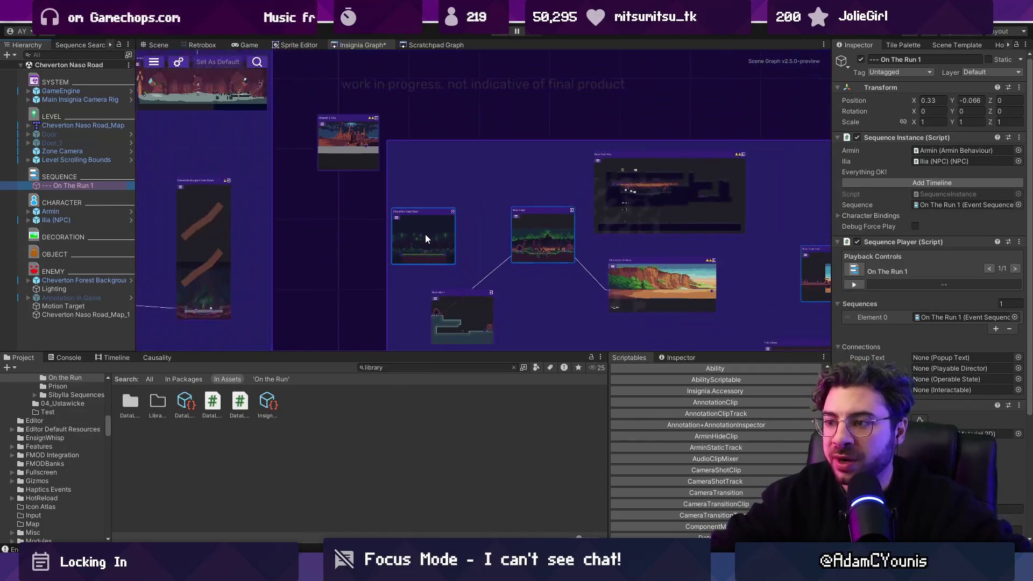
scroll(418, 237, "up", 5)
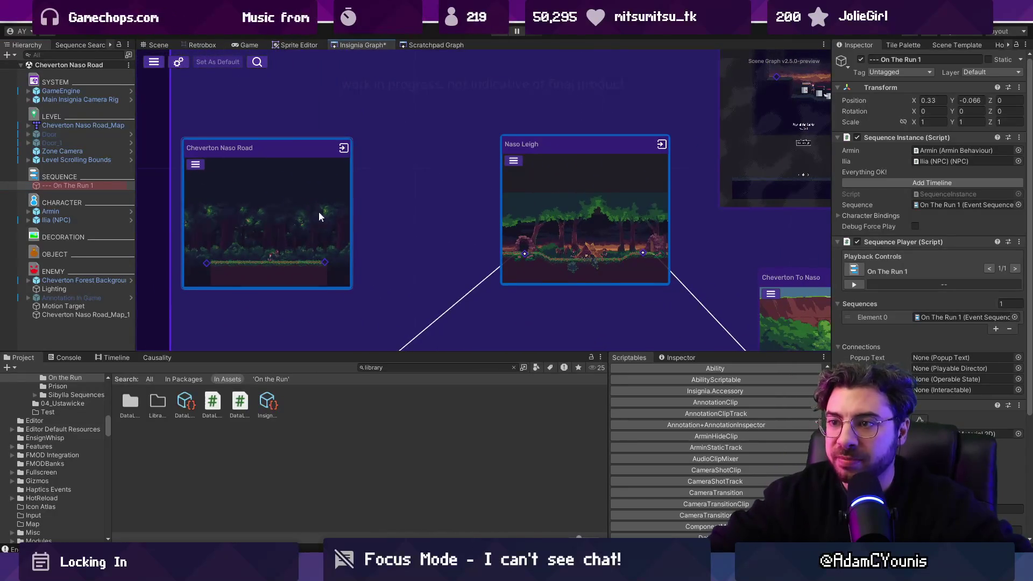
scroll(618, 224, "up", 3)
left_click_drag(618, 224, 419, 251)
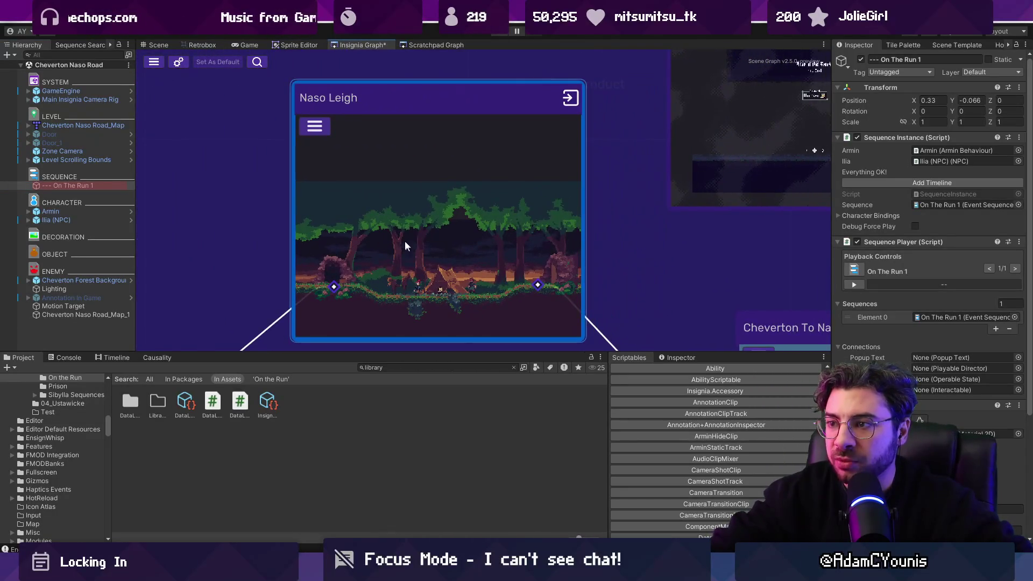
scroll(414, 267, "down", 3)
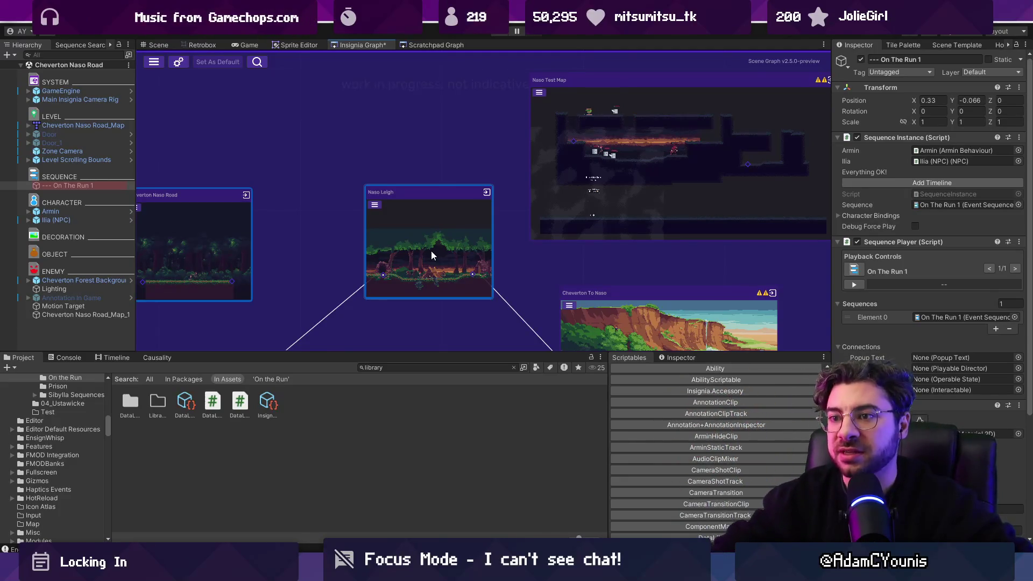
scroll(431, 251, "down", 2)
scroll(312, 232, "up", 4)
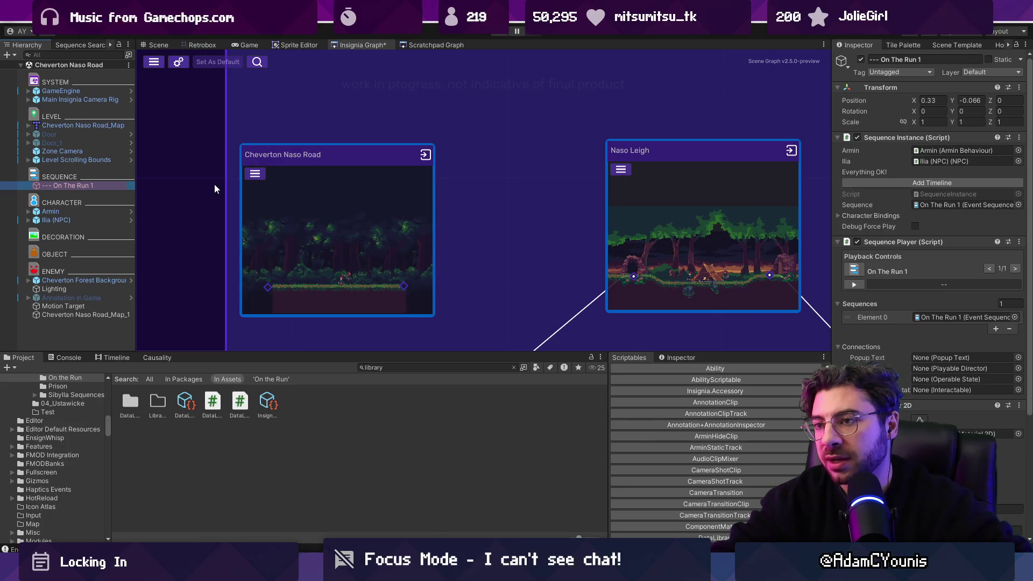
left_click(400, 368)
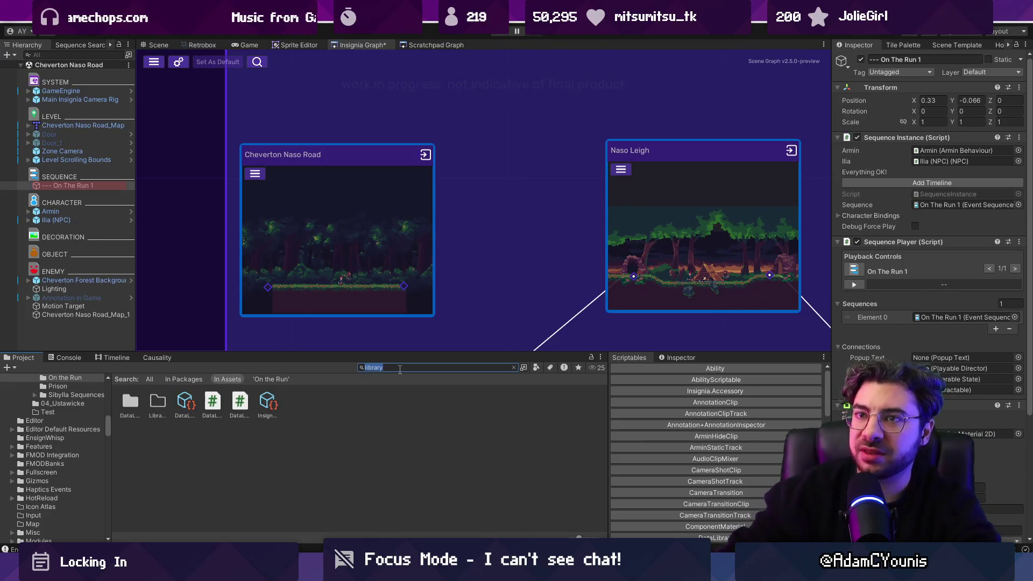
left_click(69, 45)
Step: Search the sequences for 'get on' and open On The Run 3
type("geton")
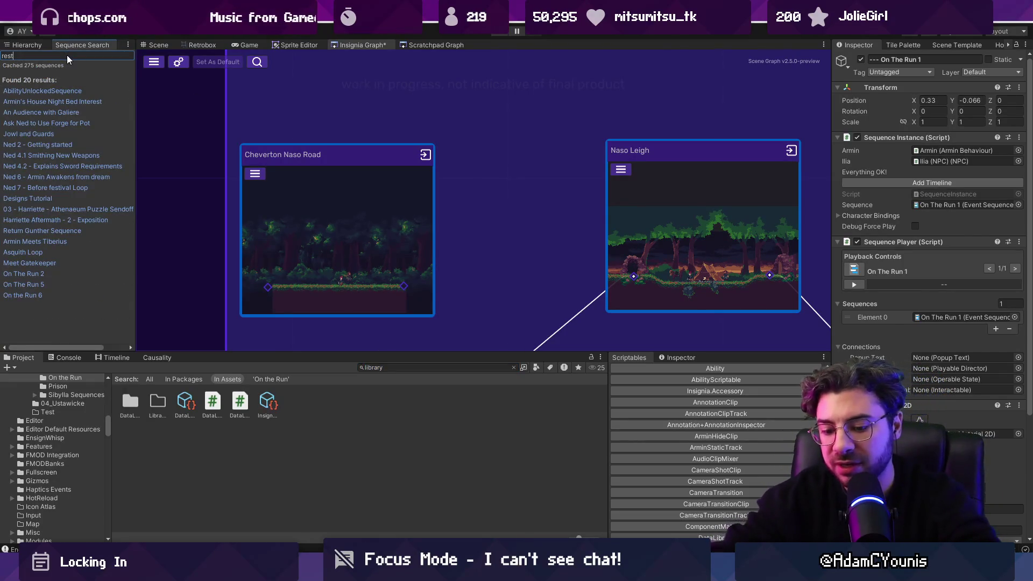
key("BackSpace")
key("BackSpace")
type("on")
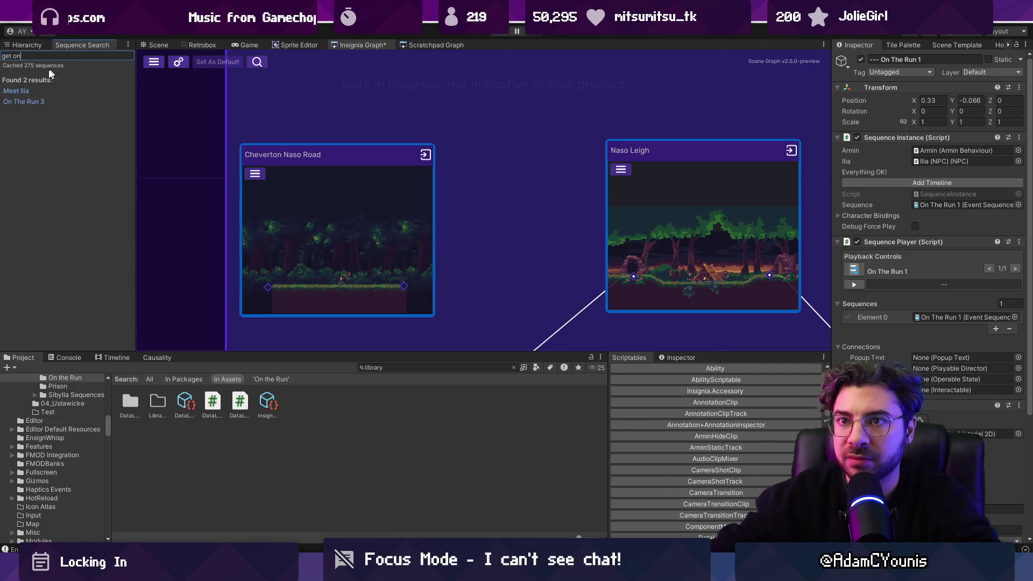
left_click(38, 102)
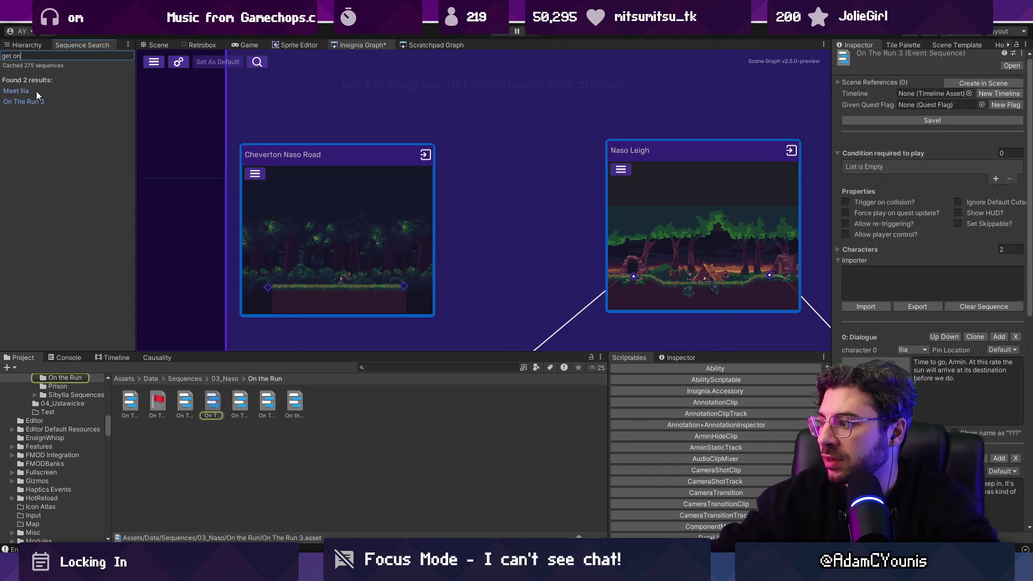
Step: Open the Meet Ilia sequence, scroll through its dialogue lines, and start Play mode
left_click(30, 91)
scroll(870, 237, "down", 3)
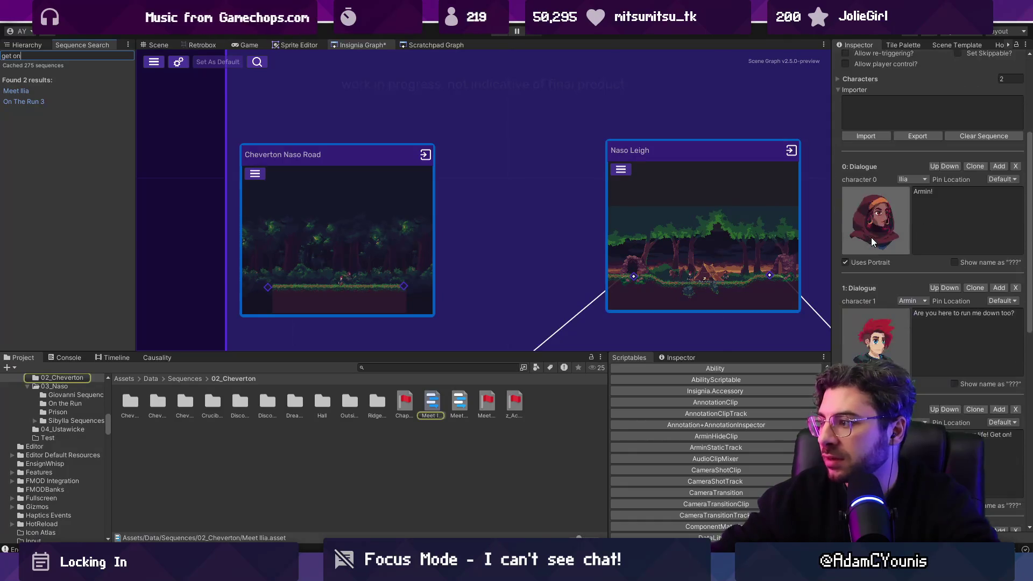
scroll(854, 236, "down", 3)
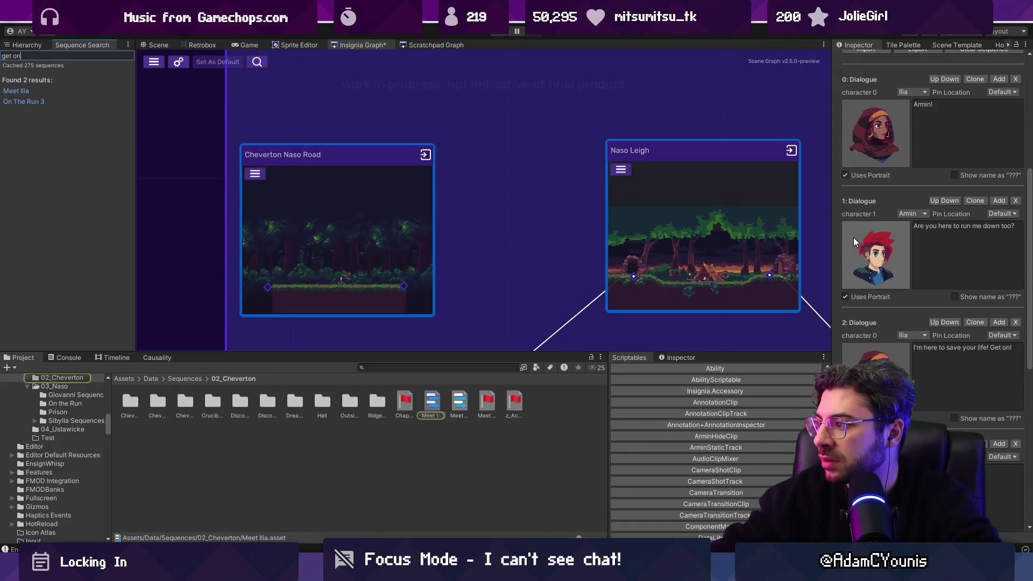
scroll(853, 240, "down", 3)
scroll(852, 240, "down", 1)
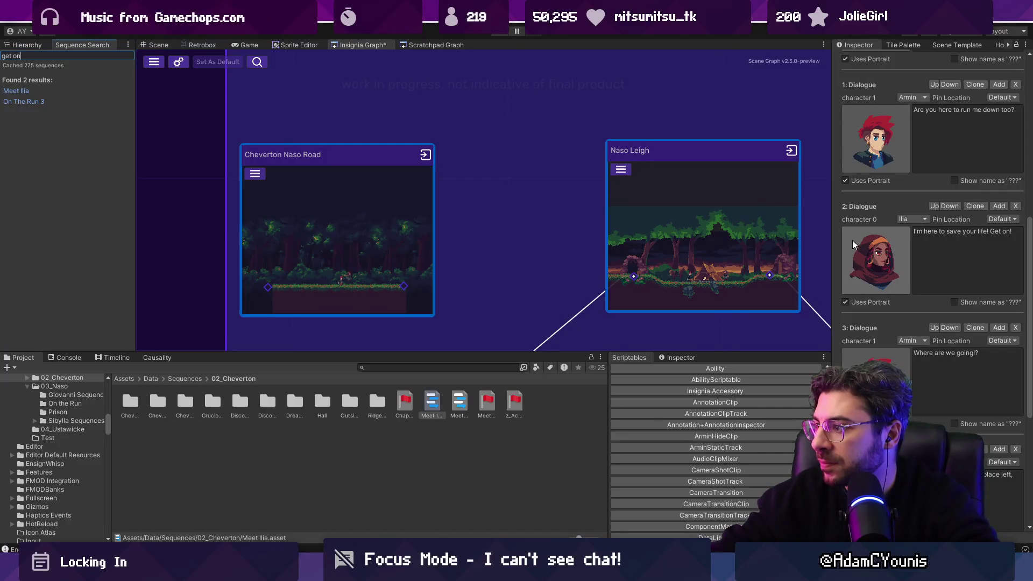
scroll(853, 240, "up", 5)
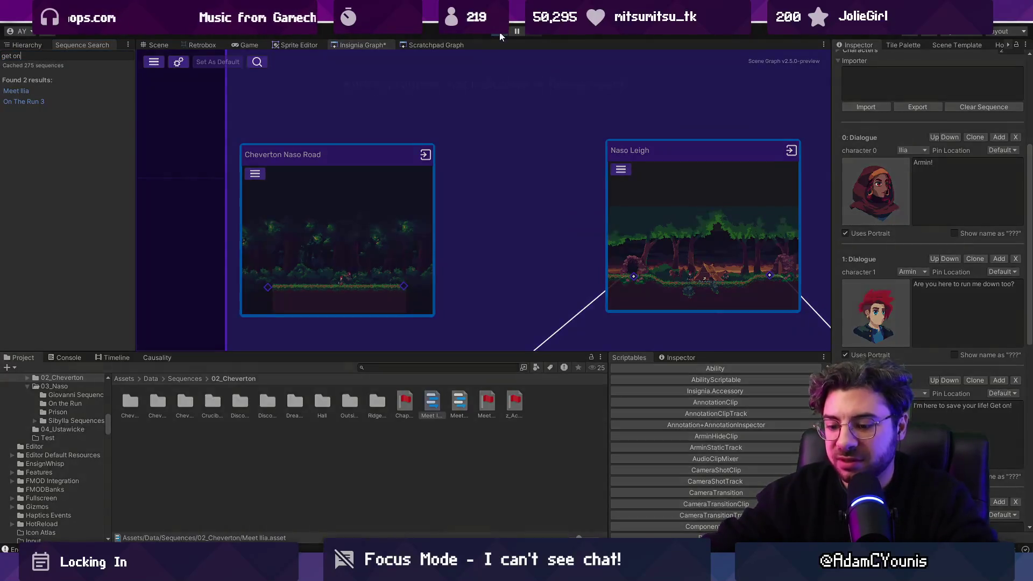
left_click(500, 33)
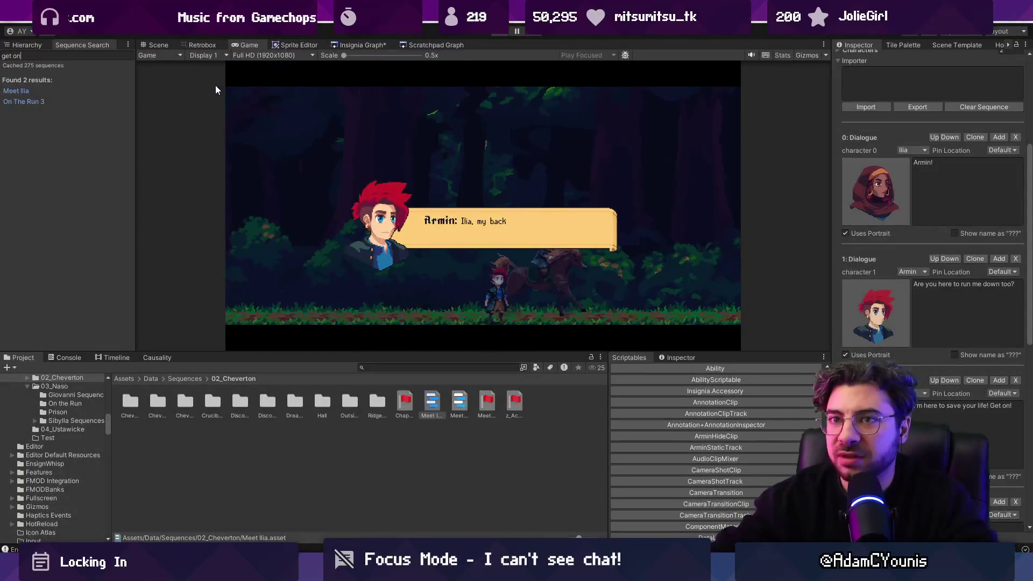
Step: Scrub the Zone Camera's Position X during play to reframe the shot, then select Motion Target
left_click(26, 44)
left_click(75, 185)
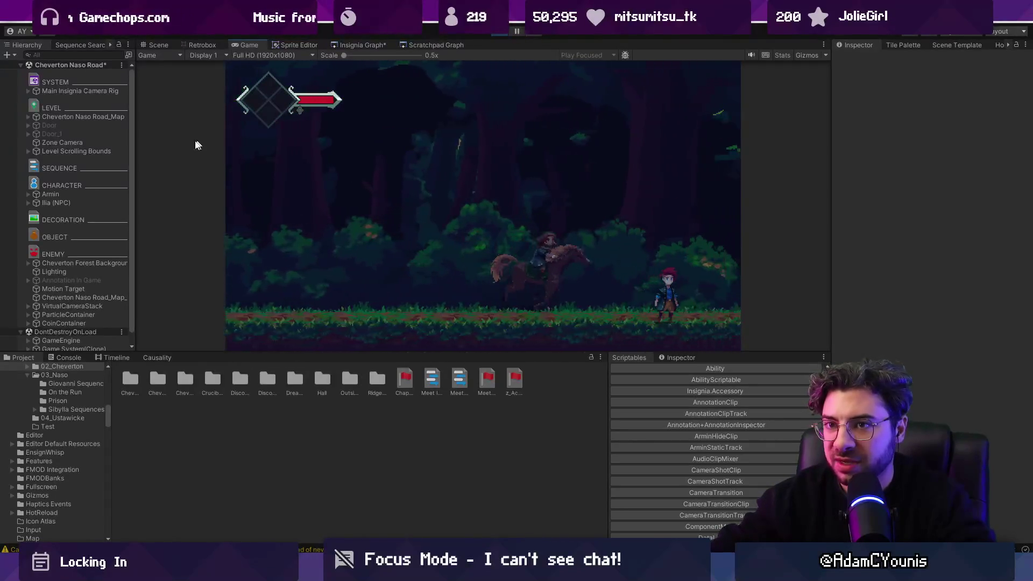
left_click(77, 142)
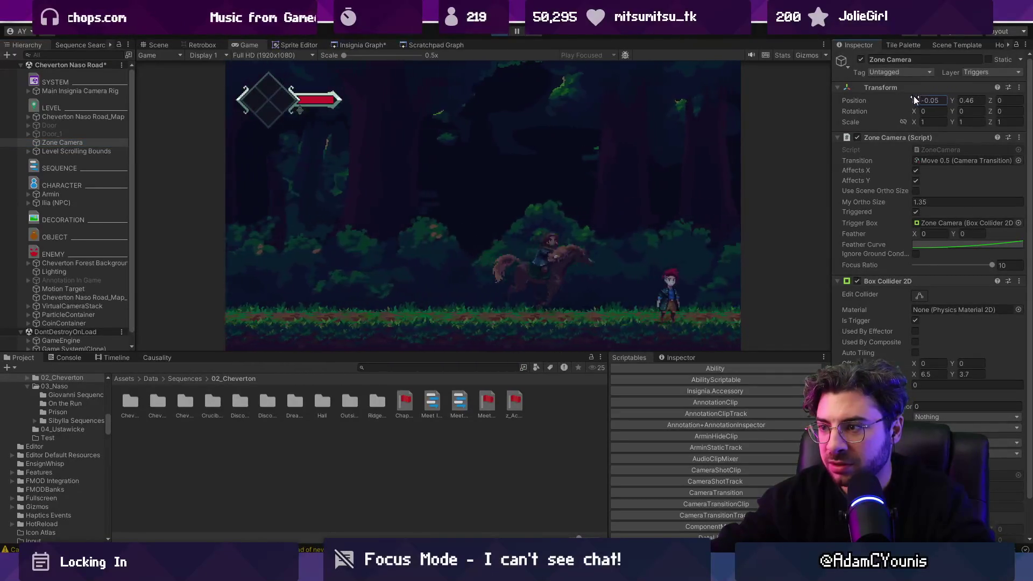
mouse_move(915, 100)
left_mouse_down()
mouse_move(884, 98)
mouse_move(986, 92)
mouse_move(929, 100)
left_mouse_up()
left_click_drag(921, 99, 931, 97)
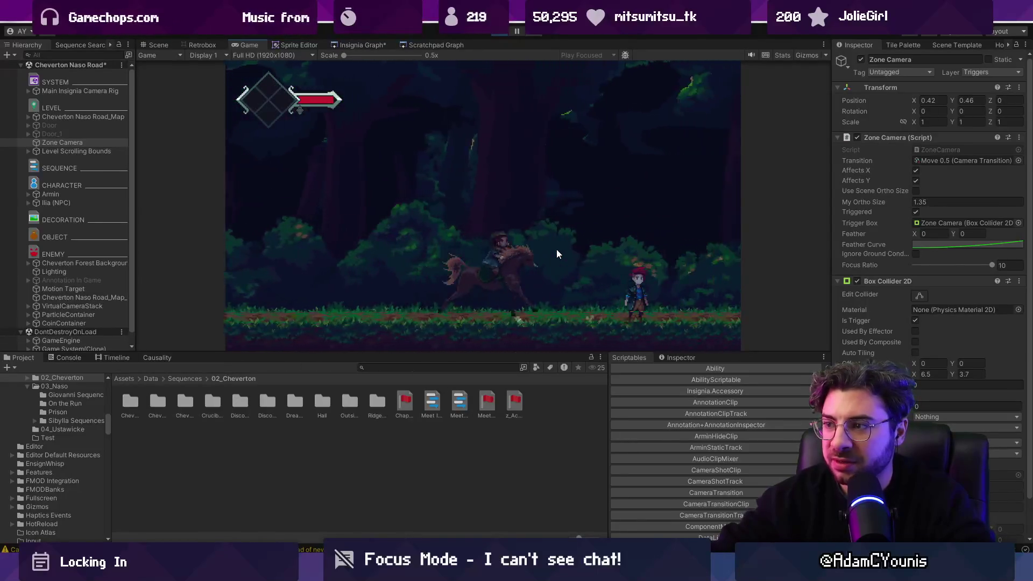
left_click(89, 142)
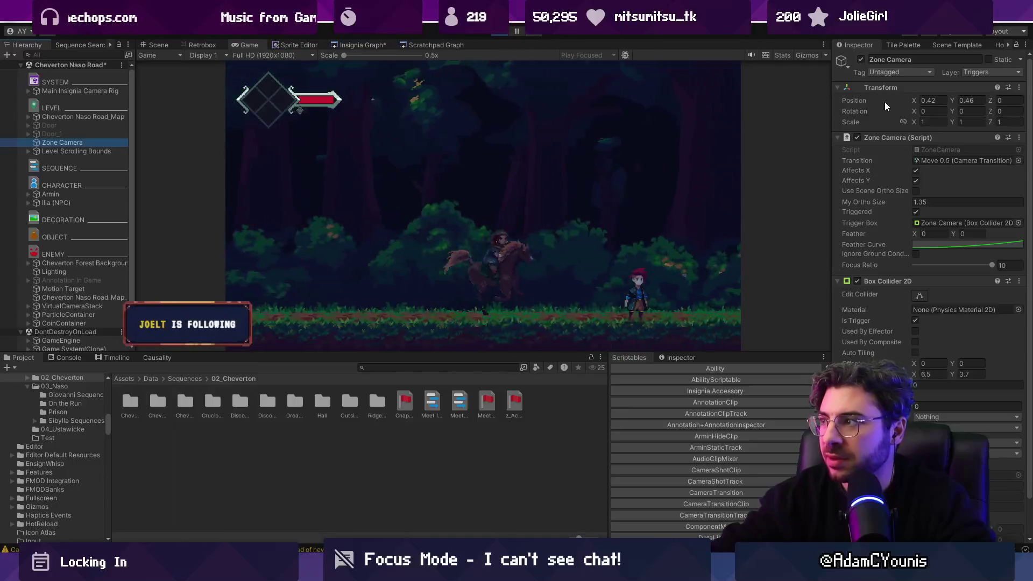
mouse_move(913, 101)
left_mouse_down()
mouse_move(954, 95)
mouse_move(892, 100)
mouse_move(949, 104)
left_mouse_up()
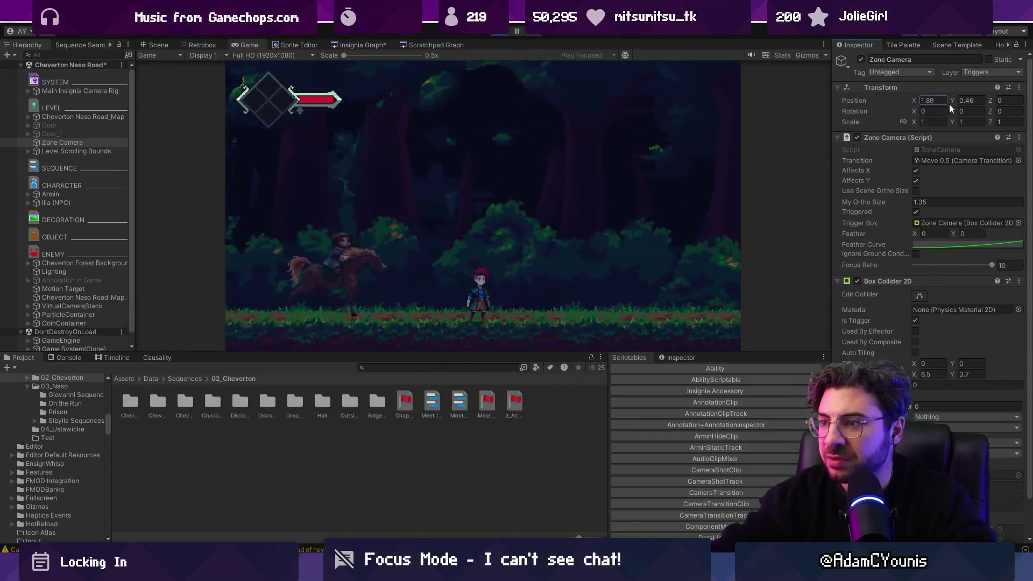
scroll(72, 318, "down", 2)
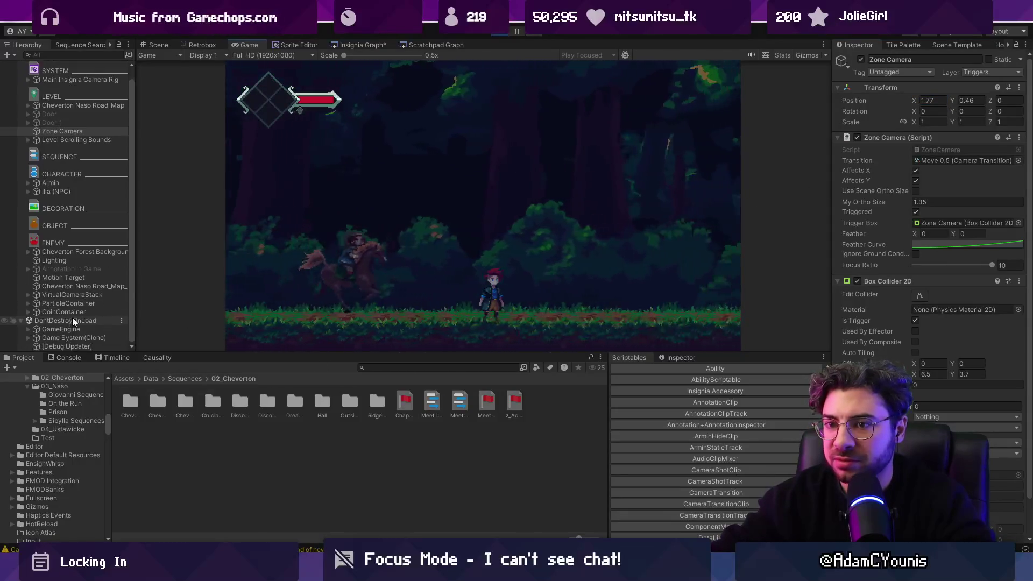
left_click(63, 277)
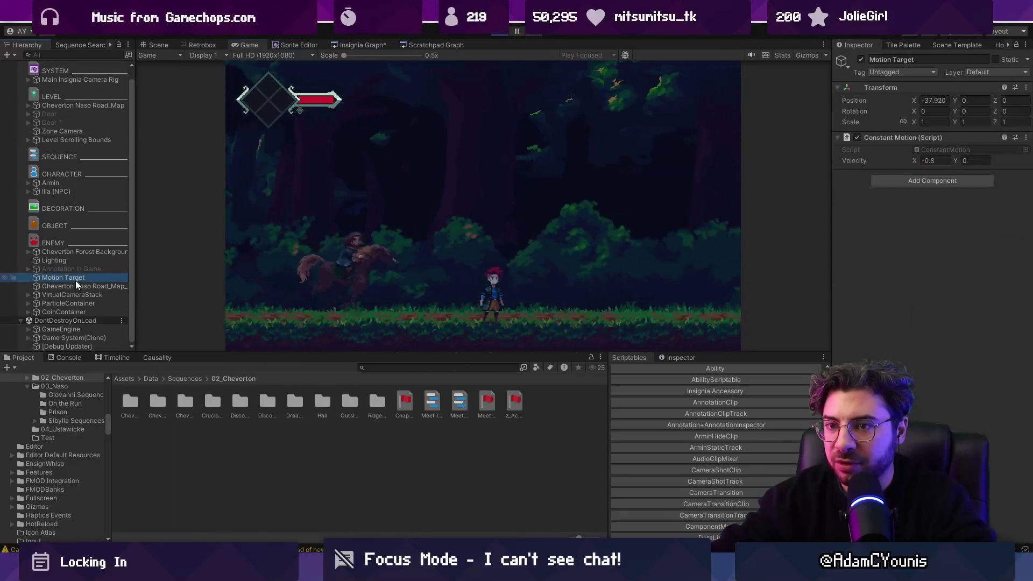
Step: Tune Motion Target's velocity X to about -0.79 and shift Zone Camera X to -1.69
mouse_move(911, 159)
left_mouse_down()
mouse_move(935, 166)
mouse_move(918, 166)
left_mouse_up()
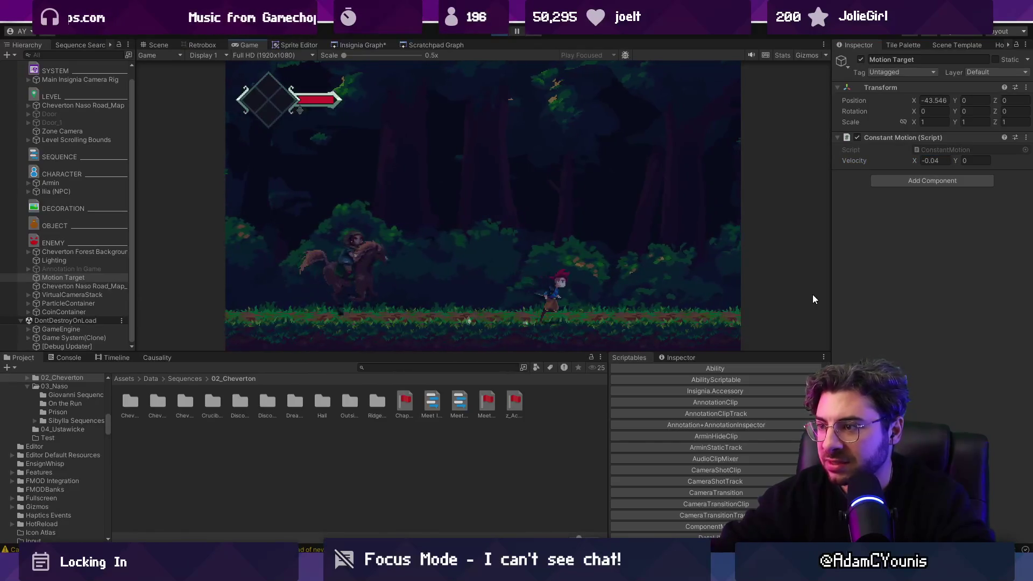
left_click(913, 158)
left_click_drag(913, 157, 910, 156)
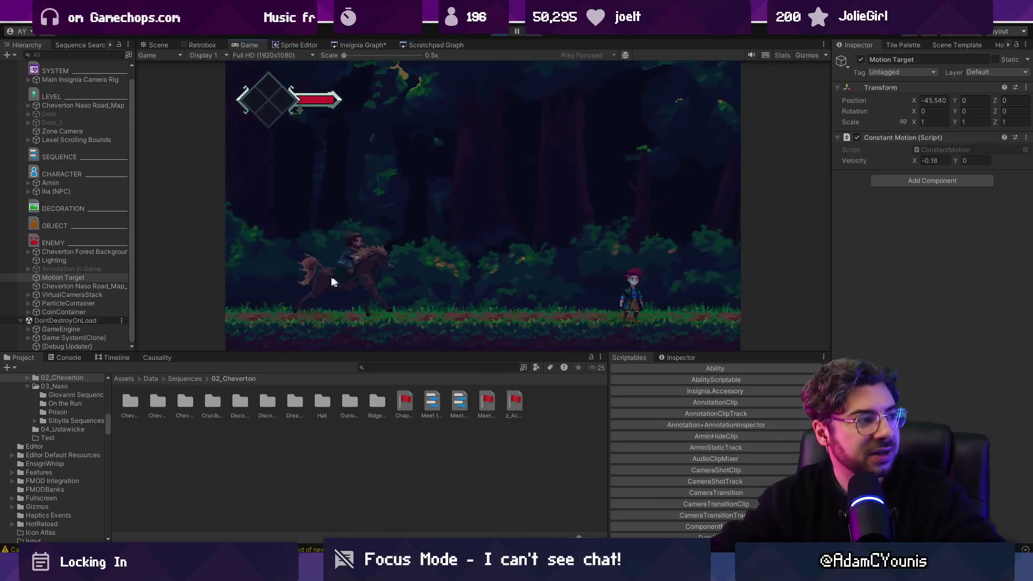
left_click_drag(918, 160, 898, 161)
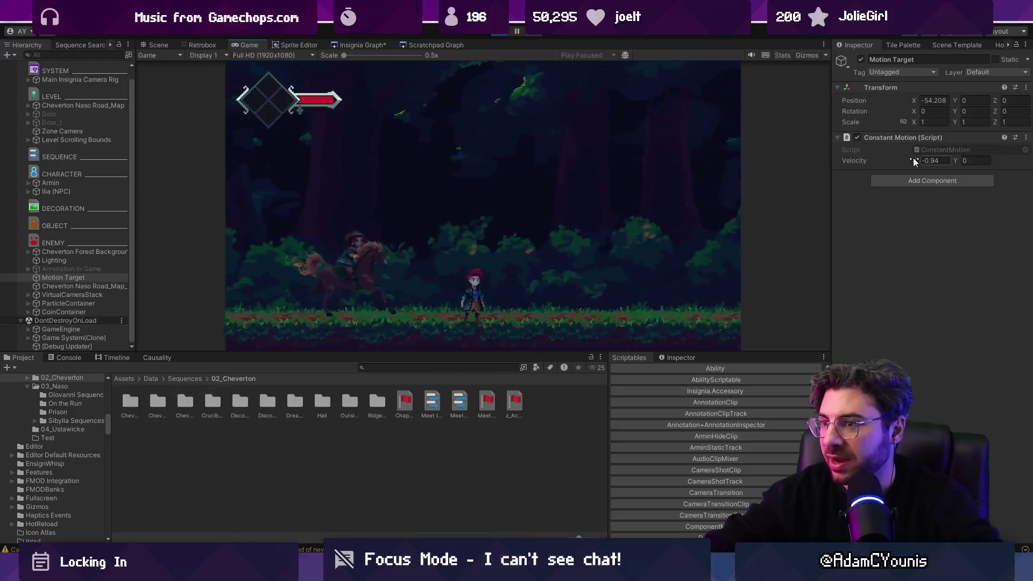
left_click(60, 131)
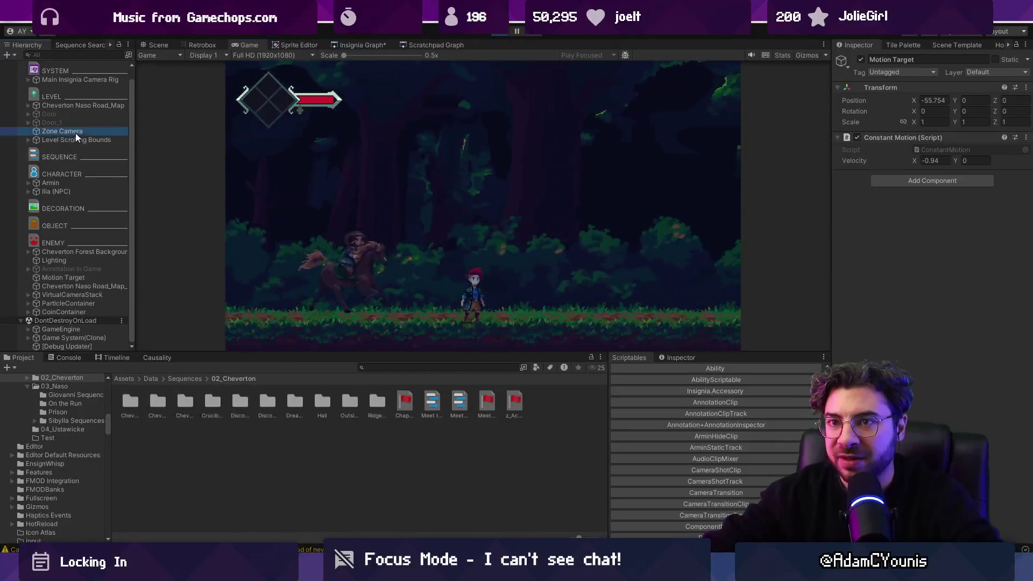
mouse_move(912, 101)
left_mouse_down()
mouse_move(844, 108)
mouse_move(923, 118)
mouse_move(865, 118)
mouse_move(876, 118)
left_mouse_up()
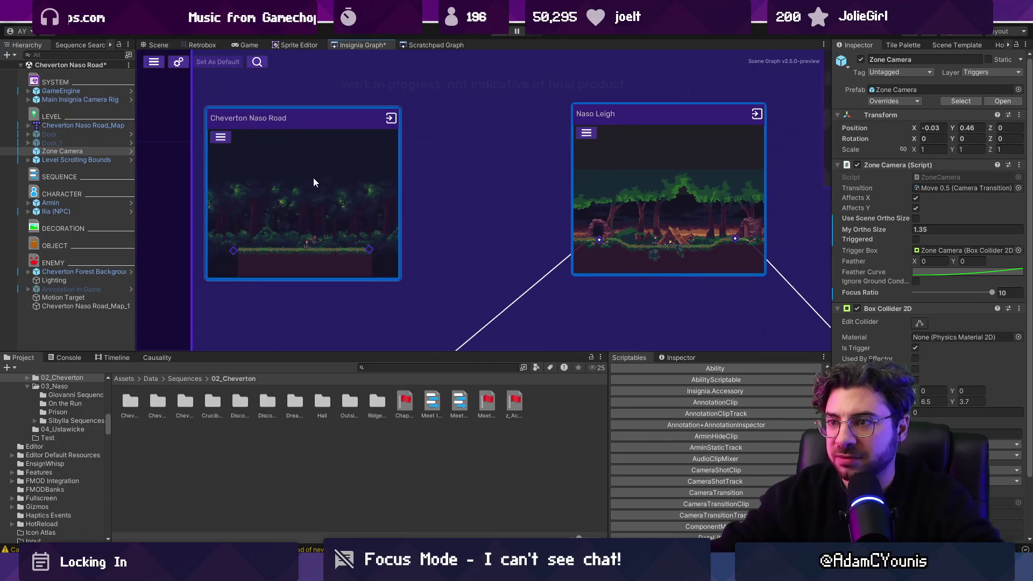
Step: Move the Cheverton Naso Road node left in the Insignia graph
scroll(318, 187, "down", 3)
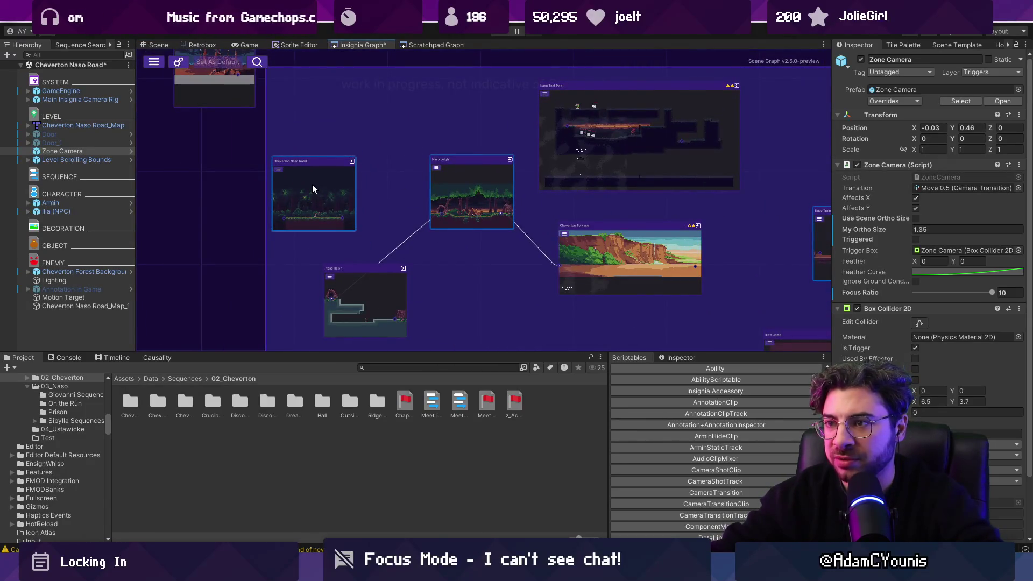
scroll(345, 210, "up", 2)
scroll(330, 209, "up", 1)
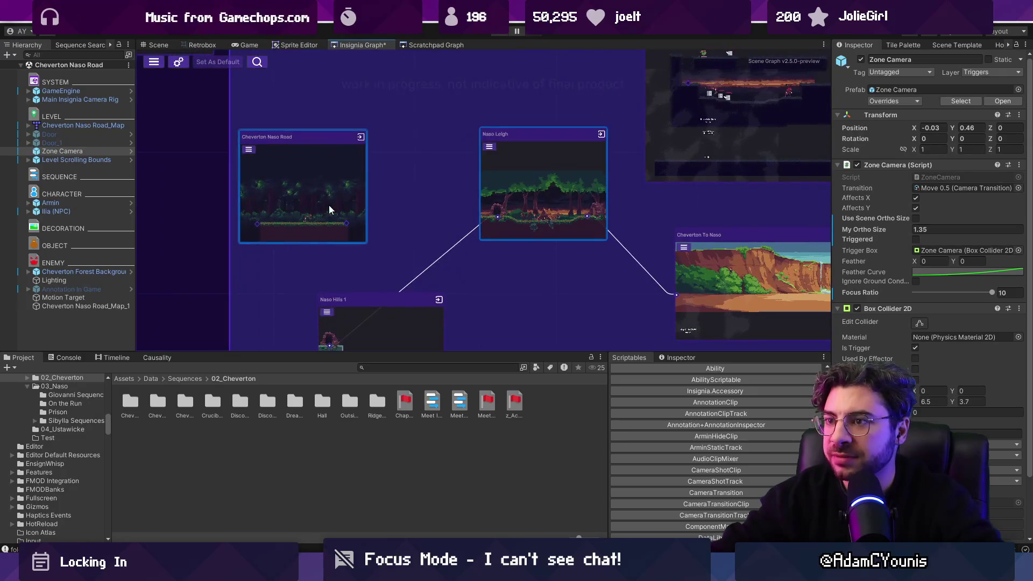
mouse_move(317, 192)
left_mouse_down()
mouse_move(338, 180)
mouse_move(292, 162)
left_mouse_up()
left_click_drag(443, 182, 410, 182)
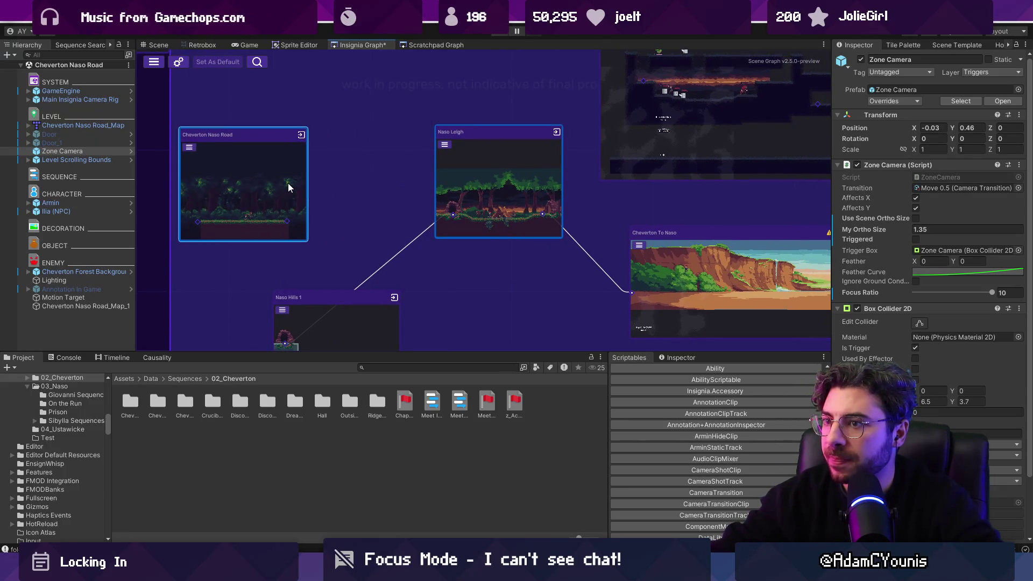
Step: Search the event sequences for 'ilia' and open On The Run 1
left_click(77, 56)
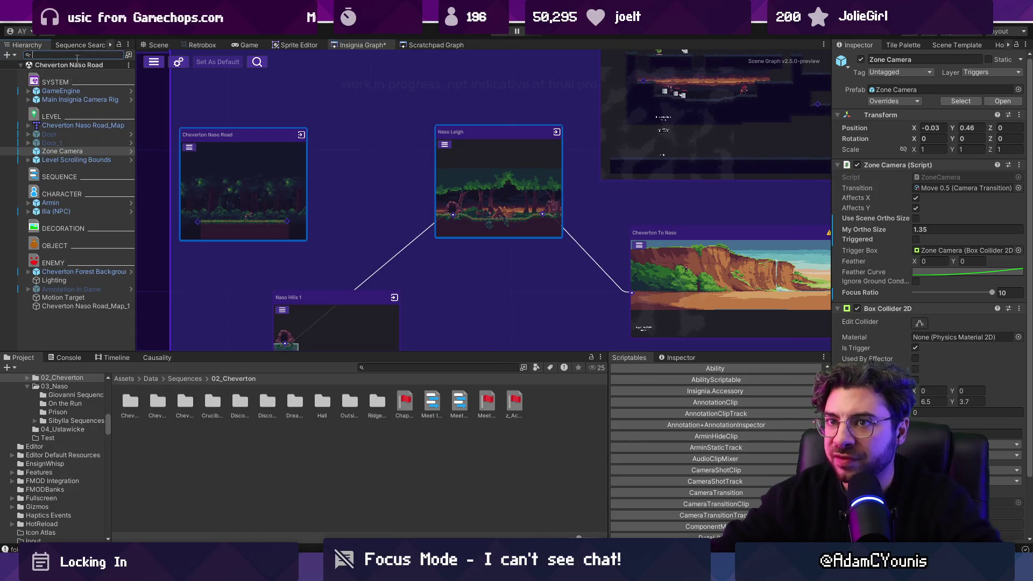
left_click(73, 45)
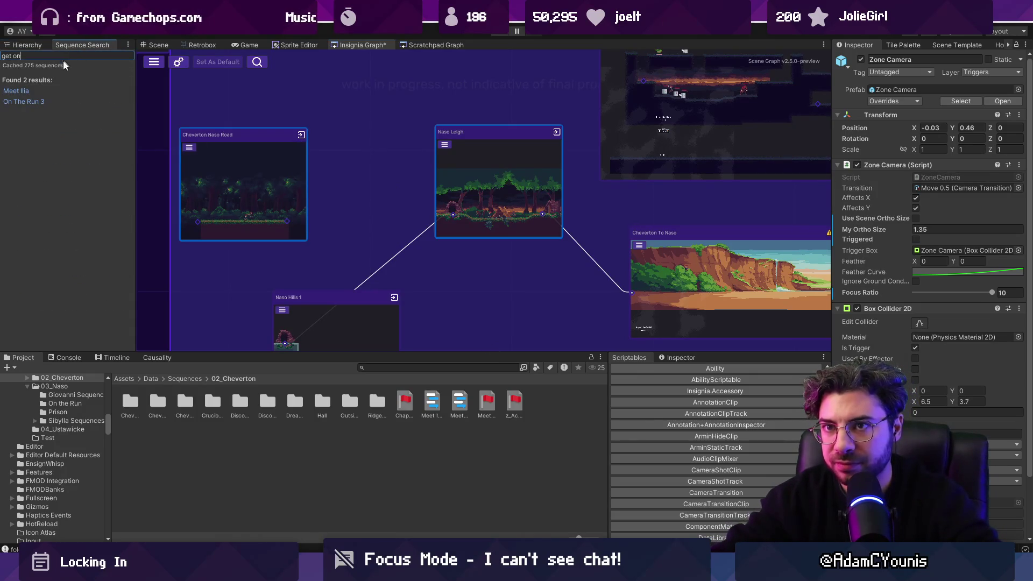
type("on the run")
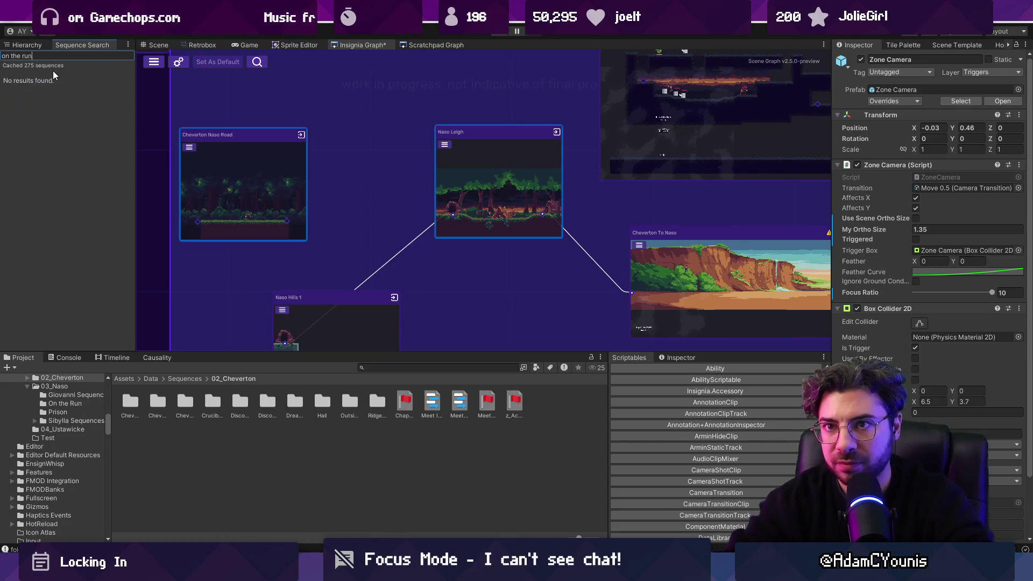
key("ctrl+shift+Left")
key("ctrl+shift+Left")
key("ctrl+shift+Left")
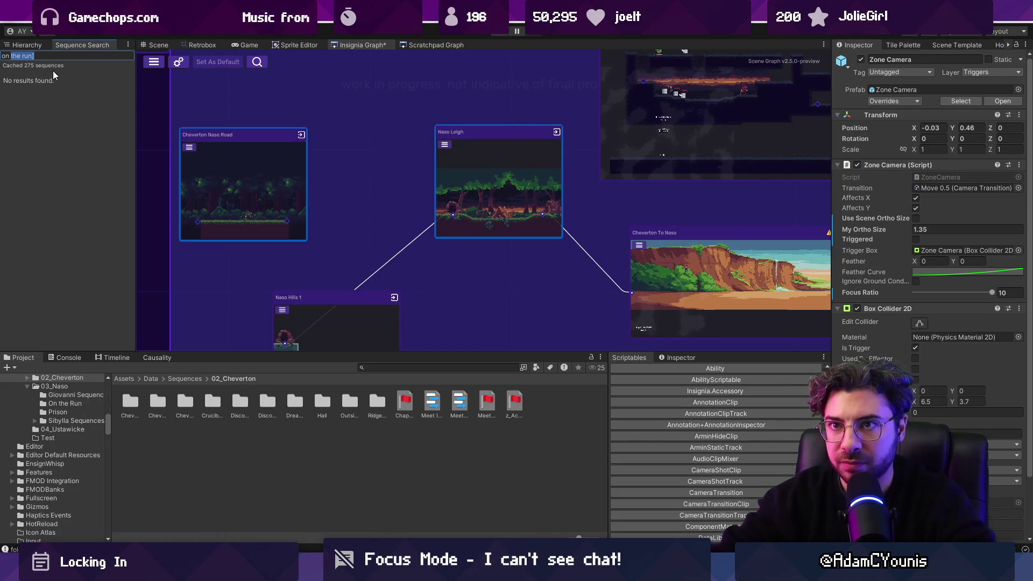
type("ilia")
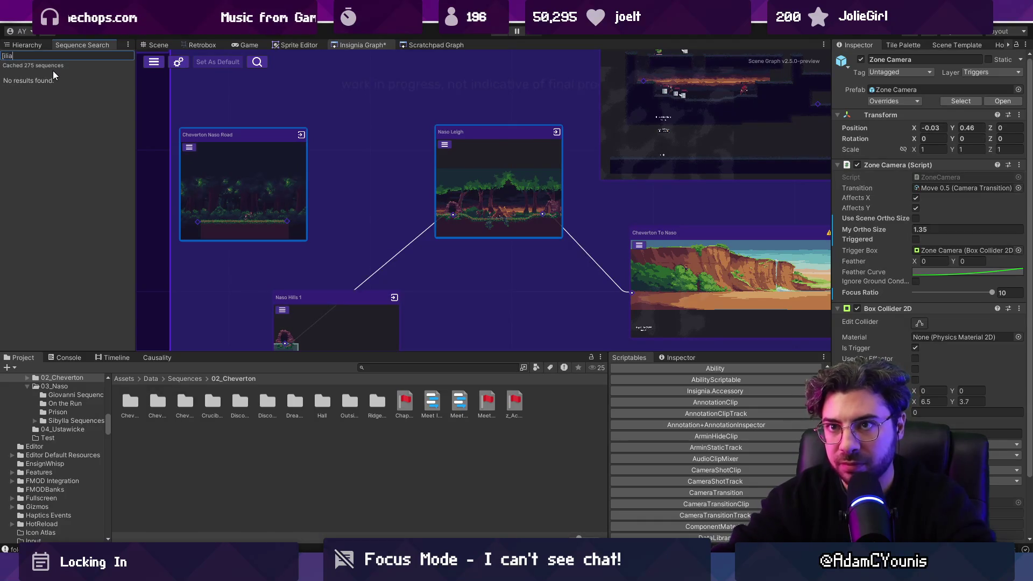
left_click(41, 114)
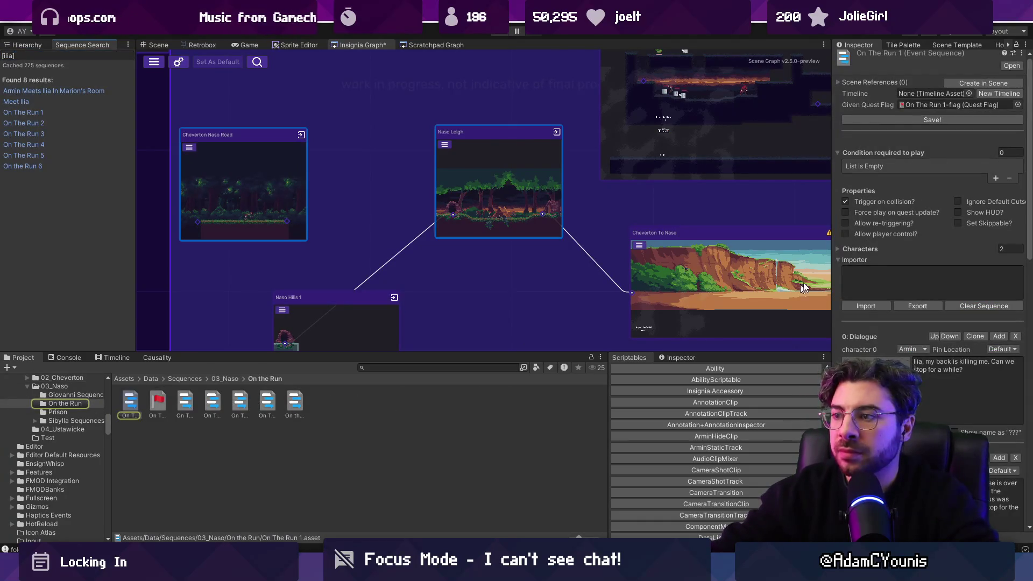
Step: Widen the Inspector to read the On The Run 1 dialogue entries
scroll(965, 269, "down", 3)
left_click_drag(834, 247, 732, 240)
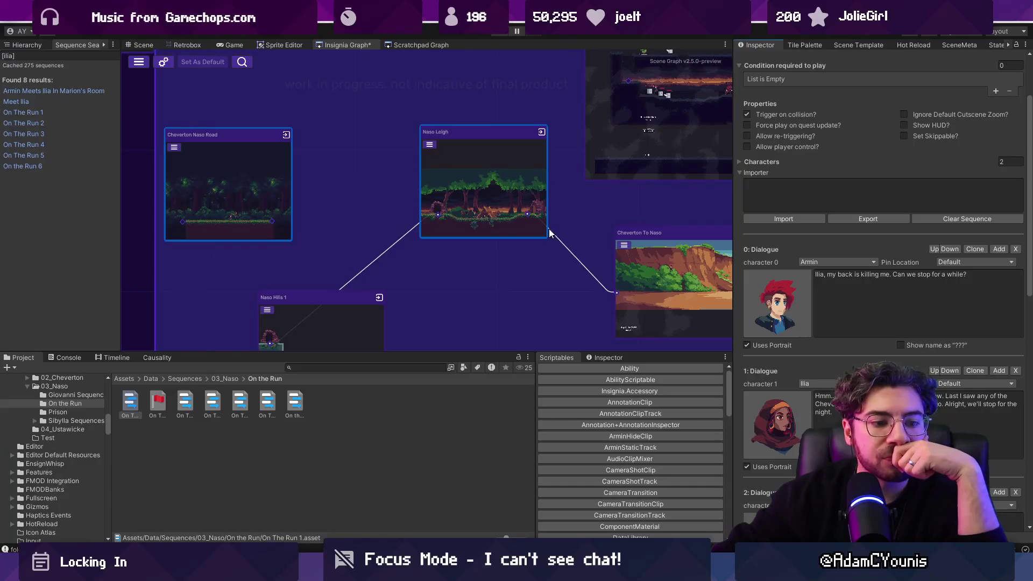
scroll(566, 228, "down", 2)
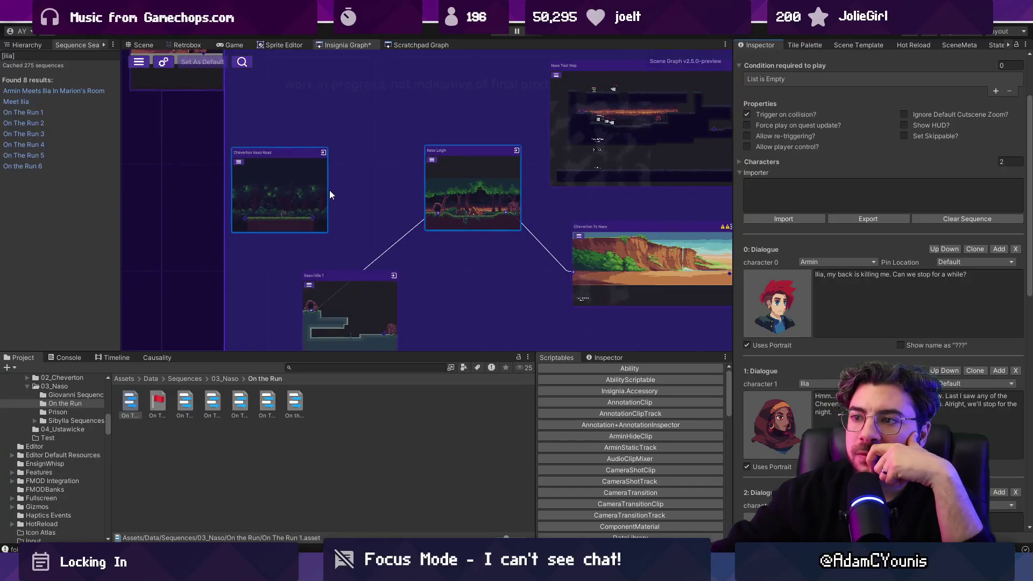
Step: Pan and zoom the Insignia graph onto the Cheverton Naso Road node
mouse_move(299, 186)
left_mouse_down()
mouse_move(415, 188)
mouse_move(724, 239)
left_mouse_up()
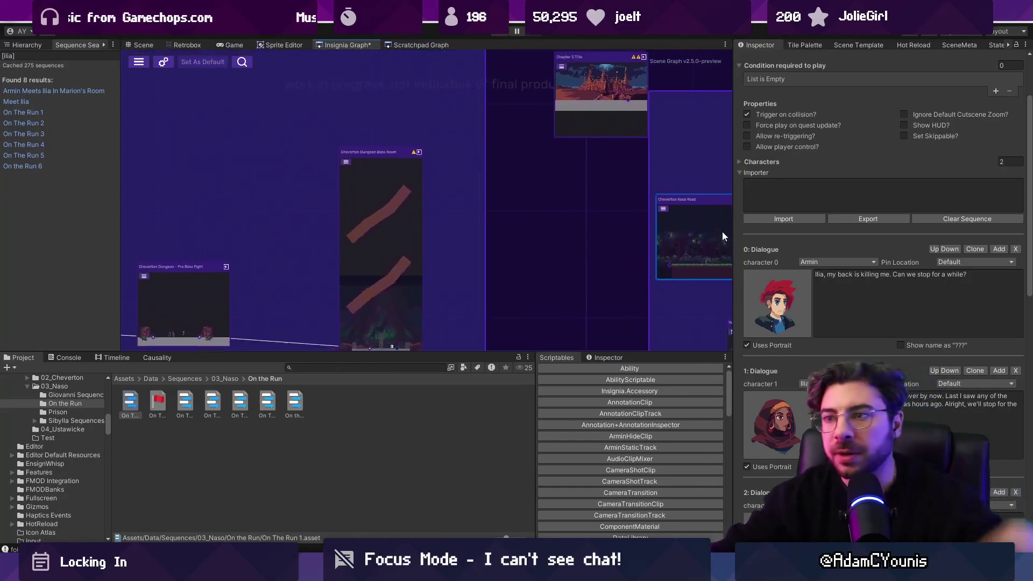
scroll(684, 226, "down", 3)
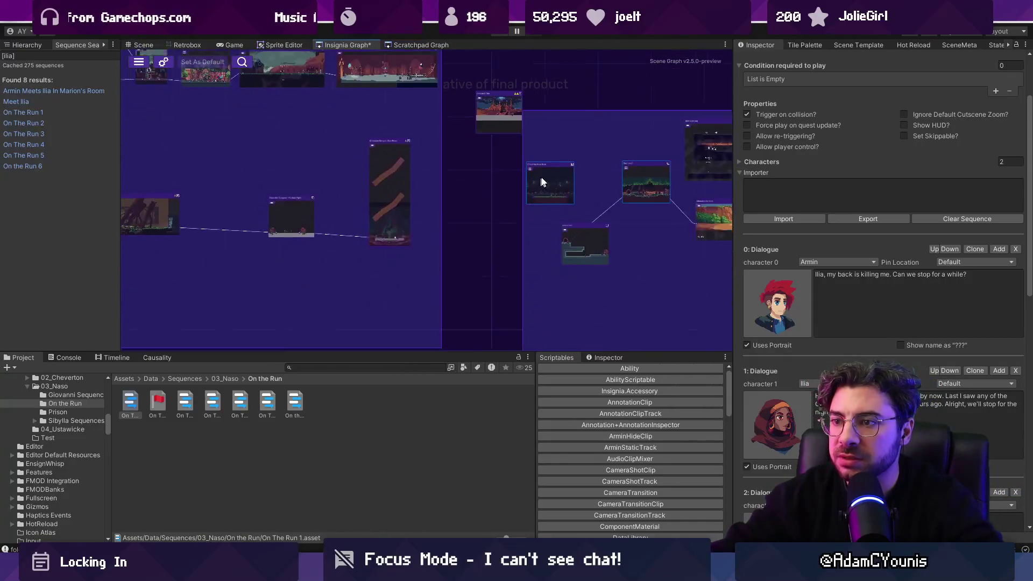
scroll(537, 182, "down", 3)
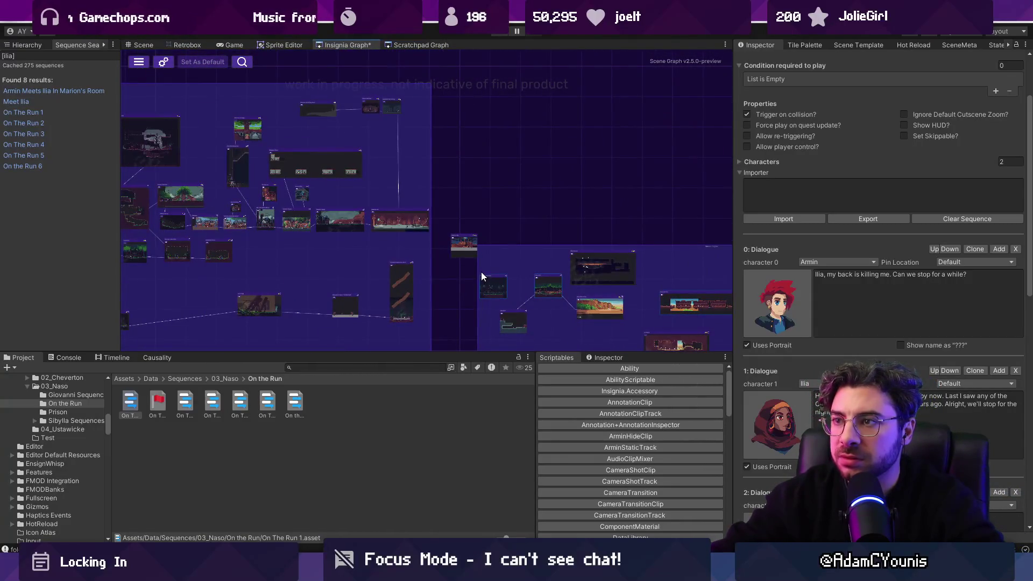
mouse_move(494, 292)
left_mouse_down()
mouse_move(410, 229)
mouse_move(443, 244)
mouse_move(420, 231)
left_mouse_up()
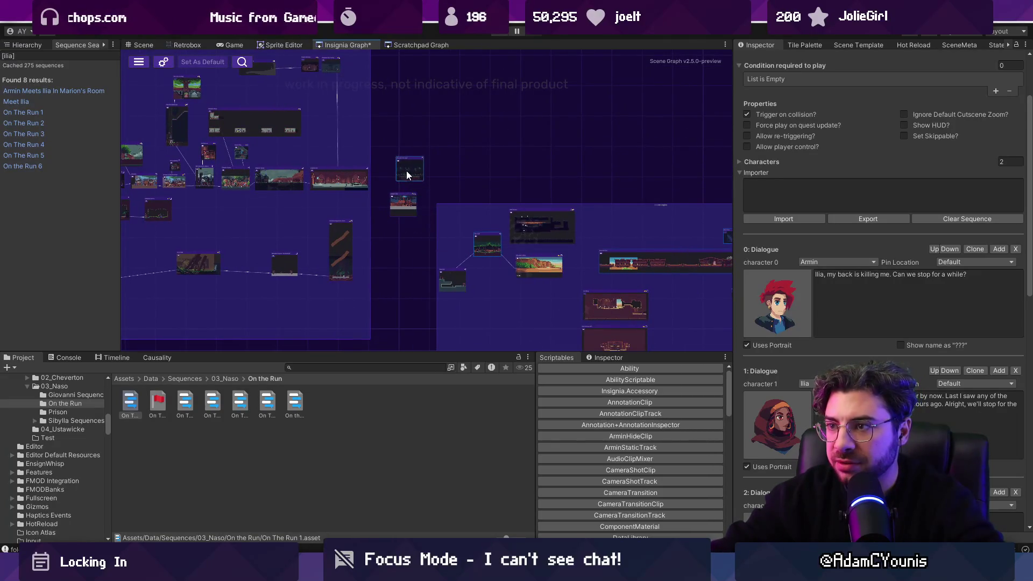
scroll(407, 175, "up", 3)
mouse_move(450, 193)
left_mouse_down()
mouse_move(352, 108)
mouse_move(366, 240)
left_mouse_up()
scroll(377, 226, "up", 3)
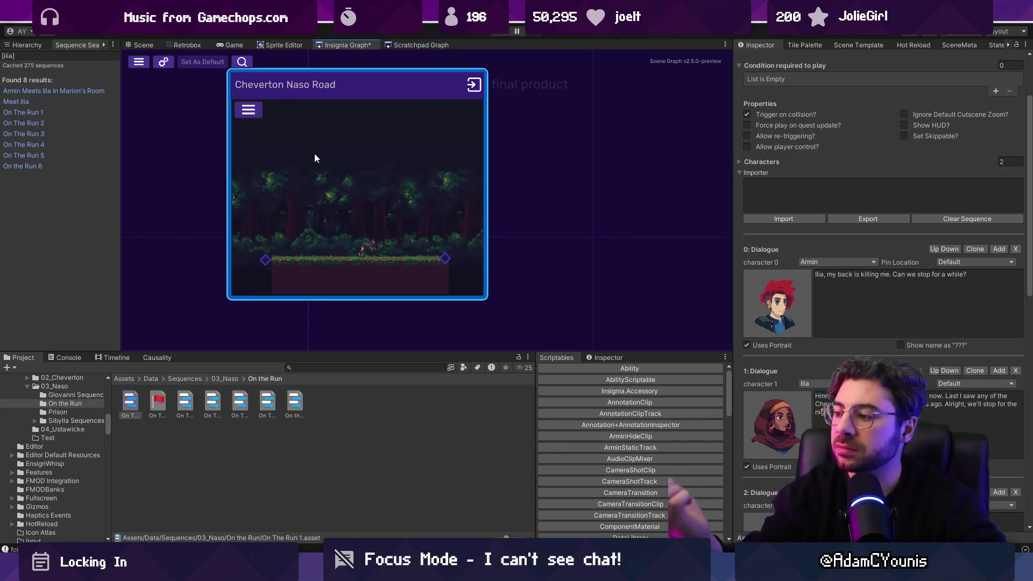
left_click(339, 366)
type("cheverton naso road")
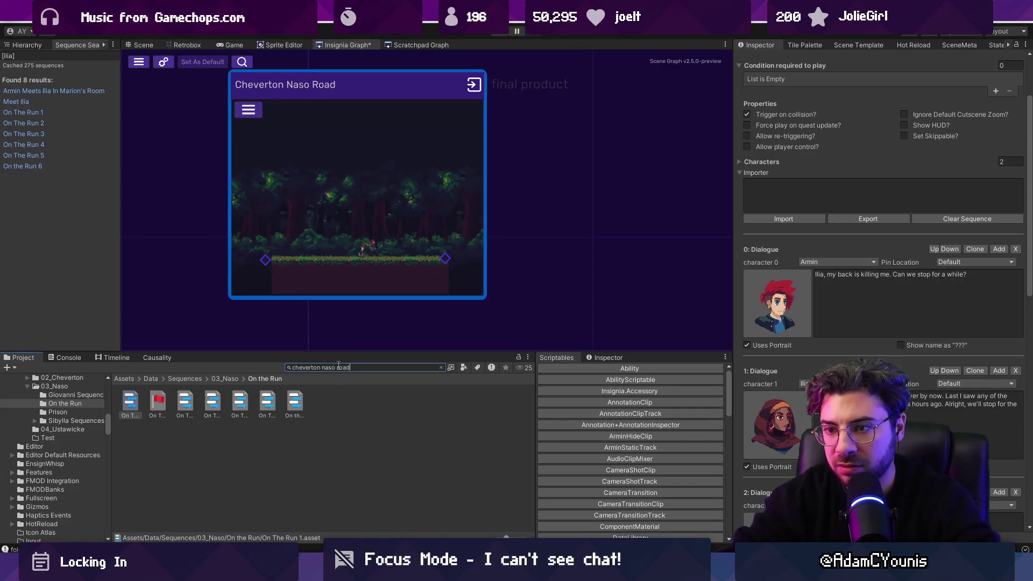
Step: Select the Cheverton Naso Road scene asset in its folder and duplicate it
left_click(185, 402)
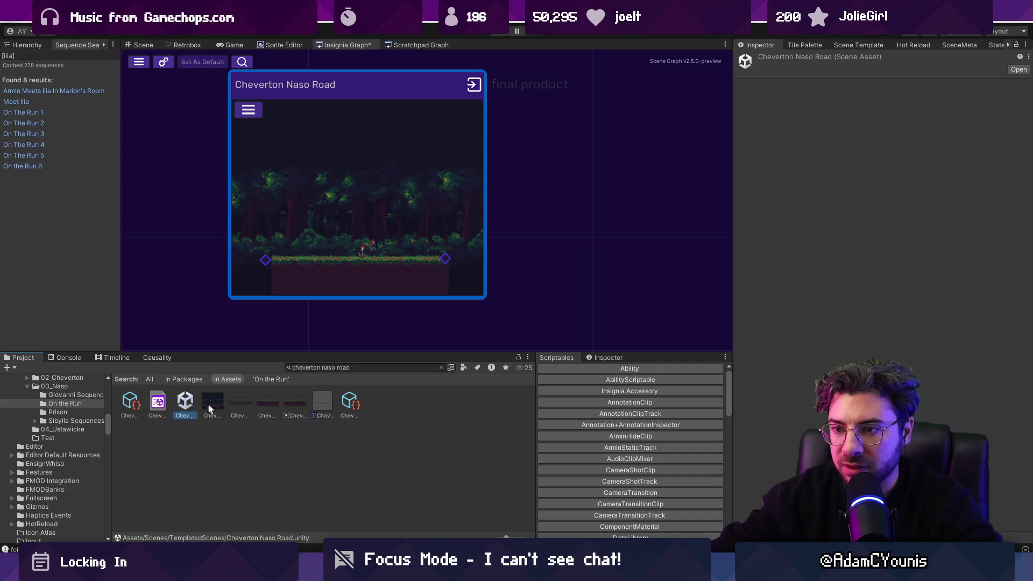
left_click(442, 369)
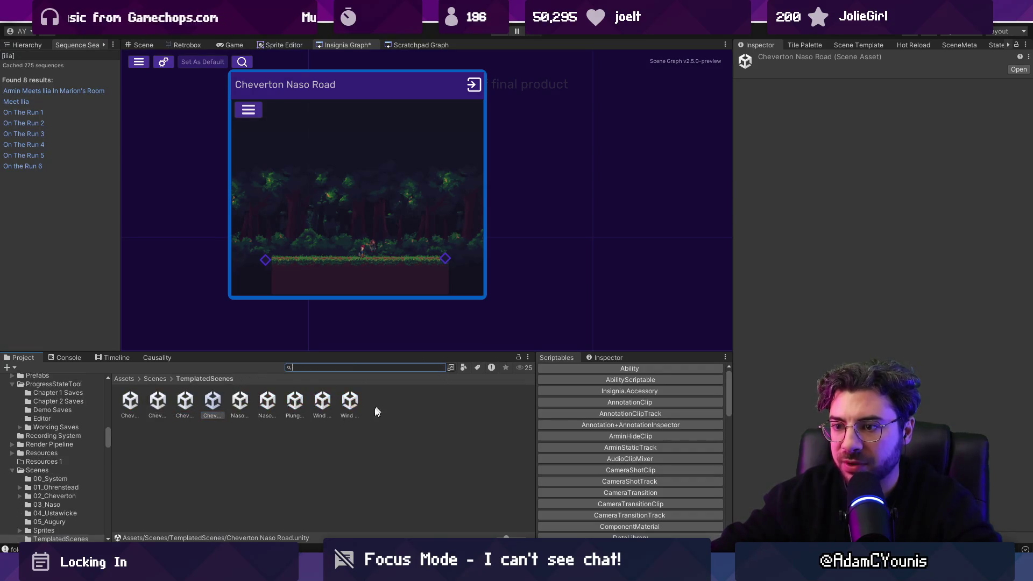
left_click(215, 403)
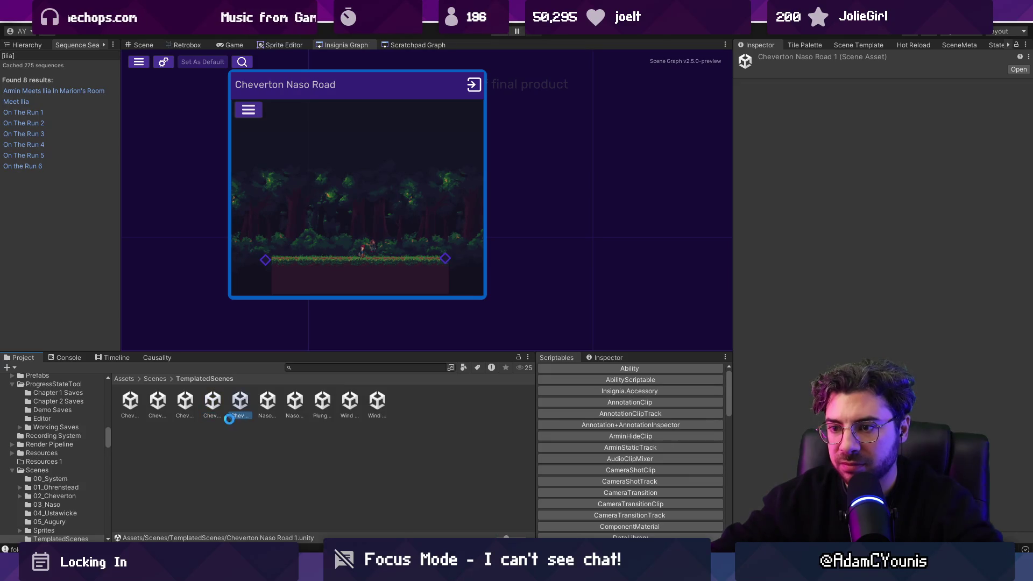
scroll(234, 422, "down", 3)
Step: Rename the copy to Cheverton Naso Road 2 and add it as an Insignia graph node
key("F2")
key("End")
key("BackSpace")
type("2")
key("Return")
left_click_drag(221, 425, 602, 149)
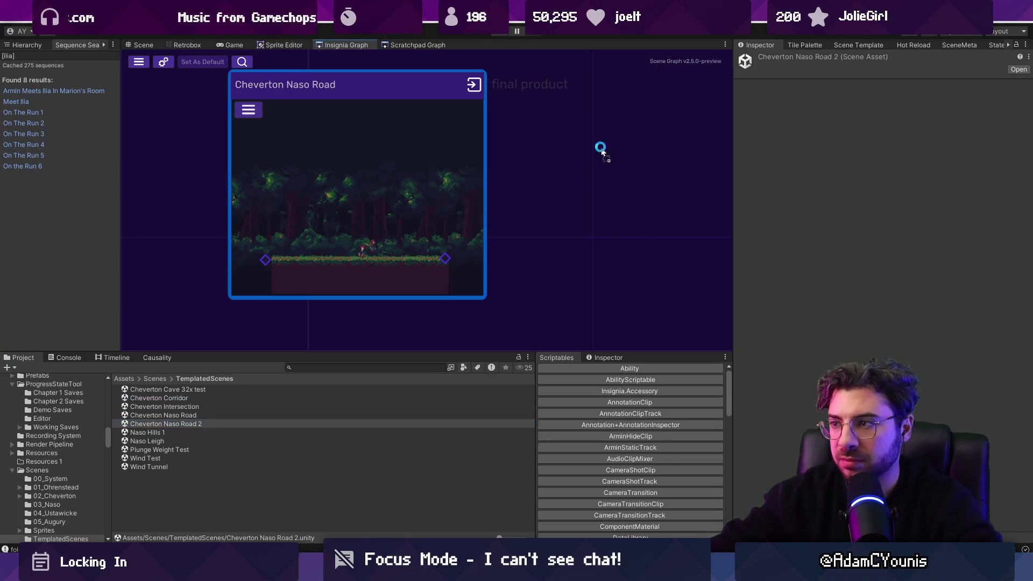
left_click_drag(546, 237, 556, 237)
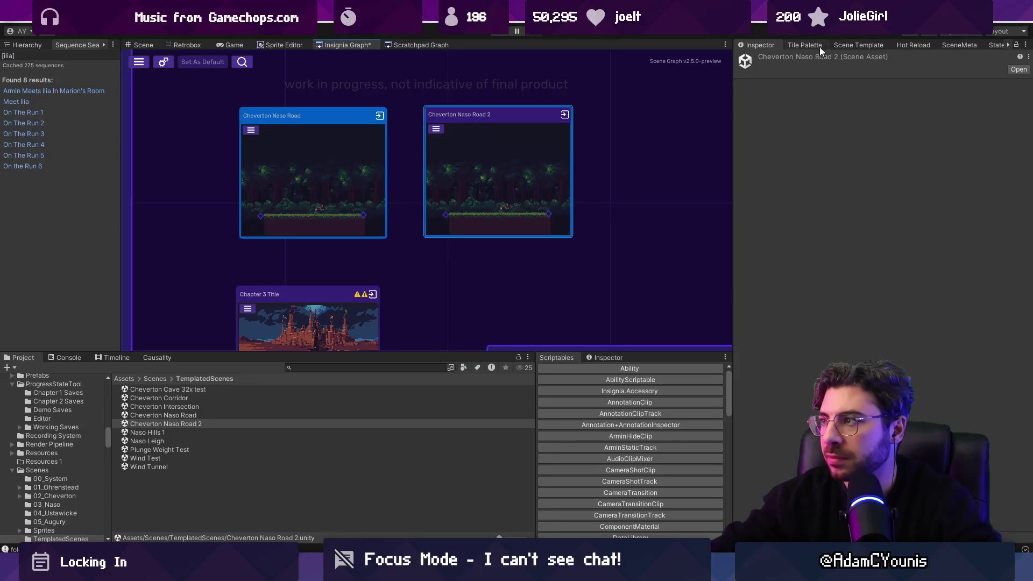
Step: Delete the Lighting object from the Cheverton Naso Road 2 Hierarchy
left_click(952, 45)
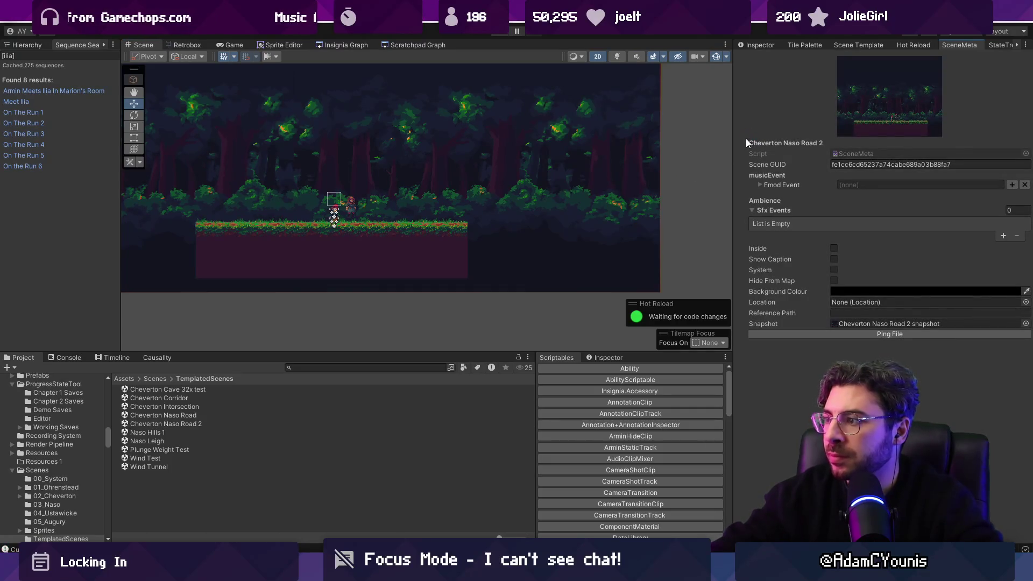
left_click(38, 48)
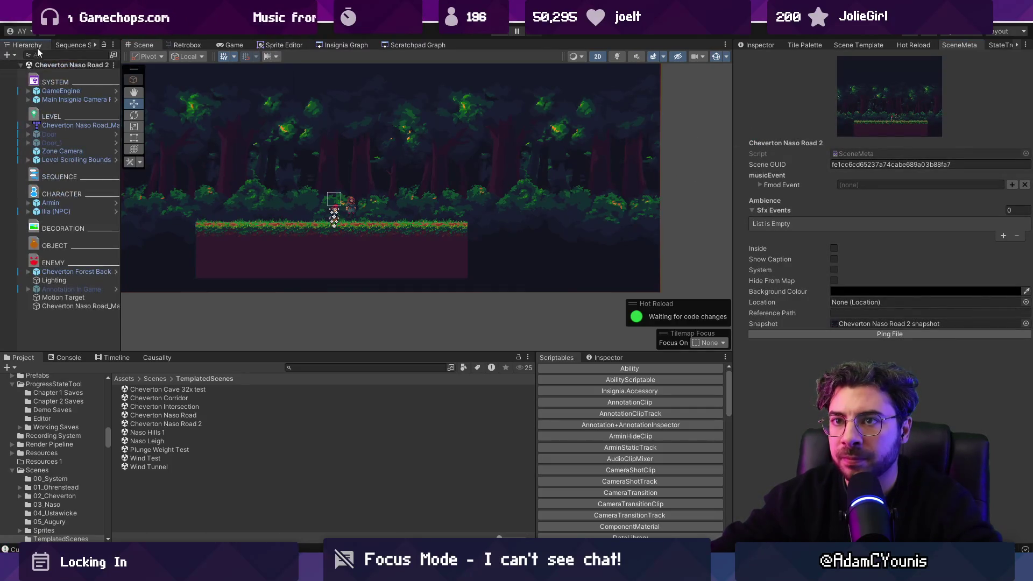
left_click(81, 281)
key("Delete")
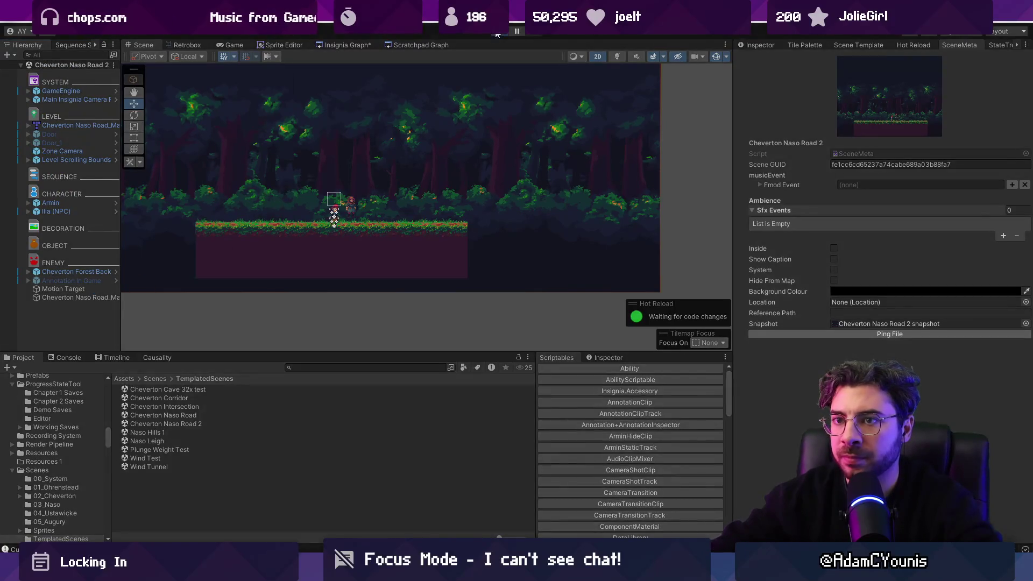
Step: Test-play the scene, stop it, and return to the Insignia graph
left_click(498, 34)
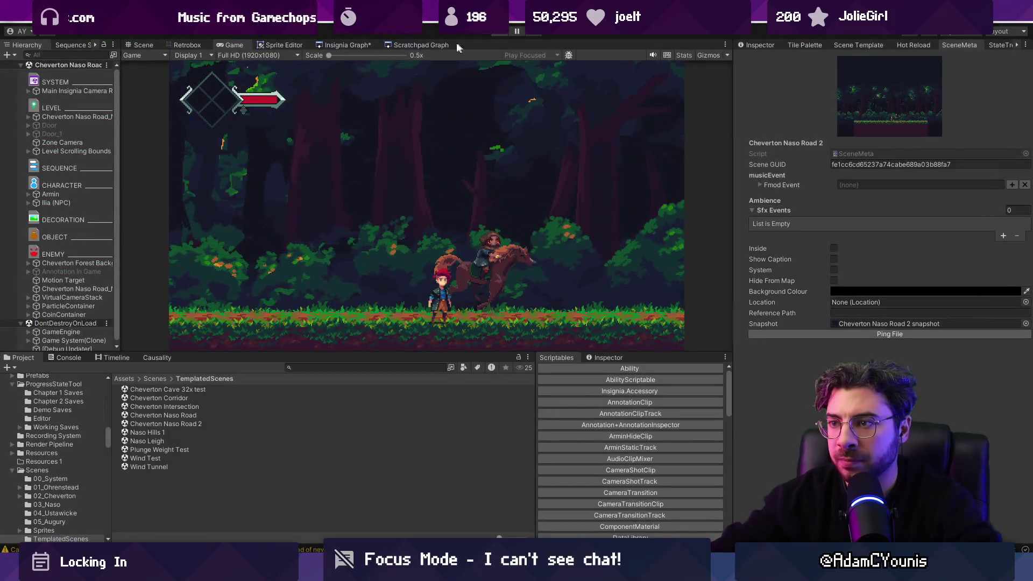
key("ctrl+p")
left_click(345, 44)
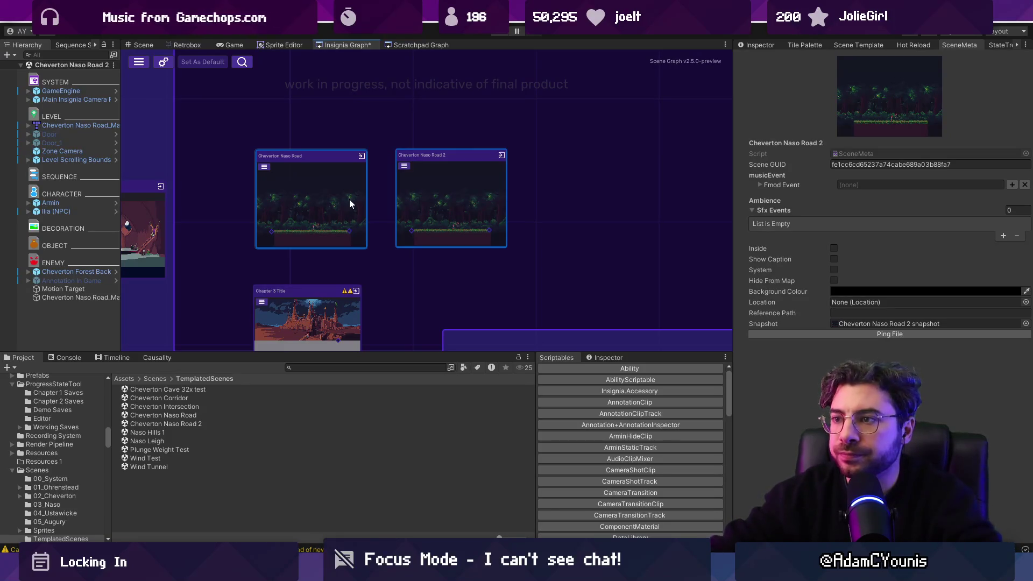
scroll(348, 193, "up", 2)
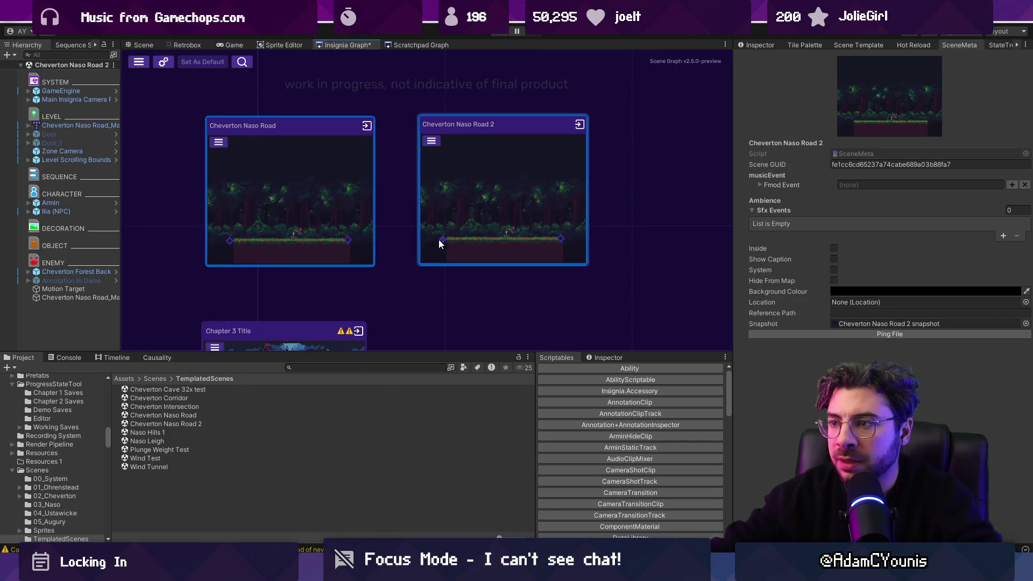
scroll(383, 258, "down", 2)
left_click_drag(294, 163, 254, 163)
left_click_drag(296, 263, 325, 237)
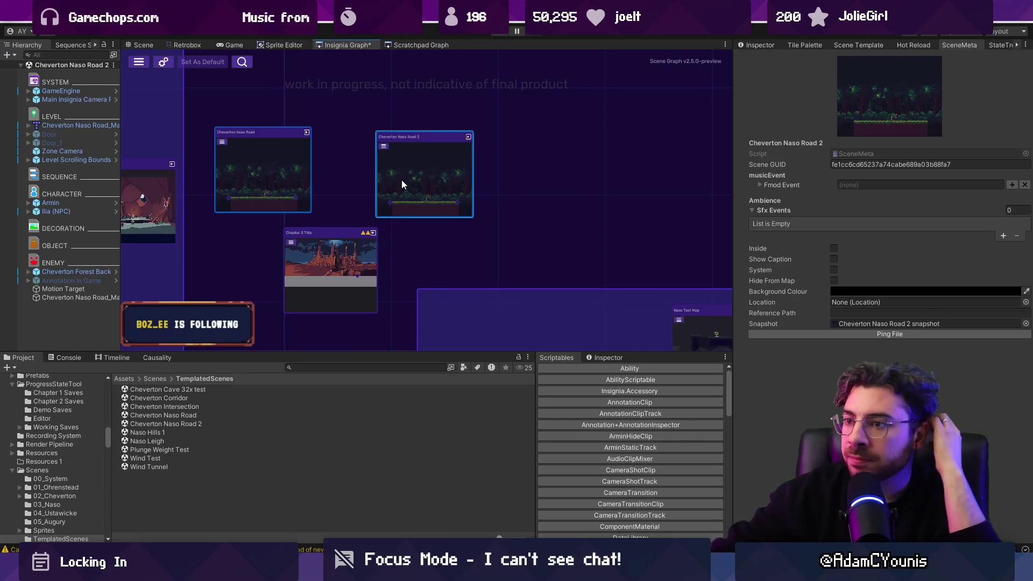
scroll(401, 180, "down", 2)
scroll(383, 199, "down", 3)
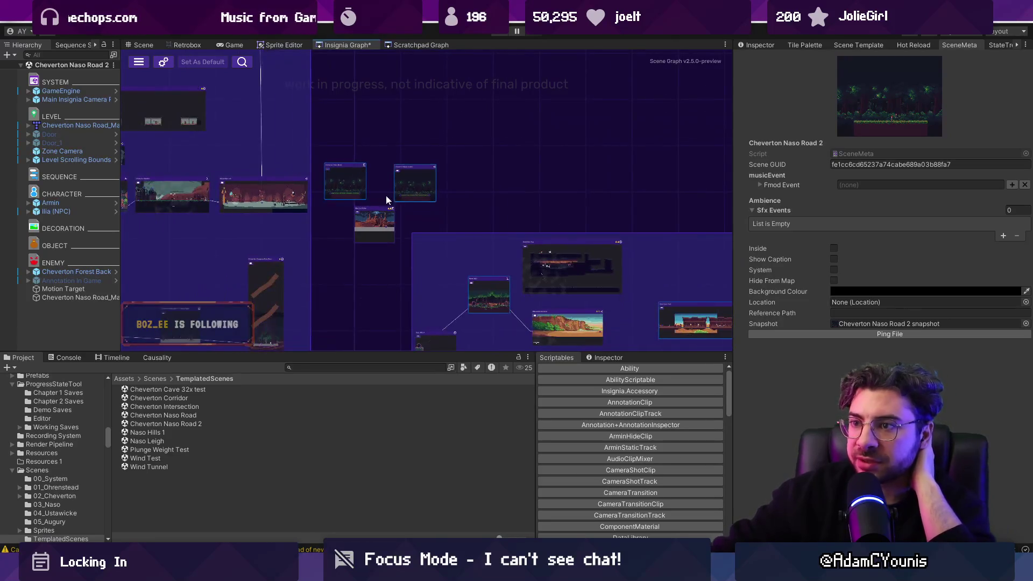
scroll(471, 208, "up", 5)
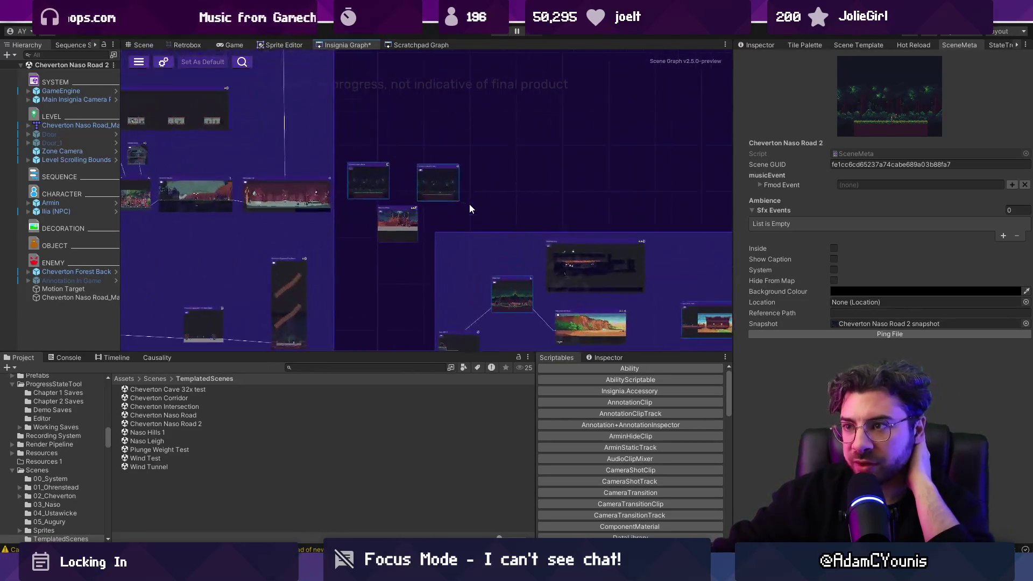
scroll(468, 206, "up", 4)
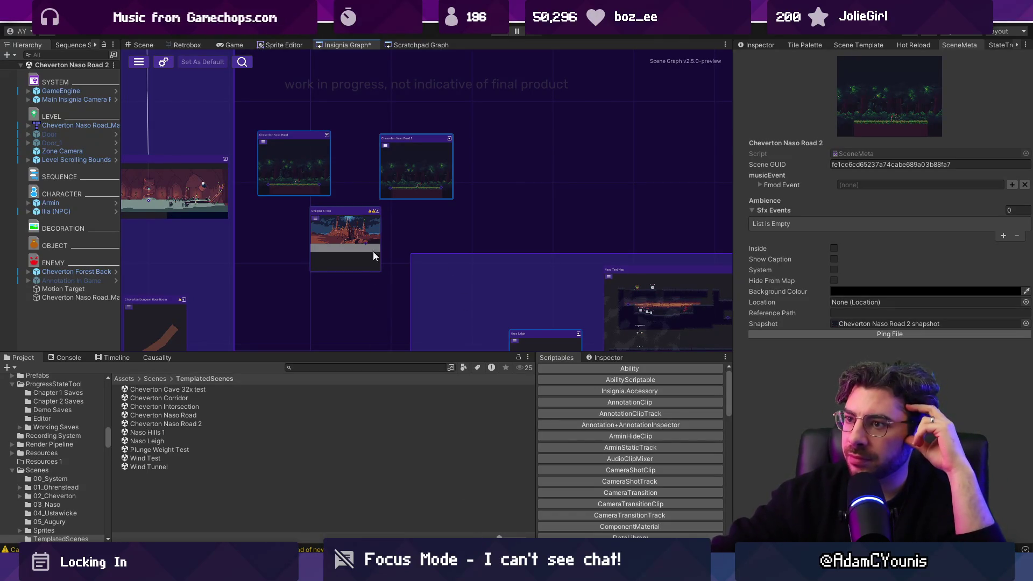
left_click_drag(334, 237, 342, 243)
left_click(295, 154)
scroll(364, 193, "down", 2)
mouse_move(405, 254)
left_mouse_down()
mouse_move(366, 208)
mouse_move(347, 214)
left_mouse_up()
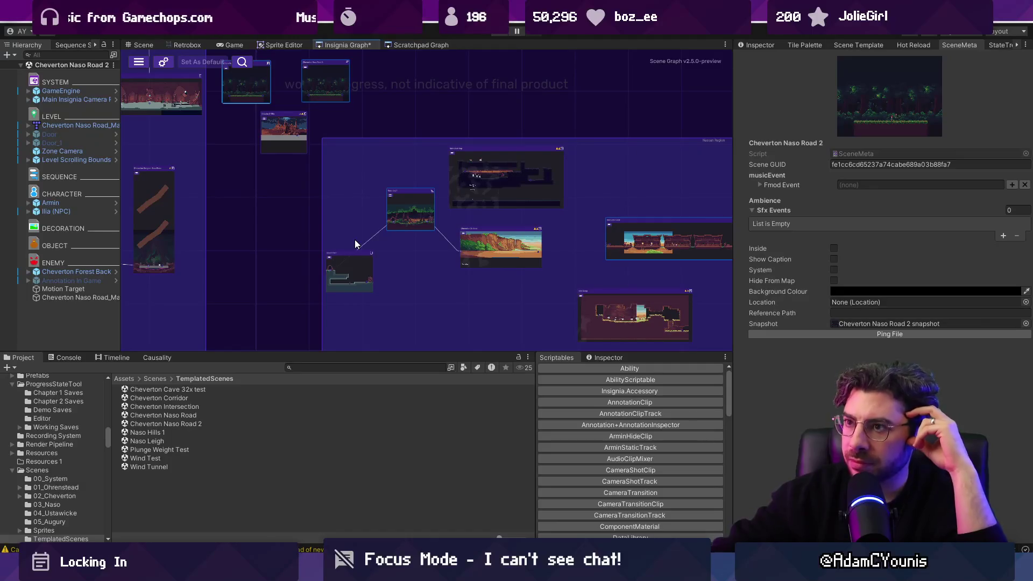
key("f")
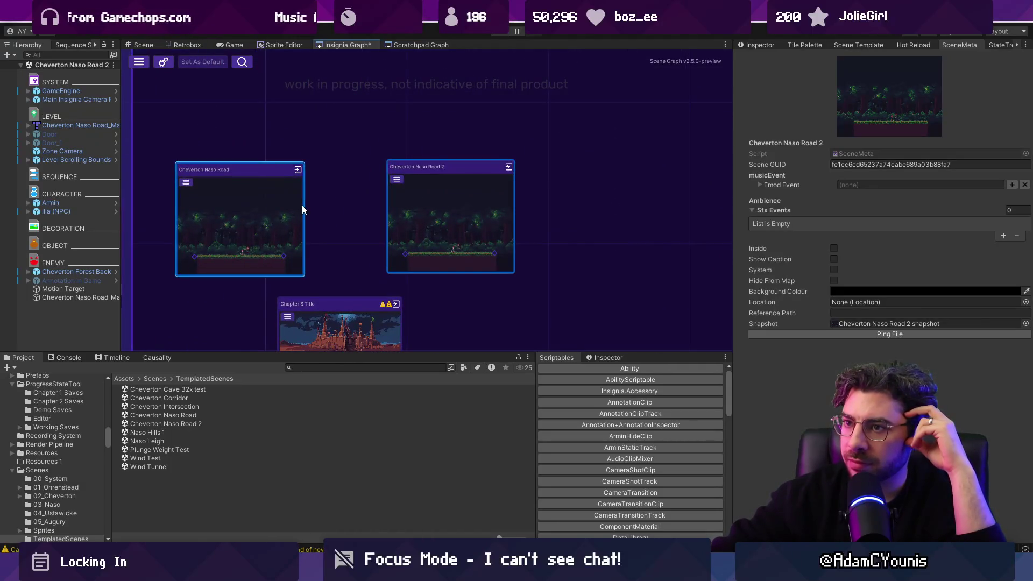
scroll(315, 210, "down", 2)
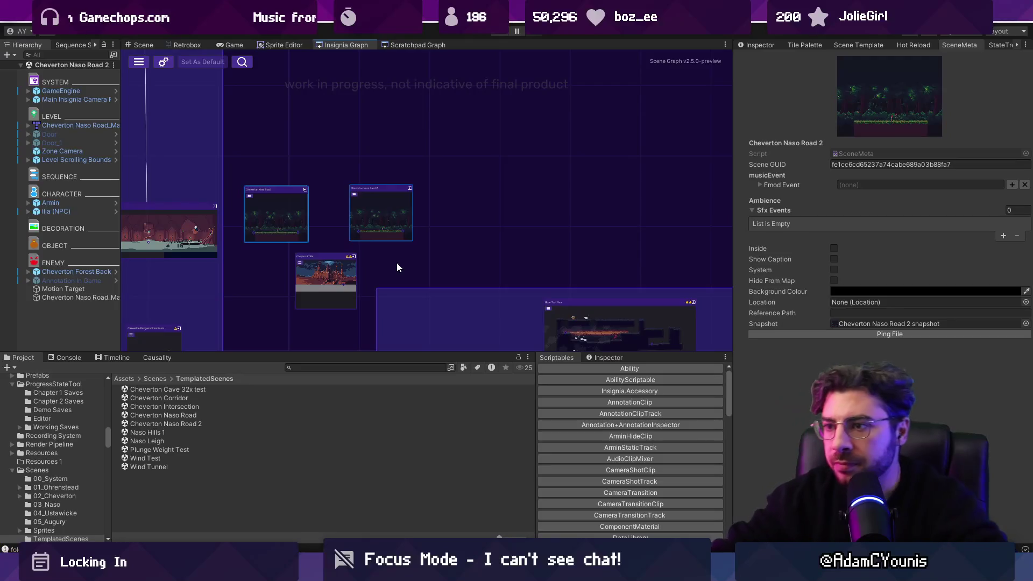
left_click_drag(396, 263, 372, 174)
scroll(378, 223, "down", 2)
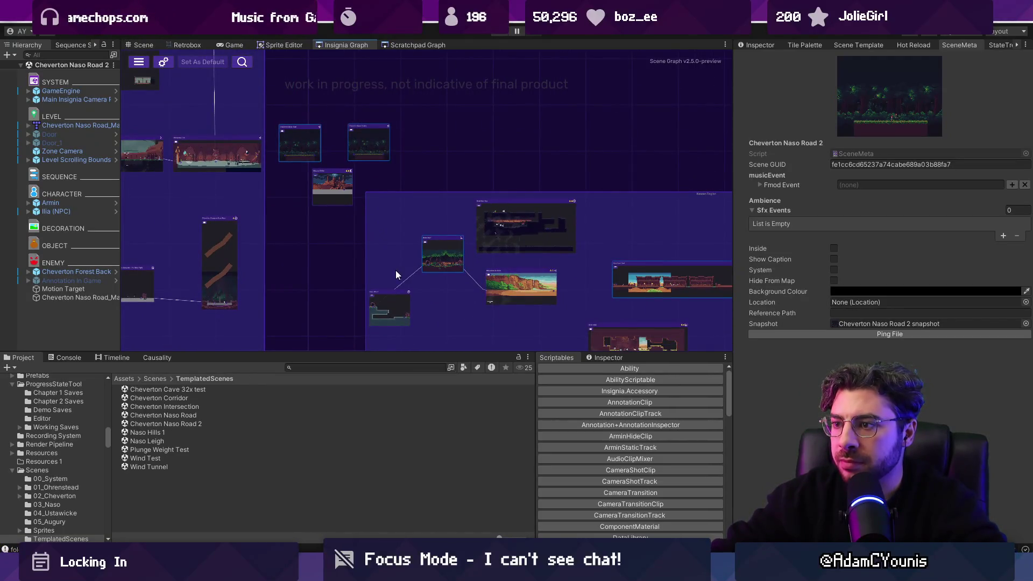
scroll(432, 247, "up", 3)
mouse_move(449, 260)
left_mouse_down()
mouse_move(374, 176)
mouse_move(374, 201)
mouse_move(338, 179)
left_mouse_up()
scroll(385, 222, "down", 2)
scroll(338, 188, "up", 3)
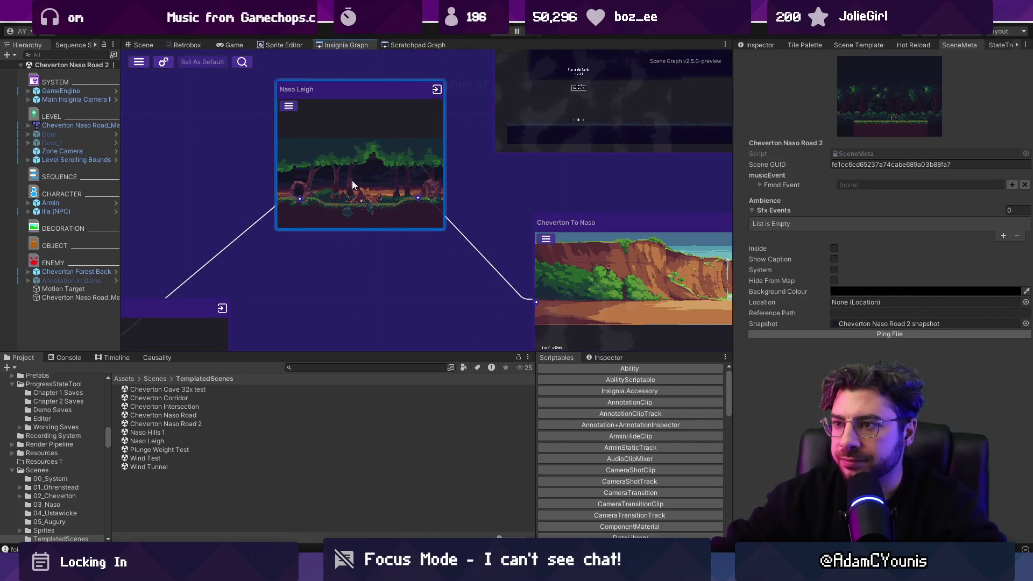
Step: Add Cheverton To Naso to the build from its warning icon, then frame the Naso nodes
scroll(352, 184, "down", 2)
scroll(306, 238, "up", 4)
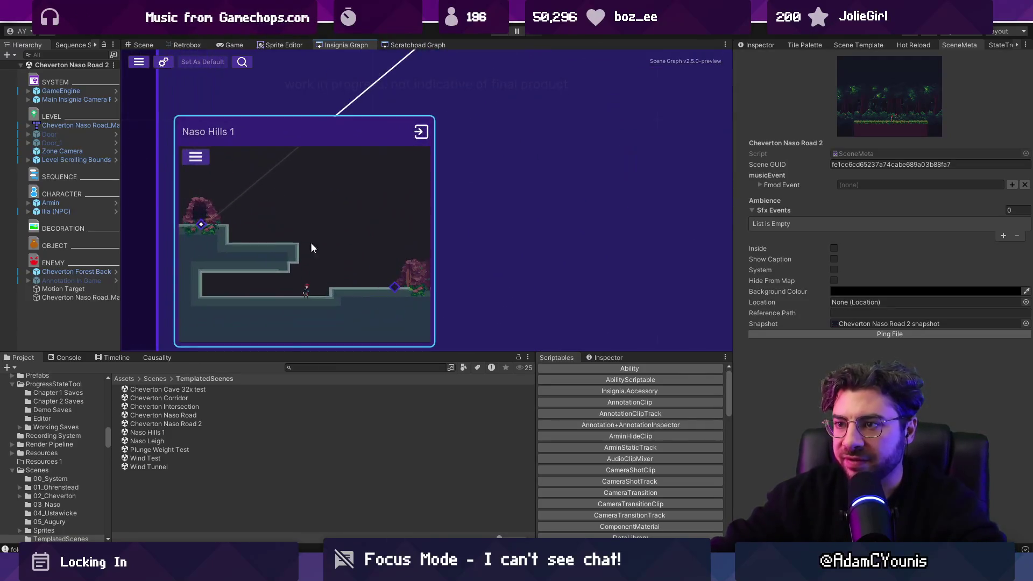
scroll(349, 171, "down", 4)
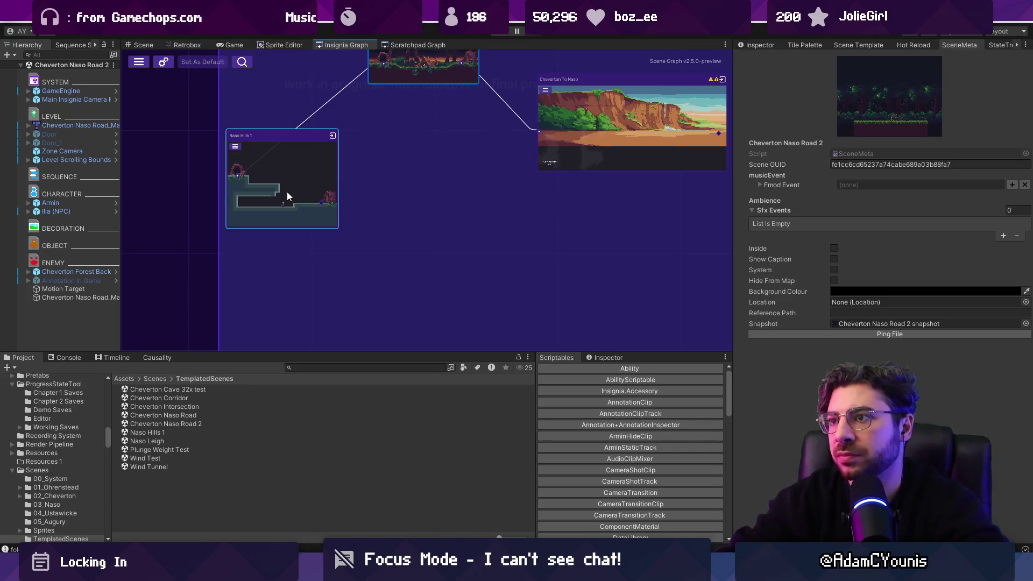
left_click(711, 80)
left_click(726, 88)
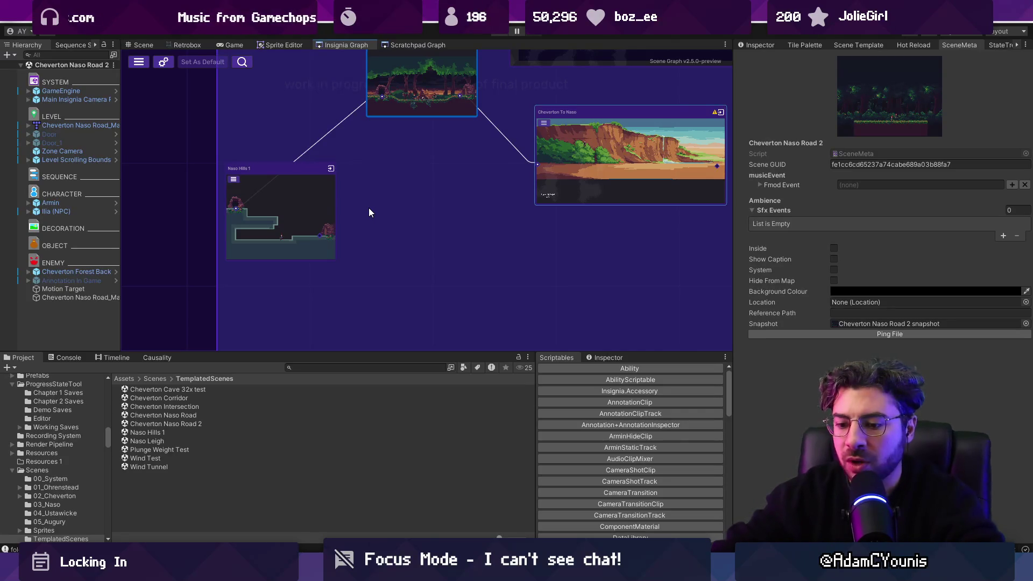
scroll(369, 208, "down", 5)
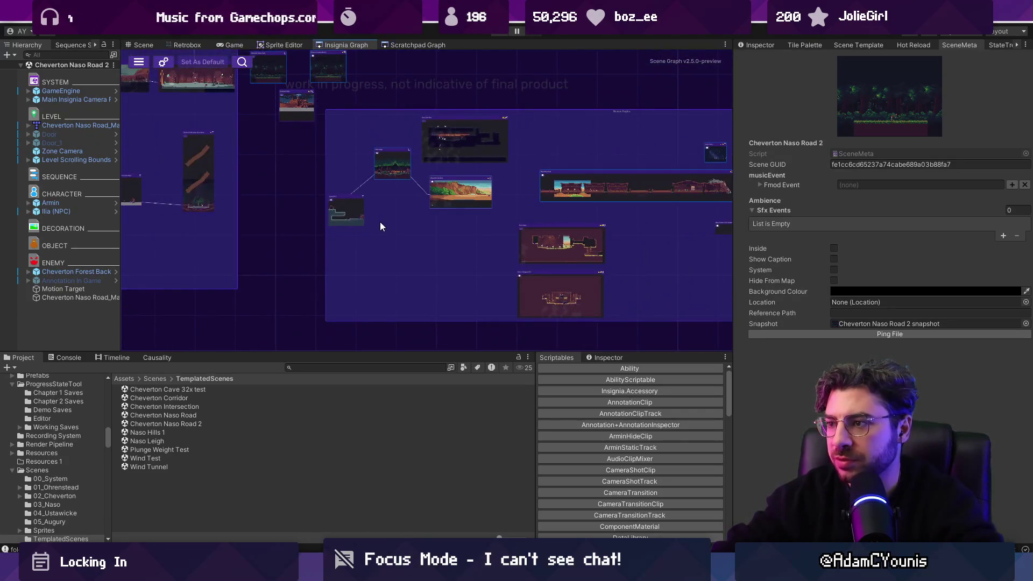
scroll(396, 215, "up", 5)
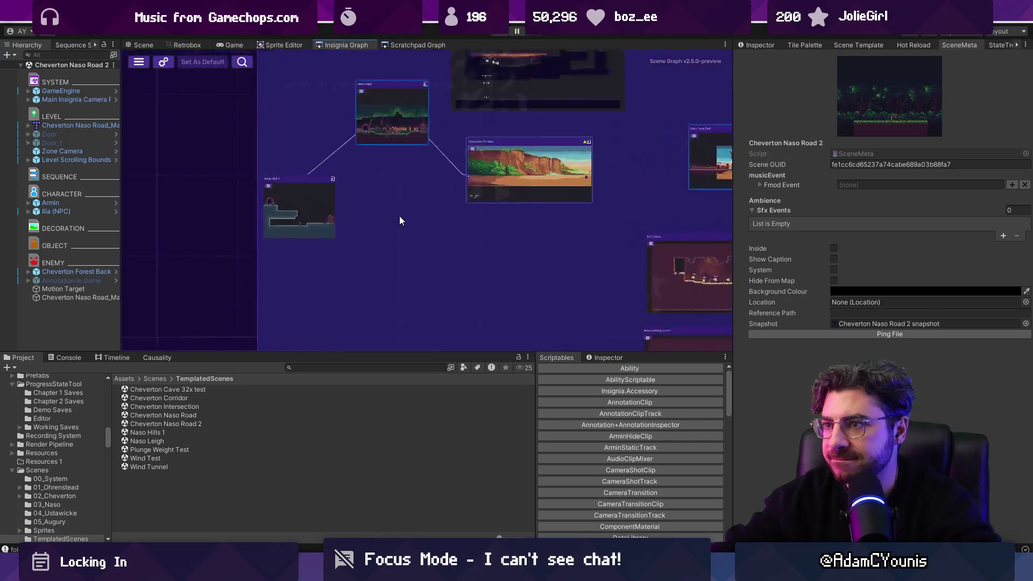
mouse_move(383, 154)
left_mouse_down()
mouse_move(383, 272)
mouse_move(389, 194)
left_mouse_up()
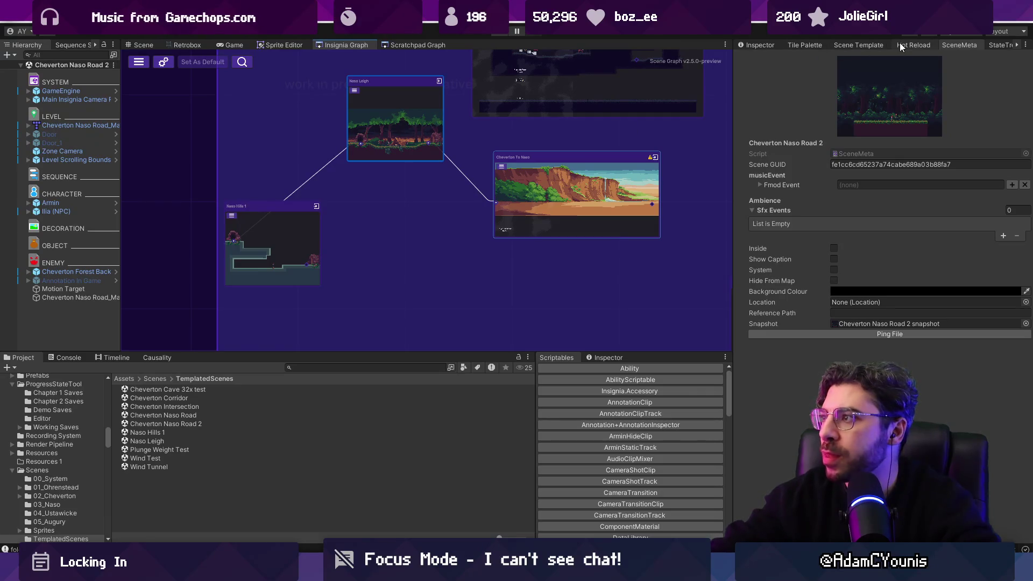
Step: Choose the Greybox skin and the level template in the scene template options
left_click(856, 45)
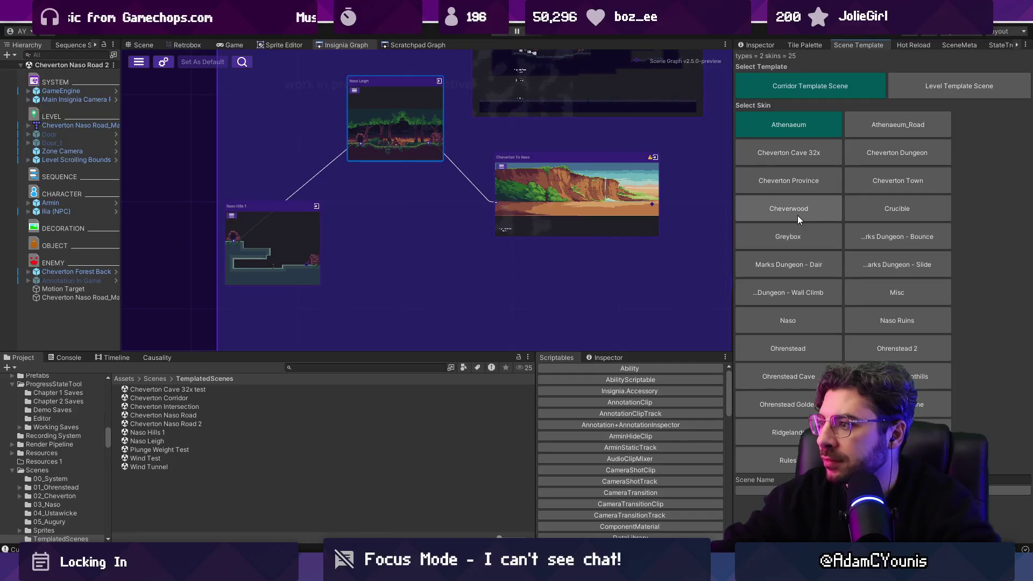
left_click(792, 236)
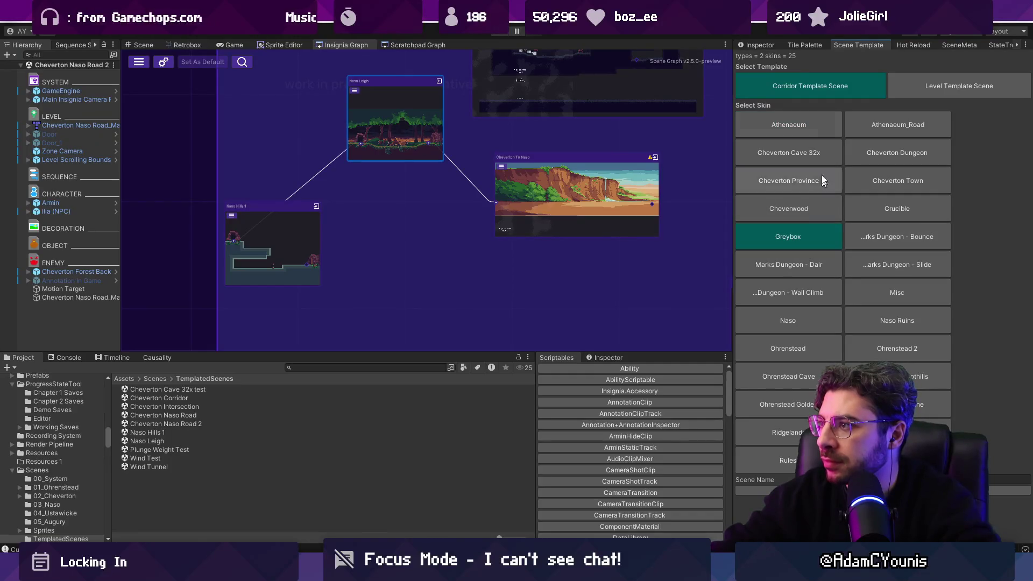
left_click(916, 90)
Step: Open the Level Template Scene via a 'level template' search and view its layout
left_click(325, 368)
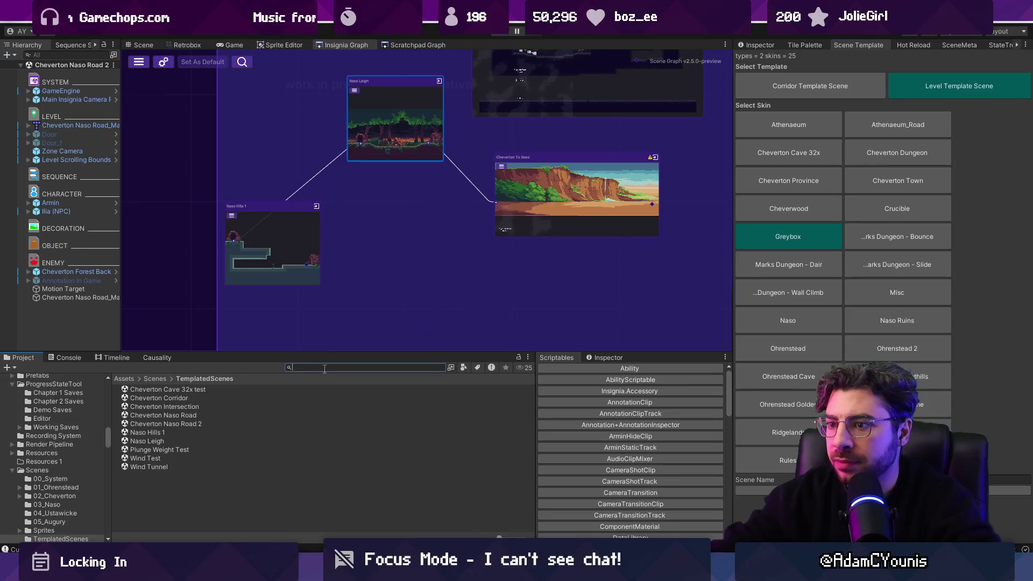
type("level template")
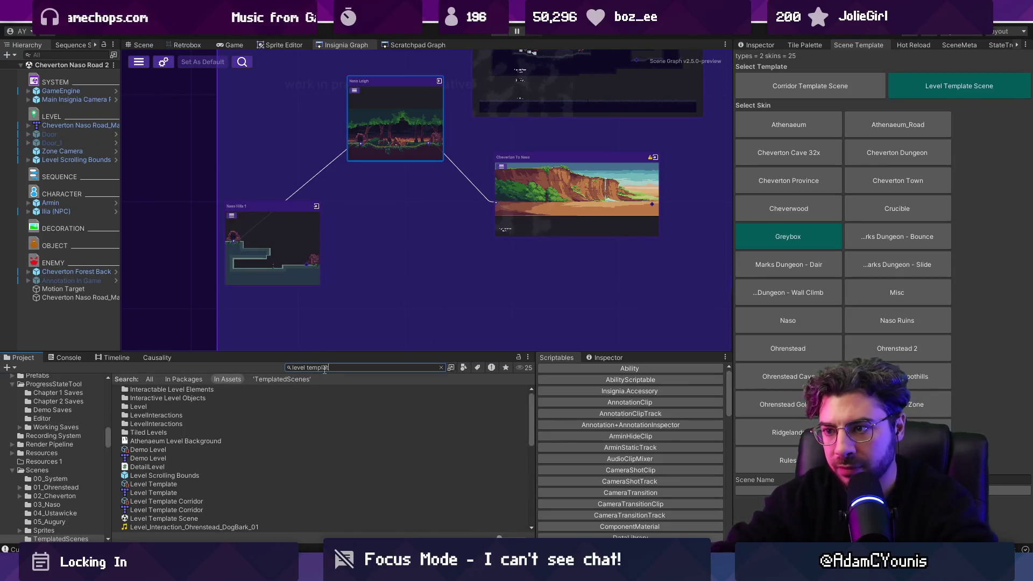
double_click(161, 424)
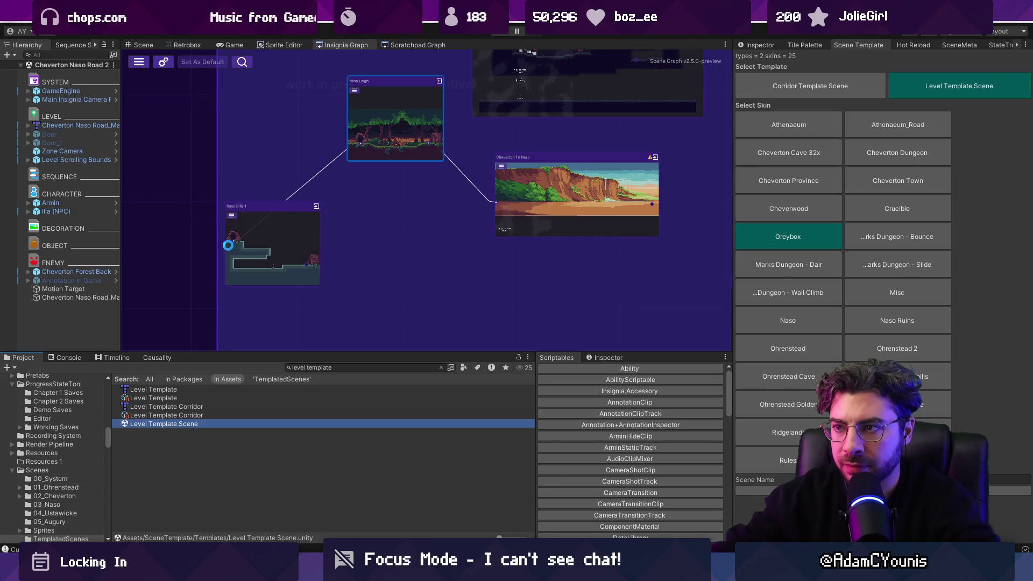
left_click(134, 44)
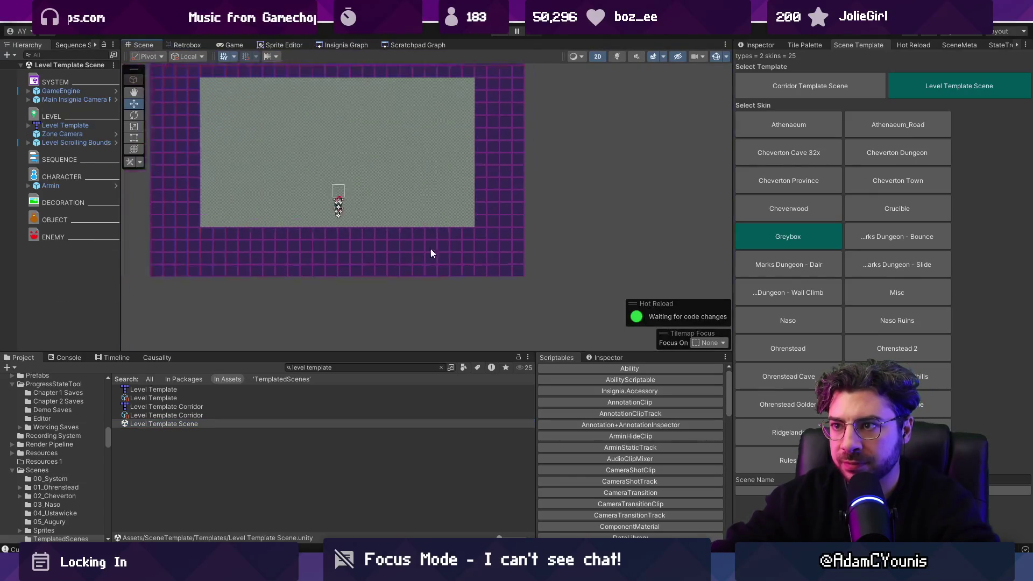
left_click_drag(392, 238, 391, 250)
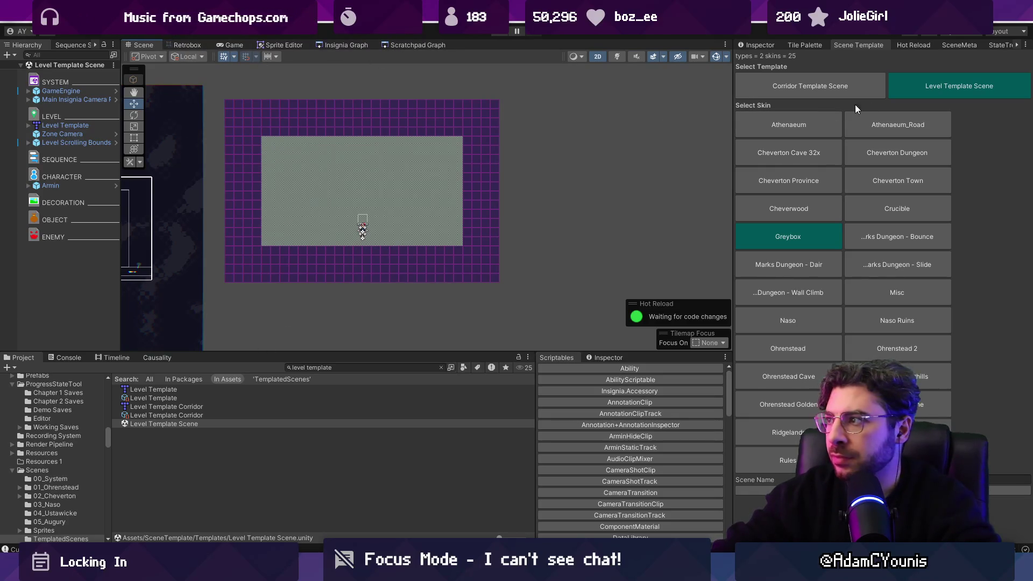
left_click(329, 46)
scroll(285, 222, "up", 5)
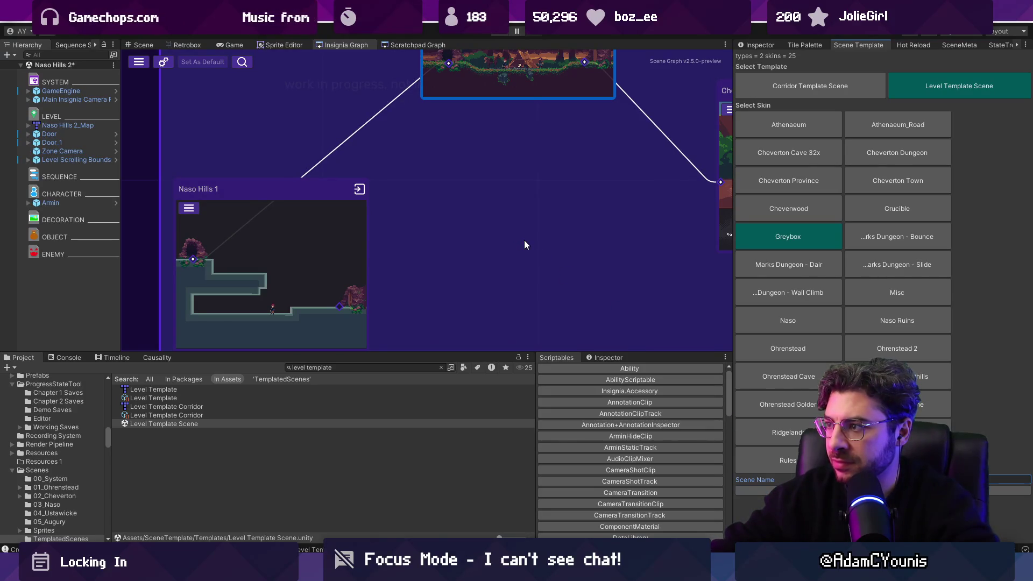
Step: Search 'naso hills 2', add its scene to the Insignia graph, and open it
left_click(387, 368)
type("n")
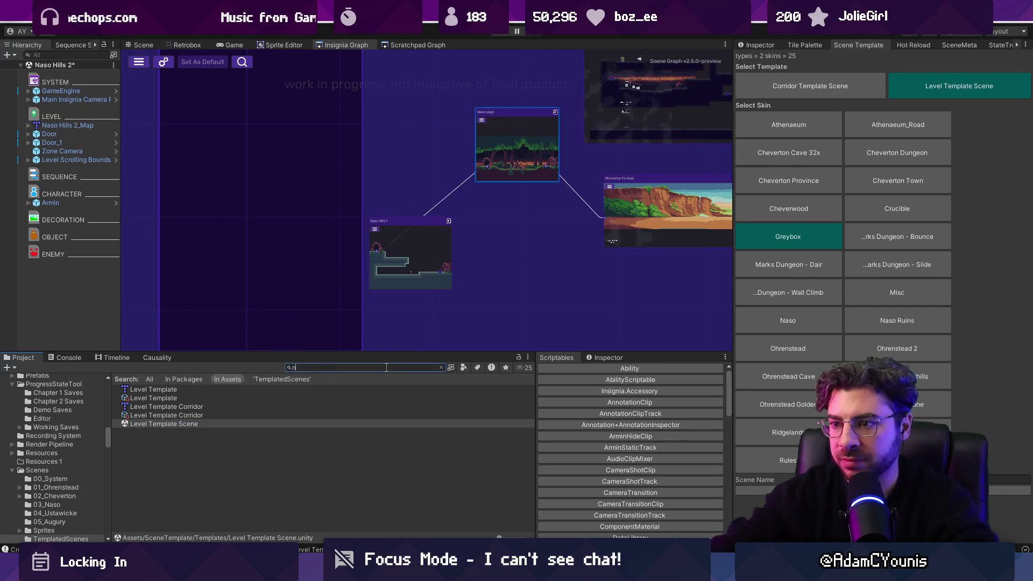
type("aso hills 2")
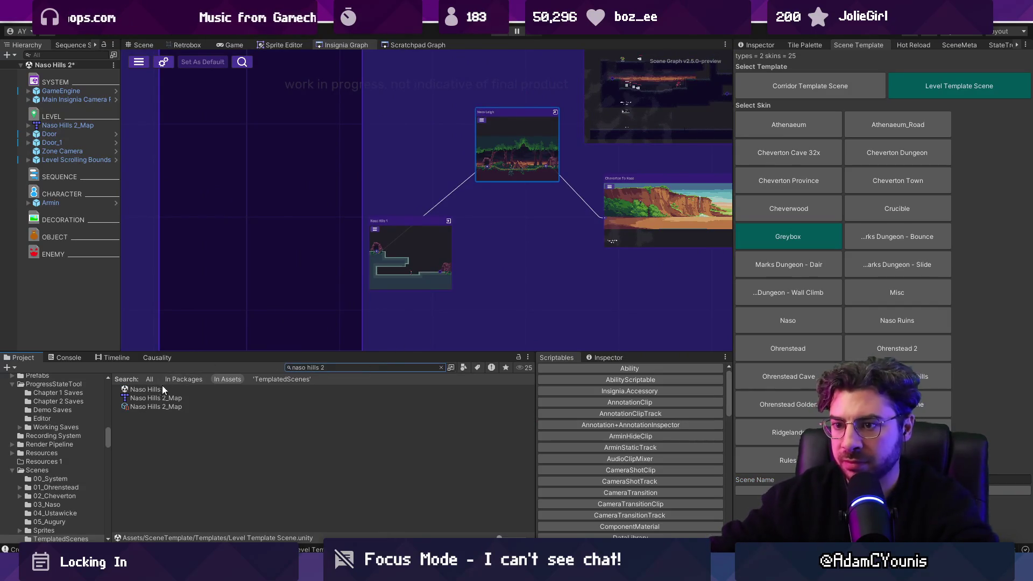
mouse_move(492, 278)
left_mouse_down()
mouse_move(508, 285)
mouse_move(486, 249)
left_mouse_up()
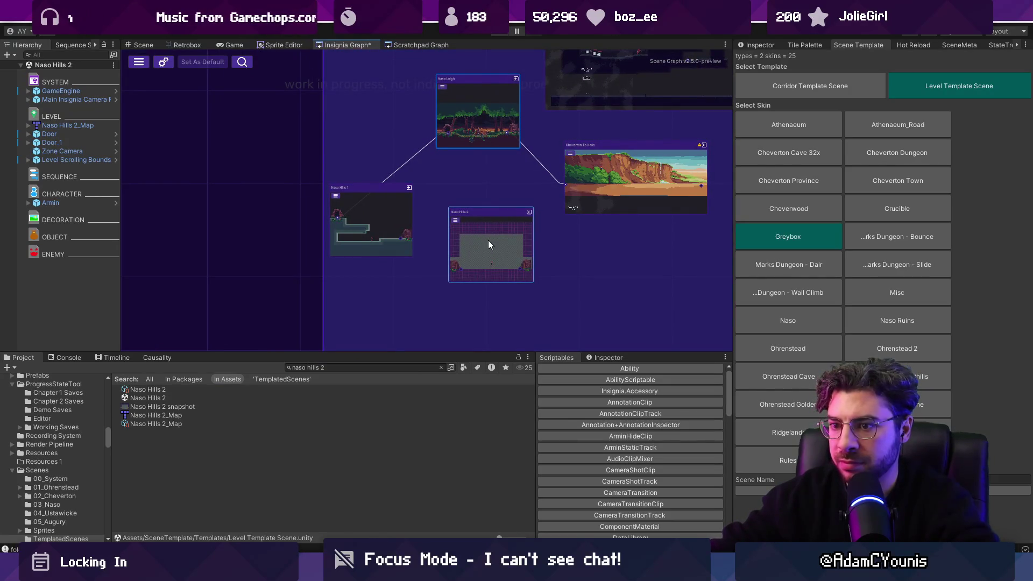
double_click(489, 244)
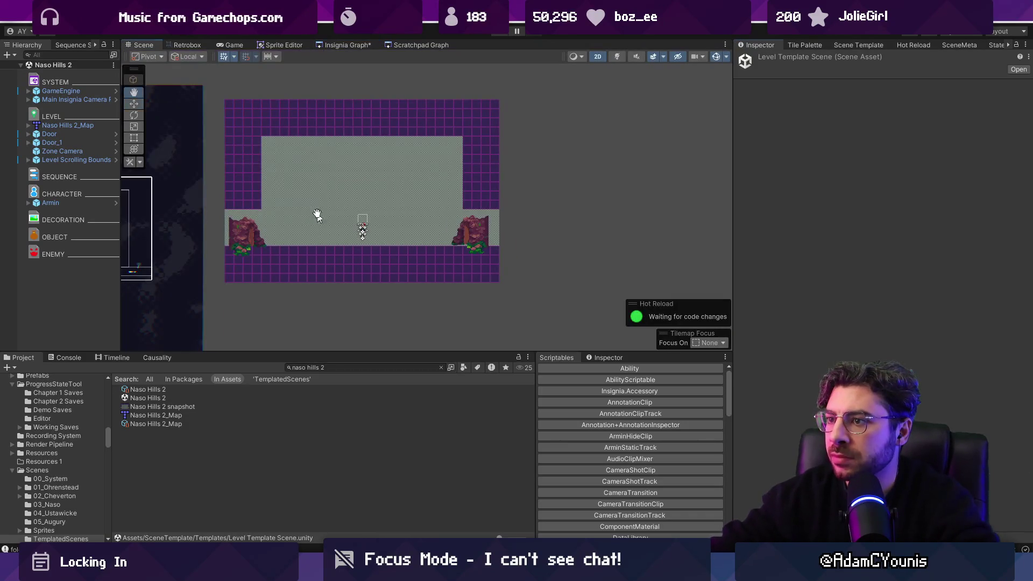
Step: Open the Naso Hills 2_Map source in Tiled and auto-generate its ground tiles
left_click_drag(318, 215, 456, 273)
left_click(459, 227)
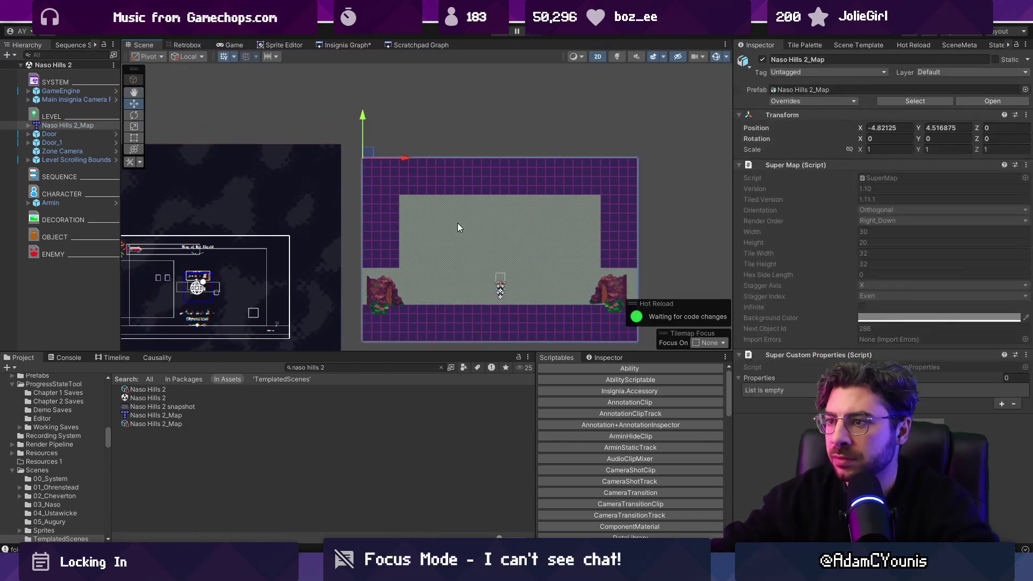
right_click(69, 126)
mouse_move(92, 240)
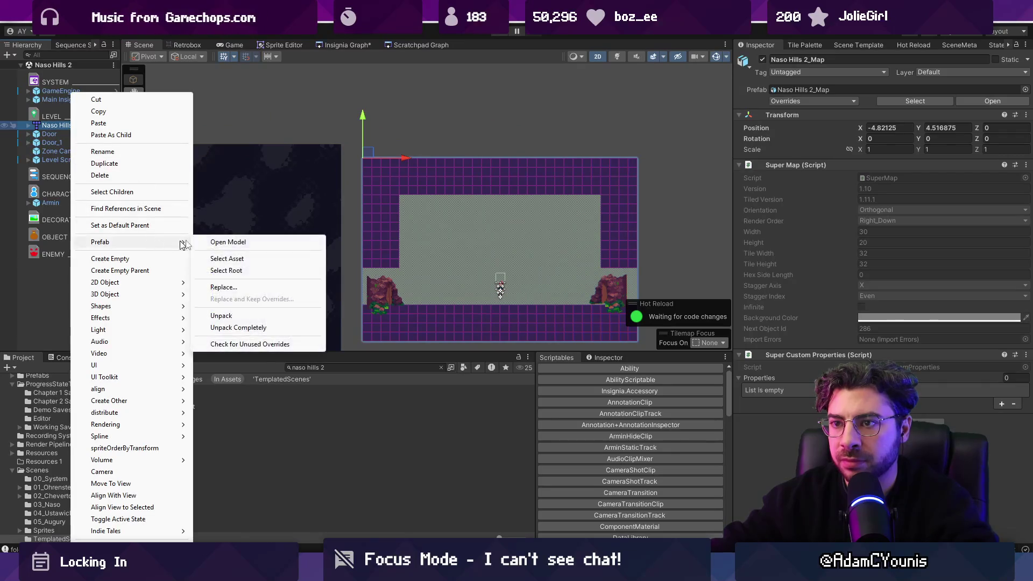
left_click(231, 240)
key("ctrl+m")
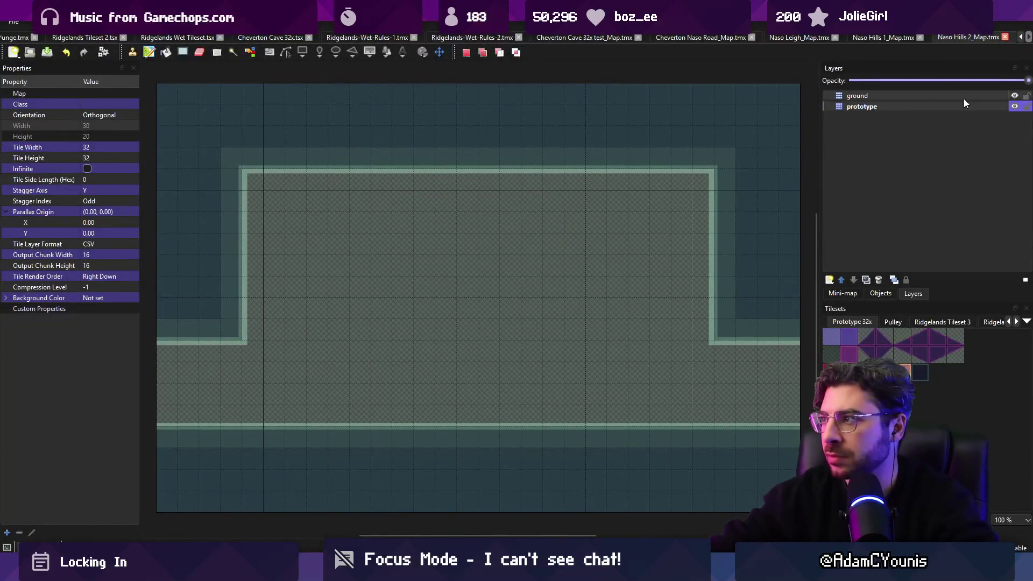
Step: Check unity:ignore on the prototype layer so Unity skips it on import
left_click(861, 106)
left_click(74, 245)
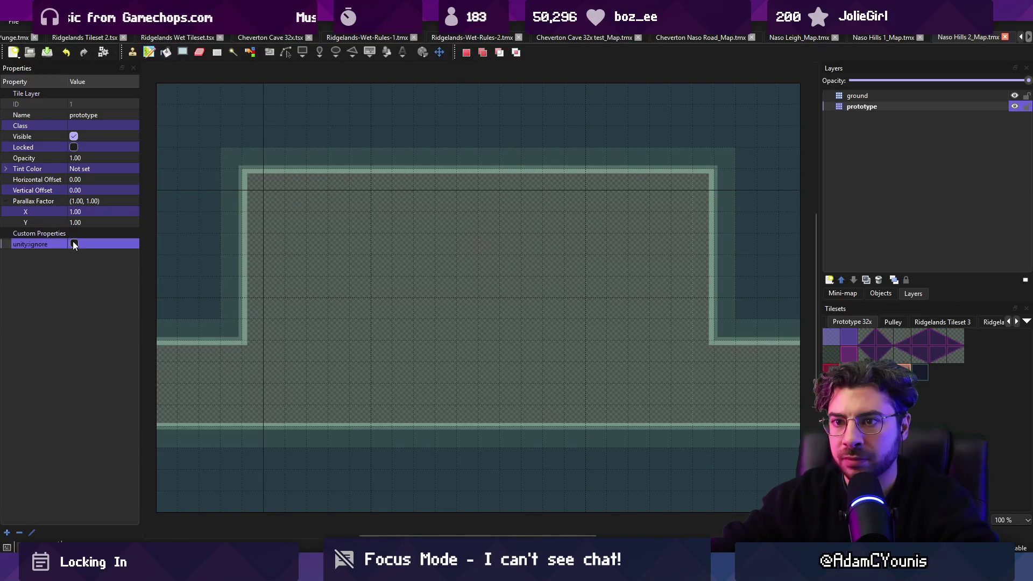
left_click(75, 243)
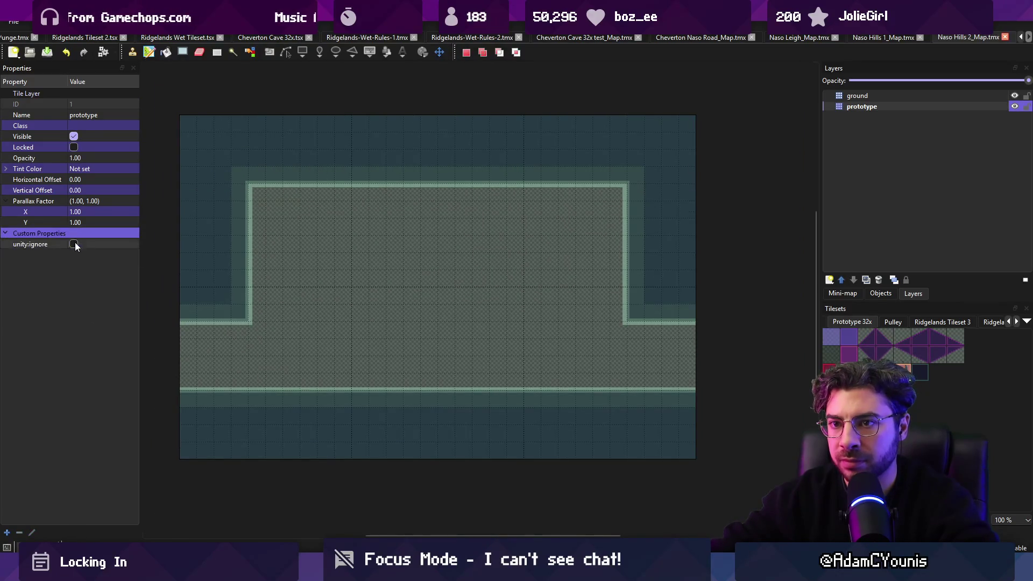
scroll(317, 291, "down", 2)
scroll(323, 297, "up", 1)
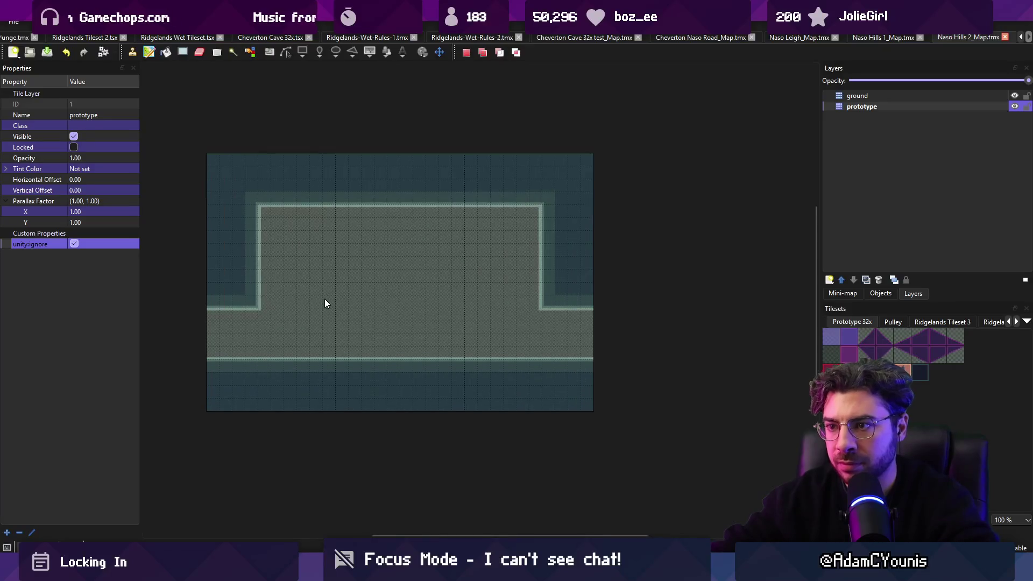
Step: Paint prototype tiles against the left wall, regenerate walls and ledges with automapping, and save the map
key("b")
left_click(241, 292)
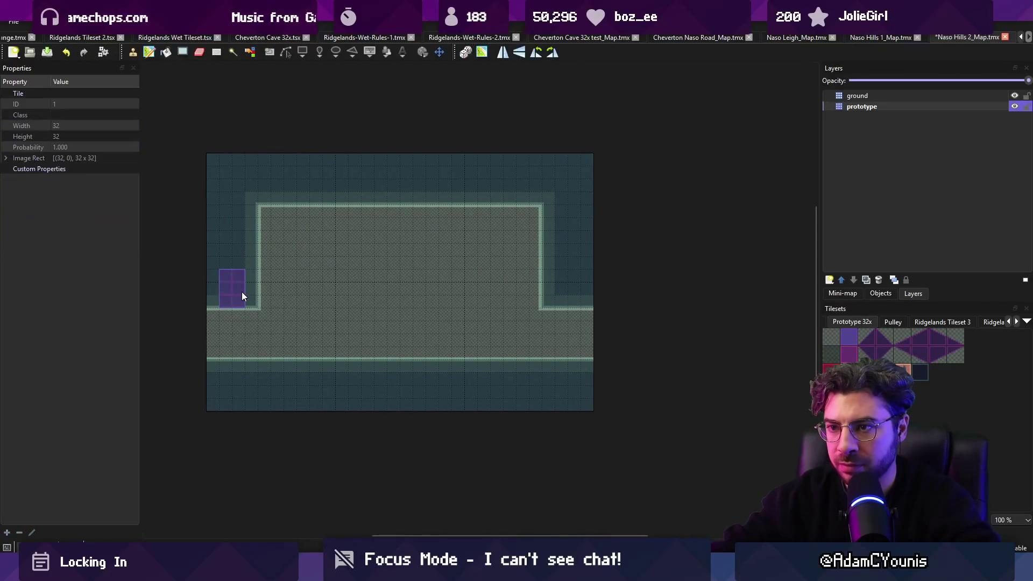
key("ctrl+m")
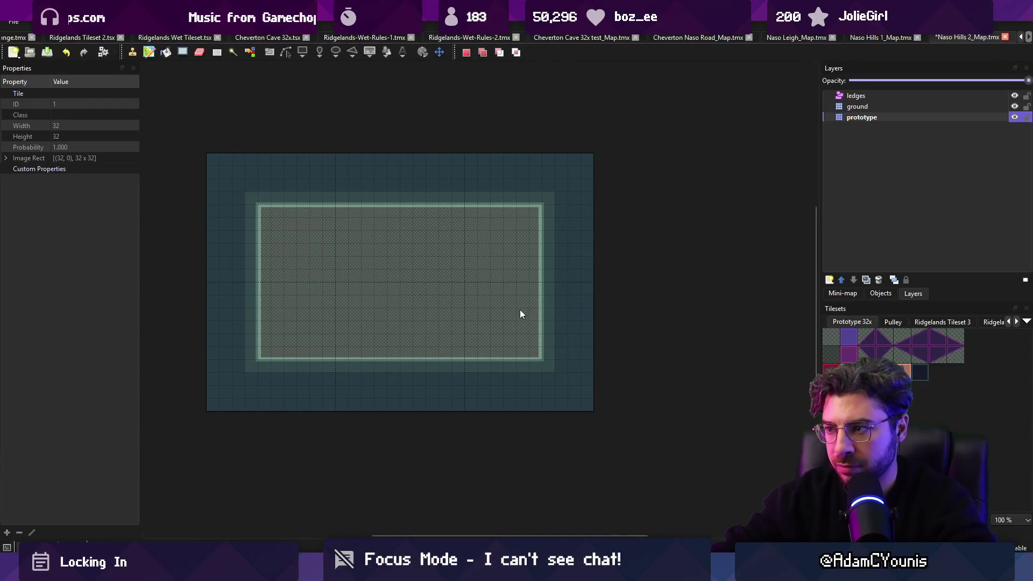
right_click(549, 341)
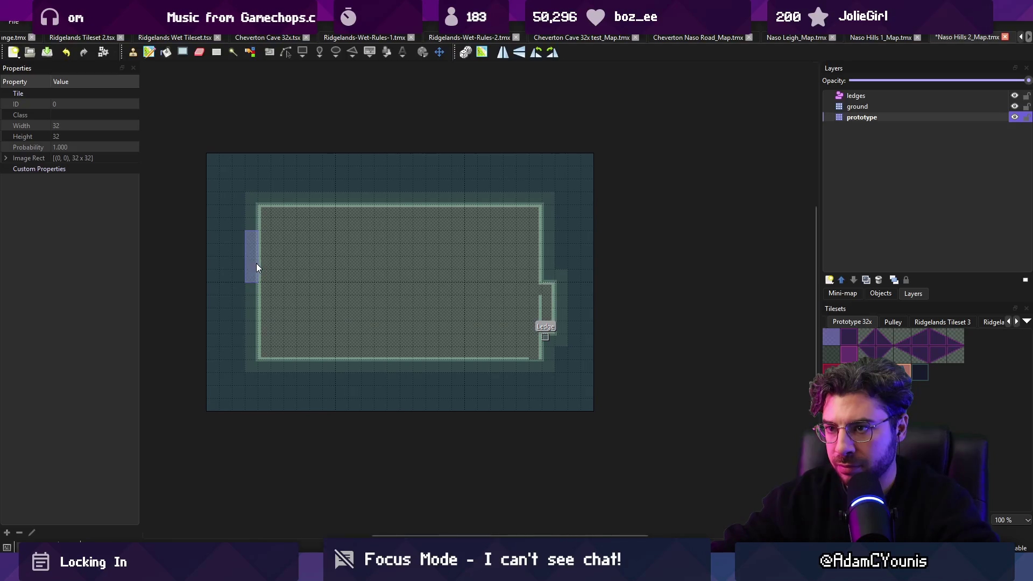
key("ctrl+s")
key("r")
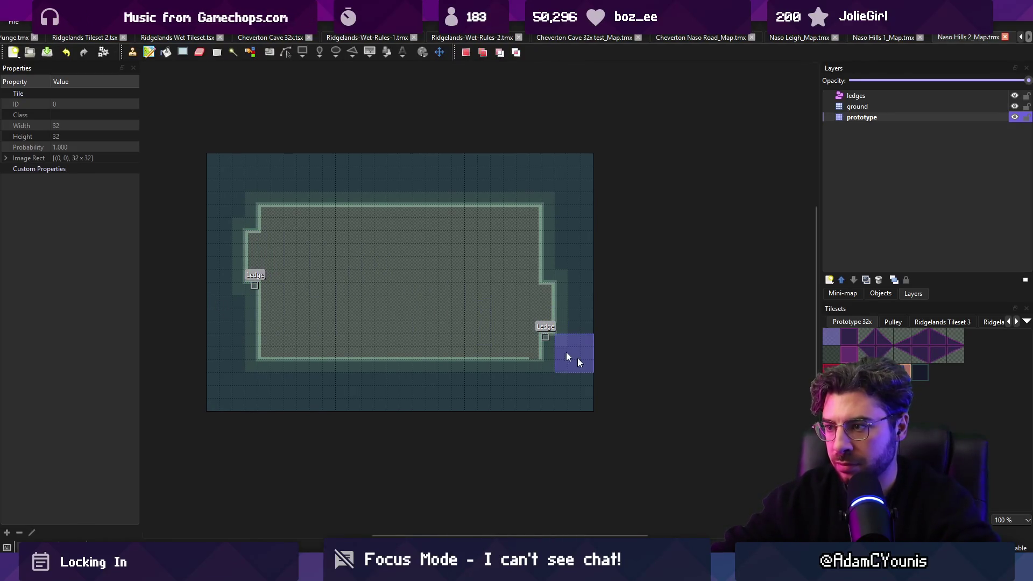
key("Delete")
key("ctrl+s")
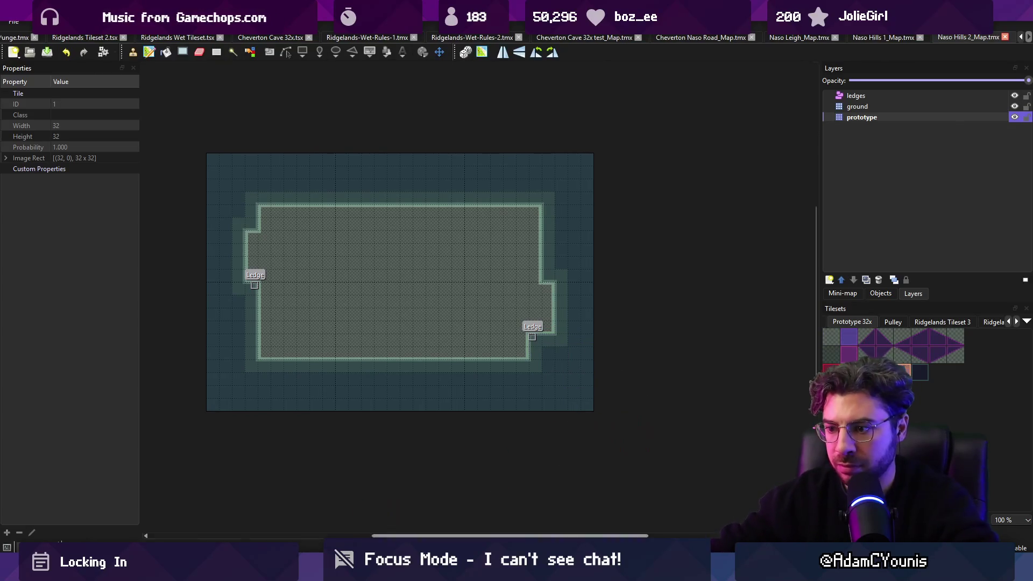
Step: In Unity, raise the left door up onto the new ledge
key("alt+Tab")
left_click(392, 290)
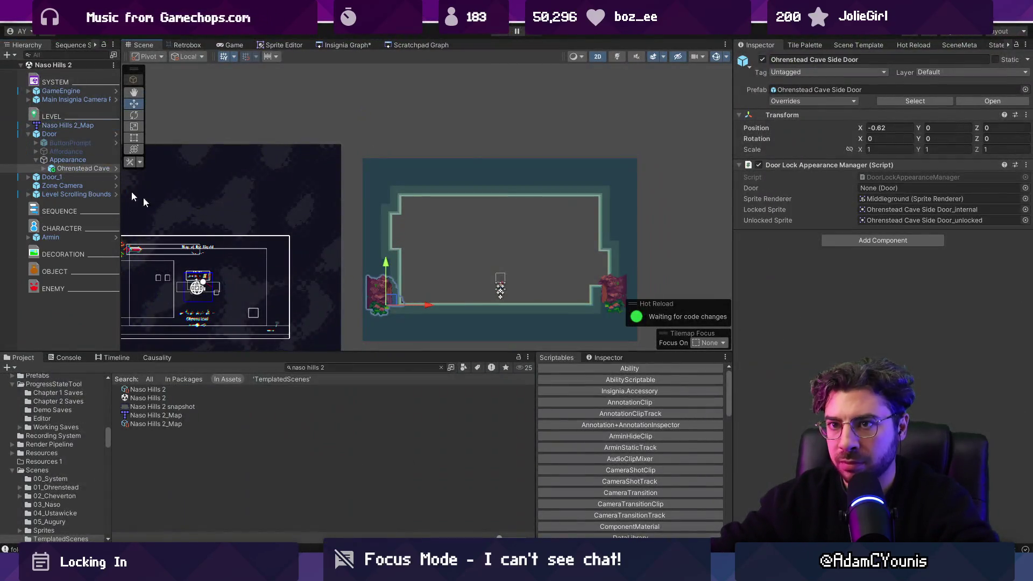
left_click(74, 135)
left_click_drag(412, 300, 420, 245)
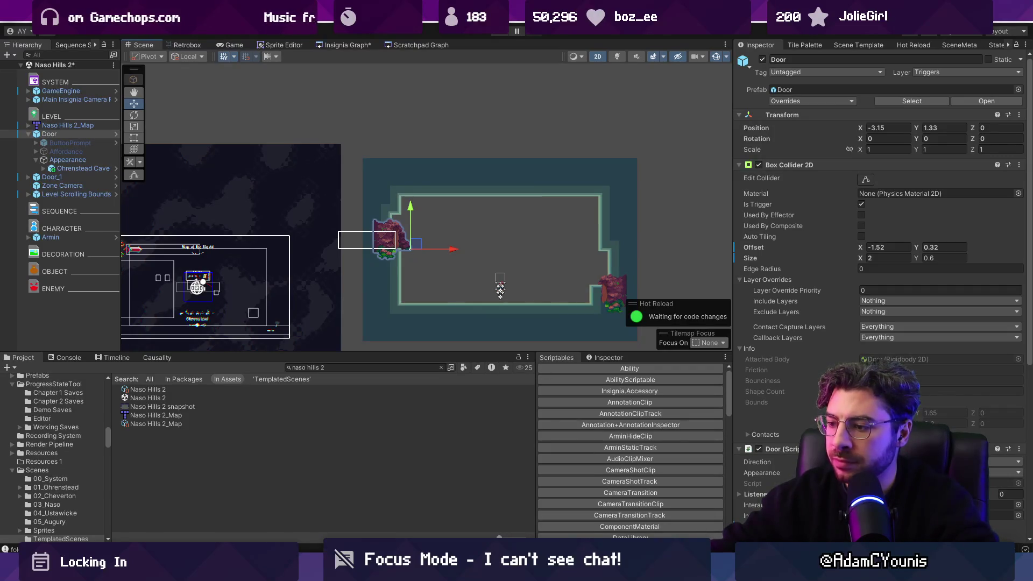
Step: In Tiled, add a second left ledge step and carve floor openings through the left and right walls
key("alt+Tab")
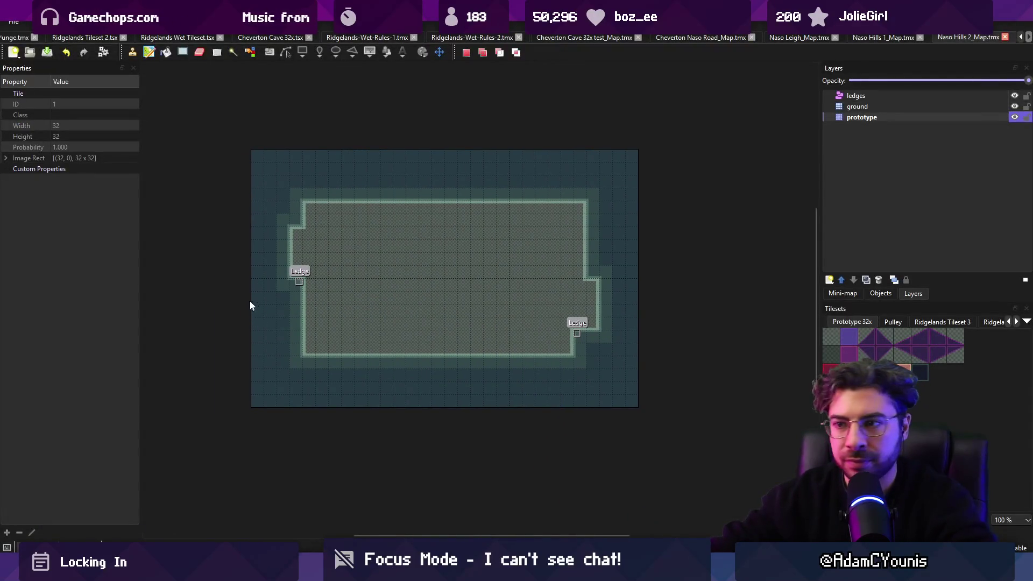
left_click(318, 322)
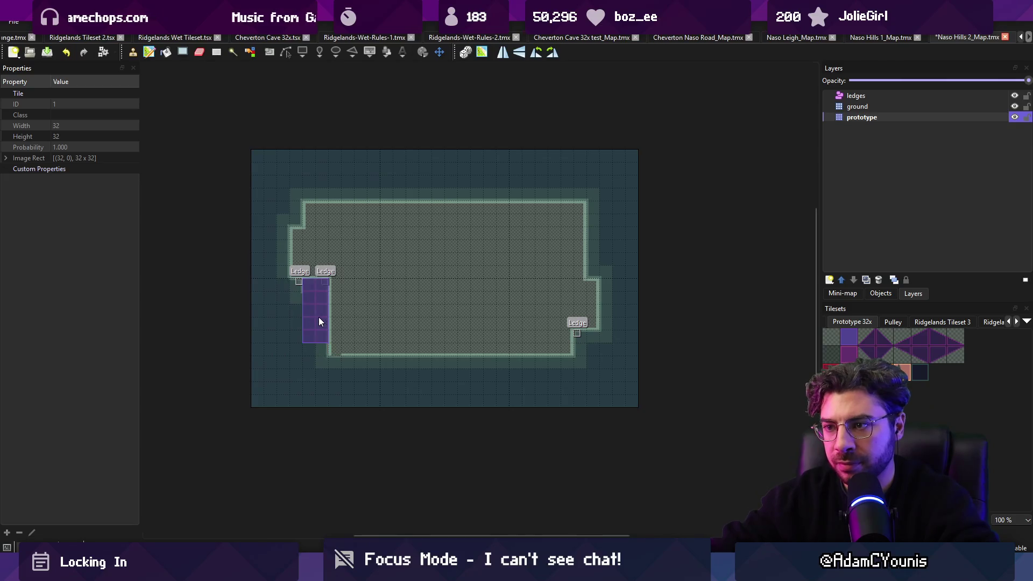
right_click(327, 245)
left_click(289, 258)
key("z")
left_click_drag(611, 303, 645, 295)
right_click(607, 373)
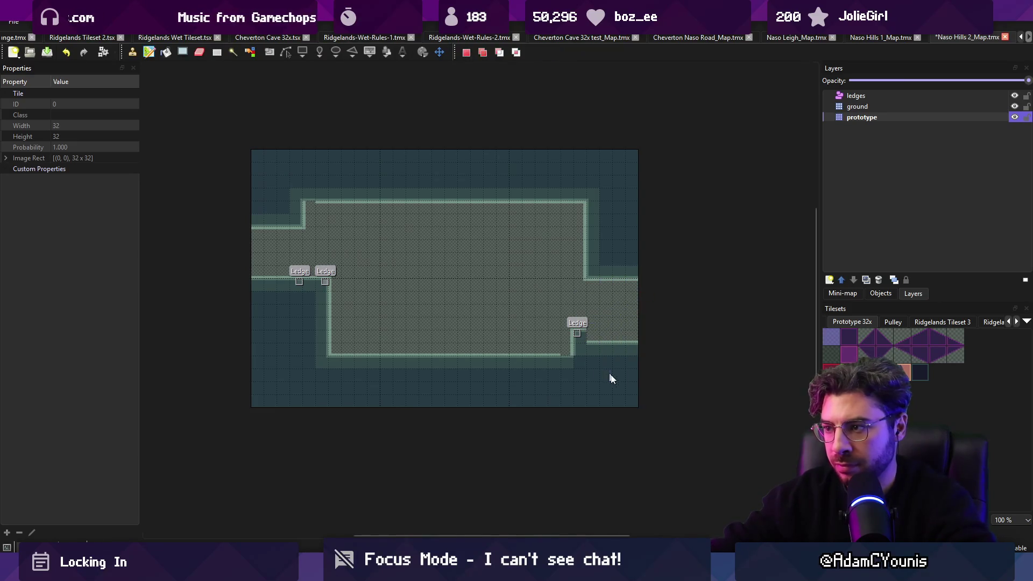
left_click(348, 530)
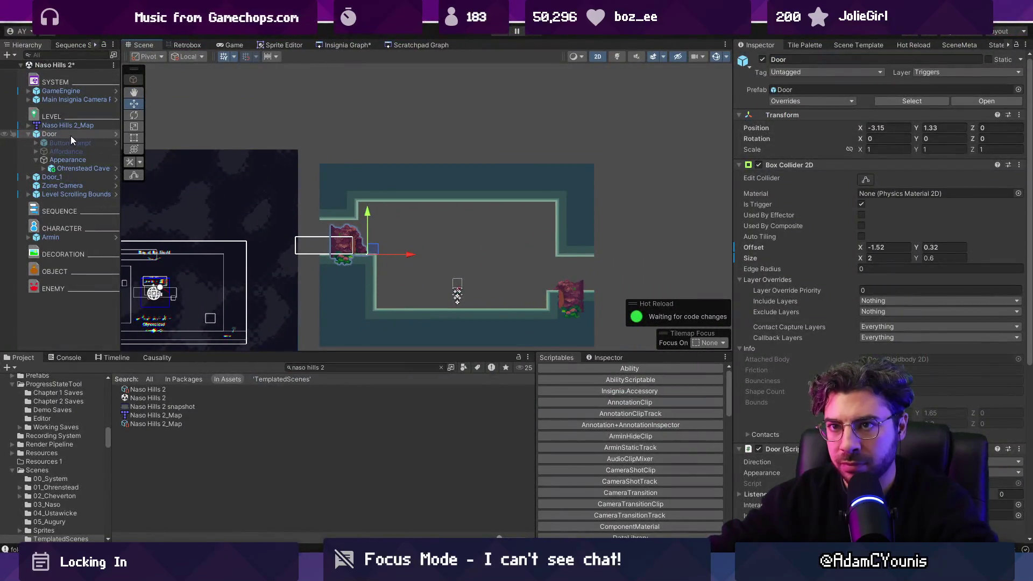
Step: Raise Door_1 to the right exit, set Naso Hills 2 beside Naso Hills 1 in the graph, and select Naso Leigh
left_click(52, 176)
left_click_drag(552, 310, 564, 291)
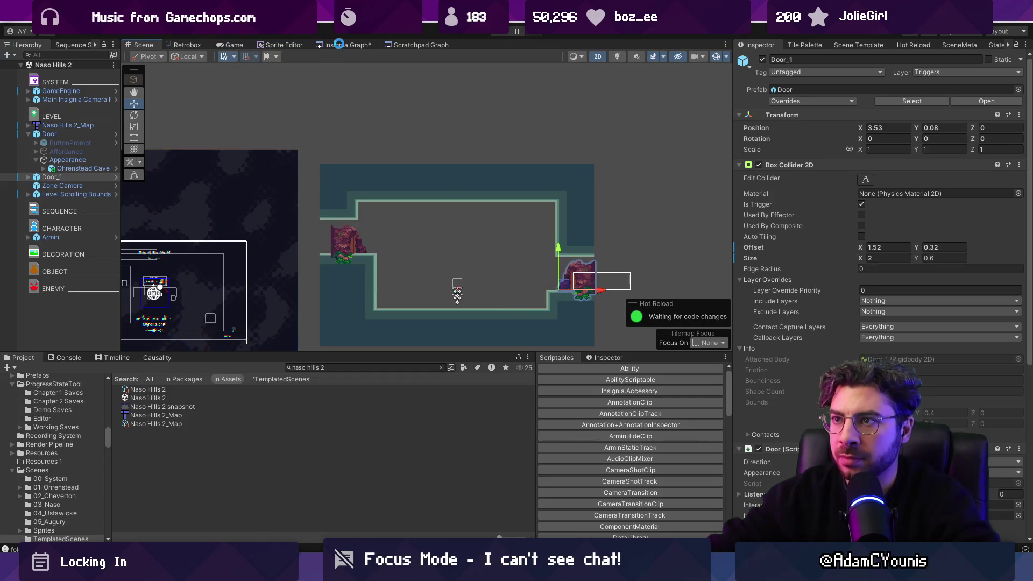
left_click(339, 43)
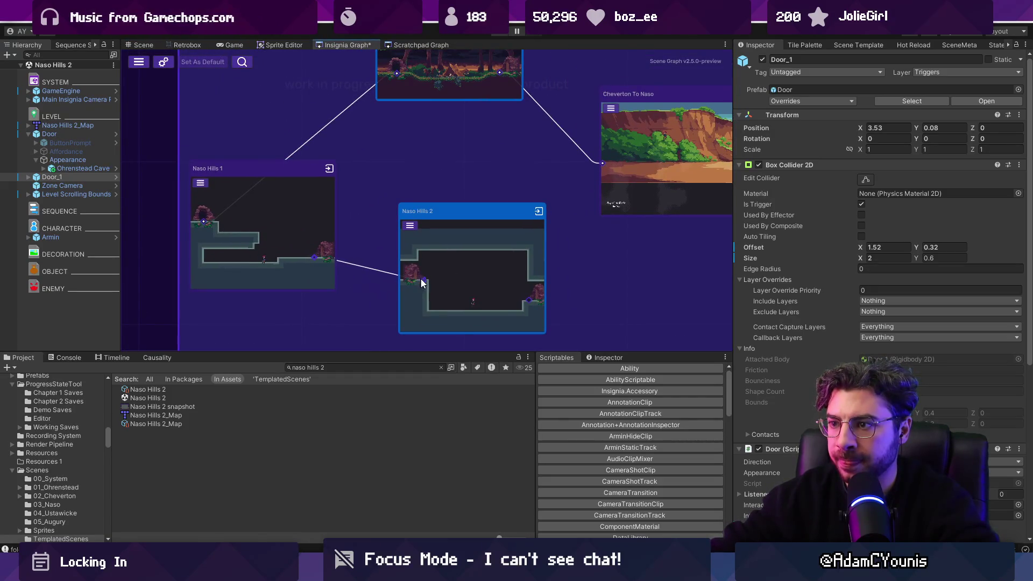
mouse_move(464, 238)
left_mouse_down()
mouse_move(435, 231)
mouse_move(425, 261)
mouse_move(431, 279)
left_mouse_up()
left_click_drag(459, 178, 464, 230)
left_click(420, 134)
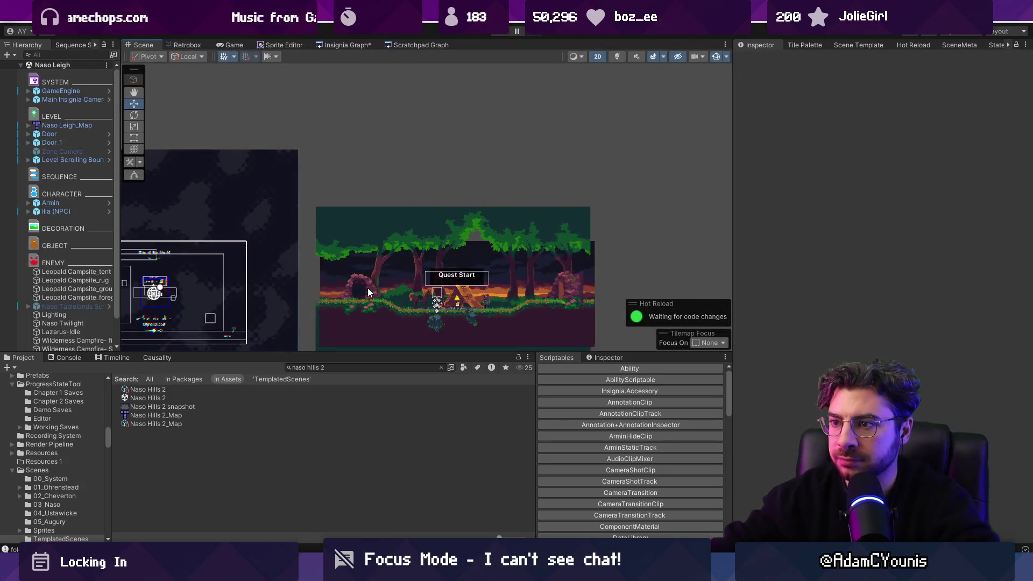
Step: Move Door and Door_1 to Naso Leigh's cave entrance, save the scene, and start a playtest
left_click(368, 293)
left_click_drag(369, 300, 581, 293)
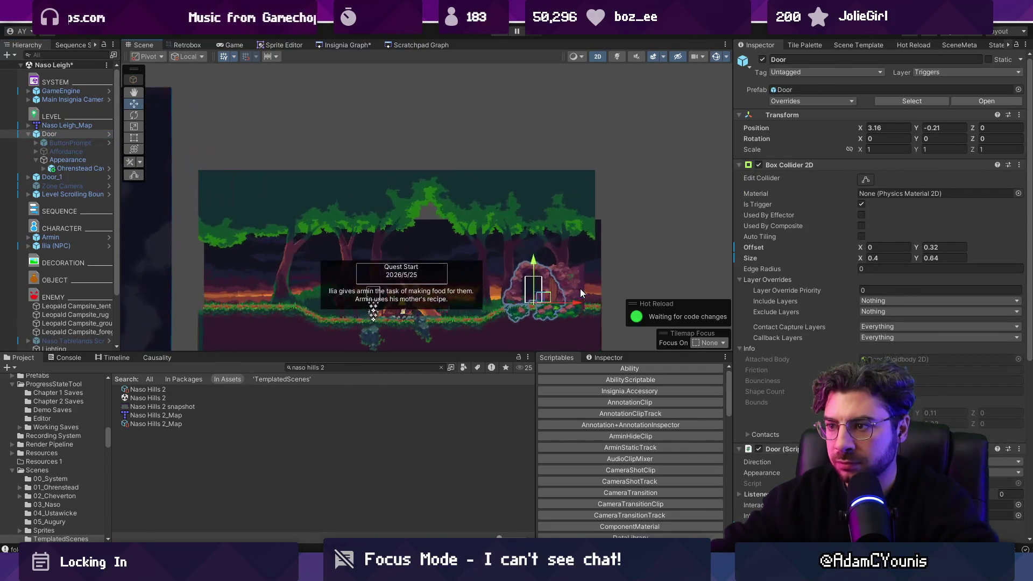
scroll(580, 293, "up", 3)
left_click(478, 258)
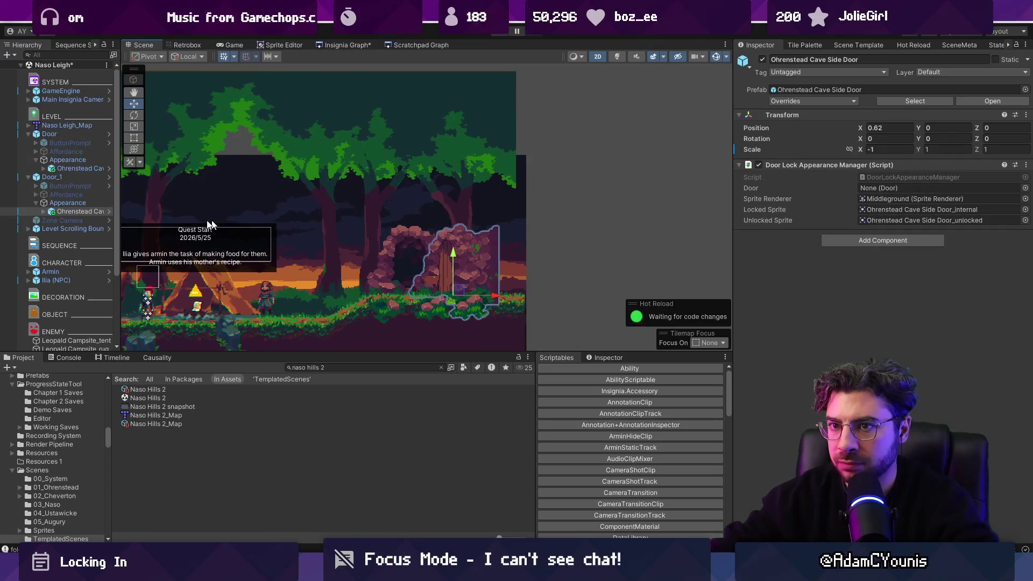
left_click(88, 178)
mouse_move(440, 296)
left_mouse_down()
mouse_move(500, 297)
mouse_move(409, 274)
mouse_move(505, 250)
left_mouse_up()
scroll(504, 250, "down", 1)
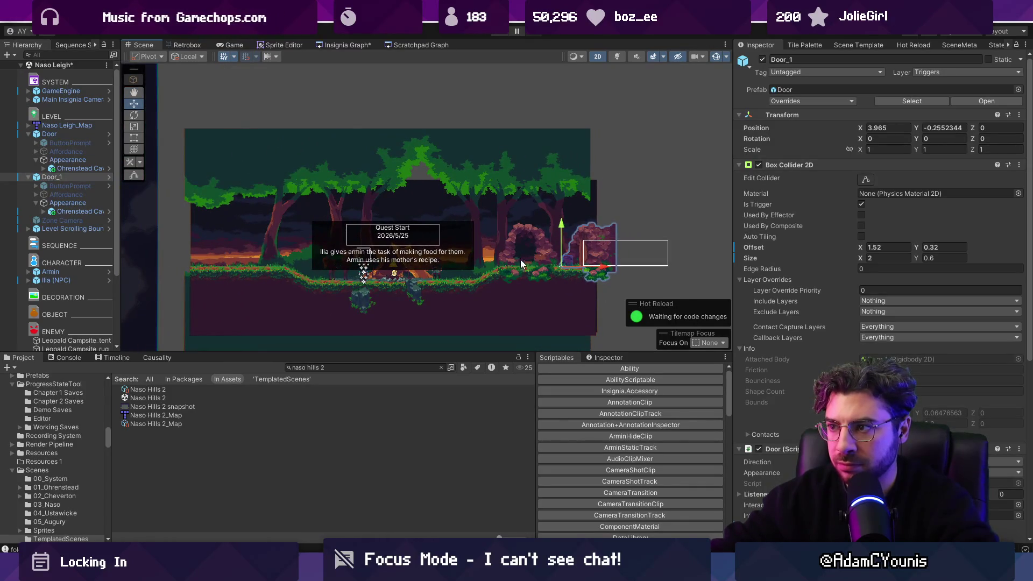
key("ctrl+s")
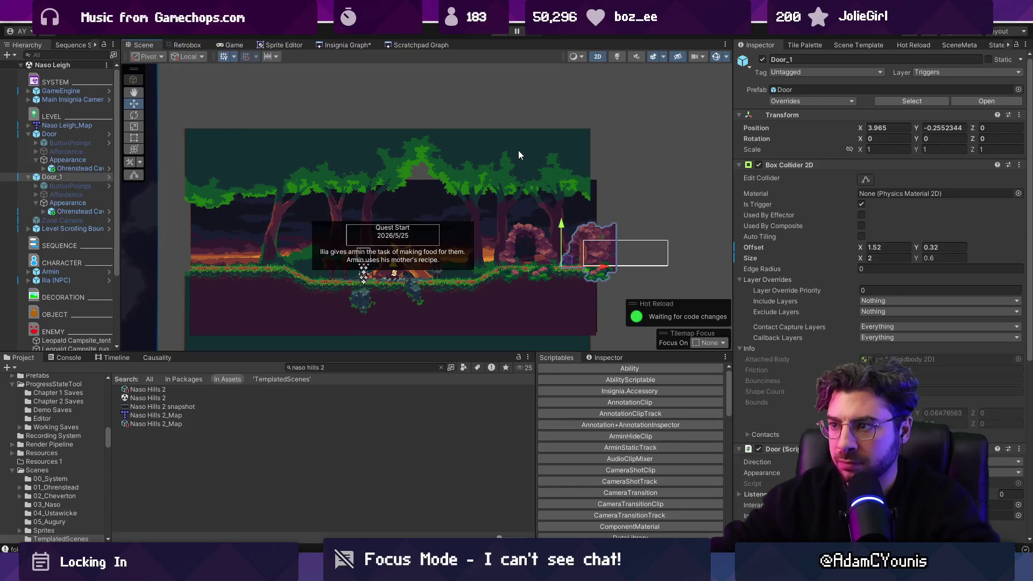
left_click(499, 34)
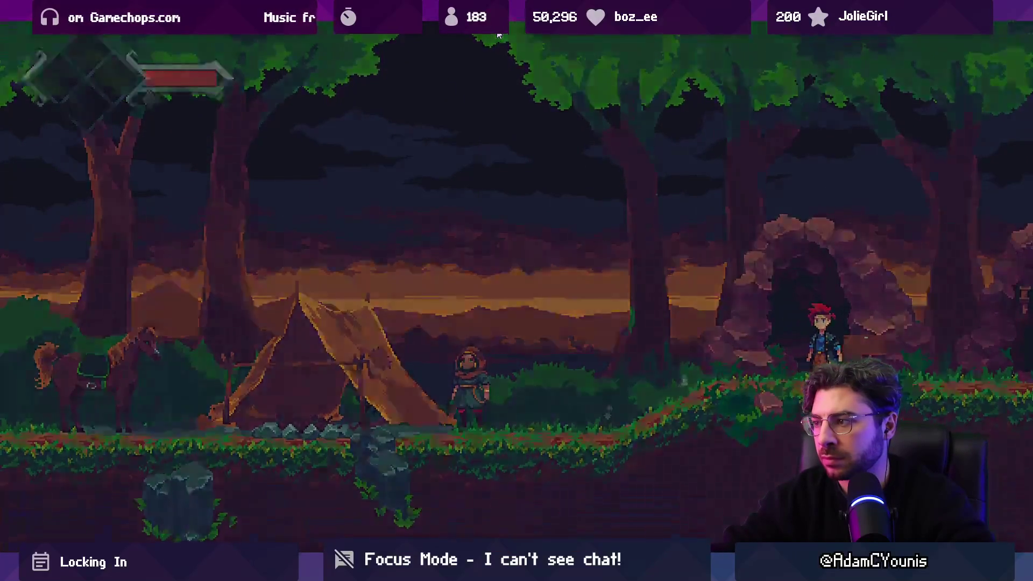
Step: Run and jump the character through the level onto the ledge, then stop the playtest
key("Right")
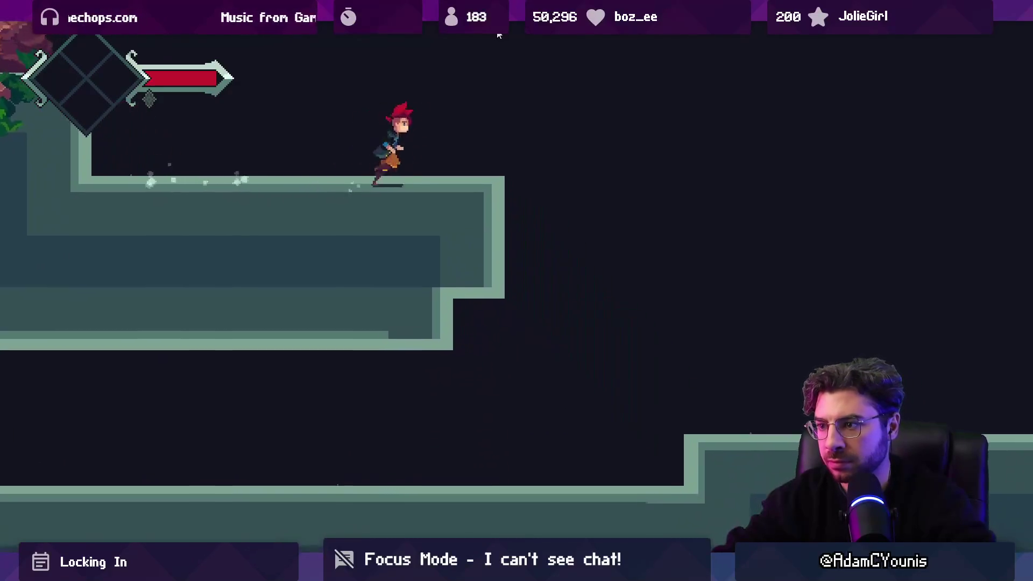
key("space")
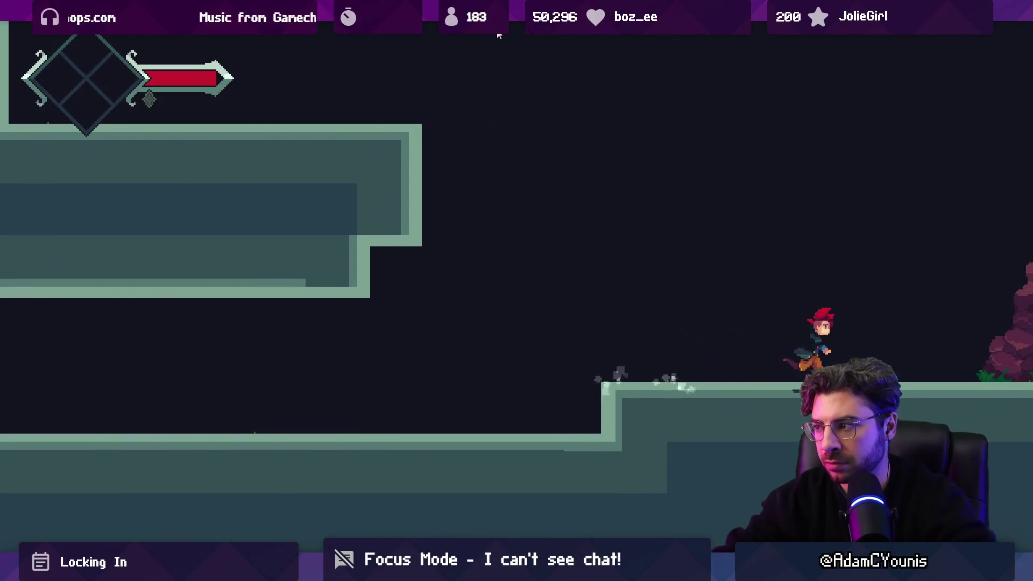
key("space")
key("Left")
left_click(499, 35)
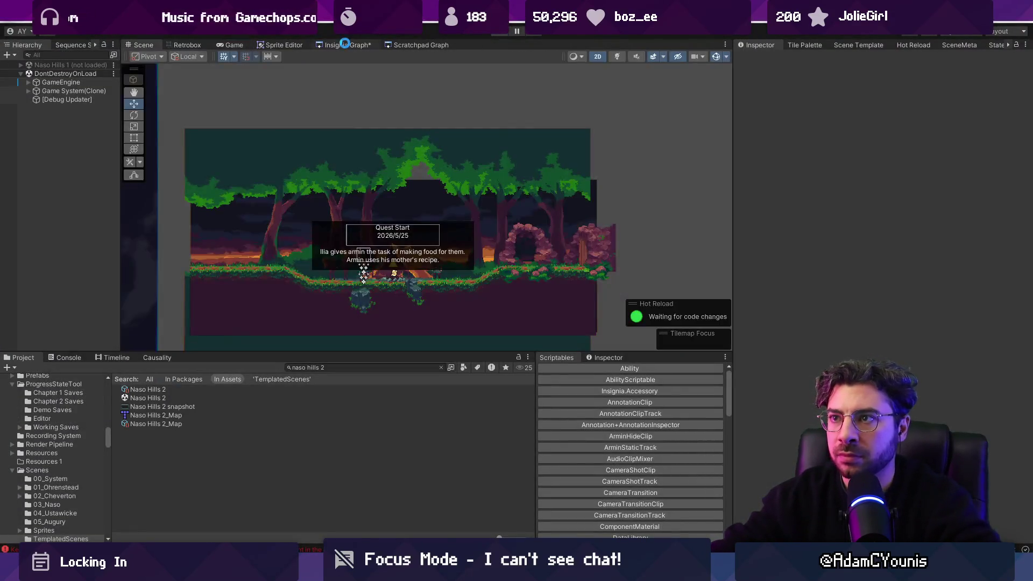
Step: Arrange the Naso Hills 1 node beside Naso Hills 2 in the Insignia graph and open Naso Hills 1's scene
left_click(345, 44)
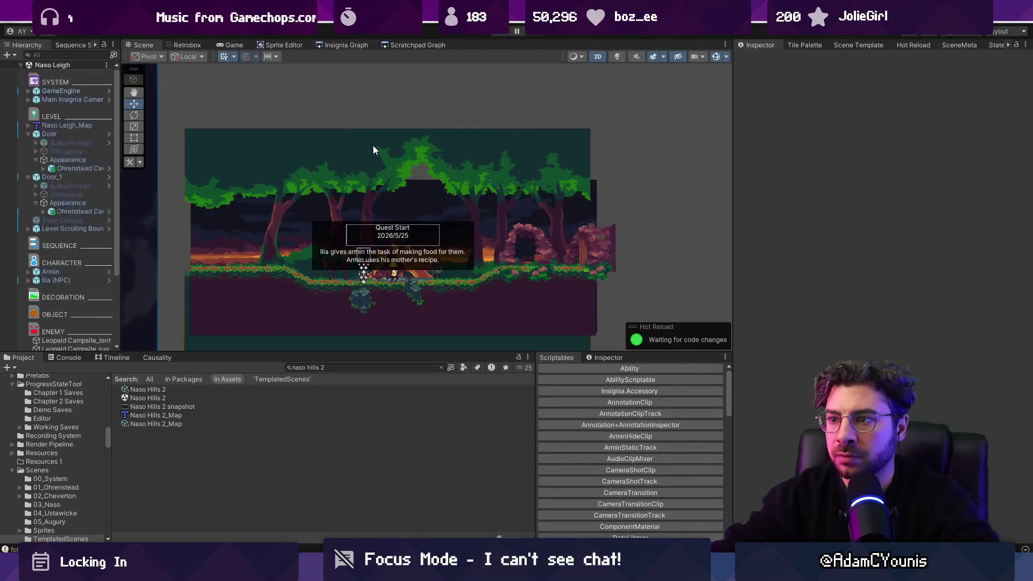
mouse_move(290, 266)
left_mouse_down()
mouse_move(325, 226)
mouse_move(557, 219)
left_mouse_up()
scroll(488, 226, "down", 3)
mouse_move(487, 225)
left_mouse_down()
mouse_move(334, 204)
mouse_move(338, 227)
left_mouse_up()
double_click(521, 131)
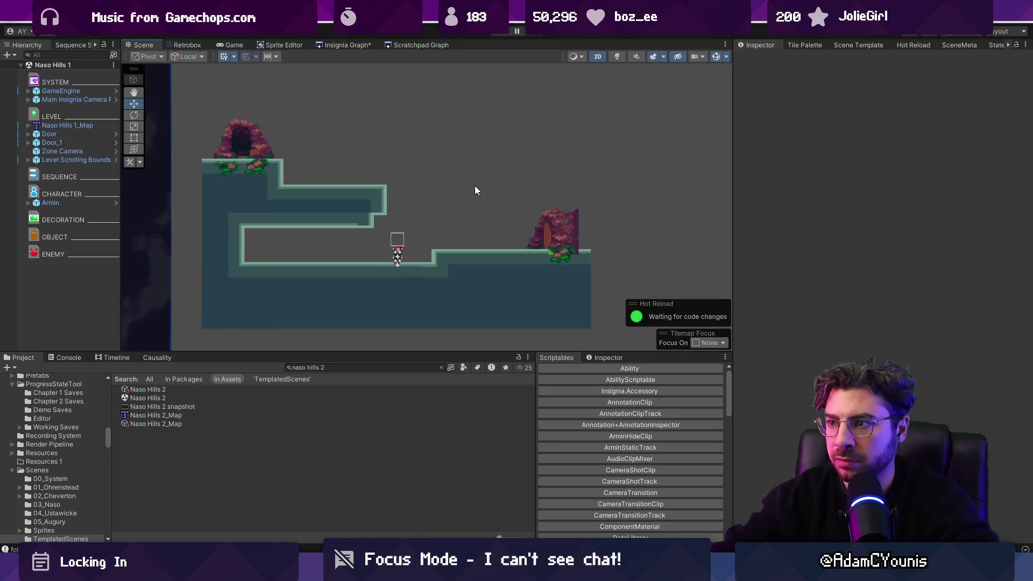
left_click(404, 267)
right_click(42, 127)
Step: Open the Naso Hills 1 map in Tiled and paint ground over the right-hand prototype tiles as a ledge
mouse_move(129, 242)
left_click(215, 255)
key("b")
left_click_drag(537, 263, 542, 270)
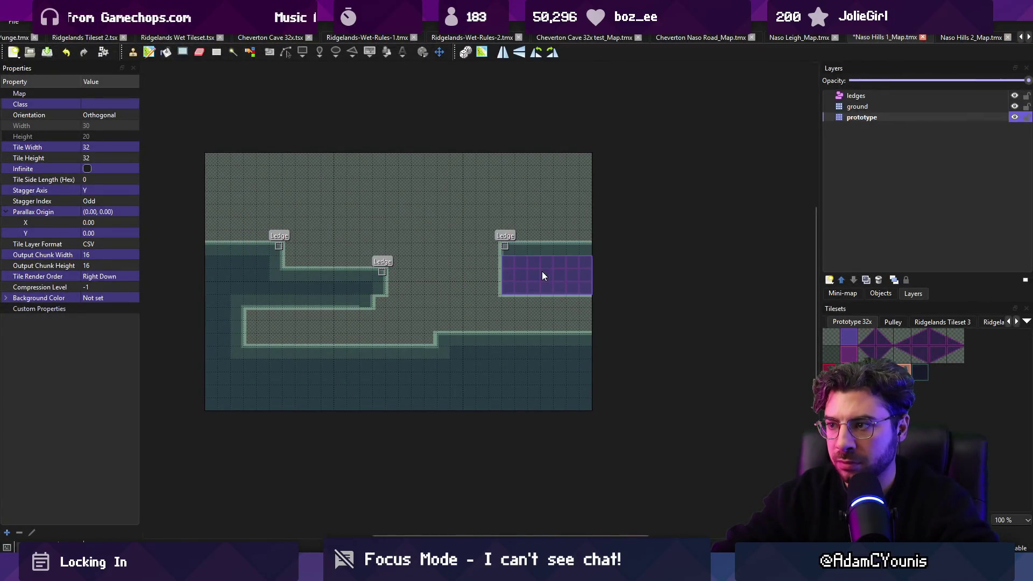
left_click_drag(378, 275, 358, 289)
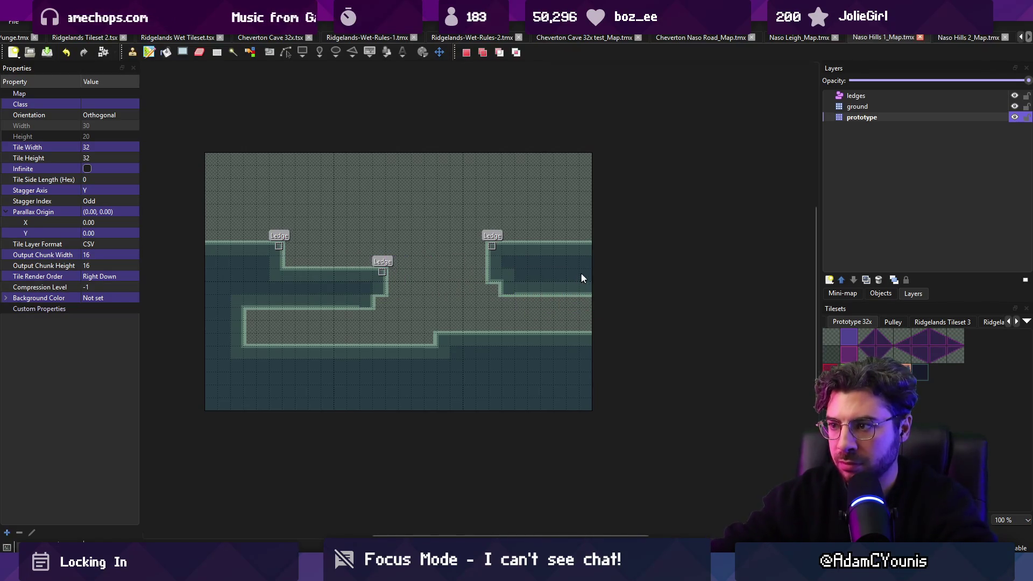
key("alt+Tab")
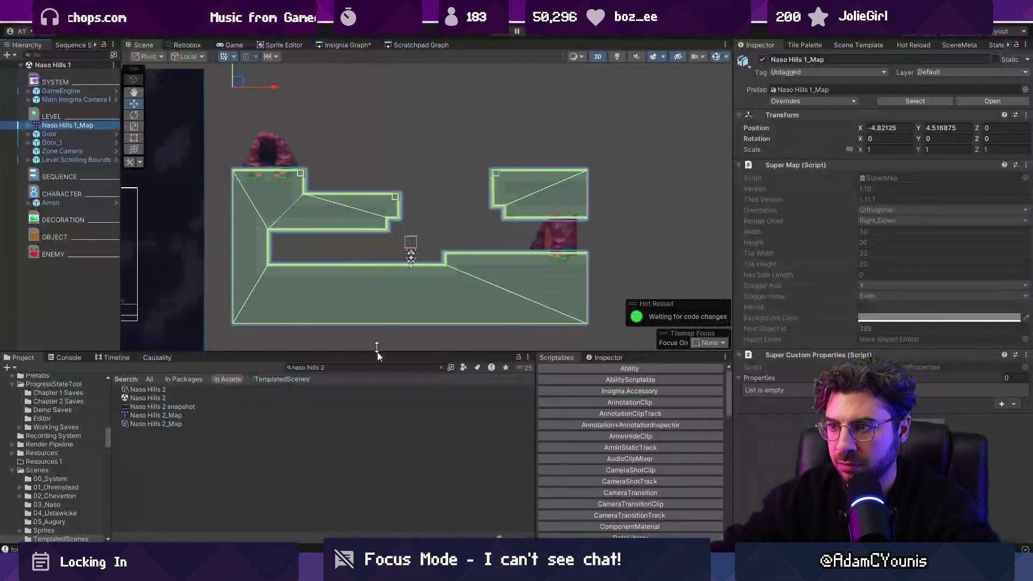
Step: Move the first door onto the new upper-right ledge
left_click(279, 163)
left_click(63, 134)
mouse_move(258, 162)
left_mouse_down()
mouse_move(438, 151)
mouse_move(560, 162)
left_mouse_up()
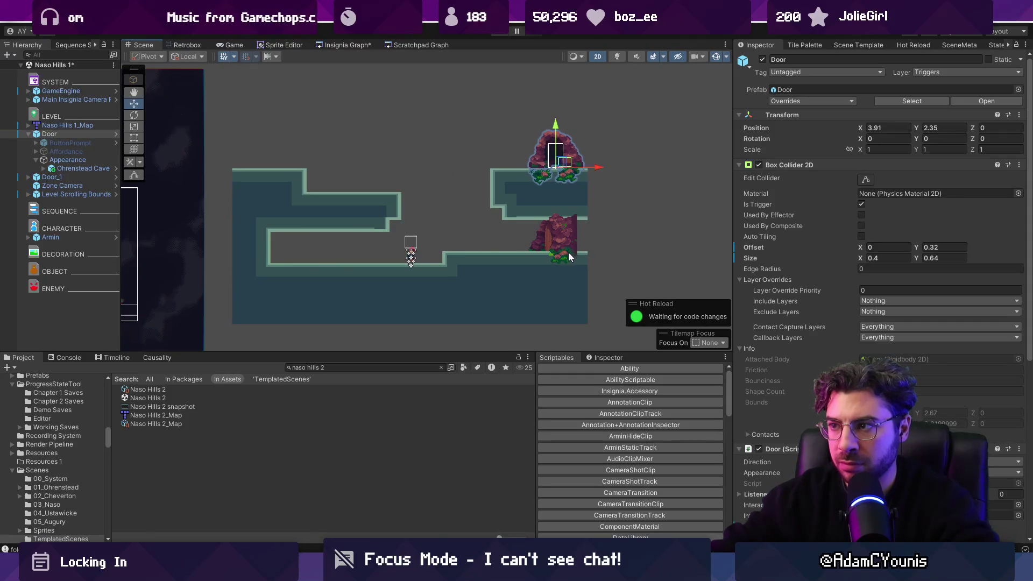
Step: Flip Door_1's collider offset X to -1.52 and move it to the lower-left wall
left_click(565, 230)
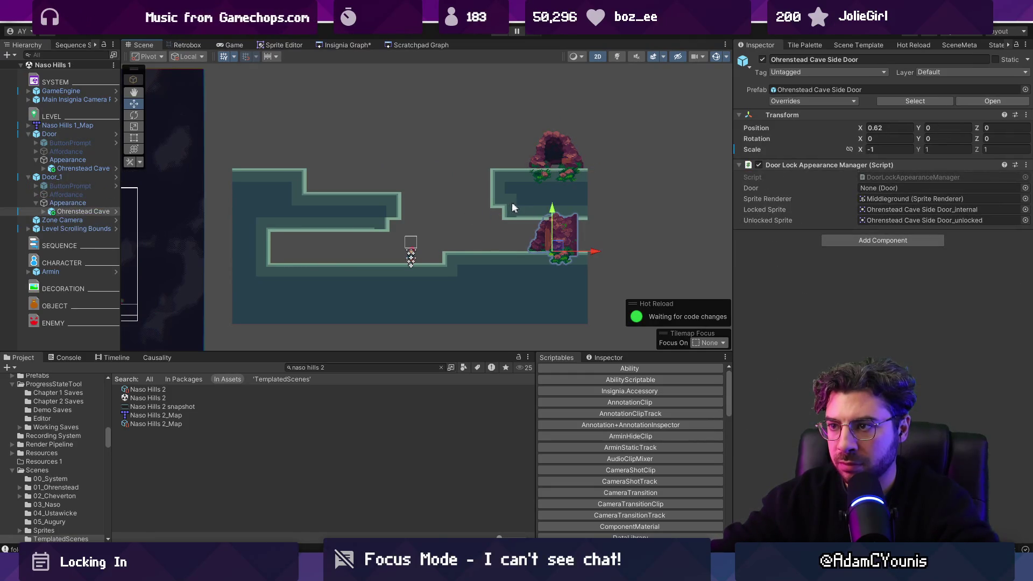
key("Up")
key("Up")
key("Up")
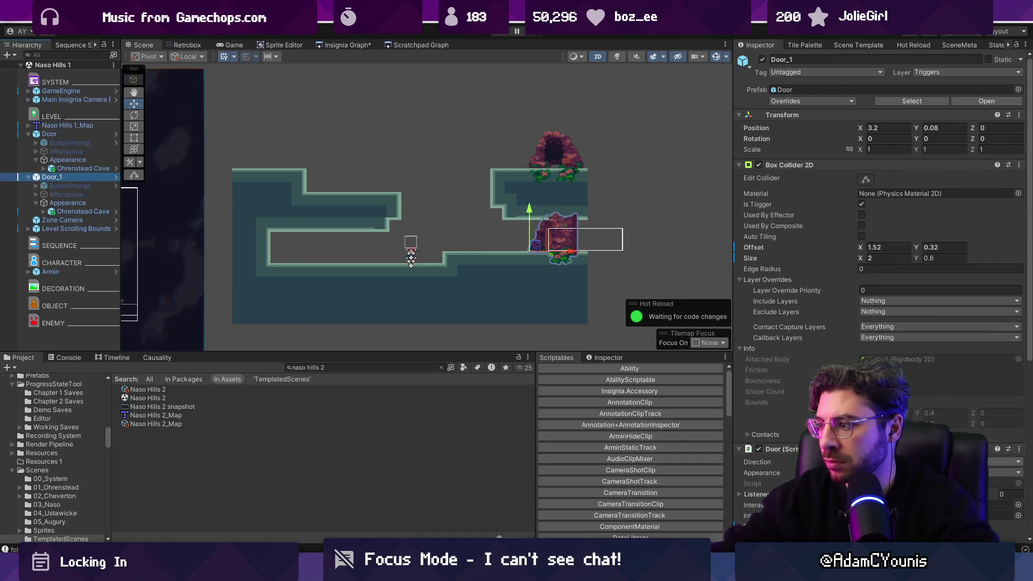
key("Down")
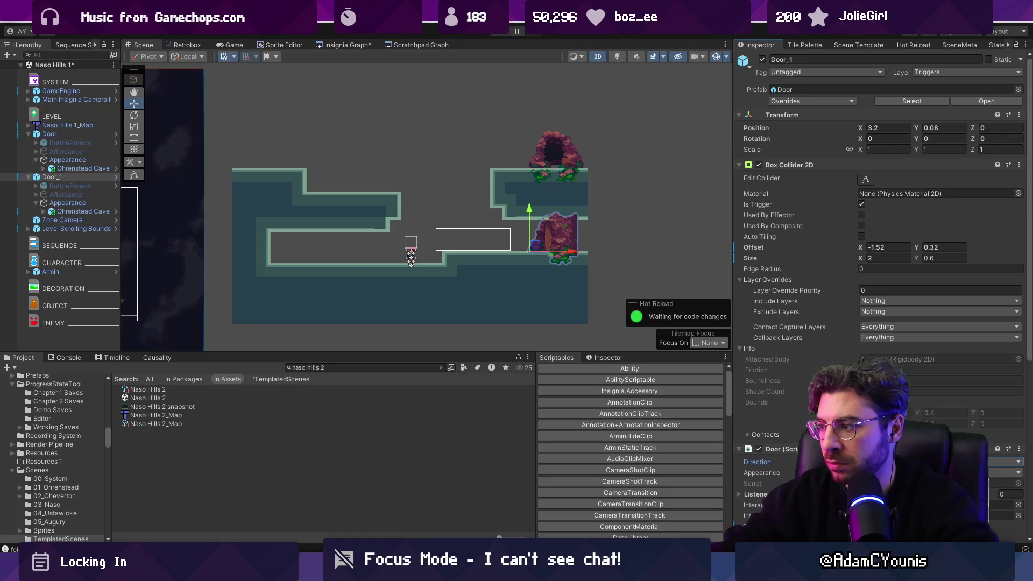
key("Tab")
key("Down")
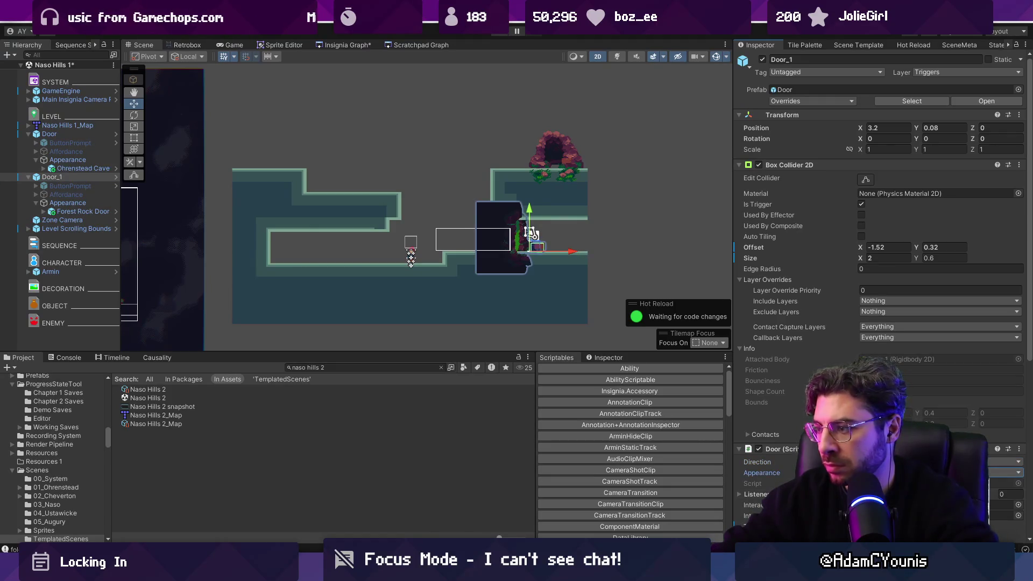
left_click_drag(538, 248, 321, 263)
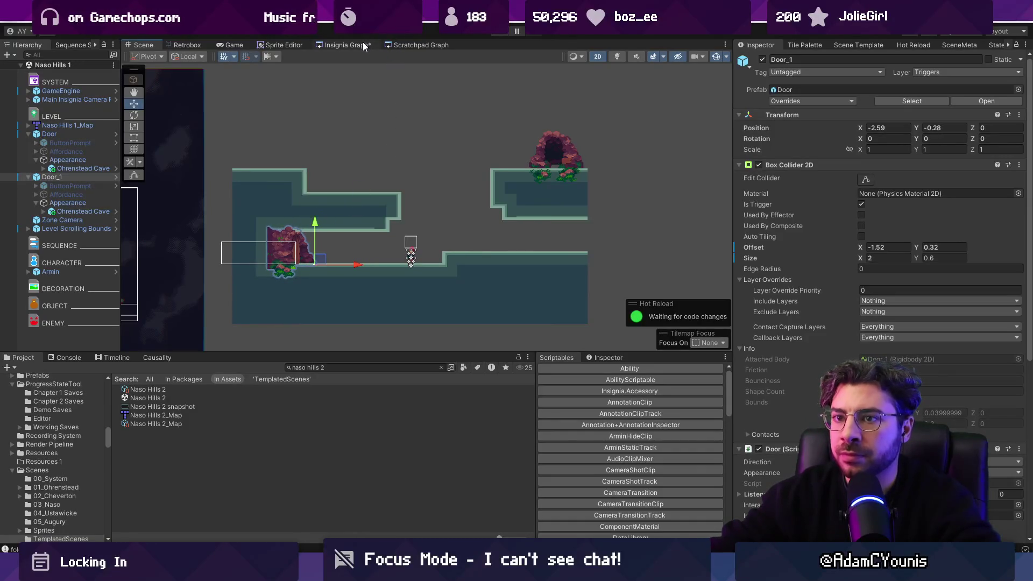
Step: Rearrange the Naso Hills 1 and Naso Hills 2 nodes in the Insignia scene graph
left_click(364, 46)
scroll(404, 223, "down", 3)
left_click_drag(391, 156, 369, 150)
mouse_move(307, 209)
left_mouse_down()
mouse_move(305, 246)
mouse_move(340, 240)
mouse_move(284, 204)
left_mouse_up()
scroll(328, 262, "up", 1)
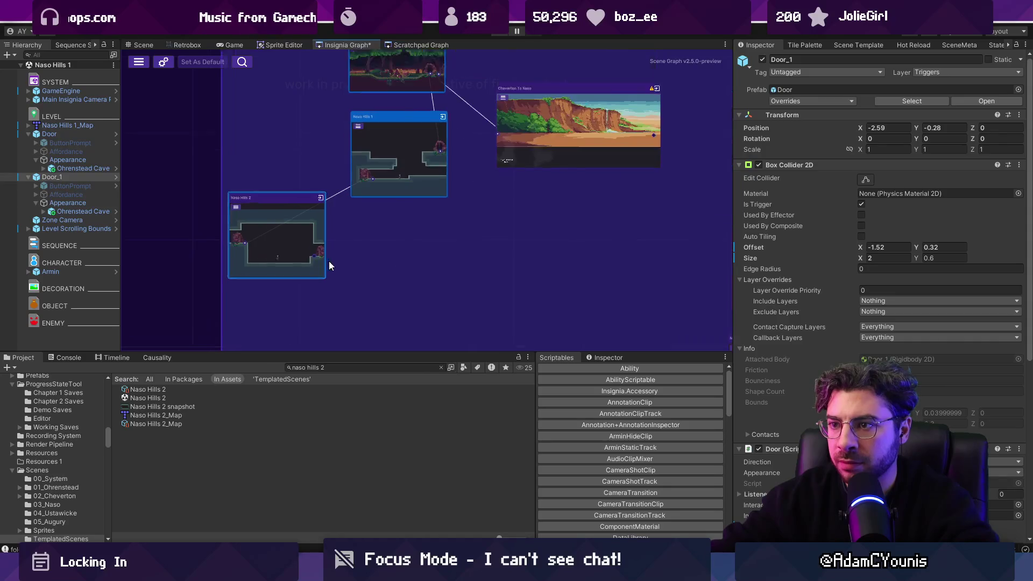
left_click_drag(395, 156, 420, 161)
mouse_move(268, 240)
left_mouse_down()
mouse_move(332, 255)
mouse_move(302, 205)
mouse_move(306, 181)
mouse_move(348, 228)
left_mouse_up()
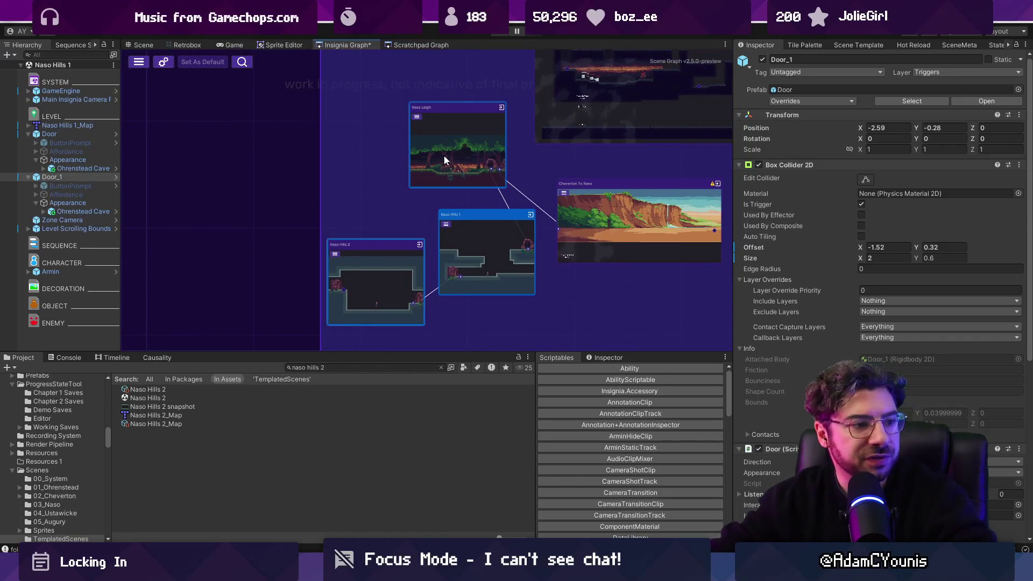
left_click_drag(446, 301, 431, 221)
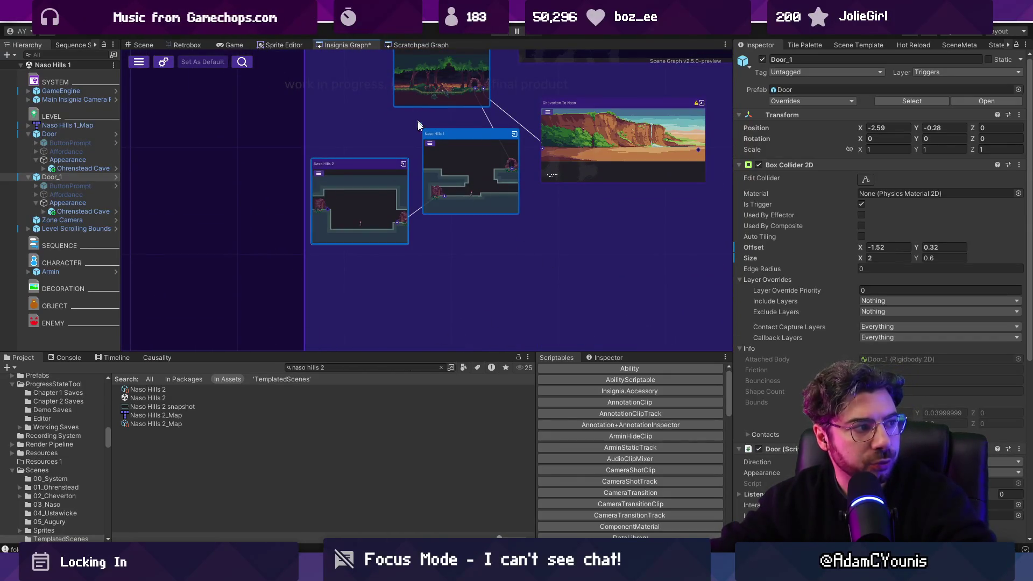
left_click_drag(416, 118, 417, 148)
mouse_move(369, 207)
left_mouse_down()
mouse_move(365, 252)
mouse_move(407, 274)
mouse_move(471, 272)
mouse_move(459, 271)
left_mouse_up()
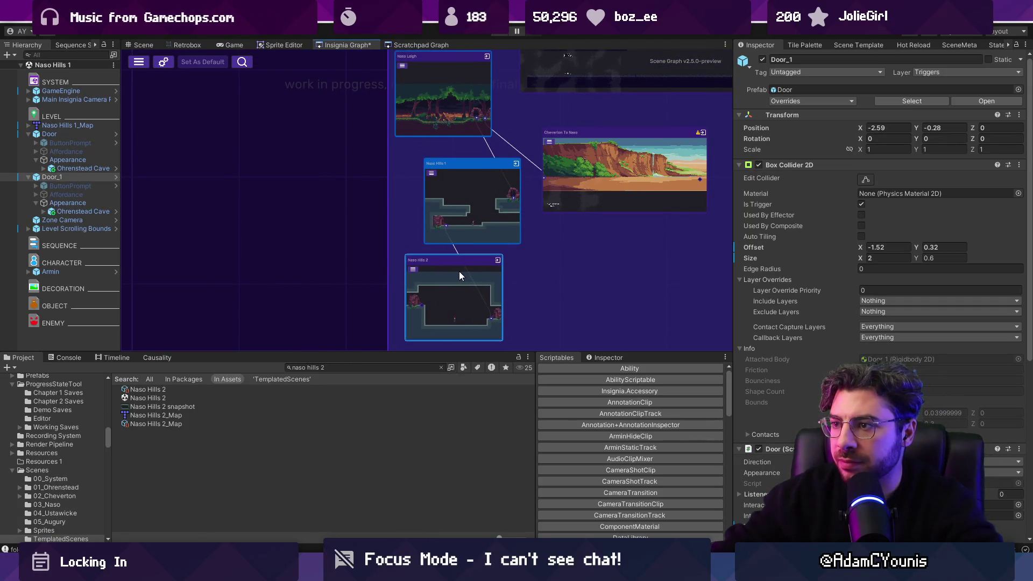
scroll(496, 218, "up", 1)
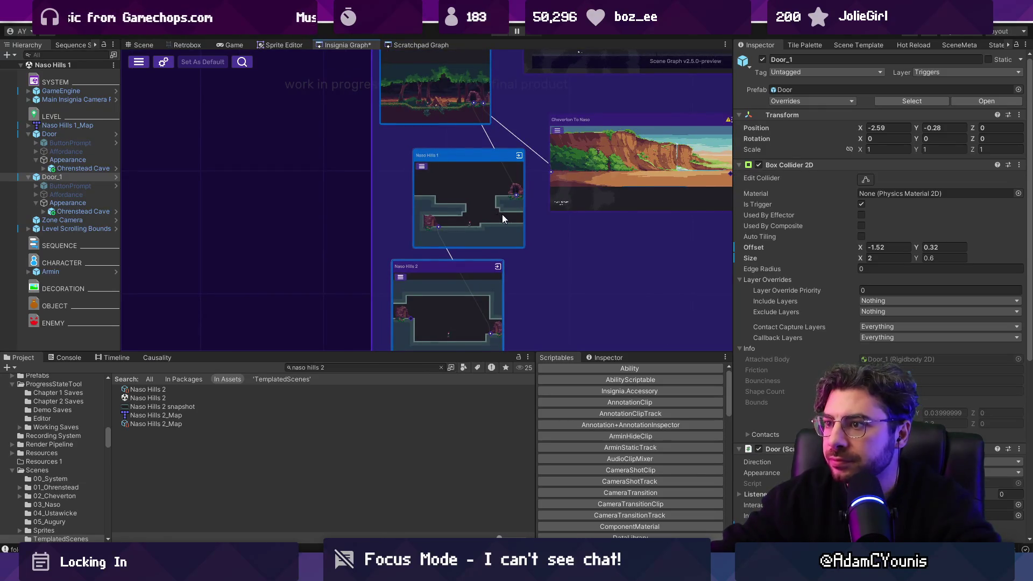
left_click_drag(502, 215, 477, 200)
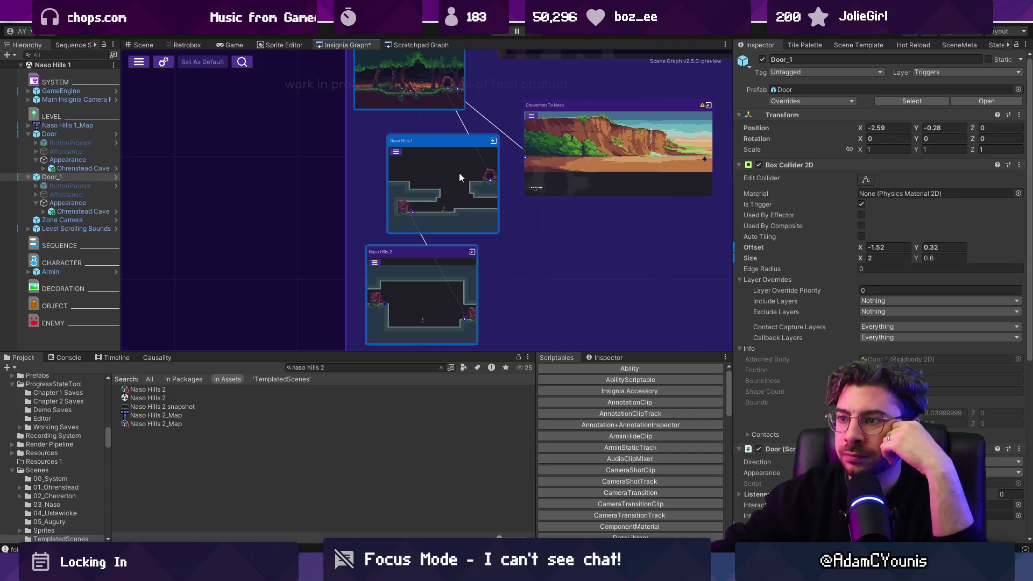
Step: Open the Naso Hills 1 scene, then place Naso Hills 2 left of Naso Hills 1 and save the graph
double_click(454, 191)
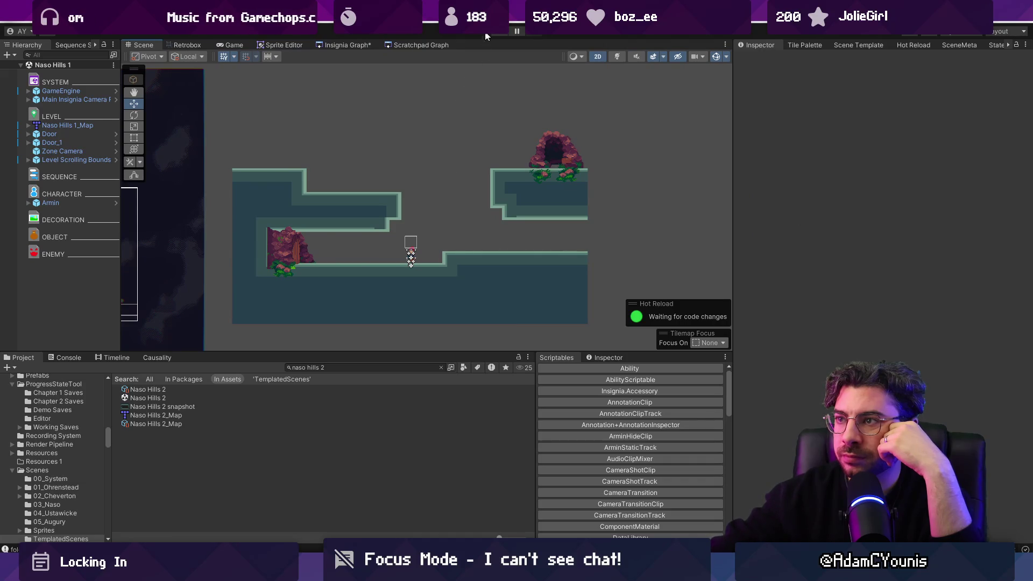
left_click(338, 46)
scroll(439, 192, "down", 3)
left_click_drag(438, 192, 436, 142)
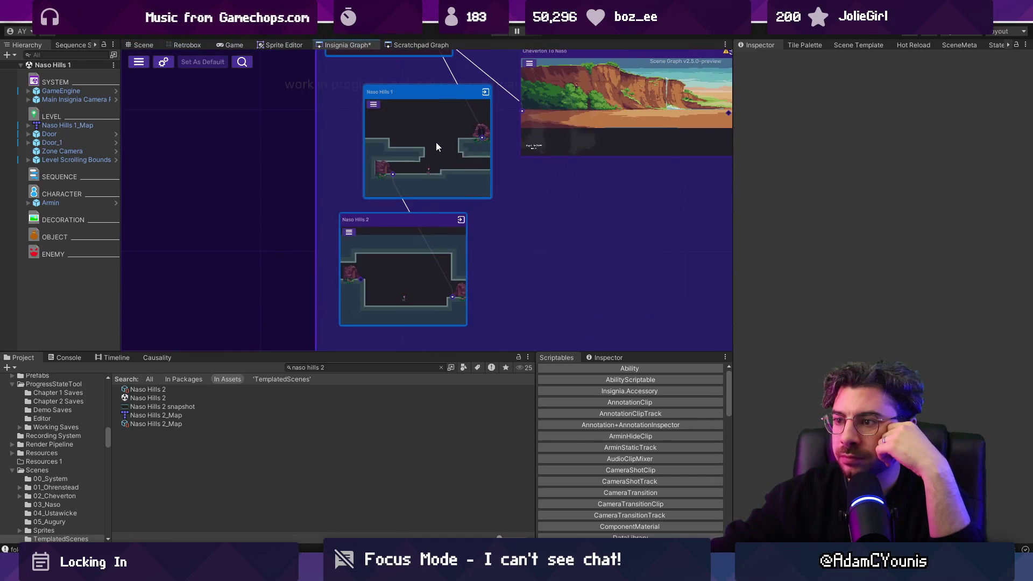
mouse_move(413, 241)
left_mouse_down()
mouse_move(396, 247)
mouse_move(295, 157)
mouse_move(296, 122)
mouse_move(480, 319)
mouse_move(453, 314)
mouse_move(458, 209)
left_mouse_up()
key("ctrl+s")
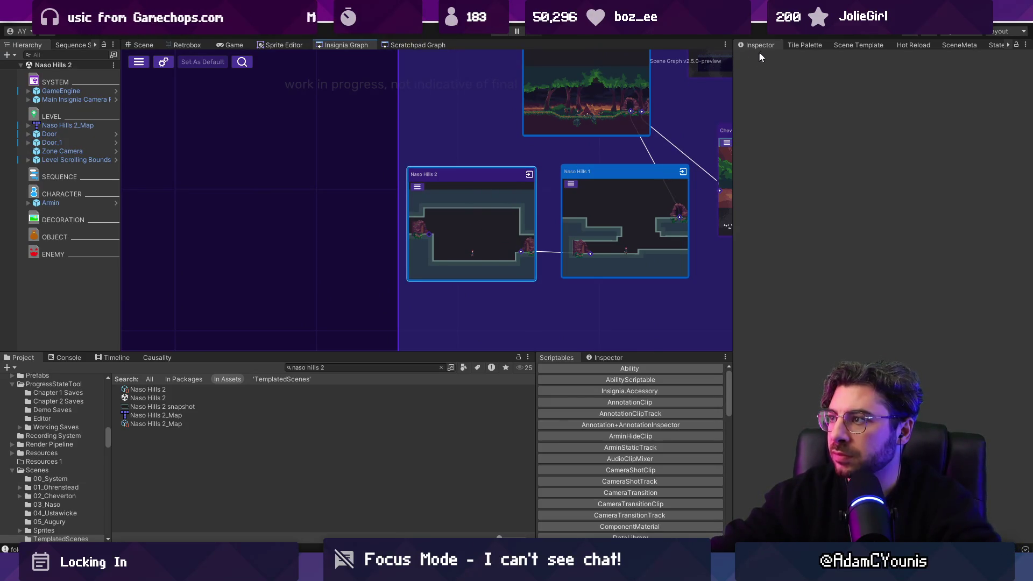
Step: Check the Naso Hills 2 scene metadata and start a playtest
left_click(956, 45)
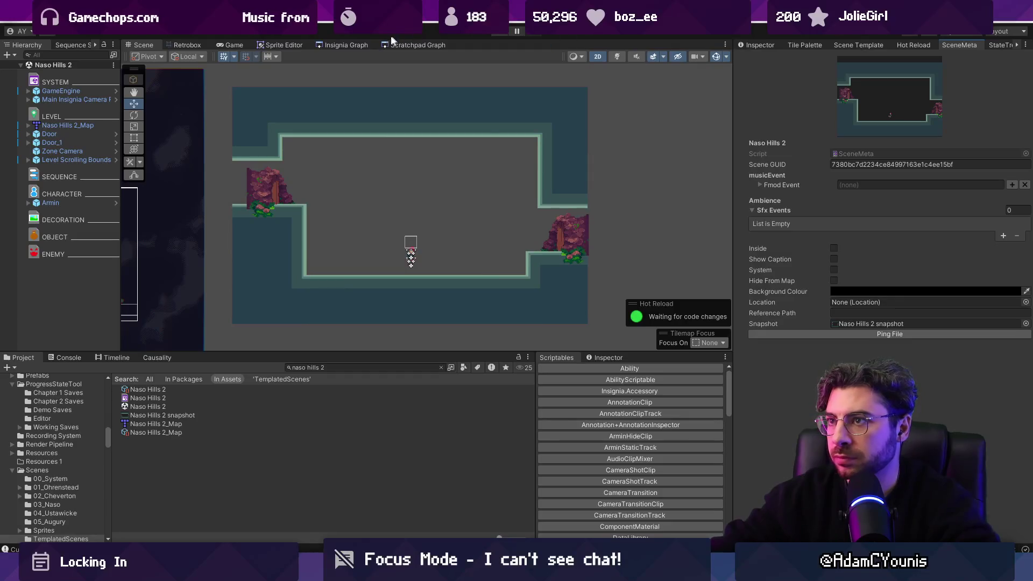
left_click(345, 44)
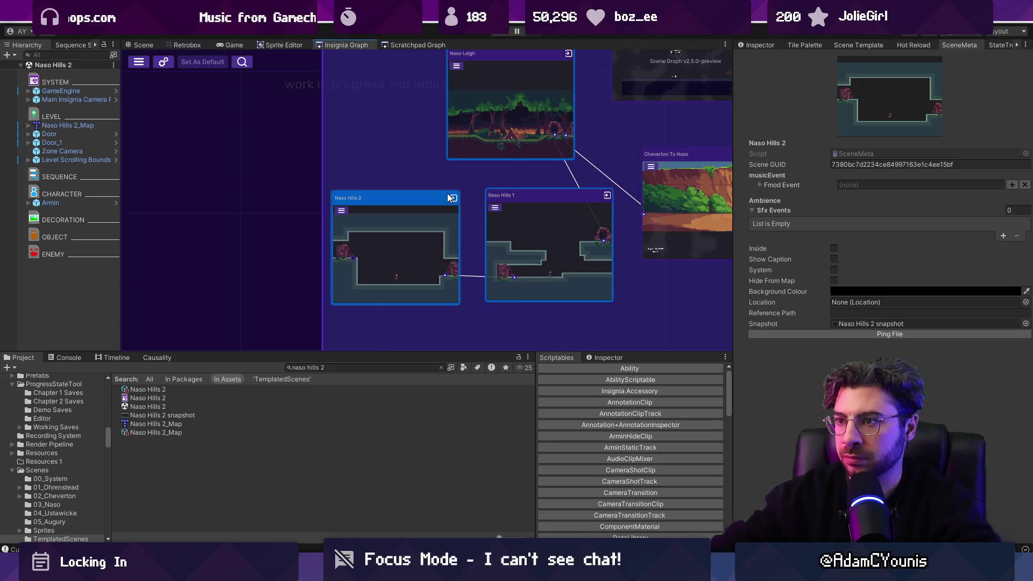
left_click(495, 36)
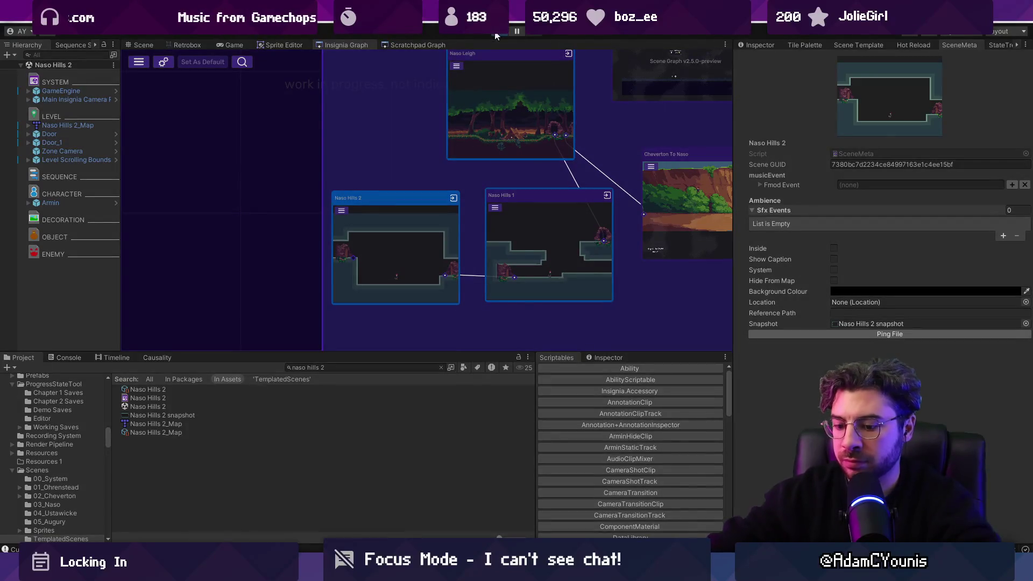
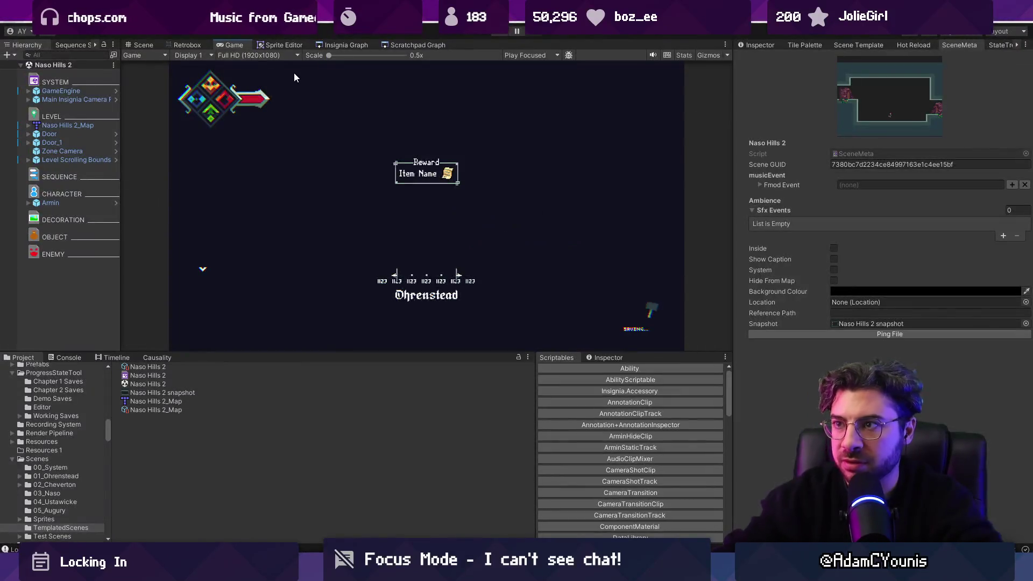
Step: Leave the maximized Game view and zoom the Insignia scene graph around its central scenes
left_click(339, 46)
scroll(522, 151, "down", 5)
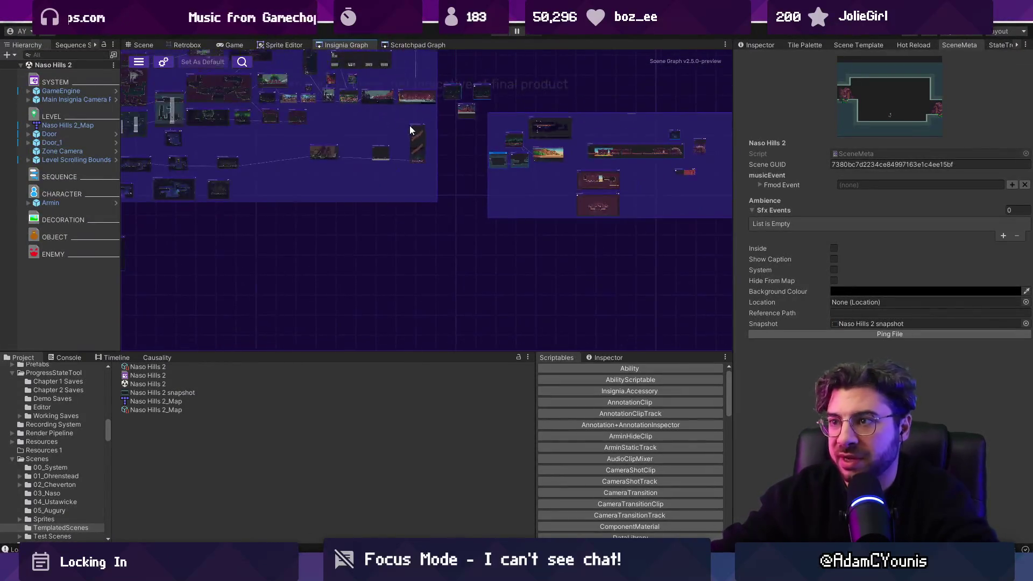
scroll(422, 237, "up", 4)
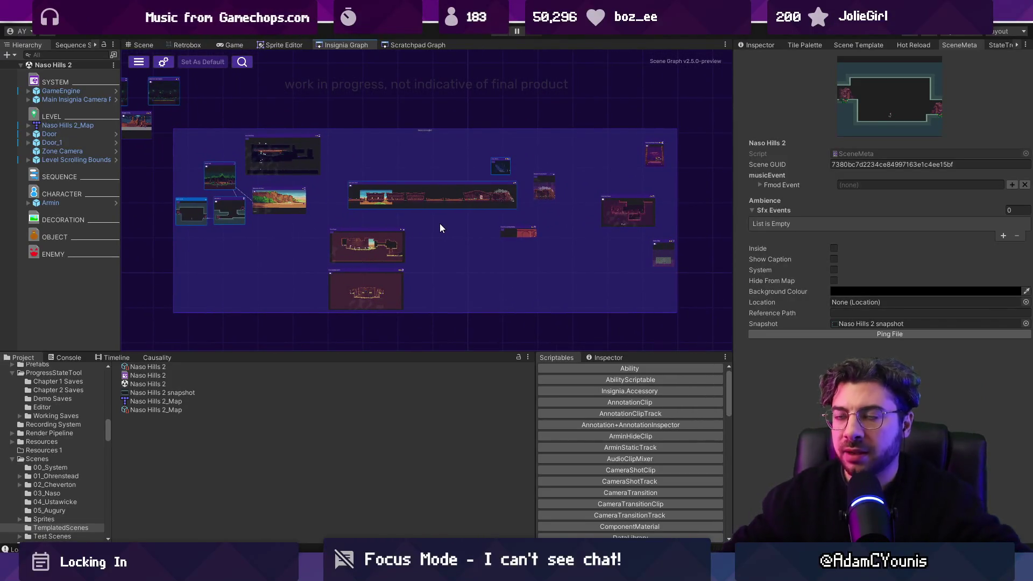
key("alt+Tab")
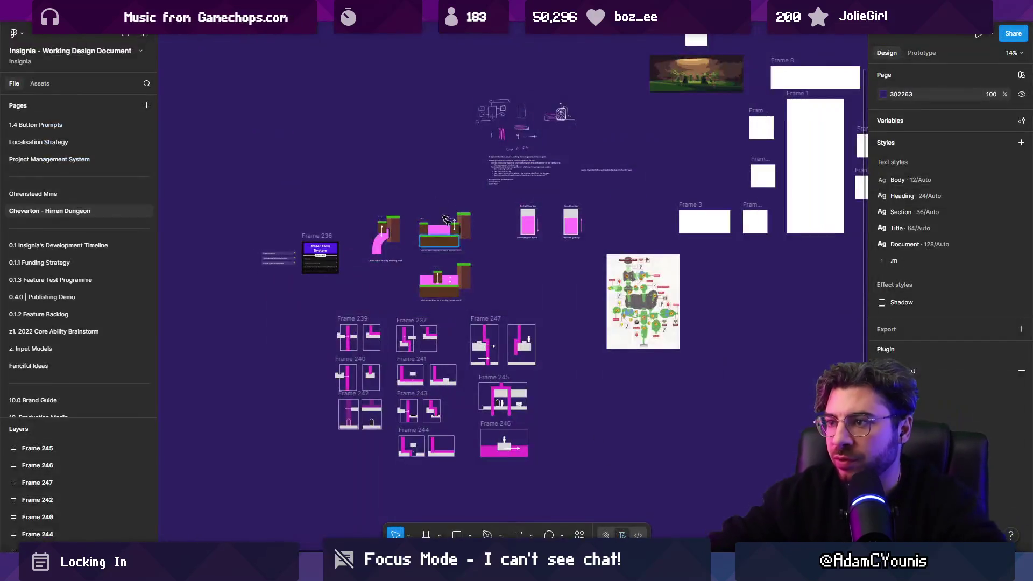
Step: Open the 1.1. Ability Template Catalogue page, centre the CH3 and CH4 lists, and select CH3 - Naso
scroll(69, 213, "up", 10)
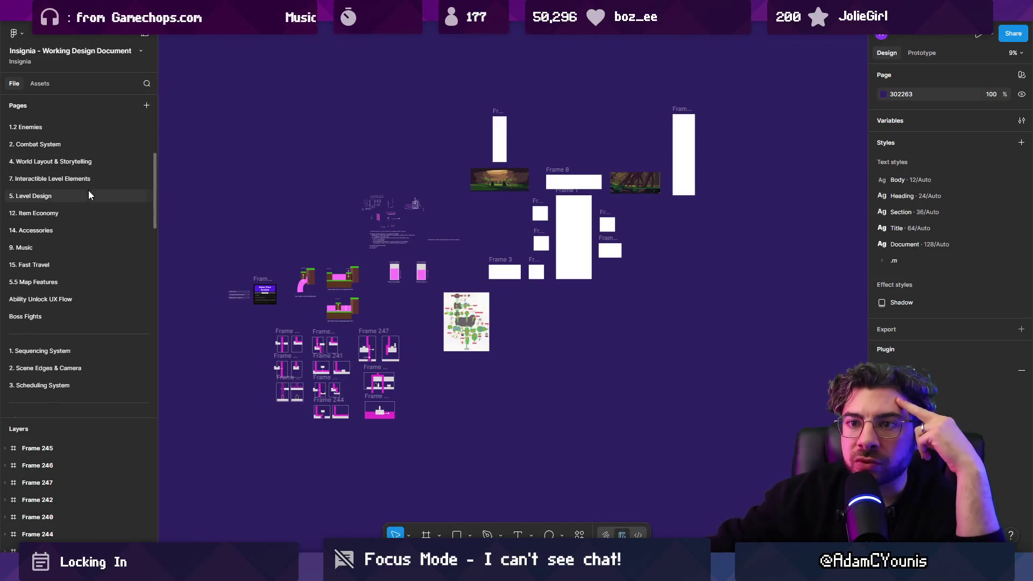
scroll(89, 172, "up", 5)
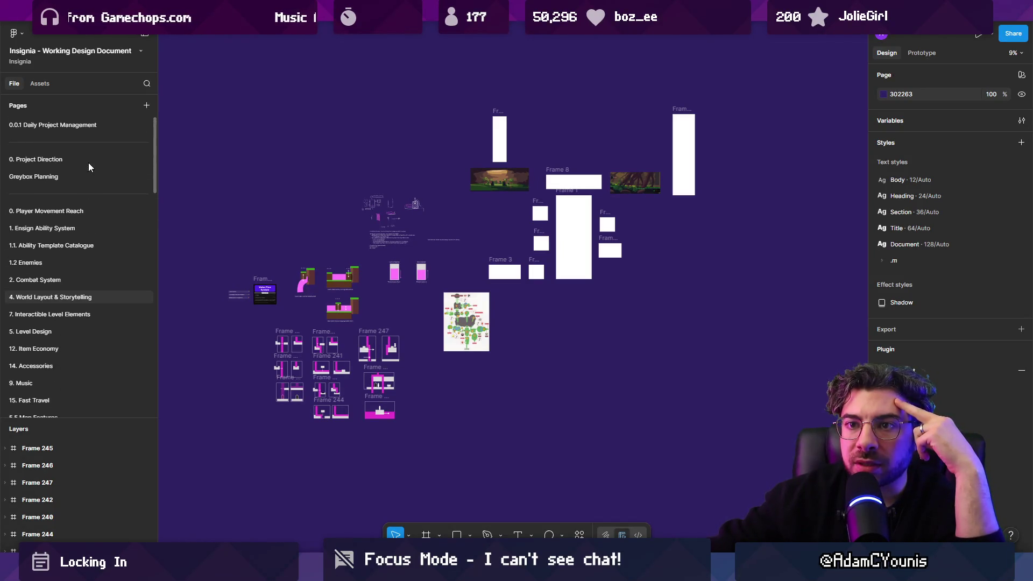
left_click(88, 249)
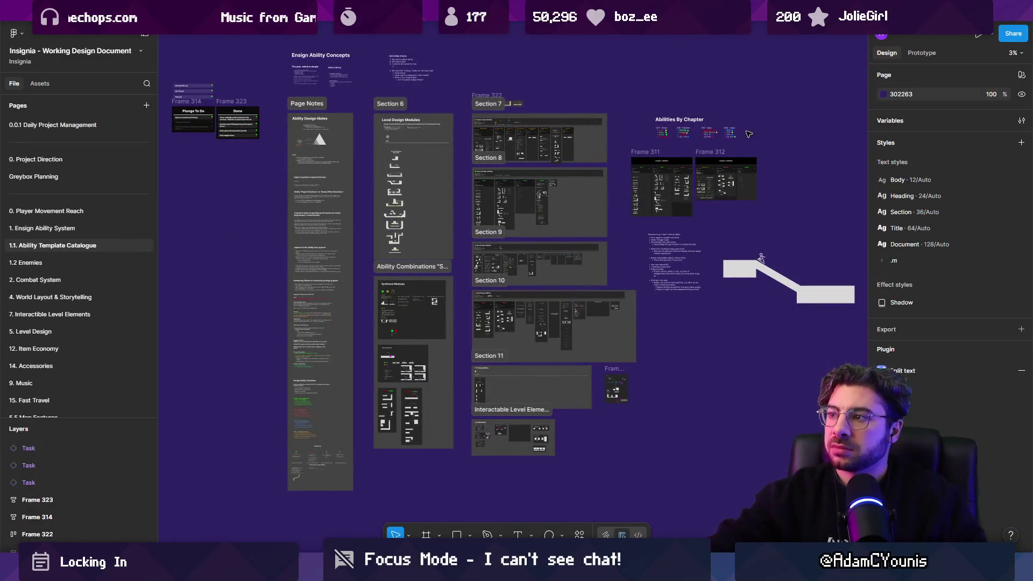
scroll(716, 131, "up", 10)
scroll(648, 141, "up", 3)
mouse_move(715, 239)
left_mouse_down()
mouse_move(296, 224)
mouse_move(619, 244)
left_mouse_up()
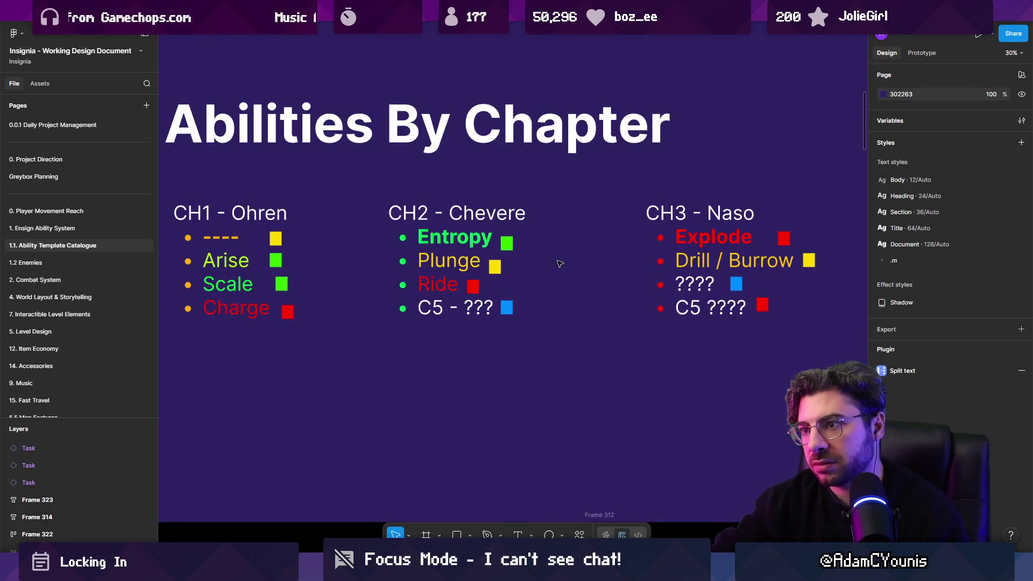
scroll(574, 269, "right", 5)
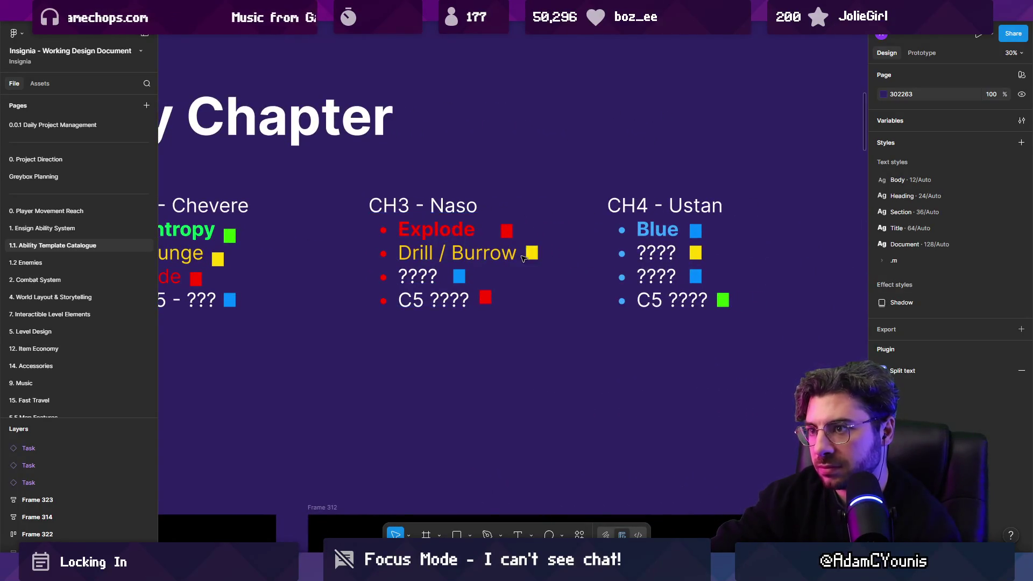
scroll(526, 257, "left", 5)
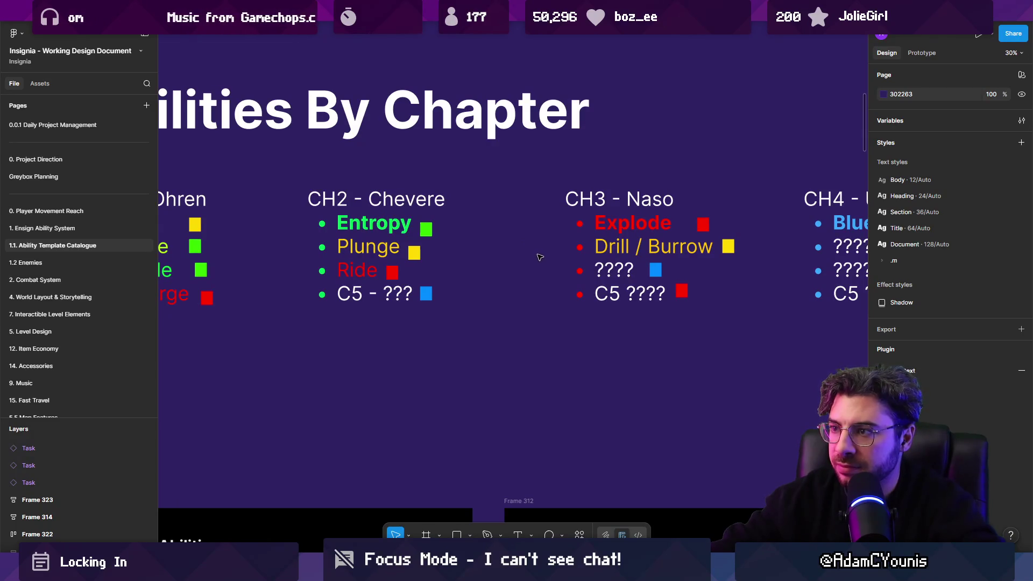
left_click(640, 269)
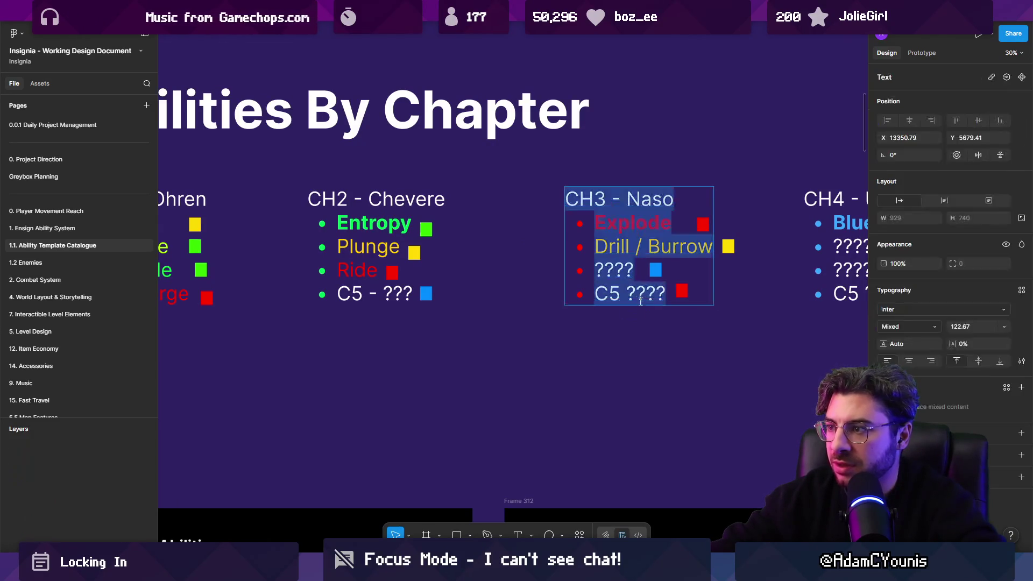
Step: Replace the CH3 - Naso placeholder line 'C5 ????' with 'Slide'
double_click(645, 293)
double_click(619, 247)
double_click(627, 225)
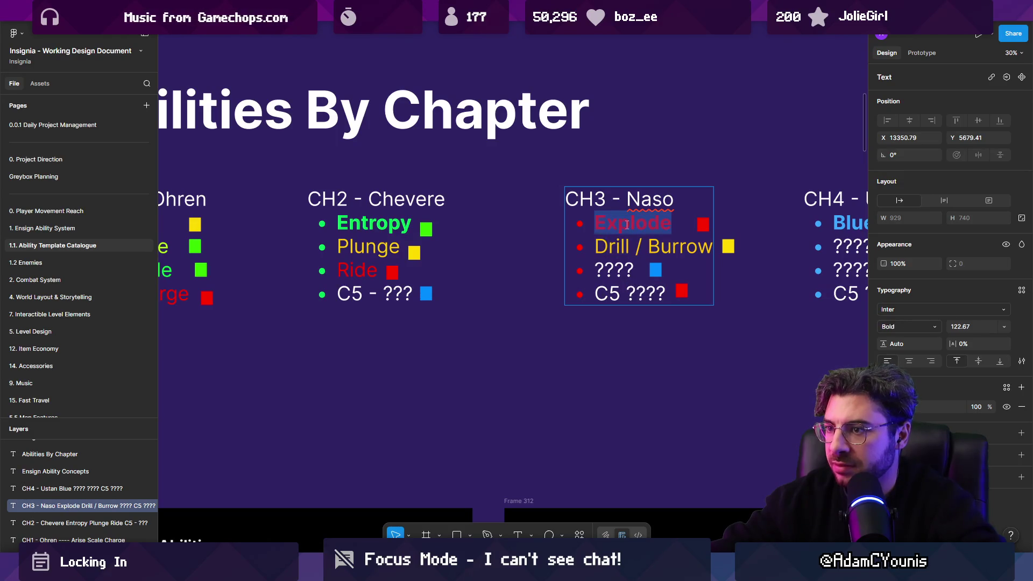
double_click(614, 269)
triple_click(630, 294)
scroll(605, 291, "down", 2)
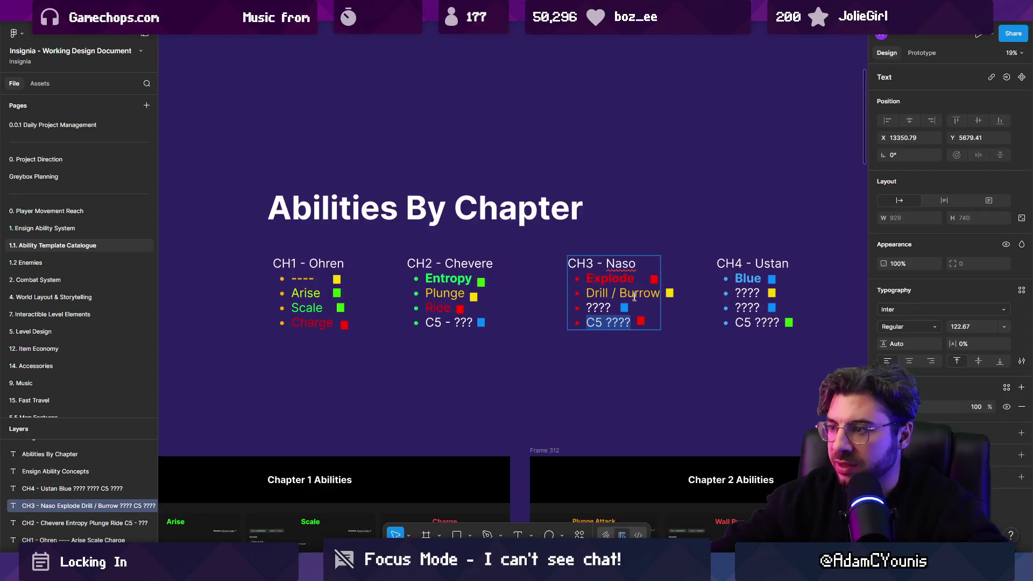
scroll(631, 276, "up", 3)
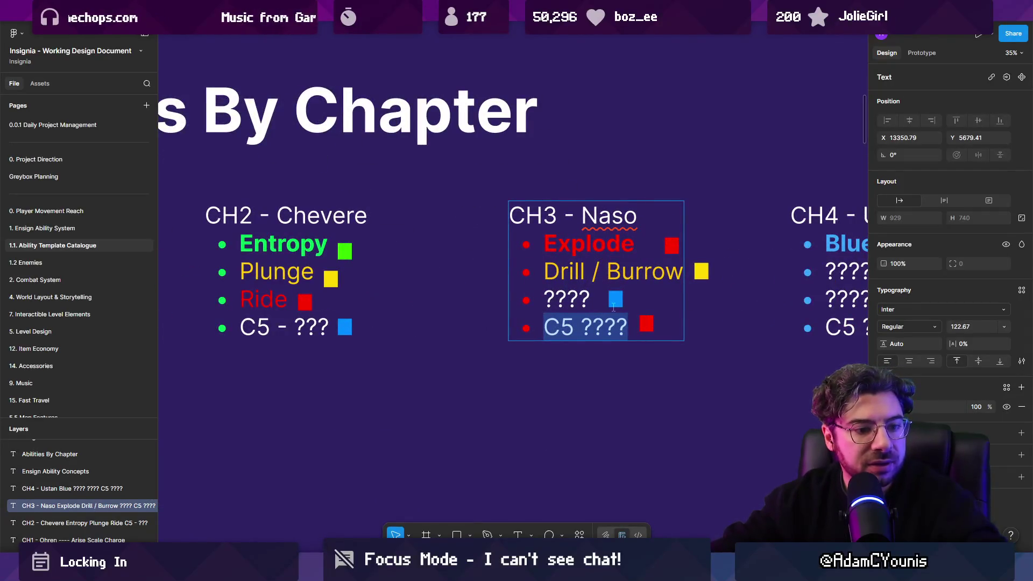
left_click_drag(606, 315, 451, 313)
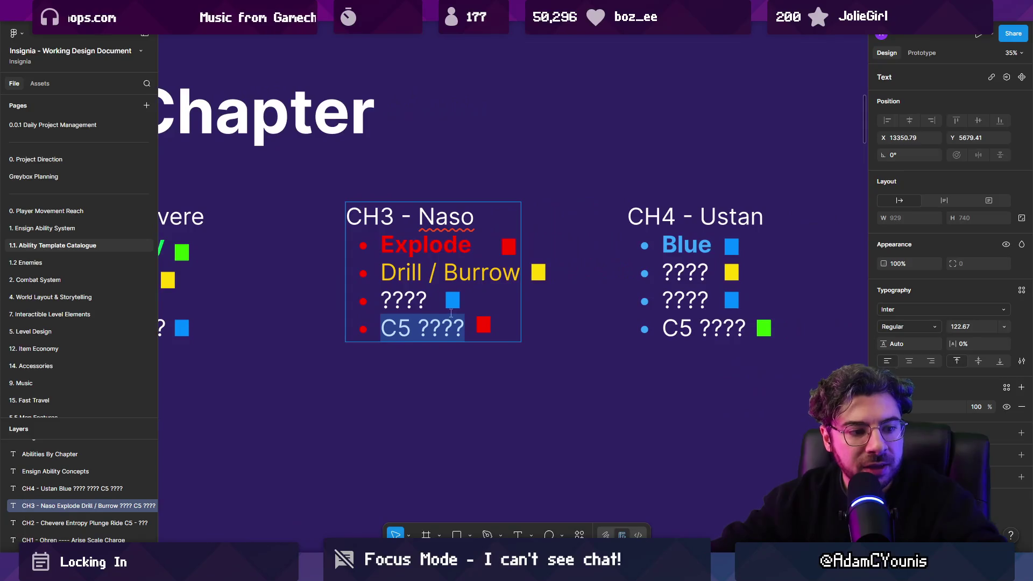
scroll(413, 325, "up", 1)
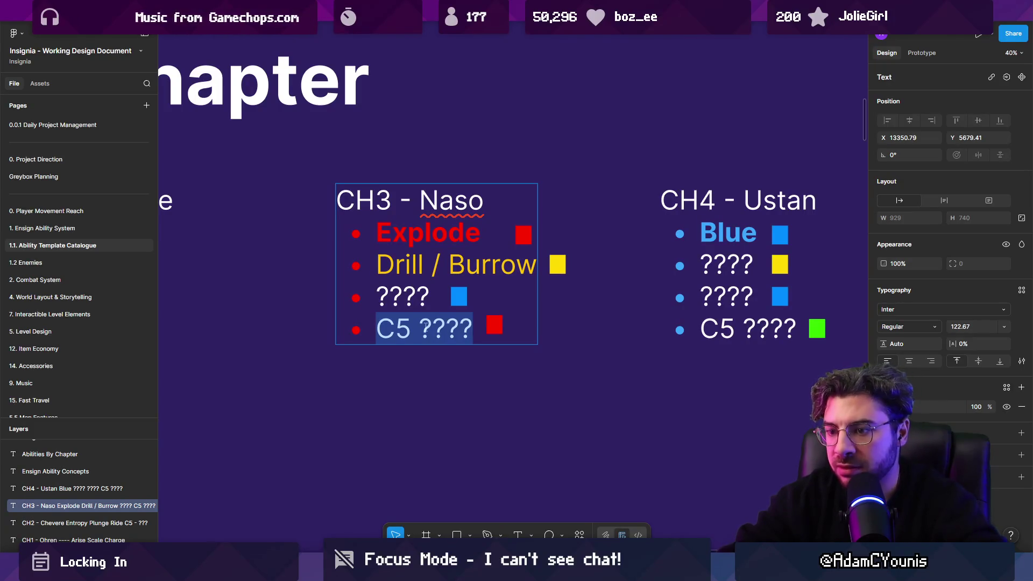
type("Slide")
Step: Give the new Slide entry a red fill and view the whole Abilities By Chapter board
double_click(425, 324)
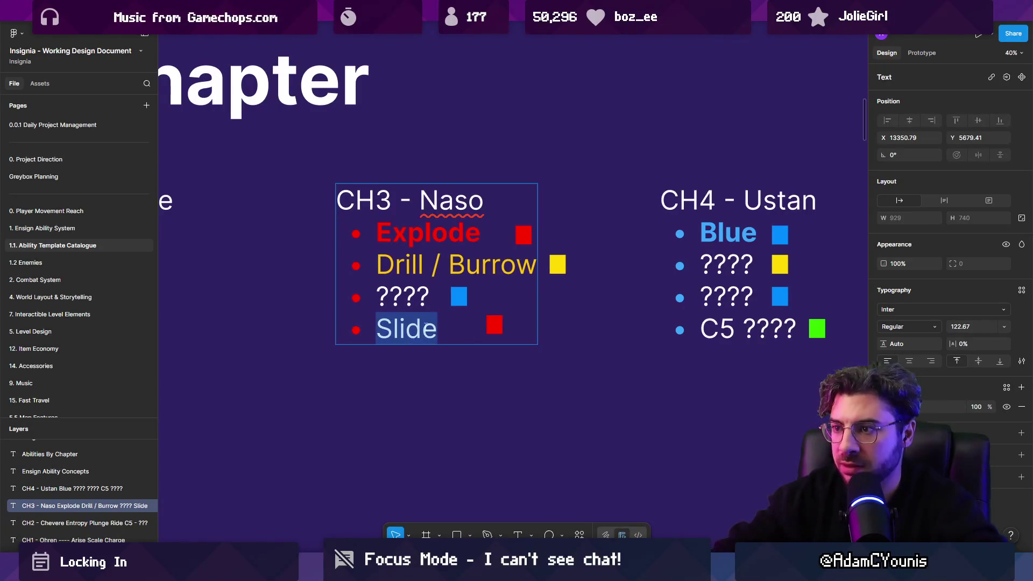
left_click(885, 407)
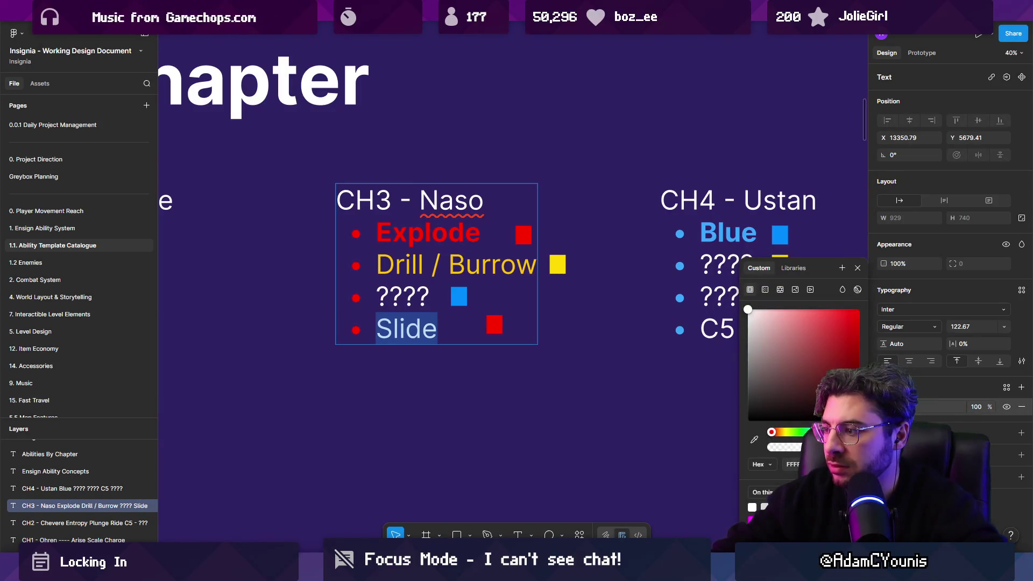
key("Escape")
scroll(560, 309, "down", 5, "ctrl")
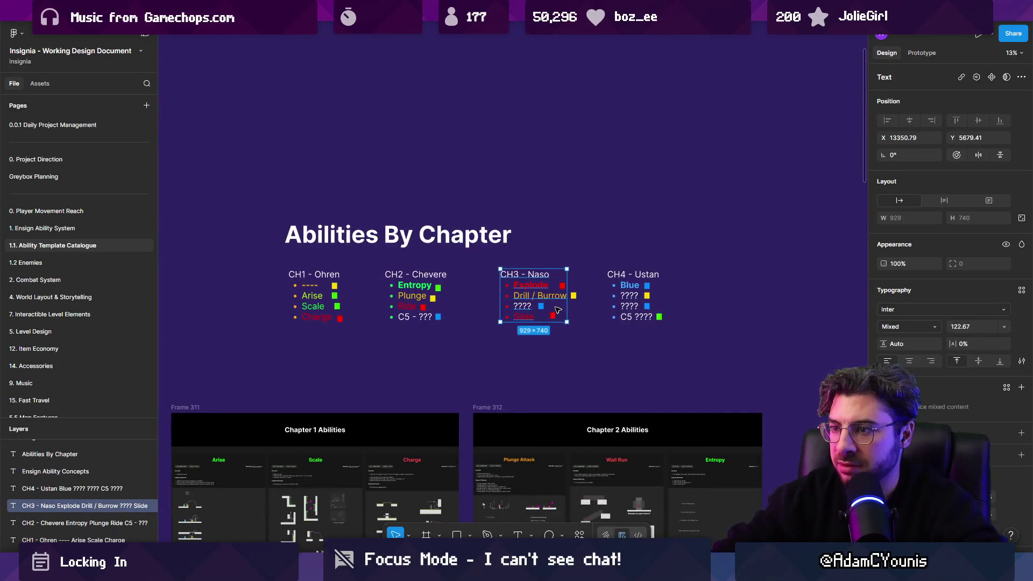
scroll(554, 311, "up", 4, "ctrl")
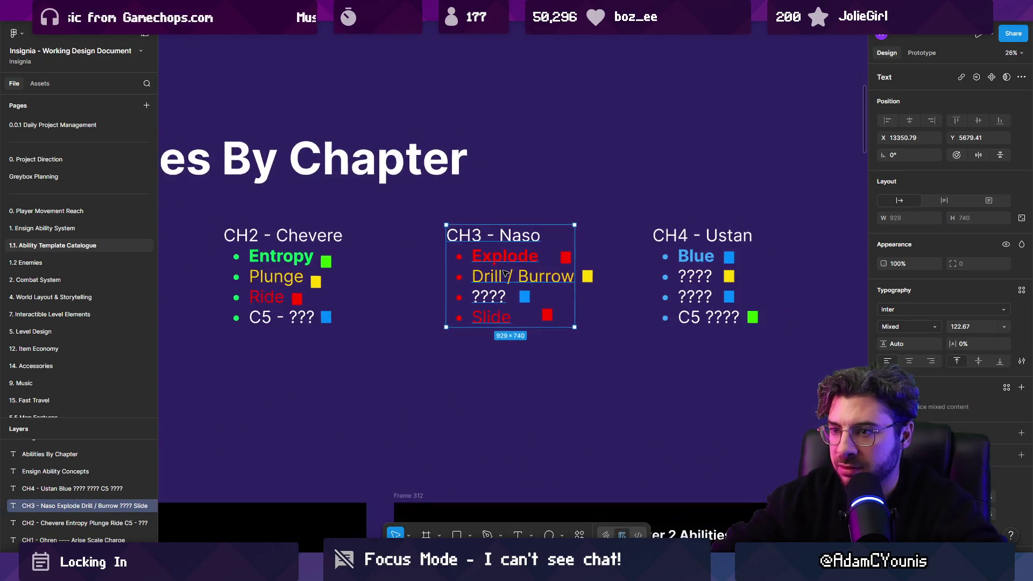
scroll(511, 268, "down", 2, "ctrl")
mouse_move(511, 268)
left_mouse_down()
mouse_move(541, 288)
mouse_move(624, 302)
left_mouse_up()
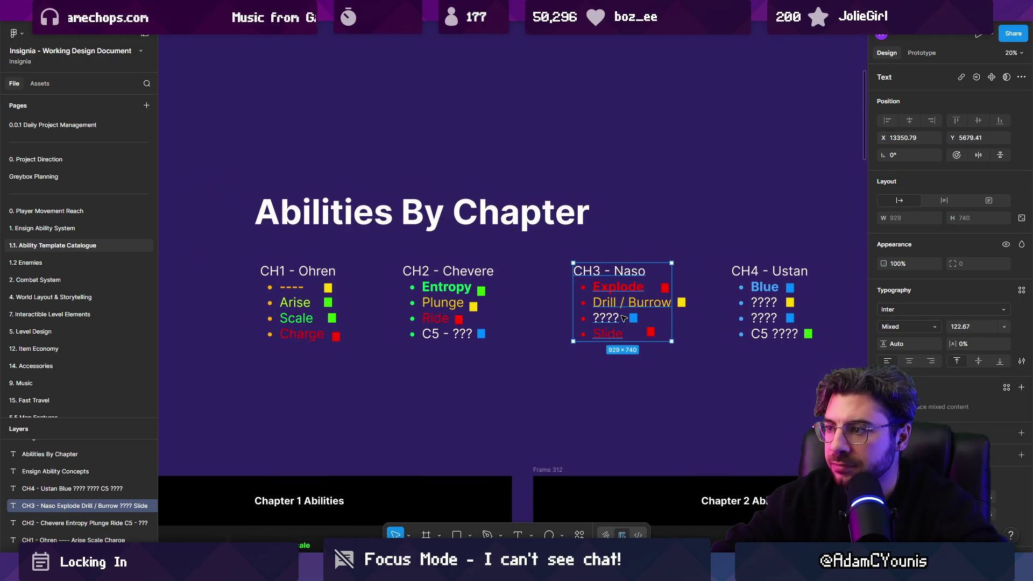
Step: Check the Drill / Burrow entry in the CH3 list and deselect the CH3 text box
double_click(623, 308)
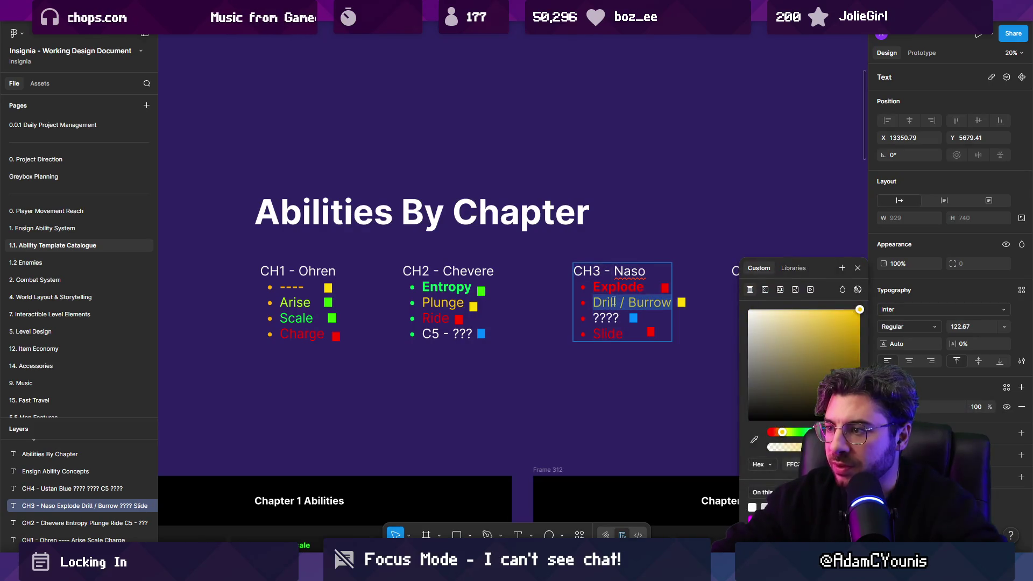
key("Escape")
scroll(615, 301, "up", 2)
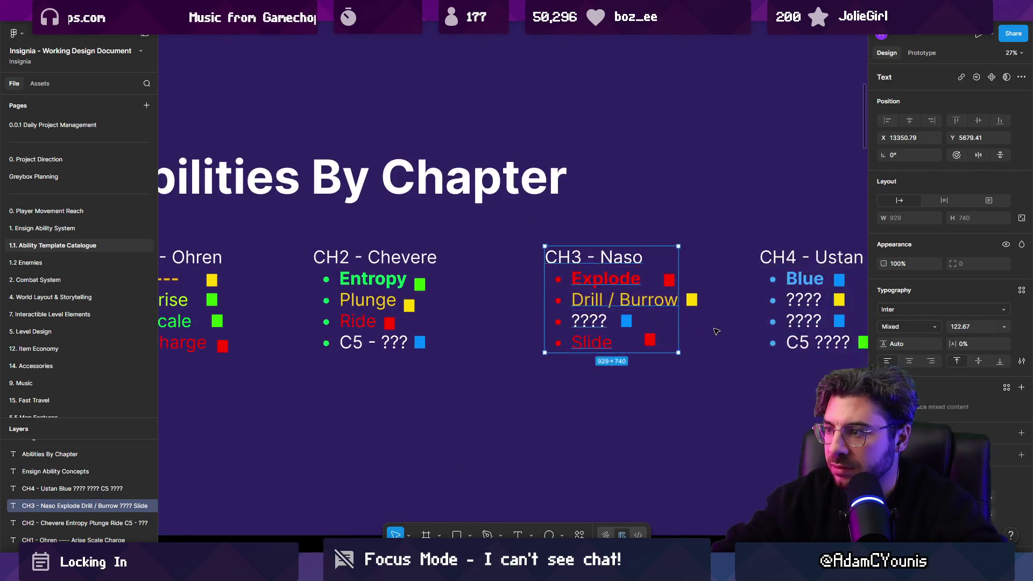
scroll(592, 304, "right", 2)
key("Escape")
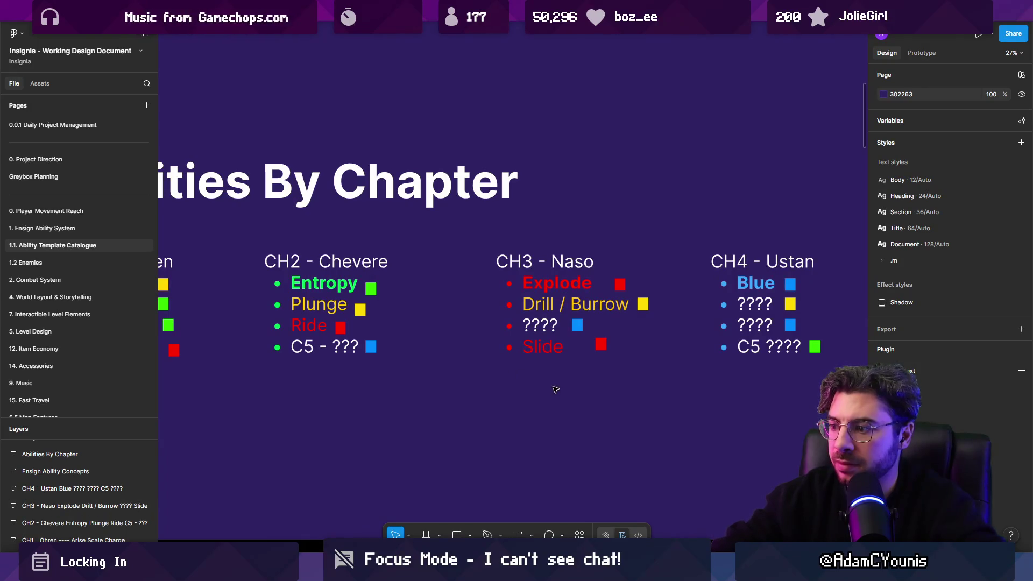
key("alt+Tab")
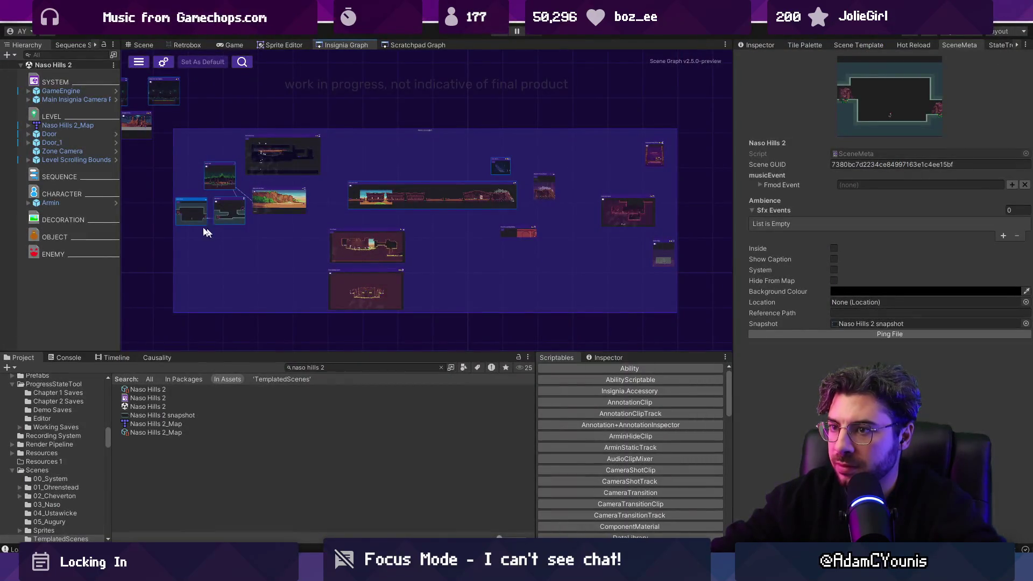
Step: Zoom the Insignia Graph and clear the 'naso hills 2' Project search to list TemplatedScenes
scroll(219, 232, "up", 3)
scroll(291, 241, "down", 2)
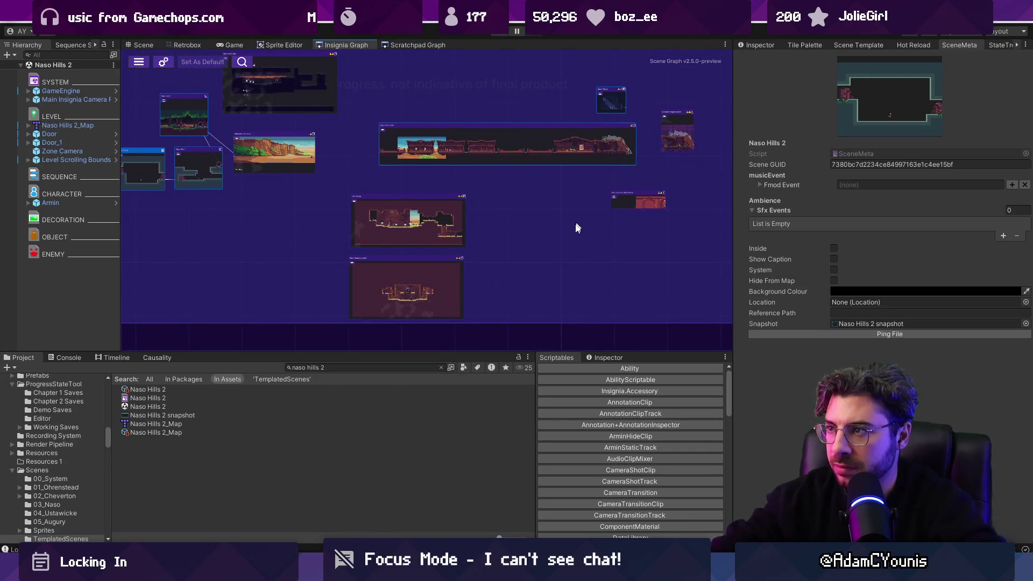
scroll(550, 289, "up", 2)
scroll(489, 323, "down", 5)
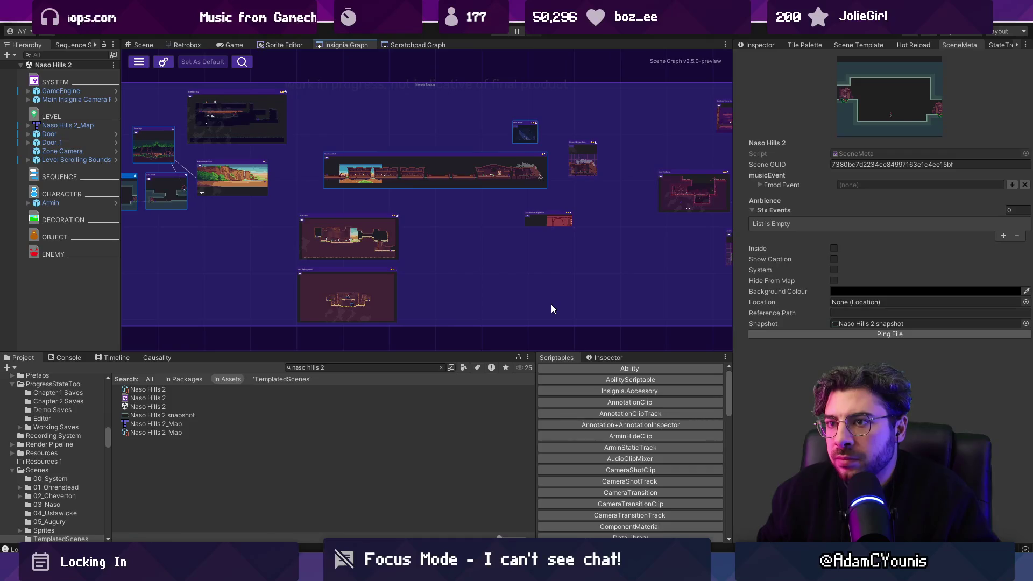
scroll(544, 279, "down", 2)
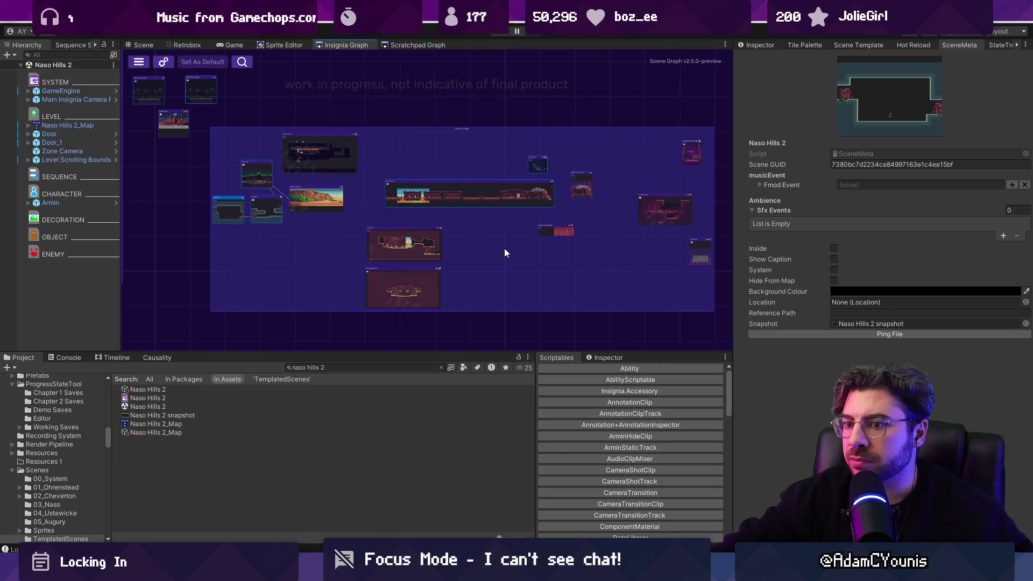
left_click(442, 368)
scroll(259, 221, "up", 3)
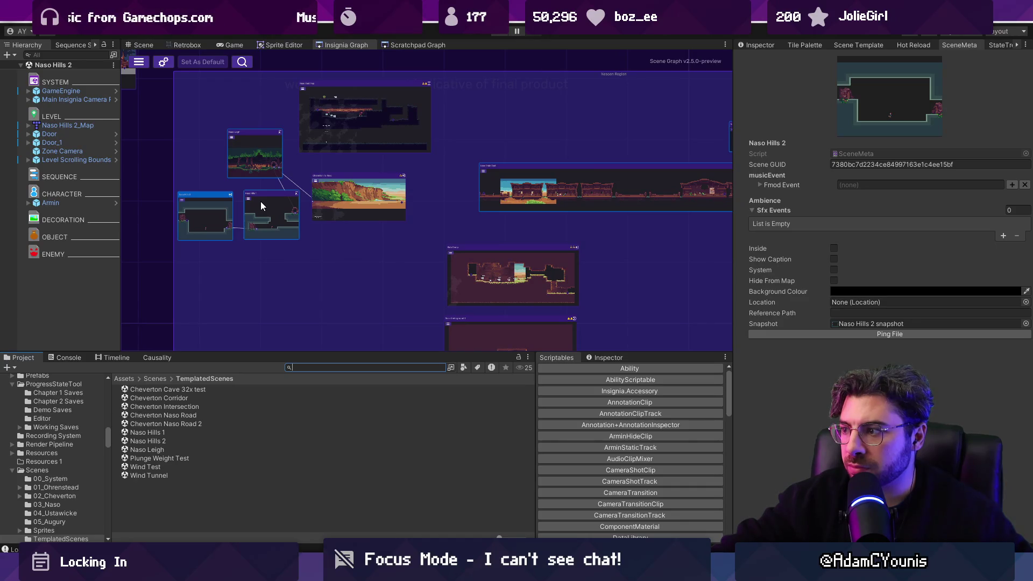
scroll(261, 202, "down", 3)
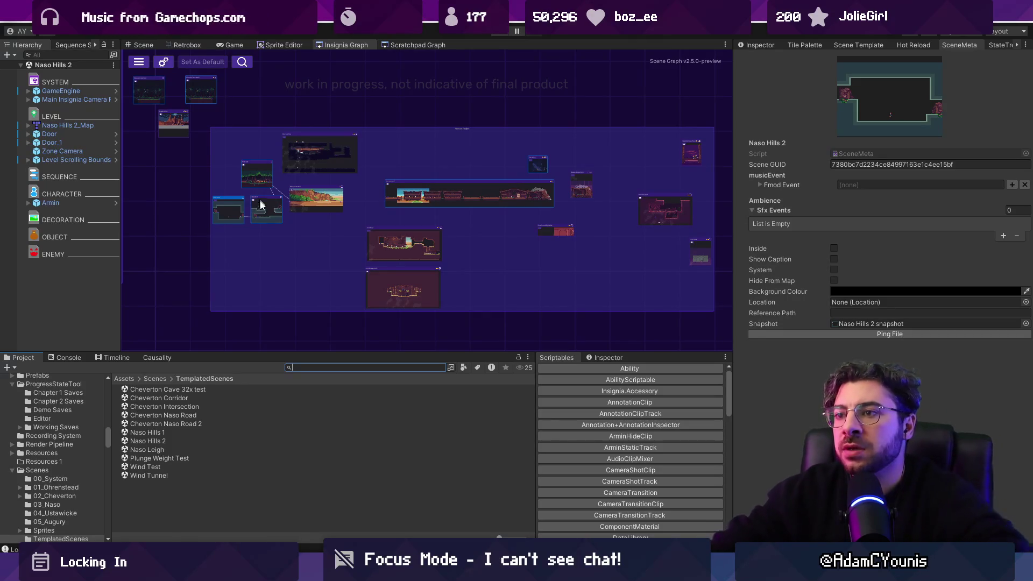
left_click(432, 402)
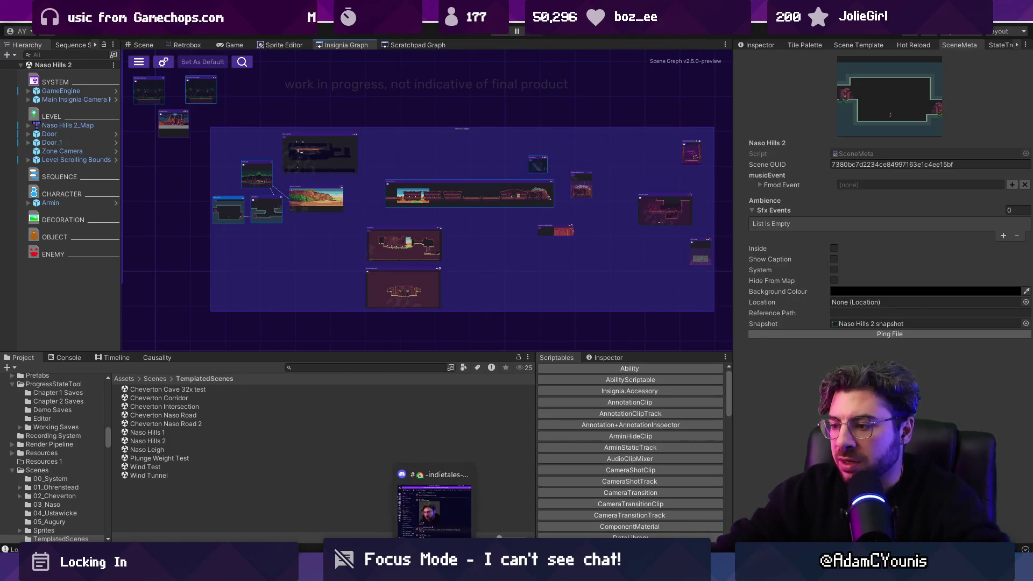
Step: Bring up the Insignia Sequence World Layout board in Figma
left_click(394, 515)
left_click(515, 16)
scroll(171, 223, "up", 5)
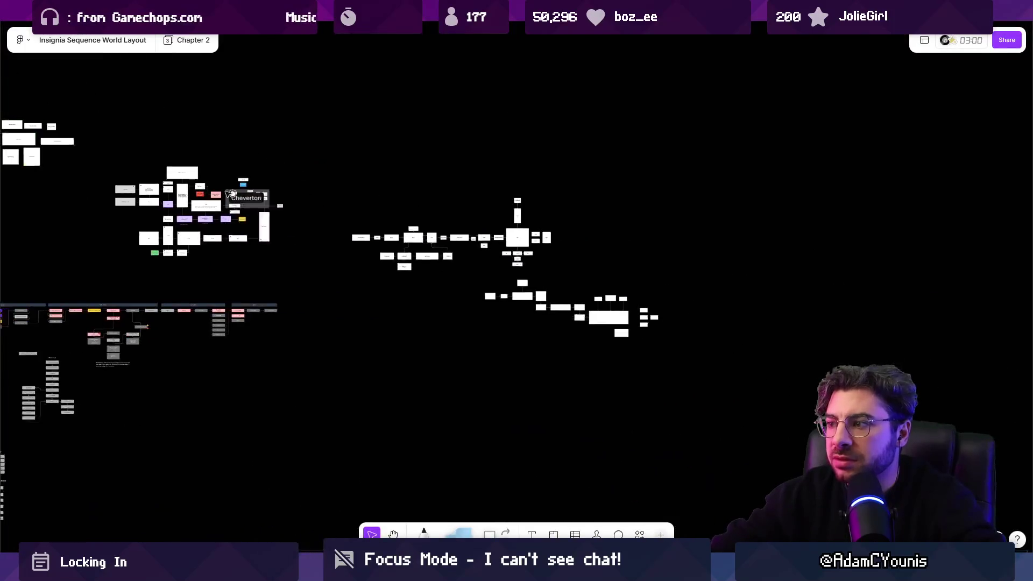
scroll(171, 223, "up", 3)
left_click(211, 305)
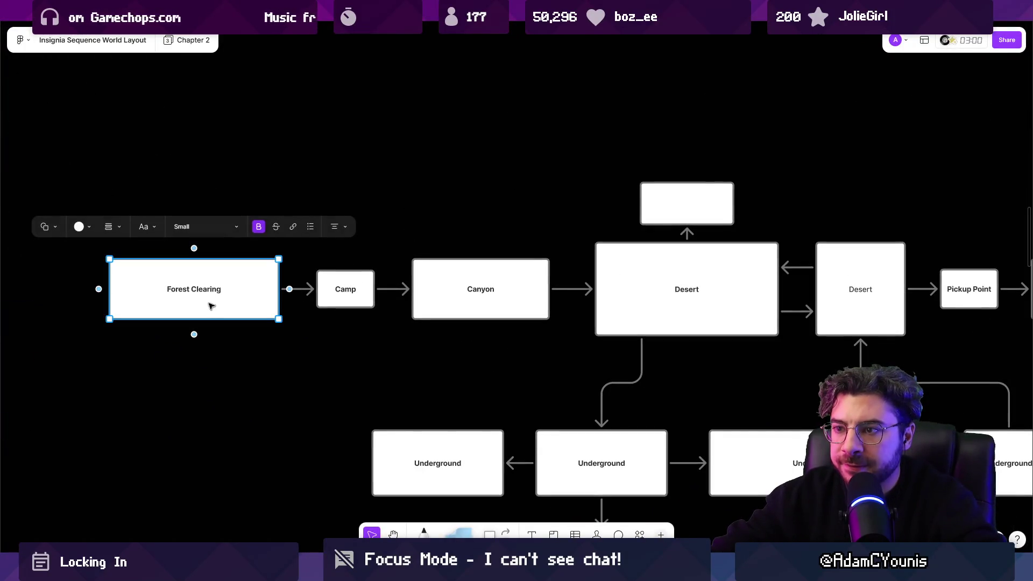
mouse_move(220, 290)
left_mouse_down()
mouse_move(361, 305)
mouse_move(298, 261)
left_mouse_up()
scroll(454, 347, "down", 2)
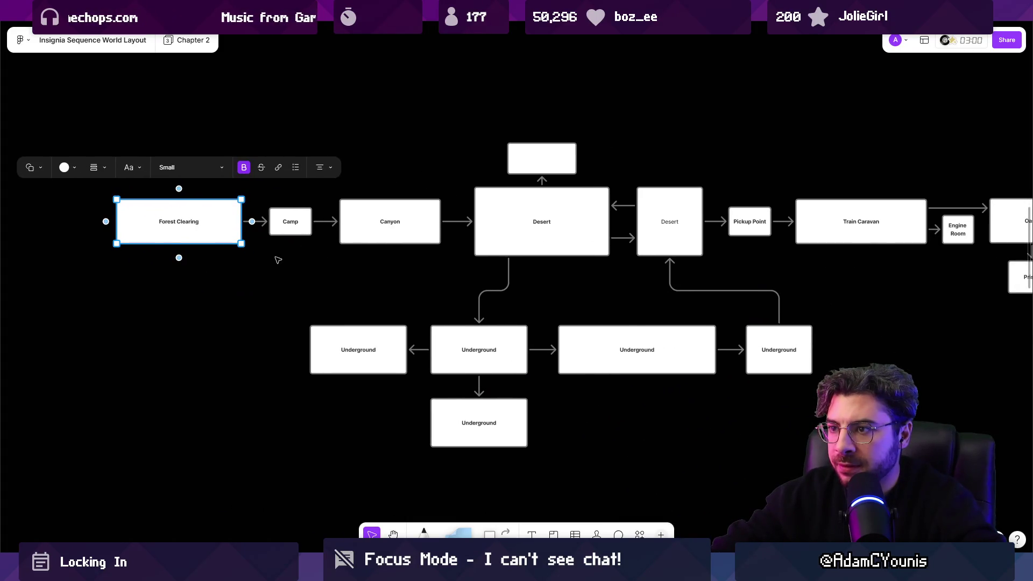
left_click(294, 233)
left_click_drag(323, 288, 722, 418)
left_click_drag(599, 362, 681, 371)
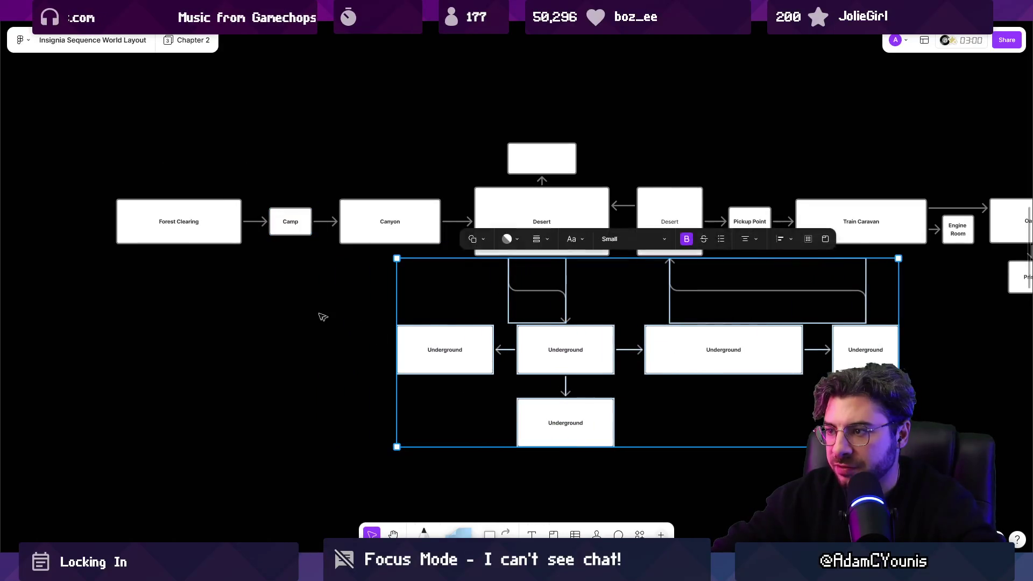
left_click(377, 321)
scroll(405, 293, "down", 2)
scroll(533, 311, "up", 1)
scroll(532, 311, "up", 2)
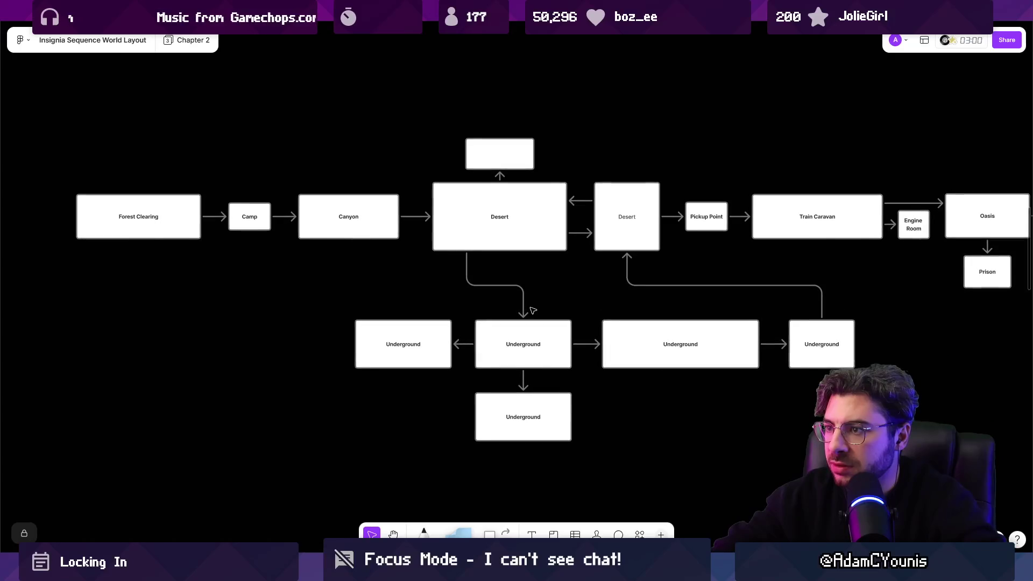
left_click(549, 276)
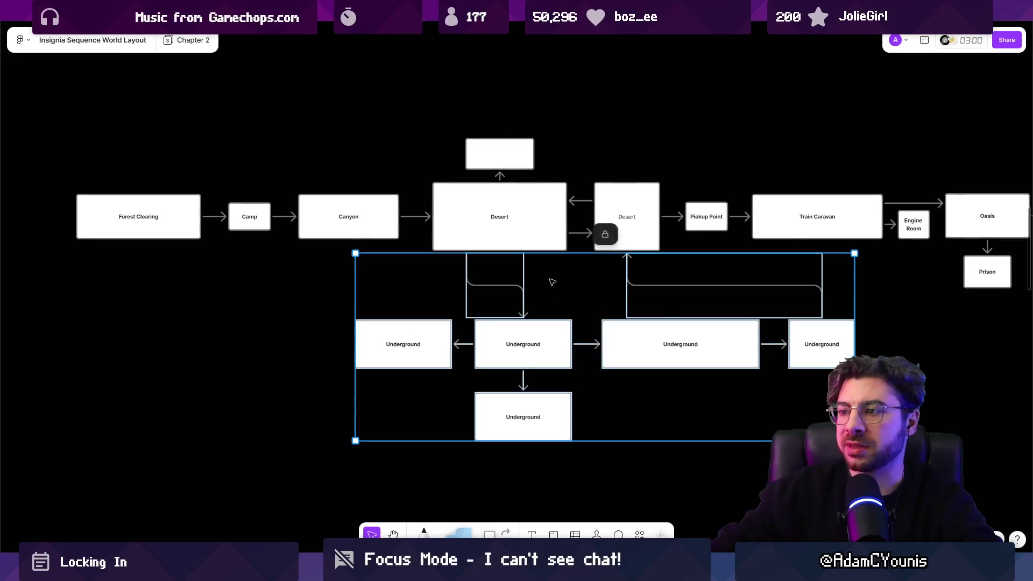
left_click_drag(549, 277, 454, 258)
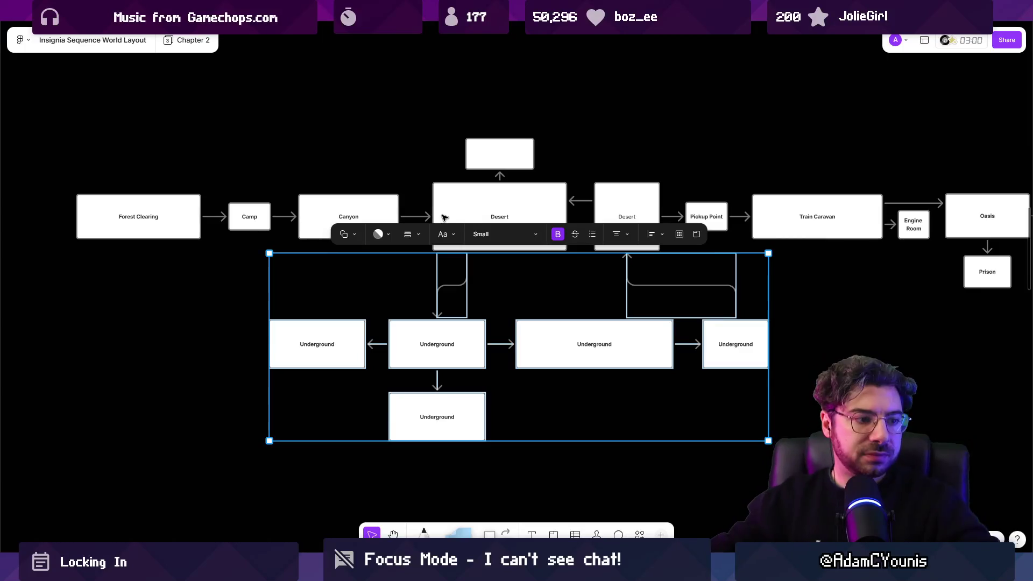
left_click(216, 297)
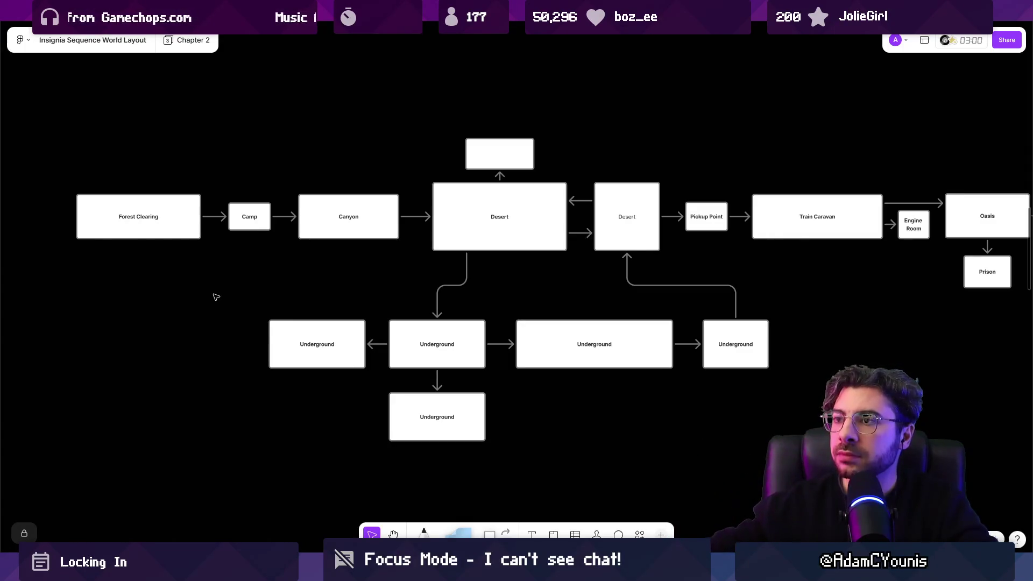
Step: Move the Naso Hills 2 node left toward Naso Hills 1 in the Insignia Graph
left_click(408, 573)
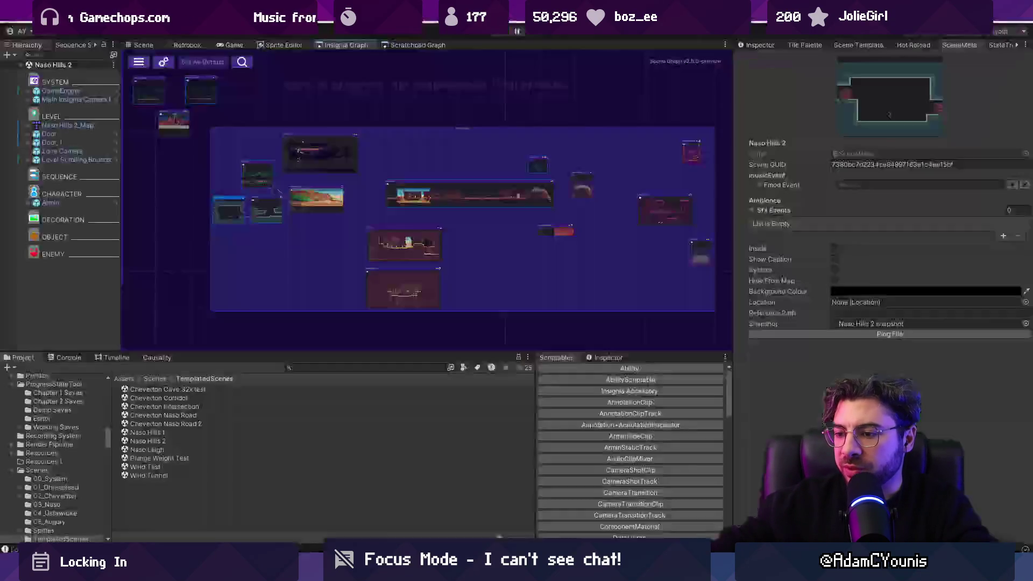
scroll(331, 234, "up", 3)
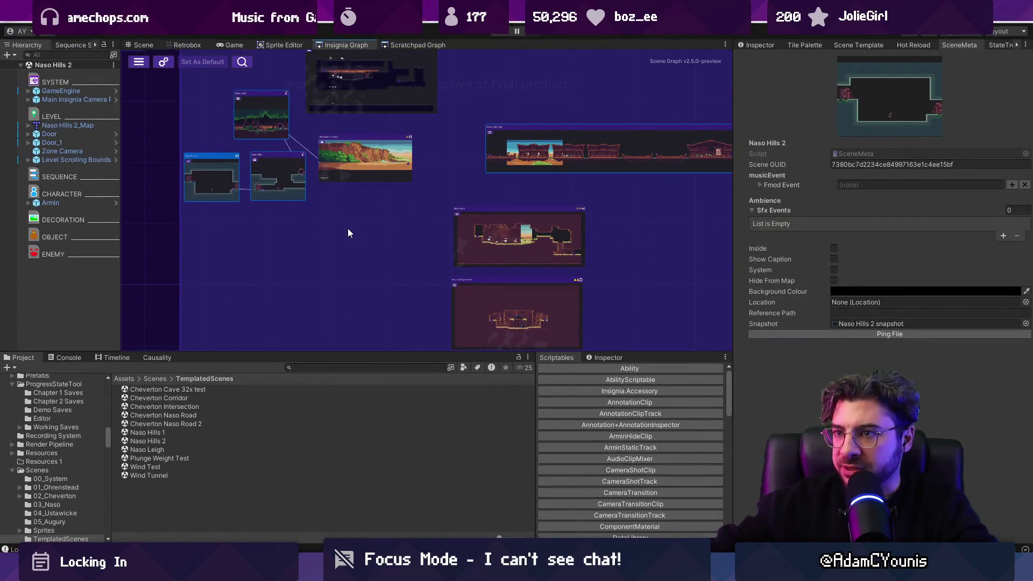
scroll(250, 155, "up", 3)
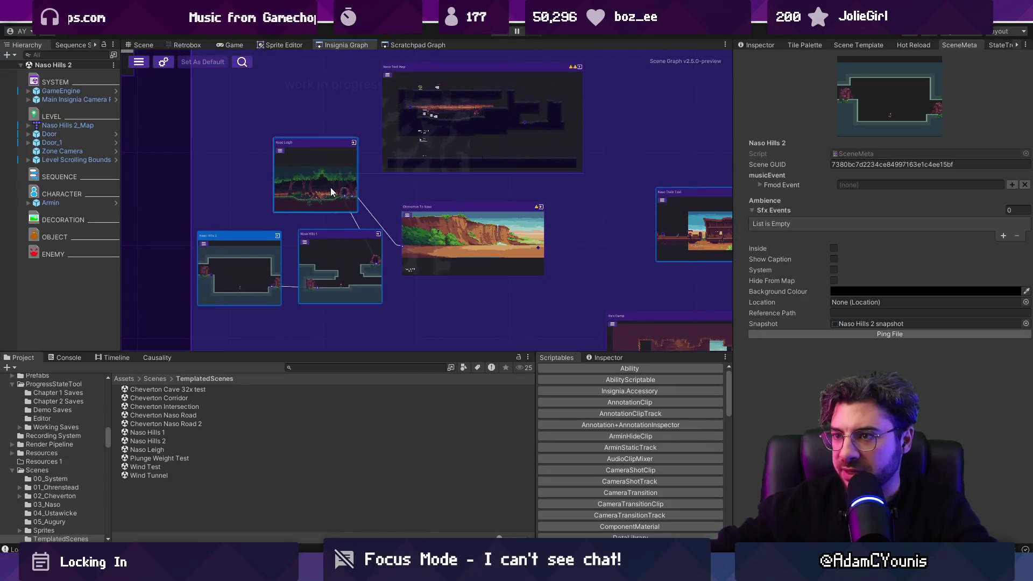
mouse_move(350, 253)
left_mouse_down()
mouse_move(342, 280)
mouse_move(328, 251)
left_mouse_up()
left_click_drag(253, 260, 192, 264)
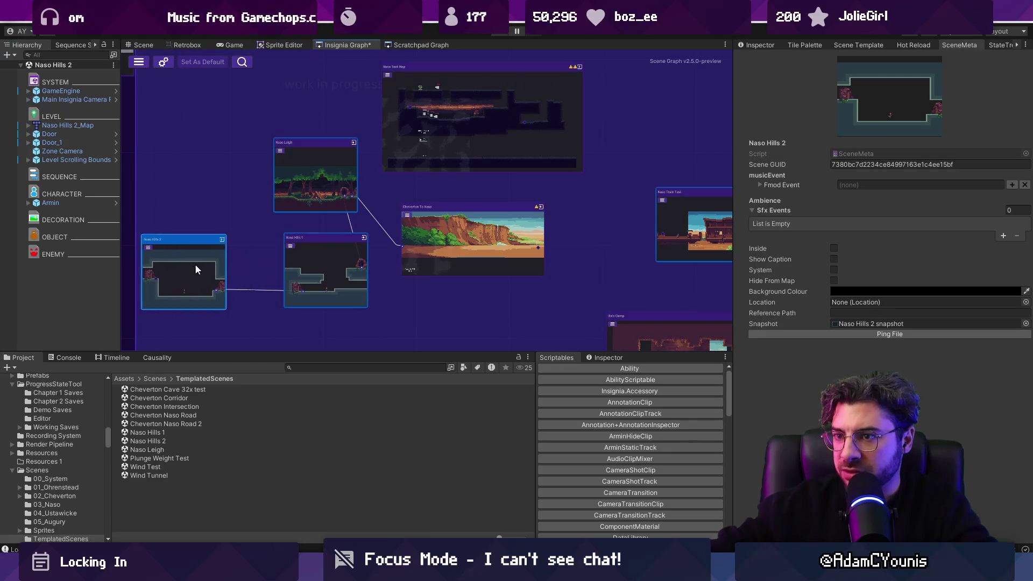
Step: Pan around the scene graph to reveal more nodes and give it more vertical room
scroll(318, 259, "down", 3)
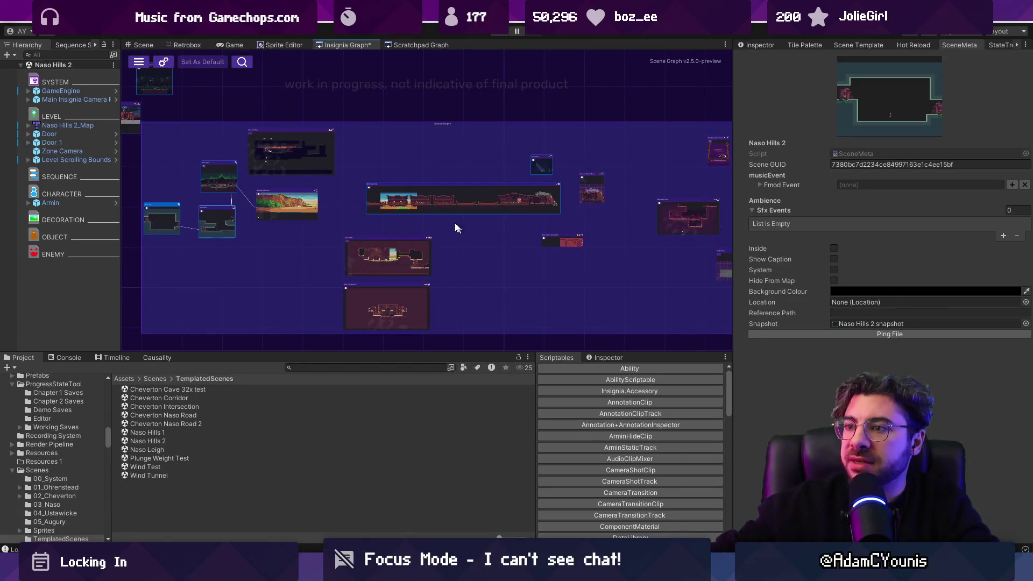
scroll(367, 236, "up", 3)
scroll(368, 241, "up", 2)
scroll(404, 195, "down", 3)
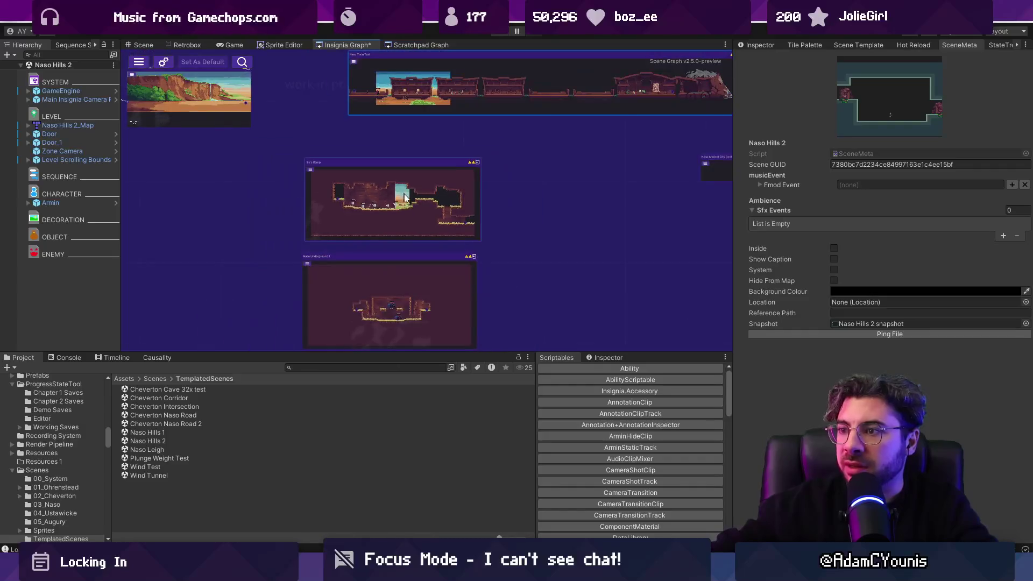
mouse_move(381, 212)
left_mouse_down()
mouse_move(594, 241)
mouse_move(569, 214)
mouse_move(495, 251)
left_mouse_up()
scroll(569, 214, "down", 2)
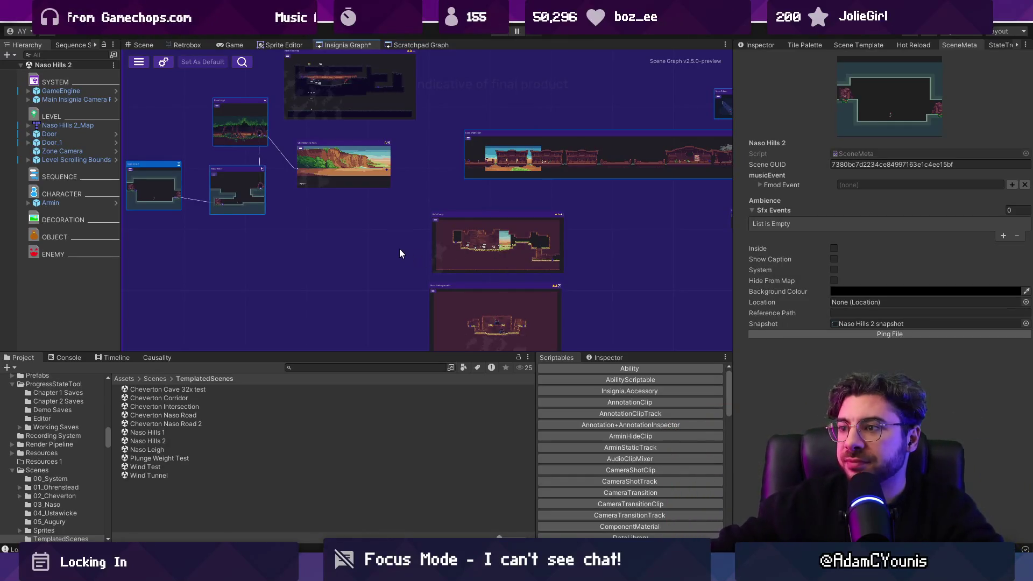
scroll(418, 244, "down", 2)
left_click_drag(386, 350, 379, 381)
left_click_drag(398, 293, 369, 303)
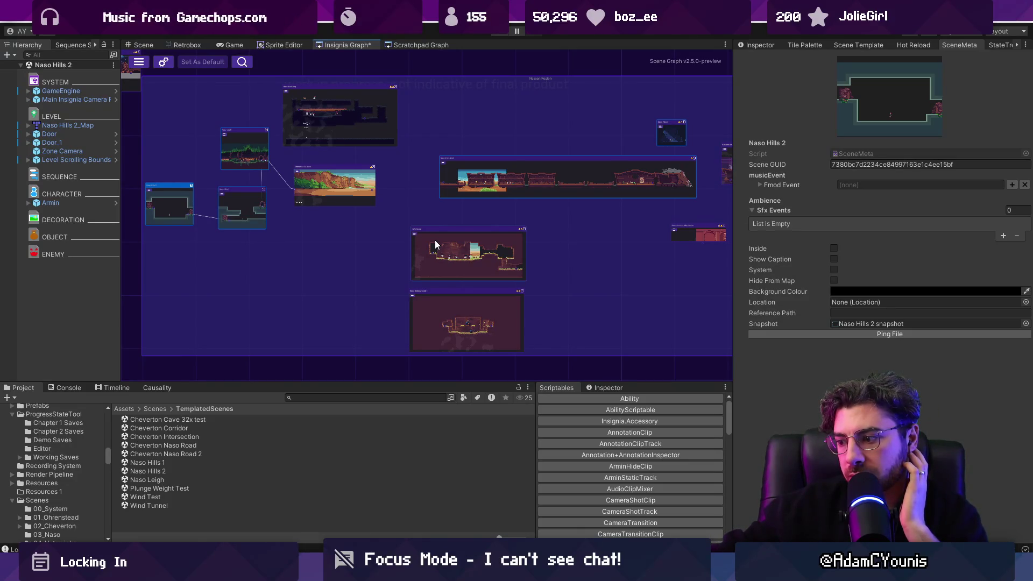
Step: Pan the graph back to its main region and minimise Unity
scroll(435, 240, "down", 3)
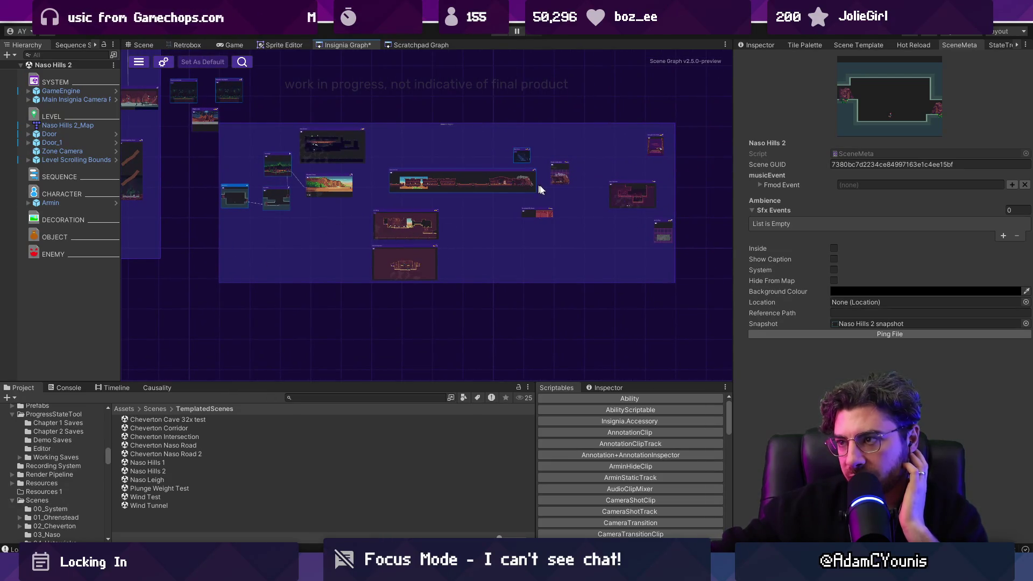
scroll(409, 185, "up", 5)
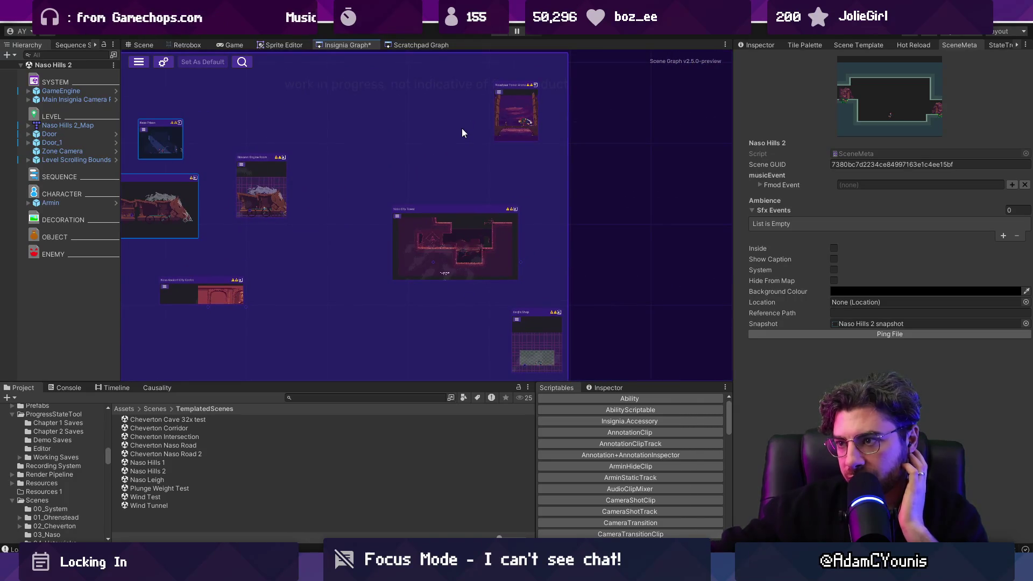
scroll(462, 129, "down", 3)
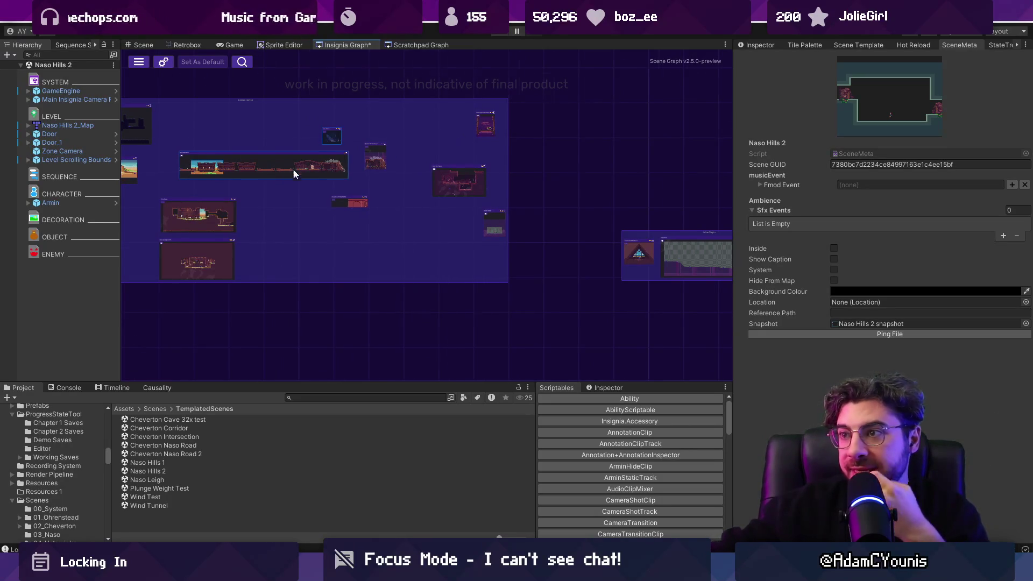
left_click_drag(289, 166, 487, 211)
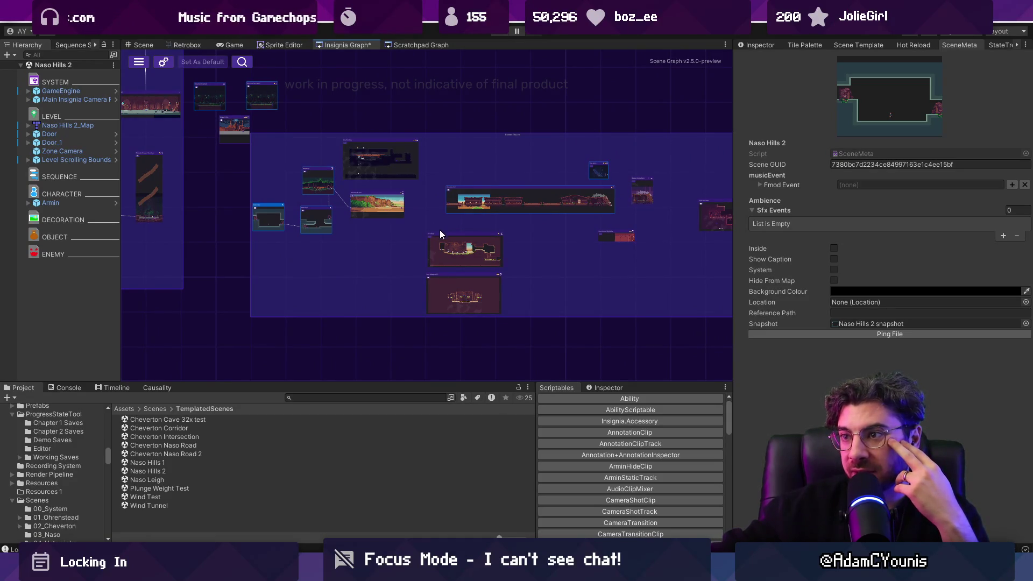
scroll(386, 246, "up", 2)
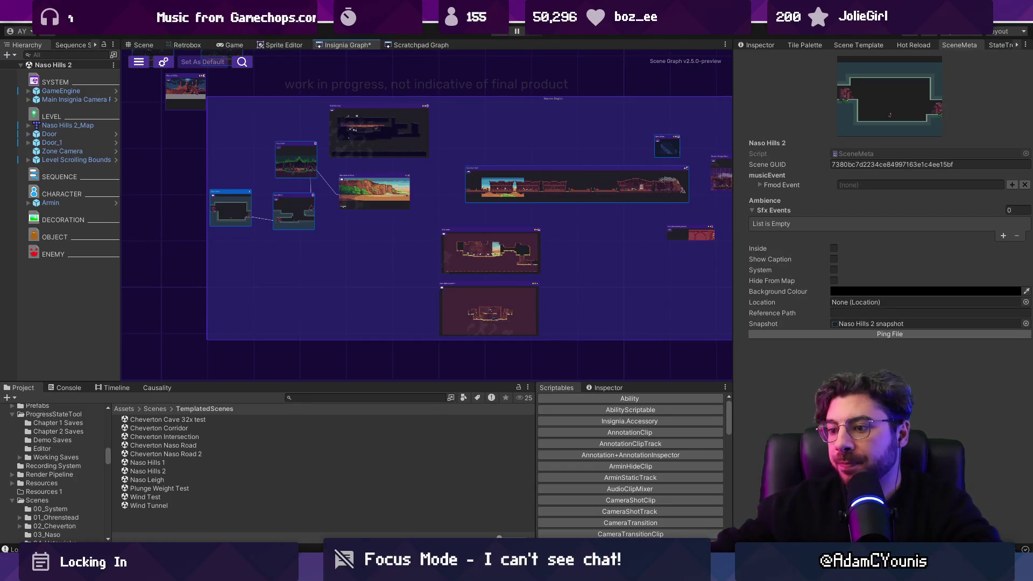
left_click(363, 571)
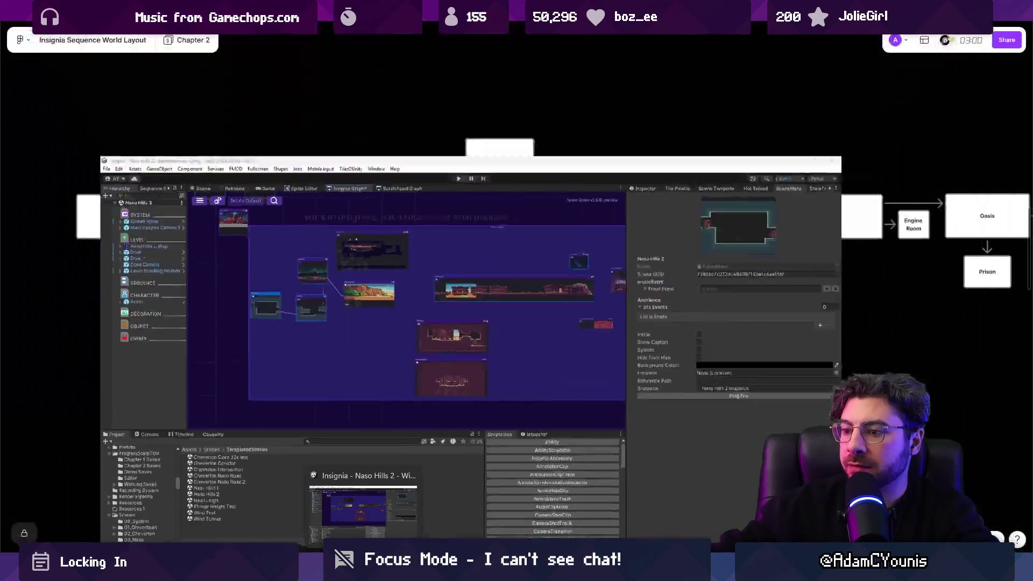
Step: Shift the Underground cluster right and reroute the Desert-to-Underground connector further left
scroll(511, 310, "right", 2)
left_click_drag(205, 234, 694, 455)
left_click(463, 447)
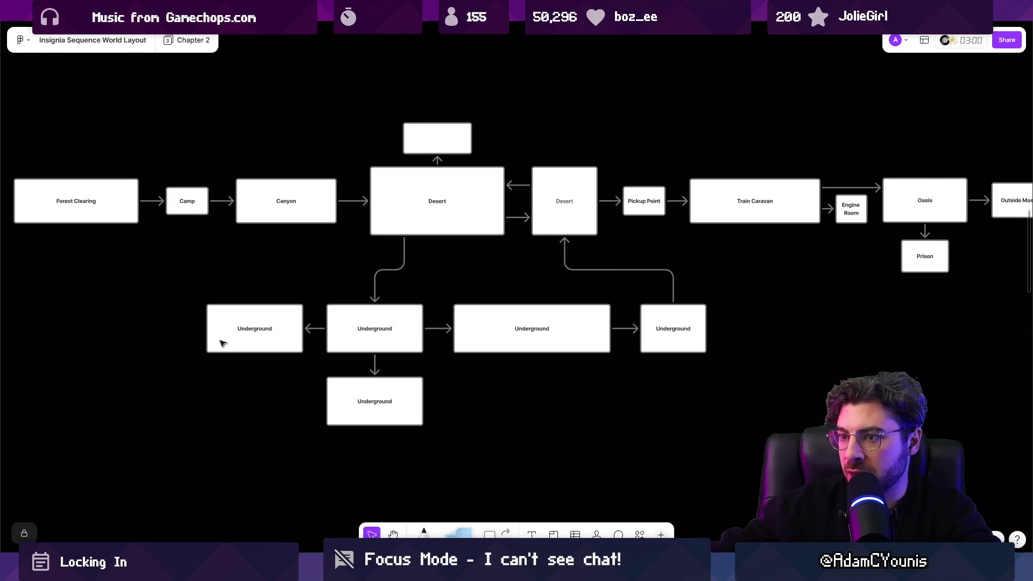
left_click_drag(181, 336, 720, 431)
mouse_move(532, 347)
left_mouse_down()
mouse_move(639, 353)
mouse_move(676, 343)
mouse_move(676, 333)
left_mouse_up()
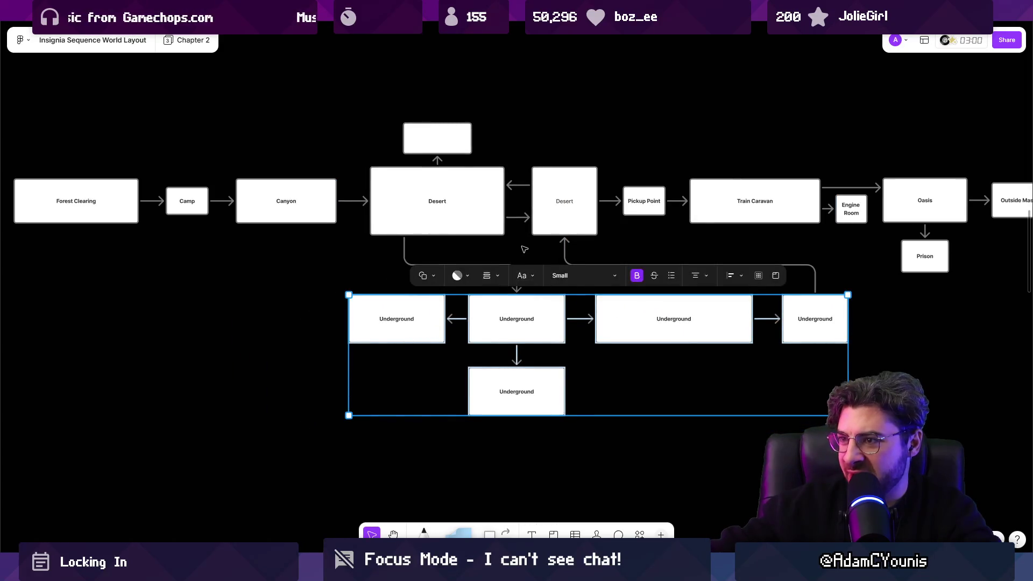
left_click(515, 275)
left_click_drag(515, 275, 402, 266)
left_click(623, 265)
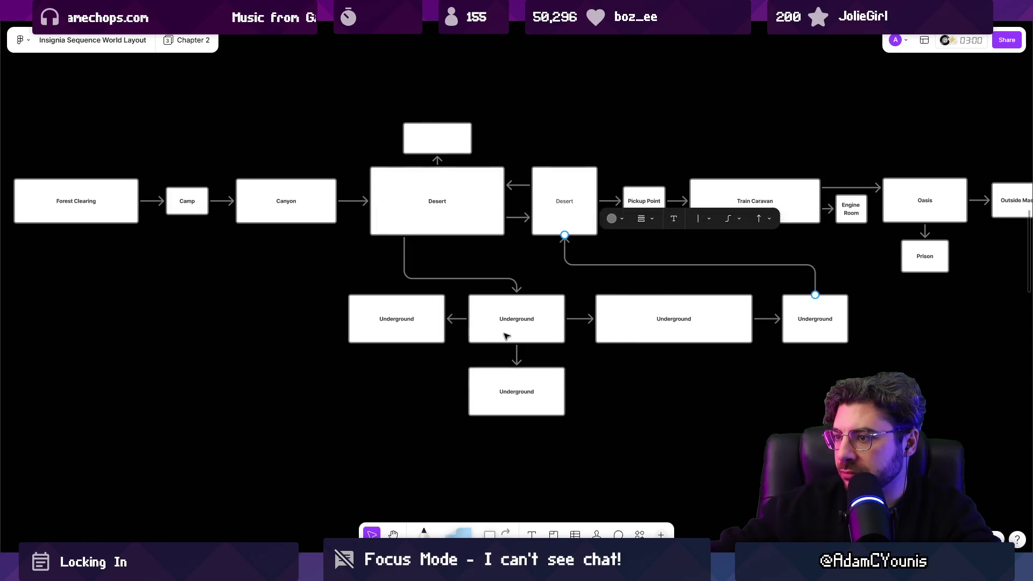
Step: Move the left Underground box below Forest Clearing and rename it Naso Hills
scroll(360, 319, "left", 4)
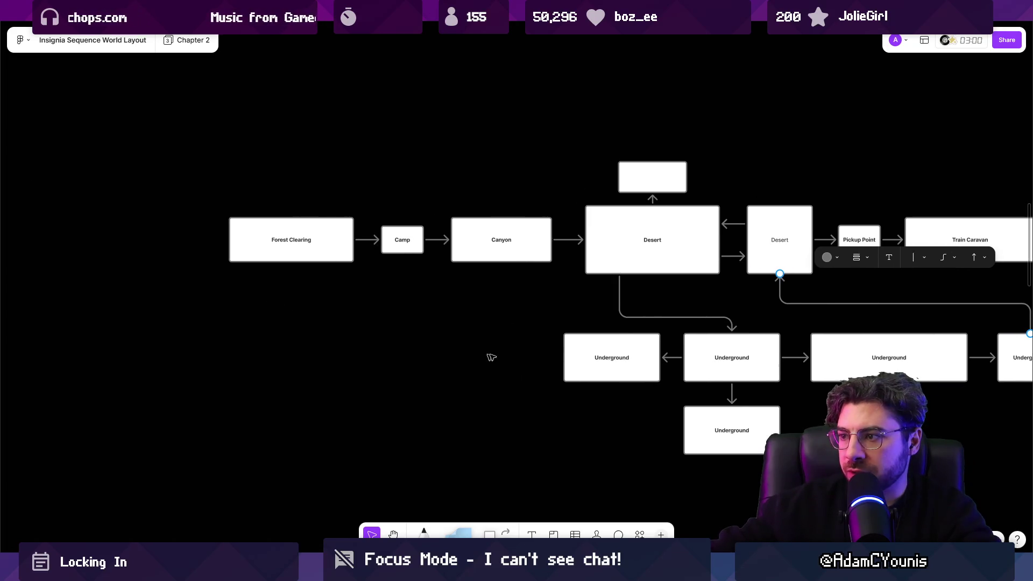
mouse_move(612, 351)
left_mouse_down()
mouse_move(296, 326)
mouse_move(345, 338)
left_mouse_up()
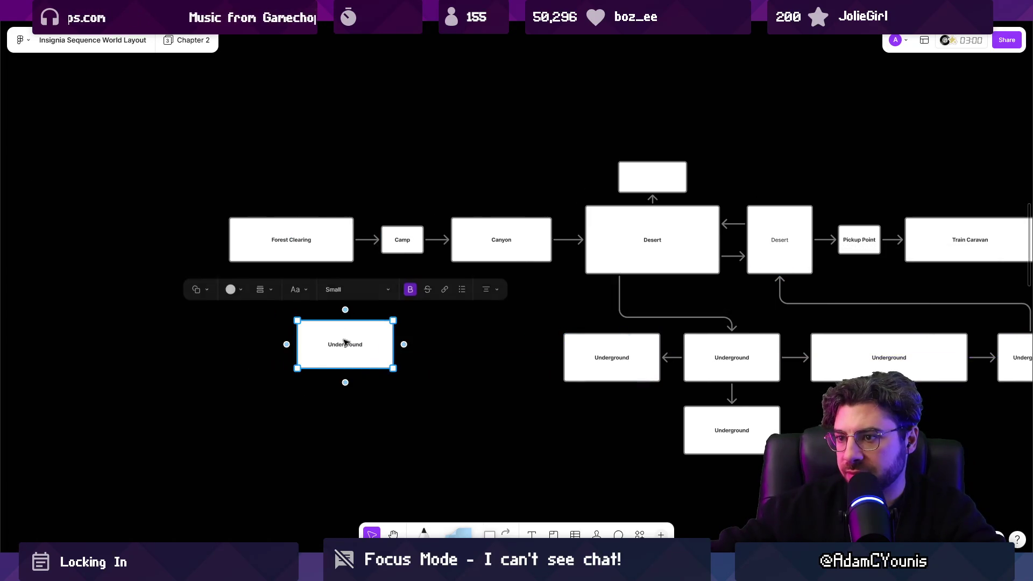
key("Return")
type("Naso Hi")
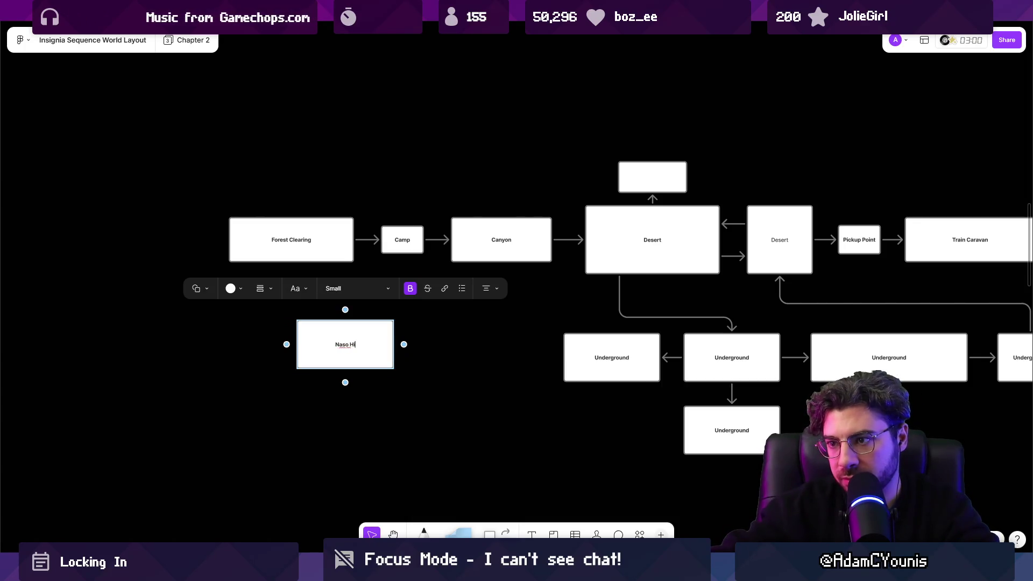
left_click(346, 389)
scroll(364, 330, "up", 1)
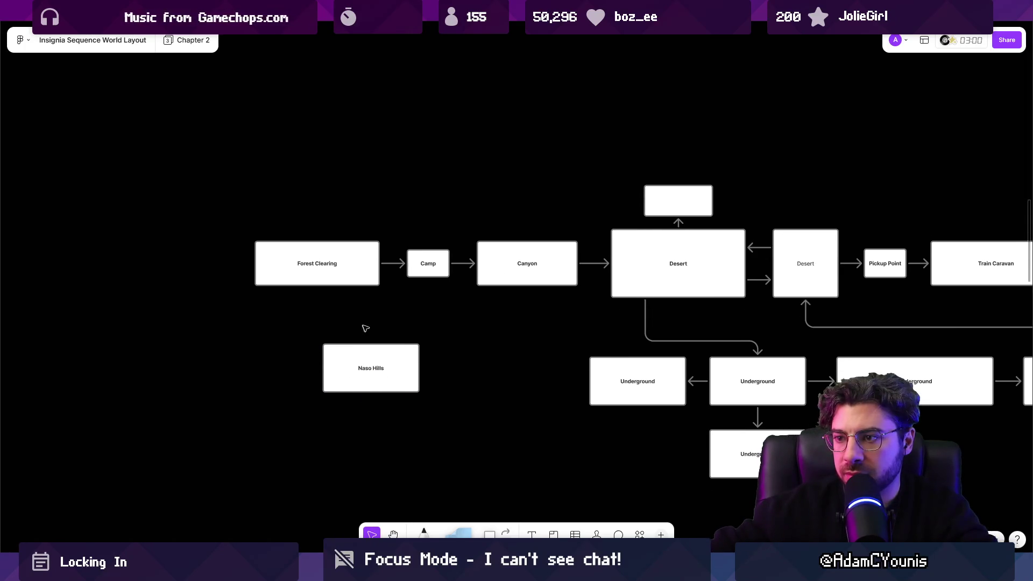
scroll(373, 324, "up", 3)
Step: Duplicate the Naso Hills box twice, stretch the lower copy taller and rename it 'Red Crucible'
mouse_move(373, 323)
left_mouse_down()
mouse_move(501, 335)
mouse_move(527, 320)
left_mouse_up()
mouse_move(526, 320)
left_mouse_down()
mouse_move(508, 362)
mouse_move(399, 399)
mouse_move(352, 401)
mouse_move(462, 406)
left_mouse_up()
scroll(457, 376, "down", 3)
left_click_drag(457, 325, 468, 370)
left_click_drag(468, 434, 469, 477)
double_click(478, 409)
key("ctrl+a")
type("Red C")
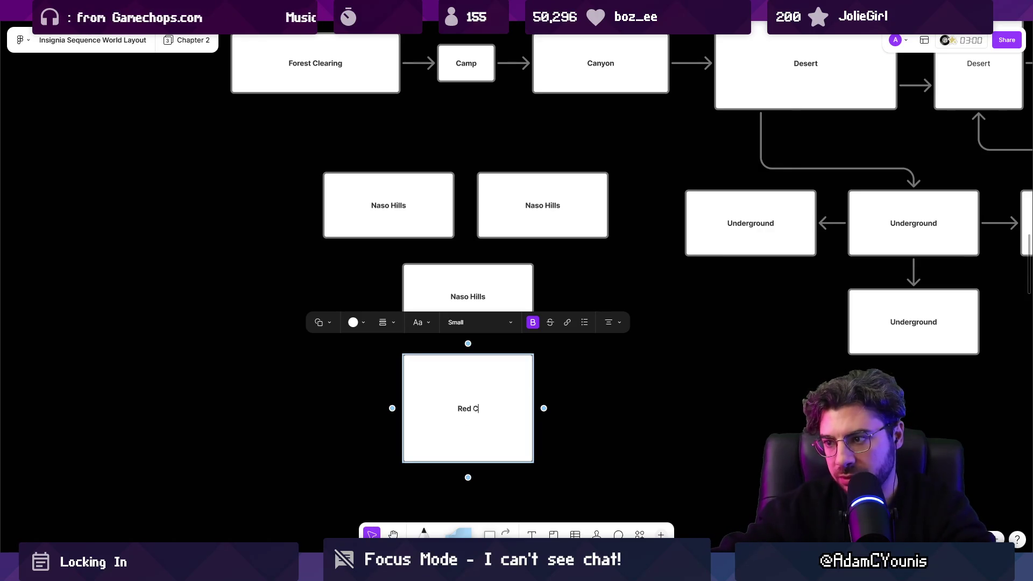
type("rucible")
scroll(551, 348, "right", 10)
key("Escape")
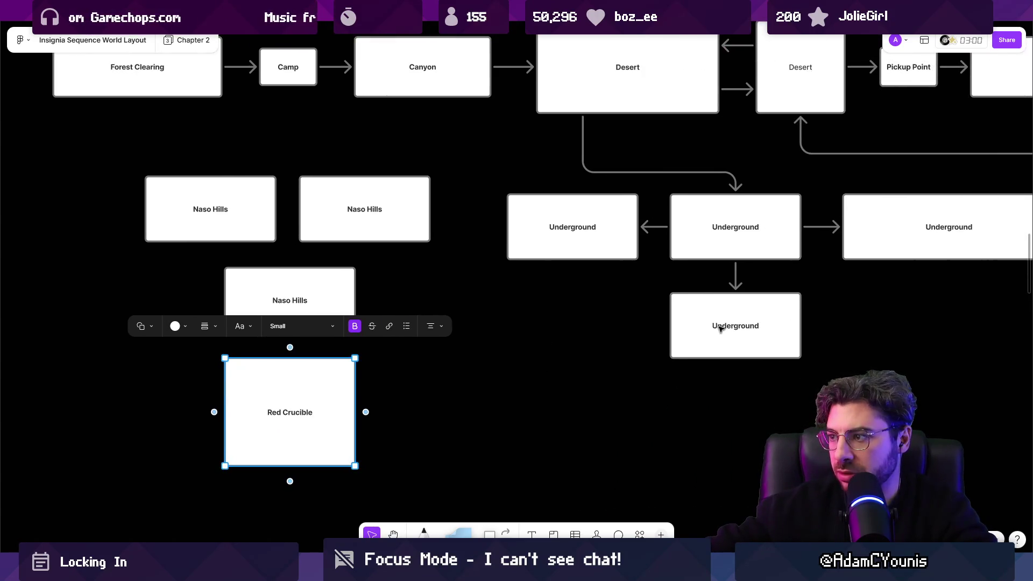
Step: Rename the lower Underground box to 'Yellow Crucible'
scroll(630, 307, "right", 5)
left_click(570, 256)
left_click(390, 335)
double_click(391, 335)
type("Yellow Crc")
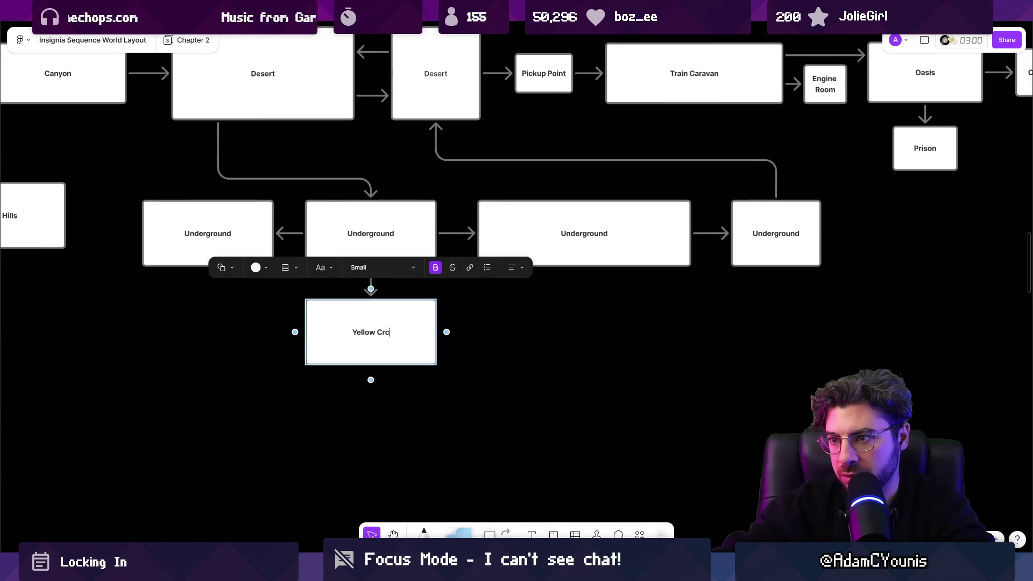
key("BackSpace")
type("ucible")
key("Escape")
scroll(480, 376, "down", 5)
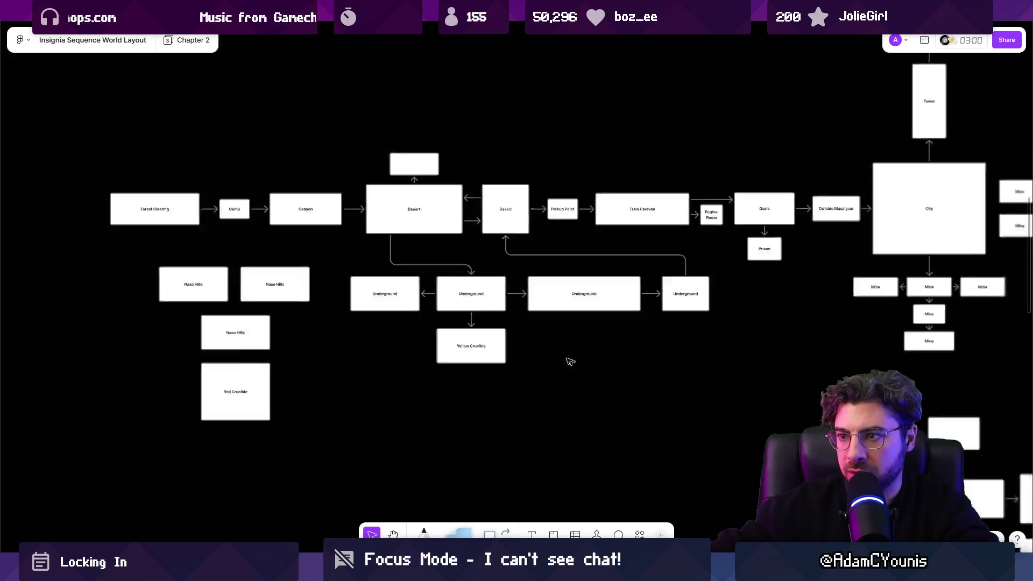
scroll(480, 376, "up", 3)
left_click(385, 380)
Step: Shorten the Red Crucible box to match the Naso Hills boxes
mouse_move(396, 438)
left_mouse_down()
mouse_move(396, 408)
mouse_move(245, 310)
mouse_move(228, 261)
left_mouse_up()
scroll(257, 240, "up", 5)
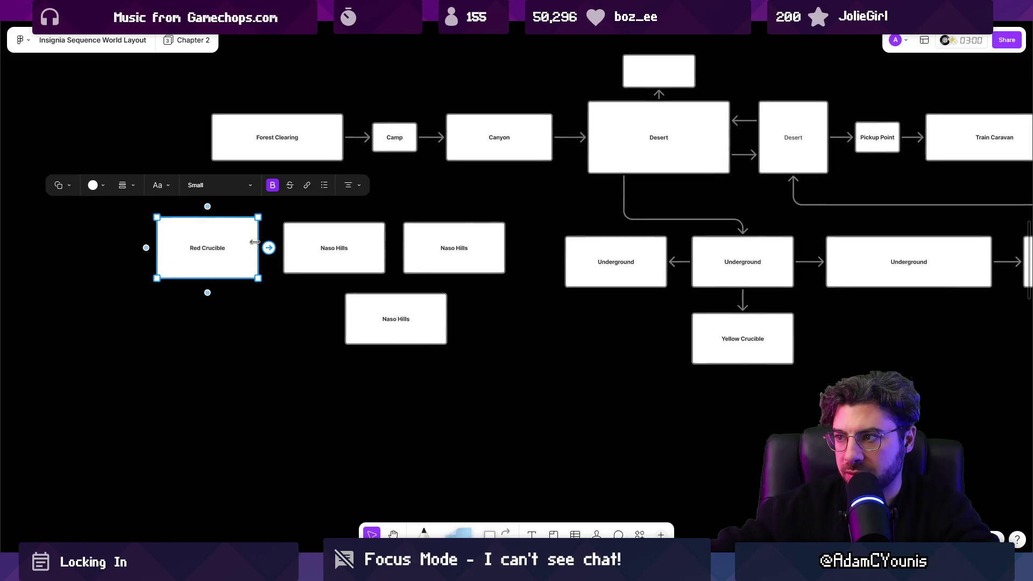
left_click(447, 310)
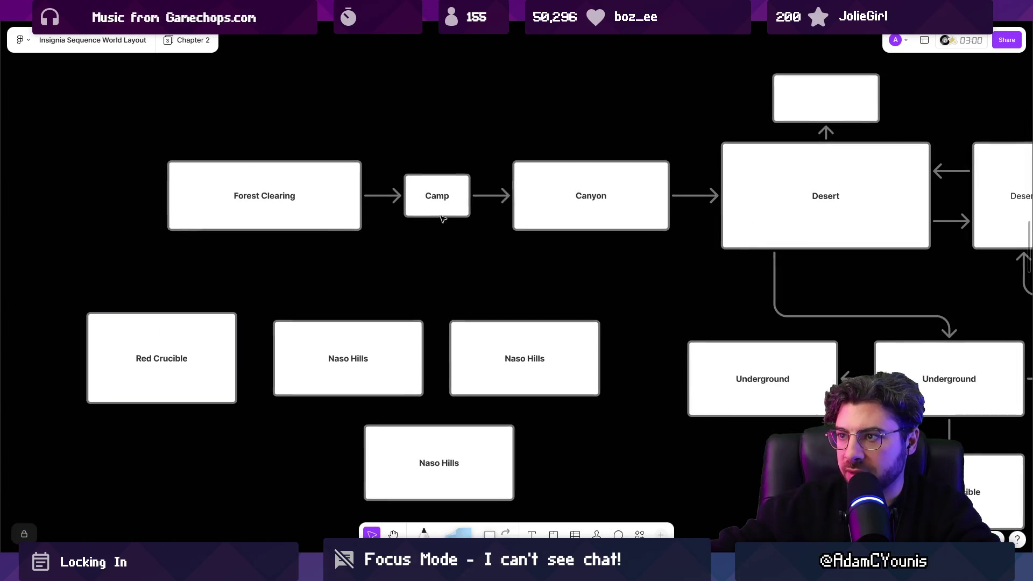
Step: Chain arrows from Camp through the right, lower and middle Naso Hills boxes into Red Crucible
left_click(442, 210)
left_click_drag(437, 233, 532, 375)
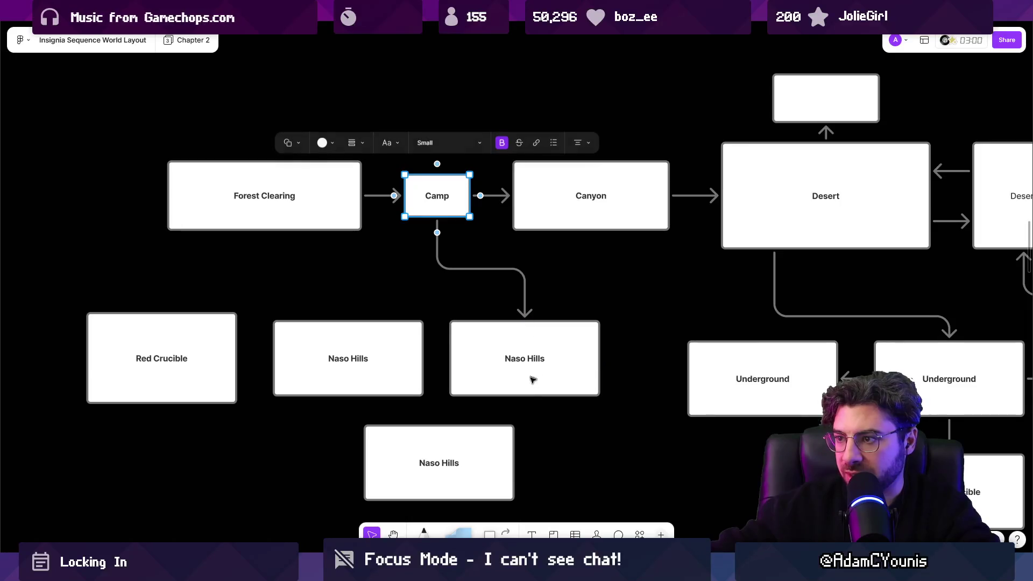
left_click(528, 390)
left_click_drag(525, 411, 436, 433)
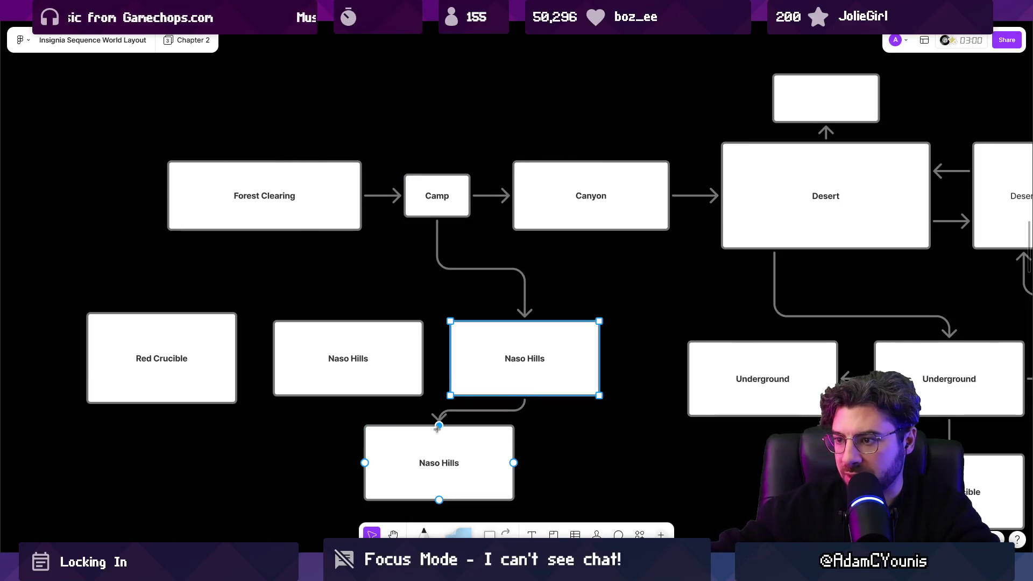
left_click(439, 431)
left_click_drag(354, 463, 345, 394)
left_click(285, 366)
left_click_drag(263, 359, 226, 359)
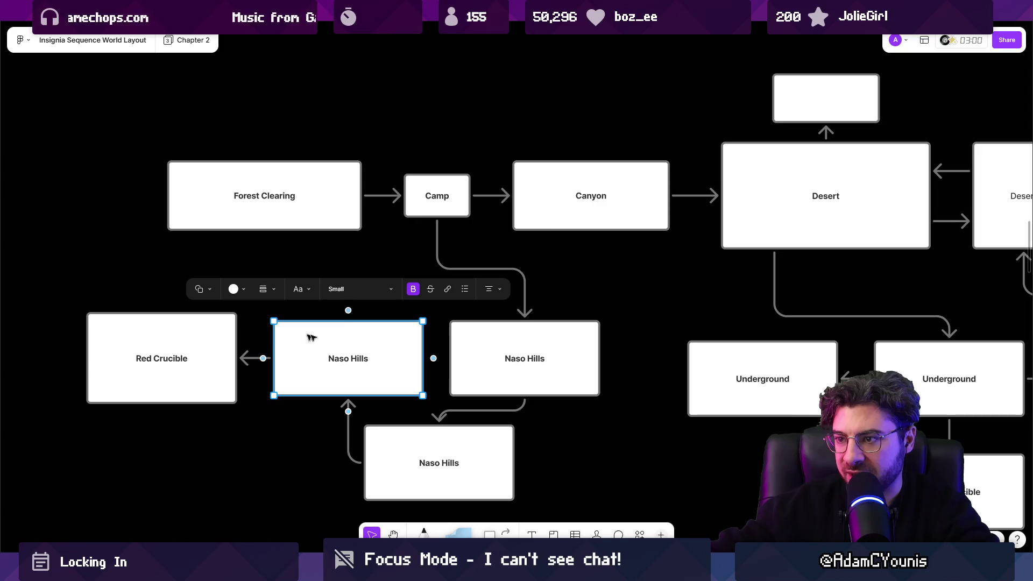
mouse_move(434, 358)
left_mouse_down()
mouse_move(450, 360)
mouse_move(442, 371)
left_mouse_up()
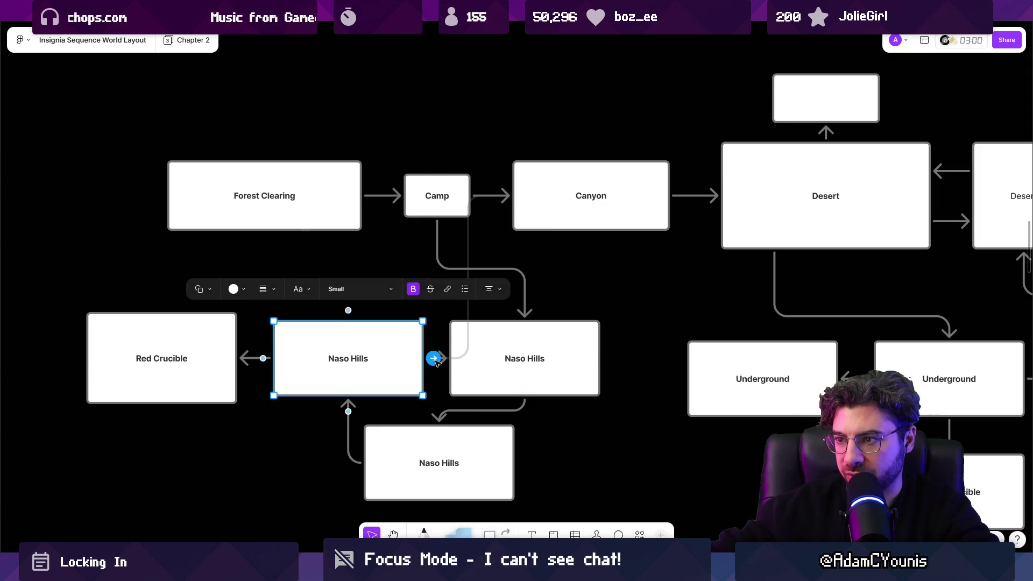
Step: Colour the arrow between the two Naso Hills boxes red
left_click(442, 375)
left_click(442, 359)
left_click(359, 339)
left_click(310, 308)
left_click(293, 398)
scroll(295, 377, "left", 3)
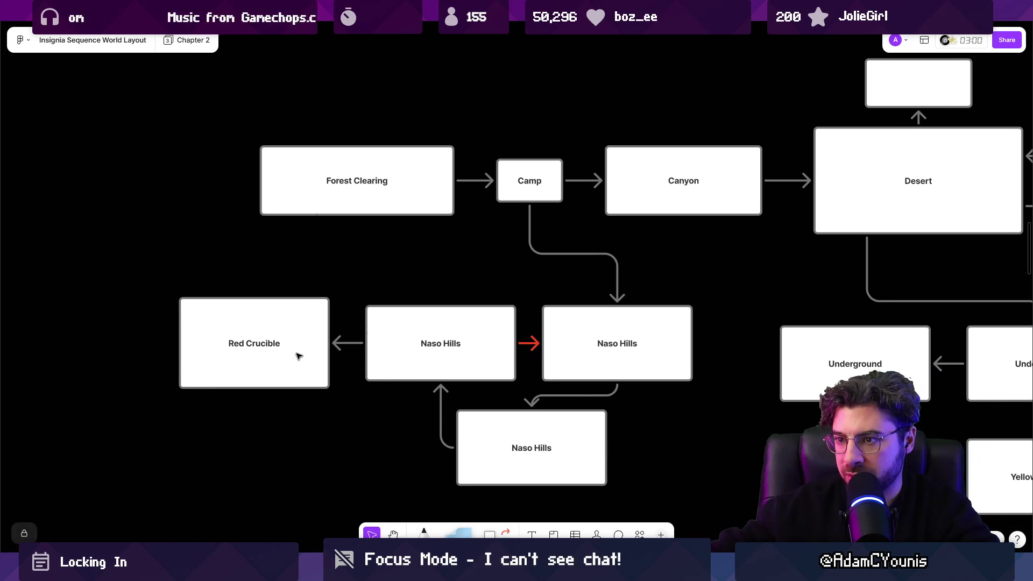
Step: Fill the Red Crucible box light pink and narrow it from its left side
left_click(298, 353)
left_click(145, 266)
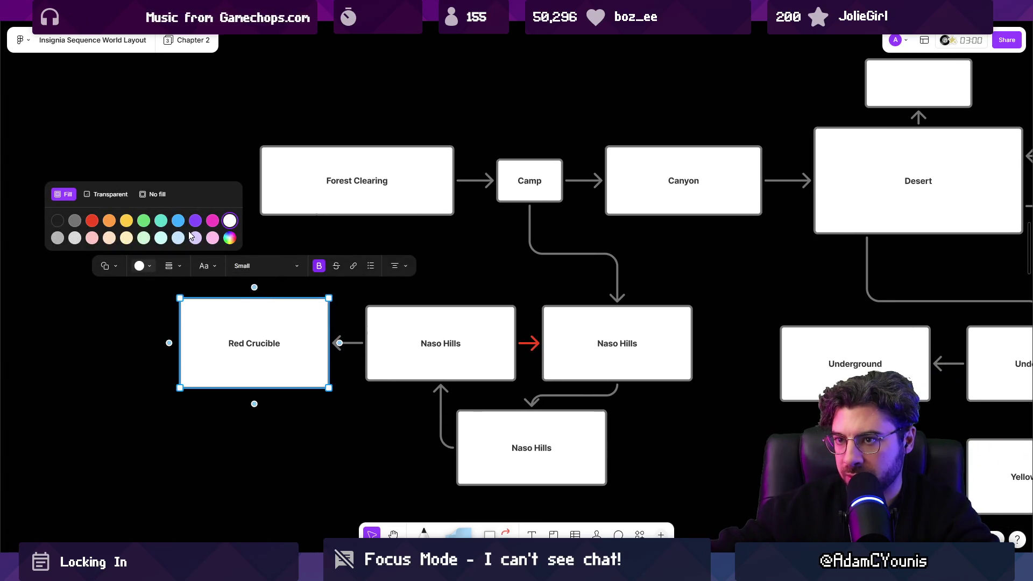
left_click(95, 238)
left_click(121, 291)
scroll(466, 381, "down", 10)
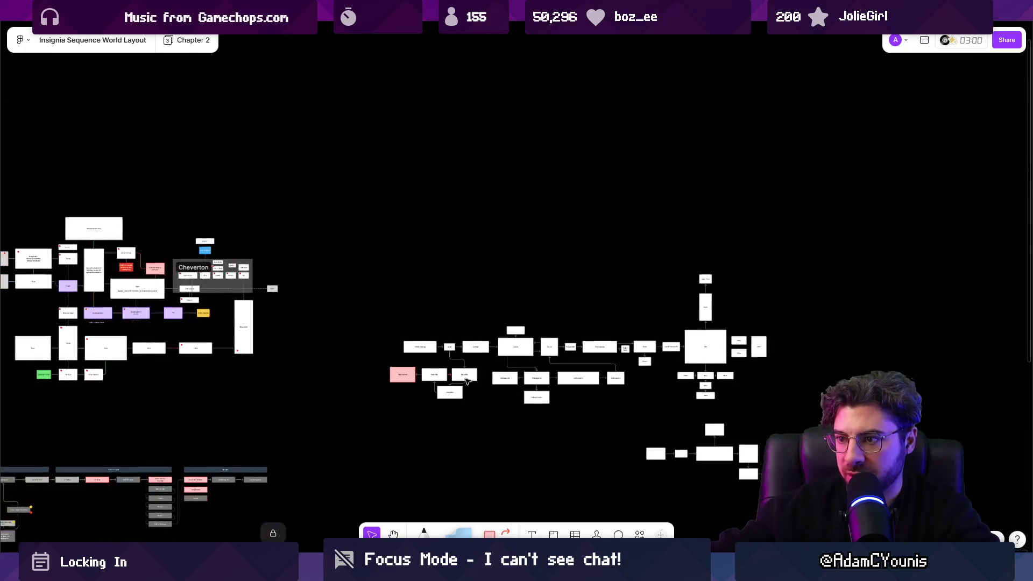
scroll(472, 377, "up", 10)
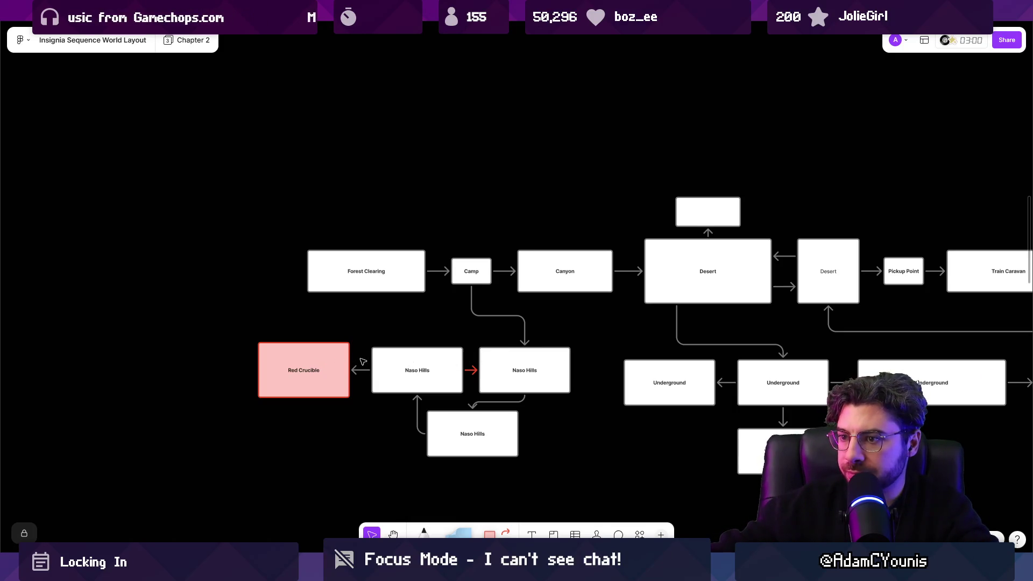
left_click(325, 358)
left_click_drag(259, 369, 274, 370)
left_click(281, 446)
Step: Fill the Yellow Crucible box with a strong yellow
scroll(439, 416, "down", 2)
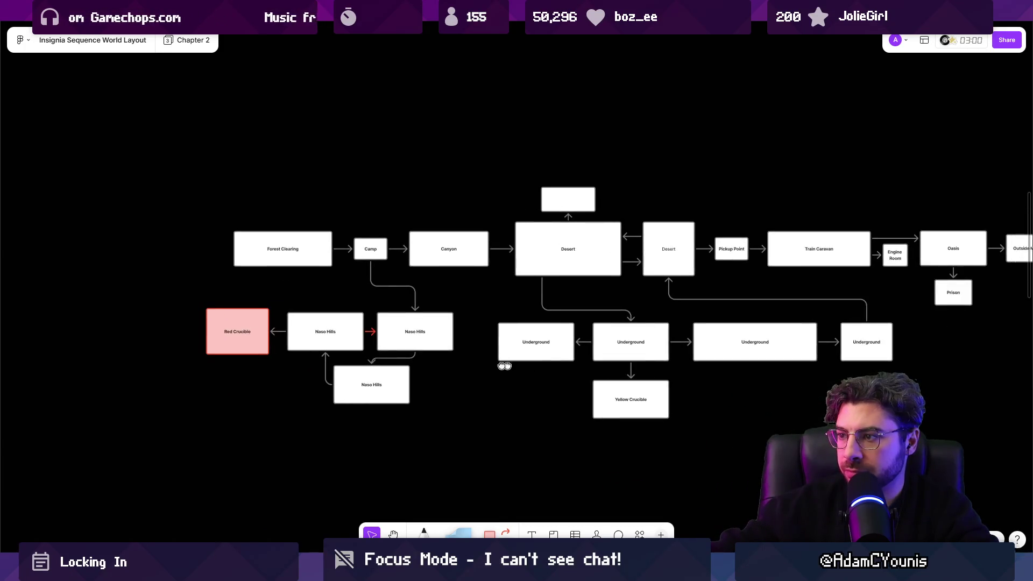
scroll(620, 346, "up", 5)
scroll(620, 346, "right", 3)
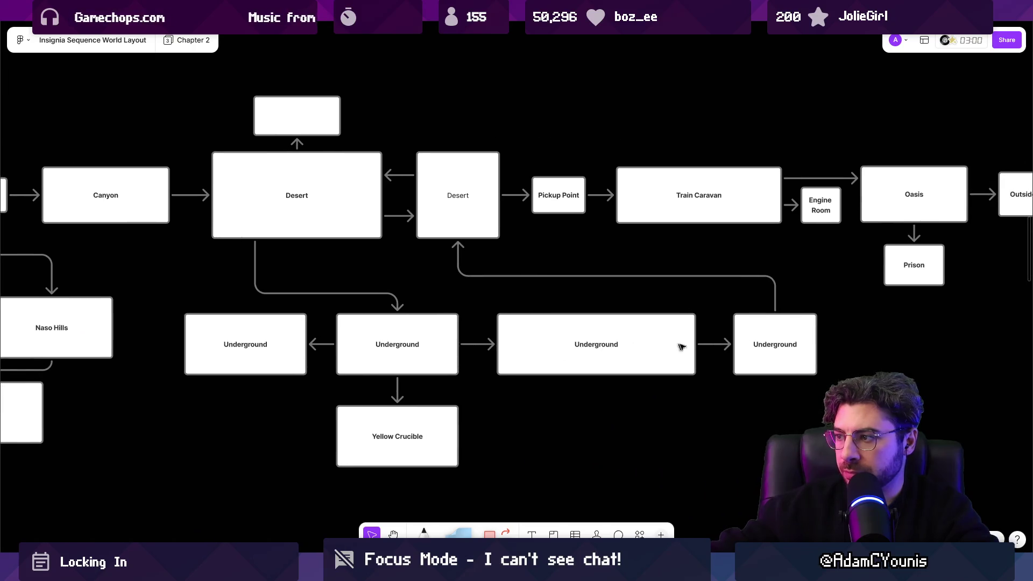
left_click(440, 421)
left_click(292, 375)
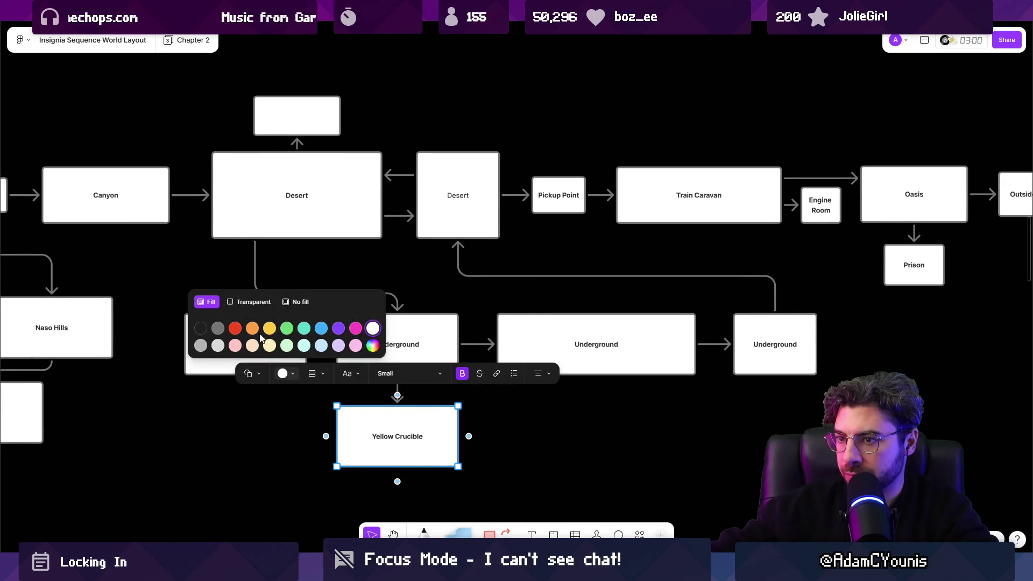
left_click(269, 346)
left_click(286, 375)
left_click(273, 334)
left_click(283, 374)
left_click(280, 347)
Step: Change the Red Crucible box's fill to bright red
scroll(594, 403, "down", 5)
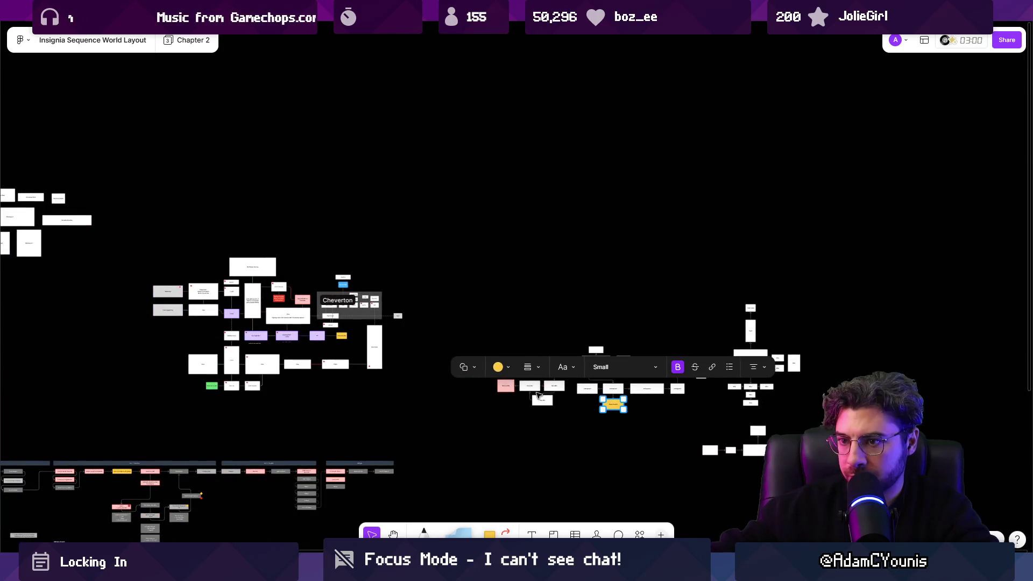
scroll(316, 307, "up", 5)
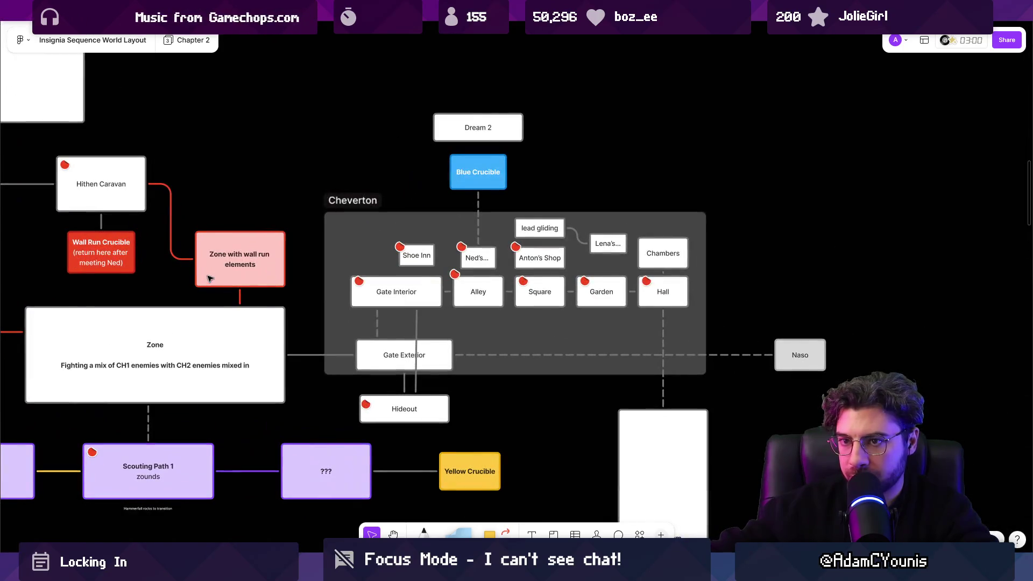
scroll(337, 284, "down", 5)
left_click(346, 369)
scroll(236, 317, "up", 3)
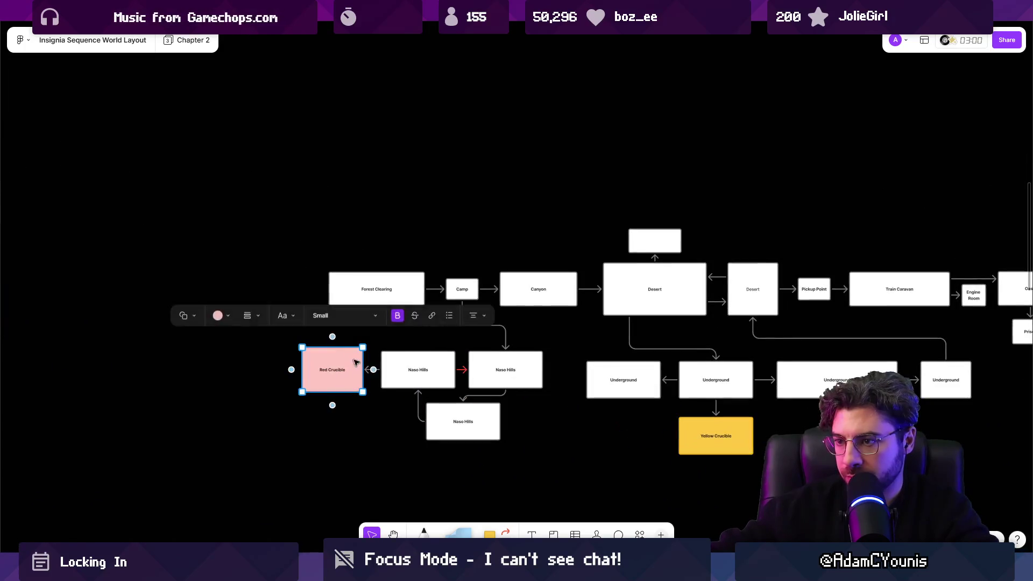
left_click(218, 315)
left_click(175, 278)
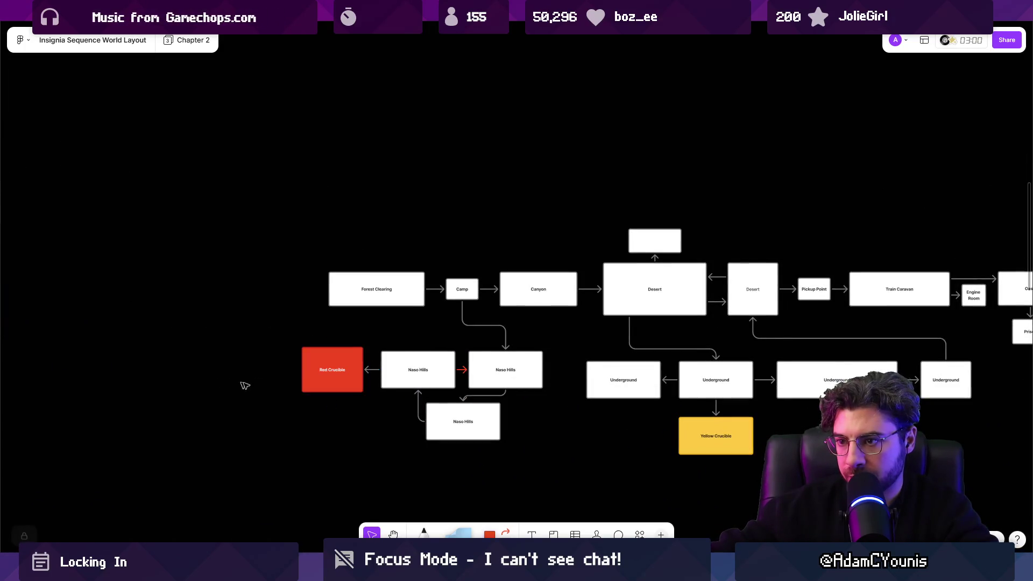
Step: Rename the Red Crucible label to Slide Crucible
scroll(321, 362, "down", 3)
left_click_drag(469, 390, 423, 366)
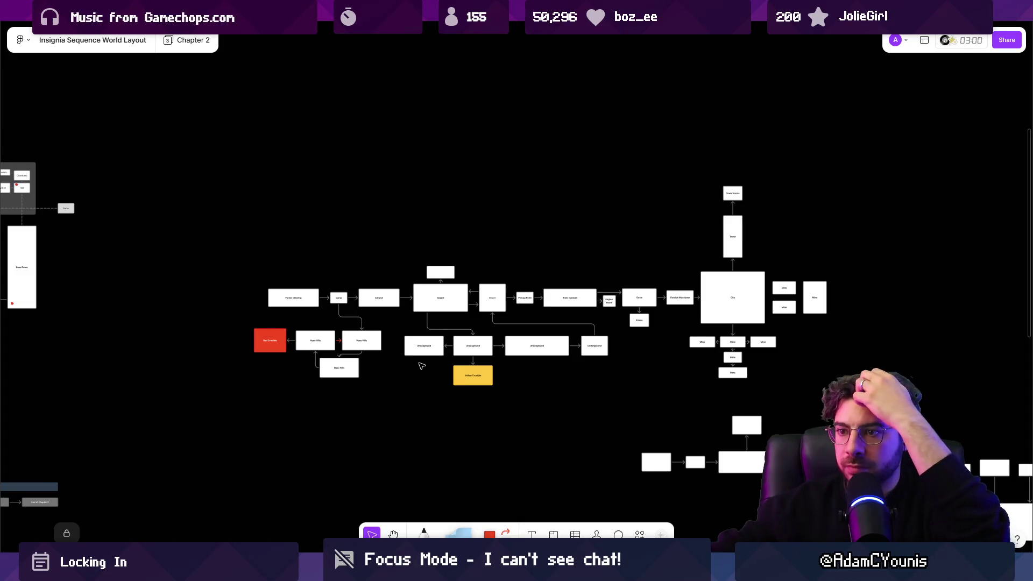
scroll(265, 342, "up", 5)
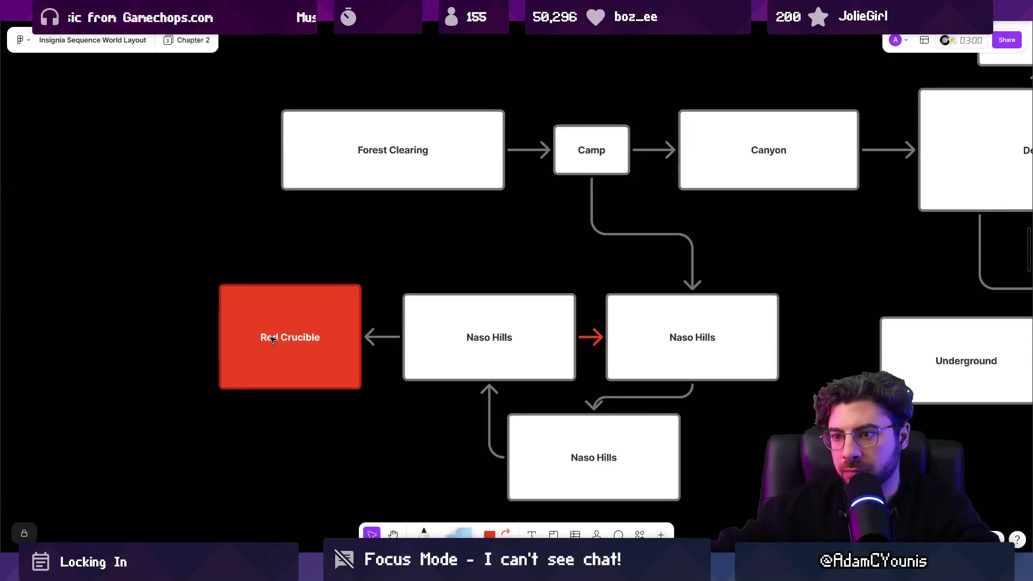
double_click(246, 335)
type("S")
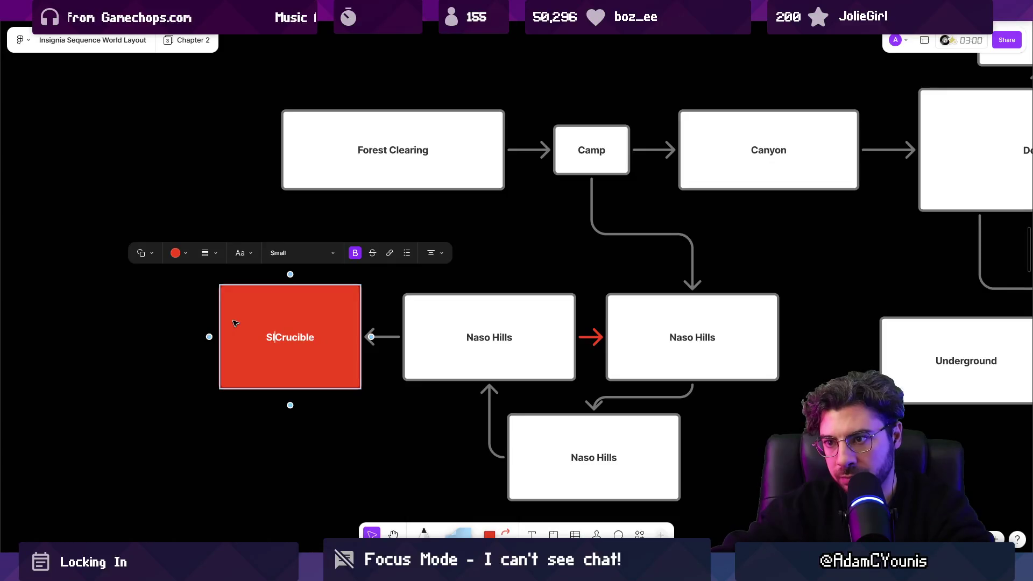
left_click(231, 443)
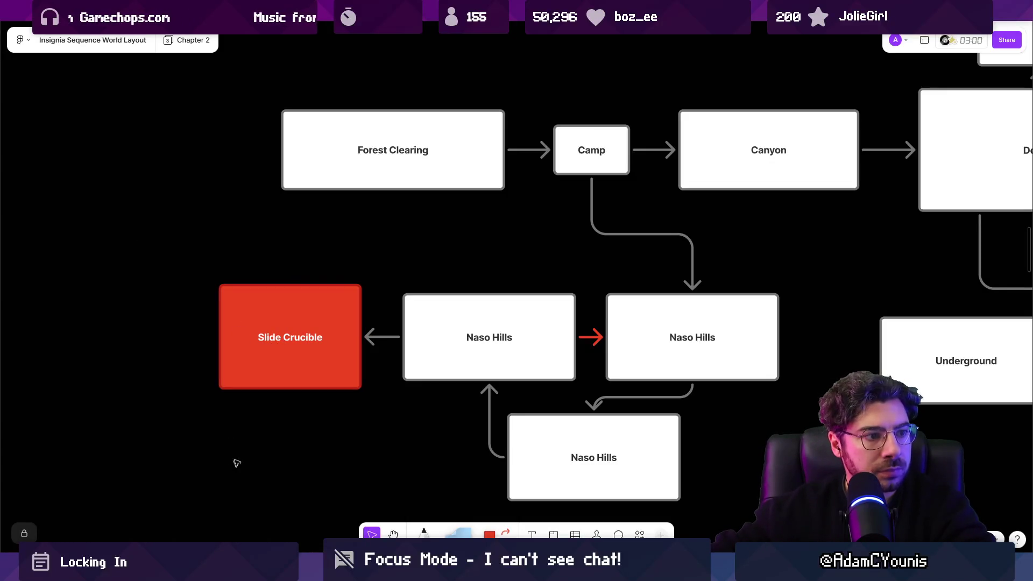
scroll(231, 467, "right", 3)
scroll(301, 314, "down", 2)
scroll(304, 313, "up", 3)
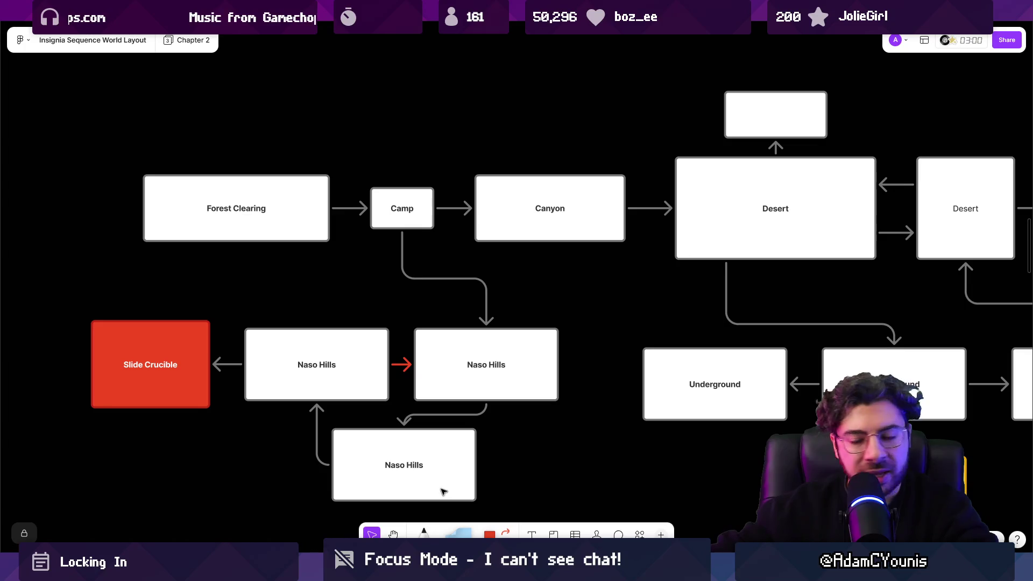
key("alt+Tab")
Step: Nudge the Naso Hills 2 node slightly right and down in the Insignia graph
scroll(335, 237, "down", 1)
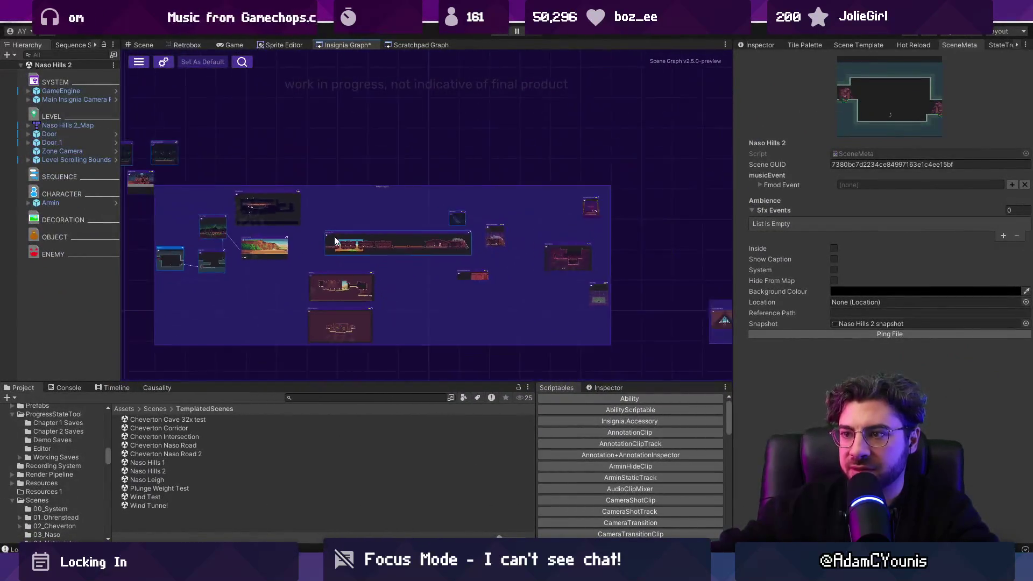
left_click_drag(334, 237, 383, 245)
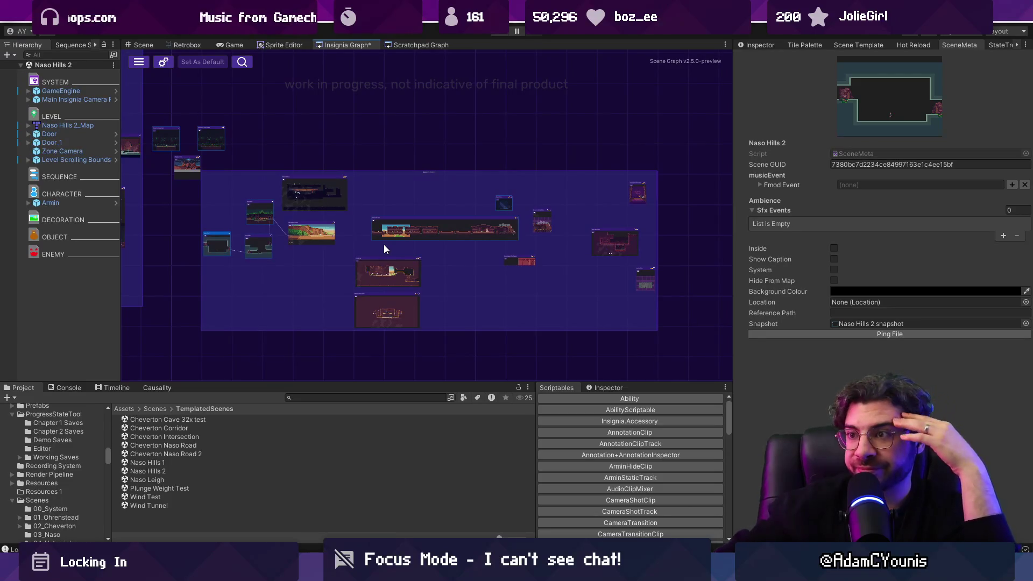
left_click_drag(354, 215, 457, 247)
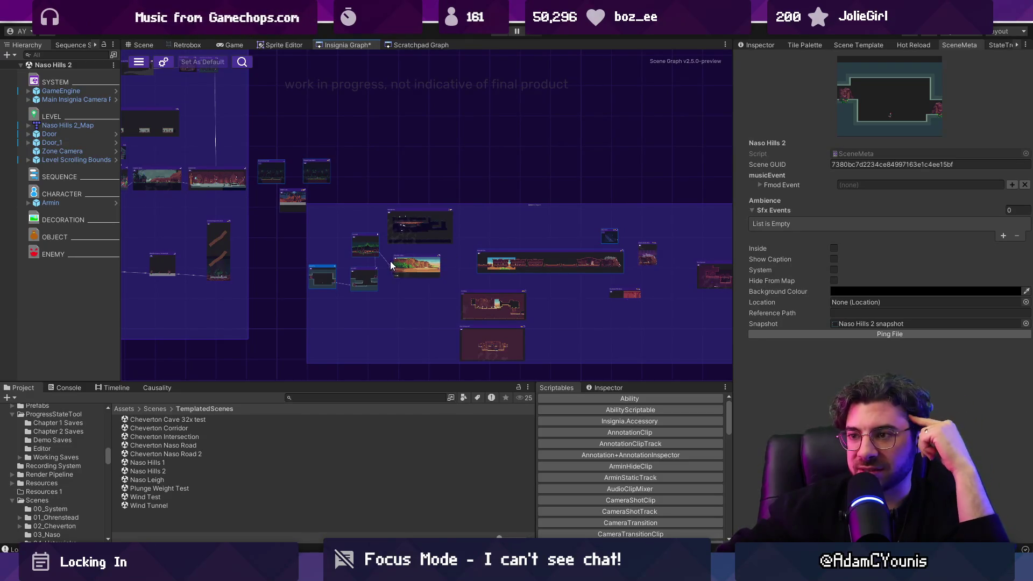
scroll(325, 284, "up", 10)
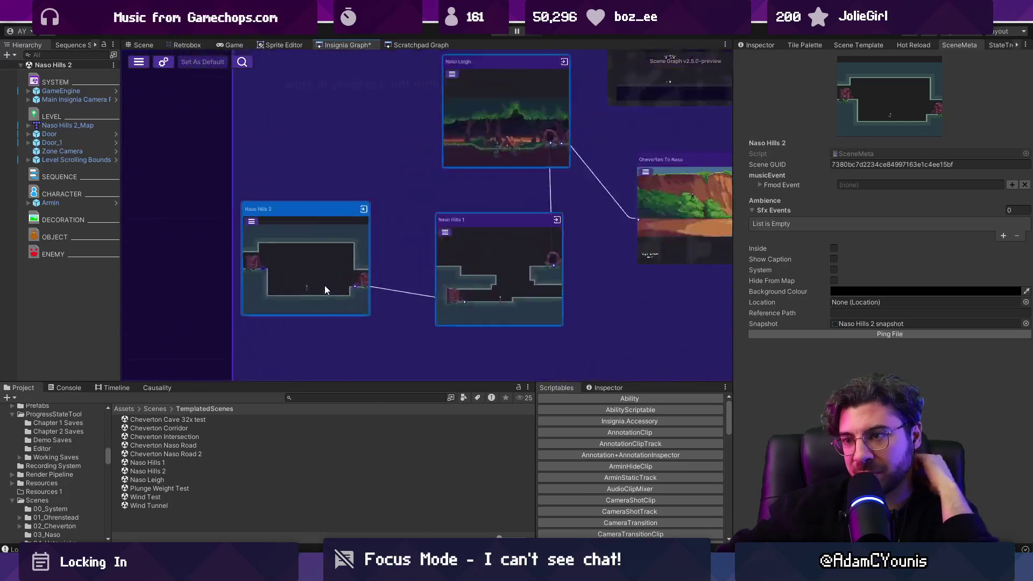
left_click_drag(337, 278, 355, 286)
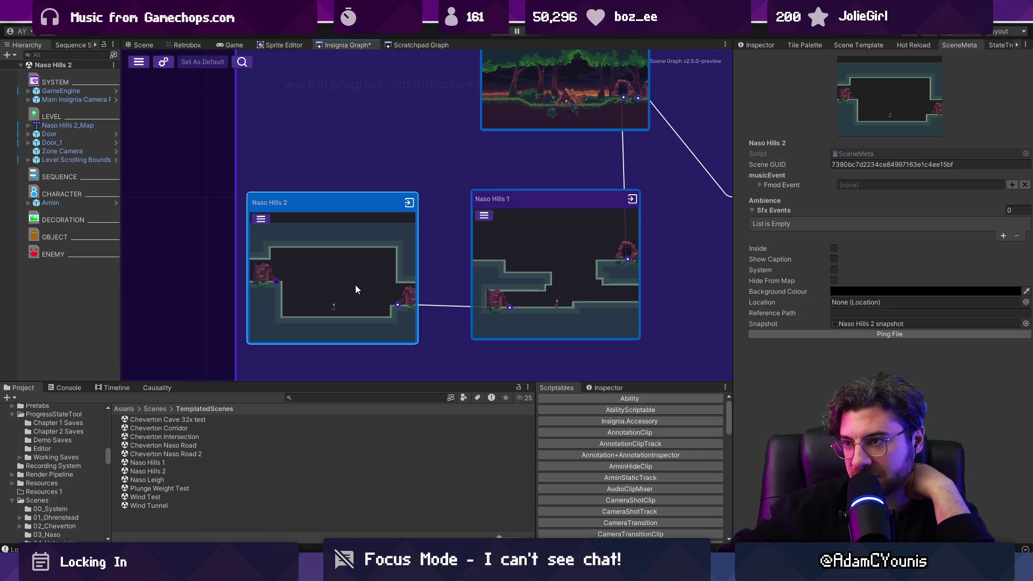
Step: Save the Insignia scene graph with Ctrl+S
scroll(371, 238, "down", 3)
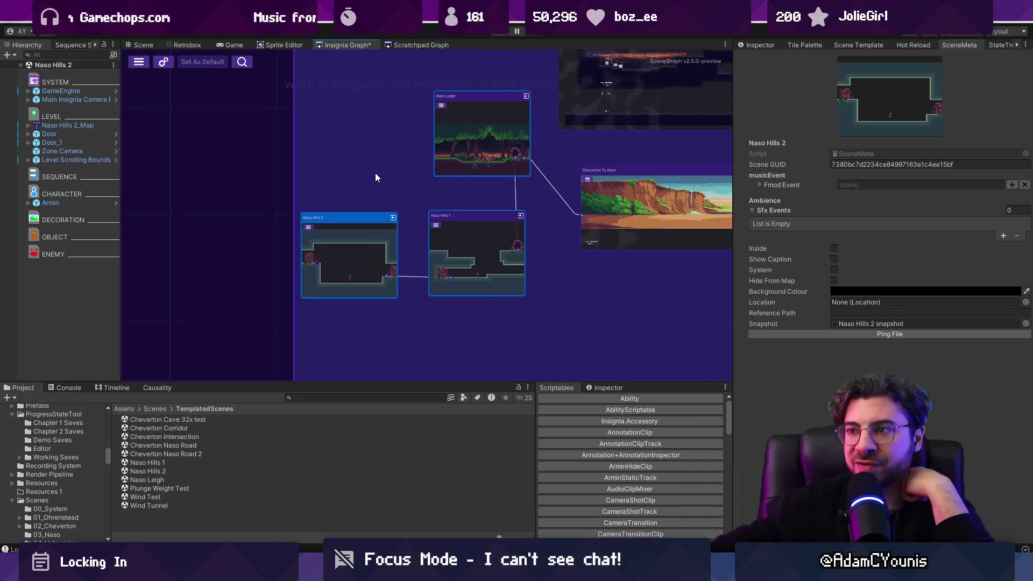
scroll(376, 173, "down", 3)
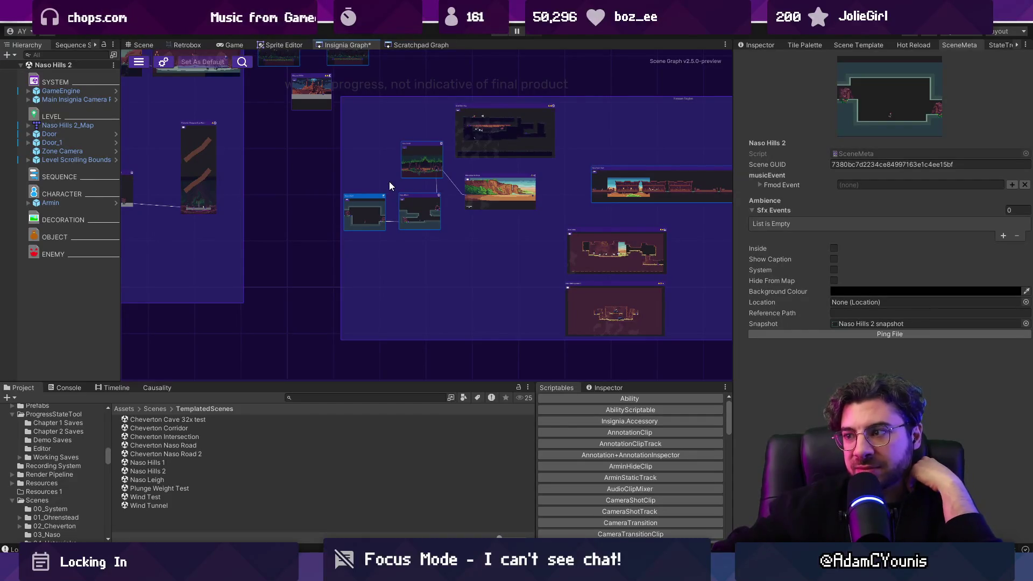
key("ctrl+s")
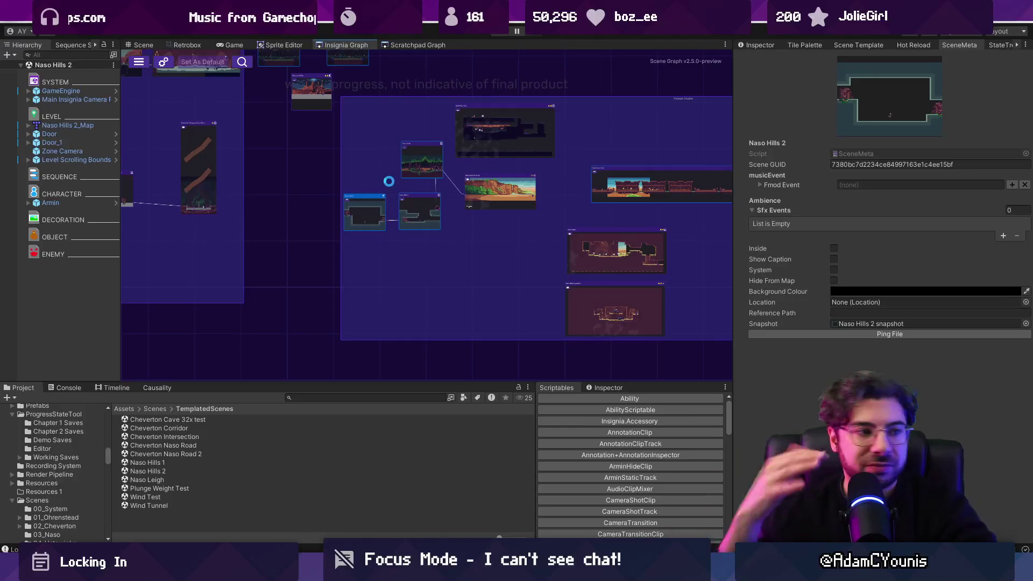
Step: Move the Naso Underground node upward in the graph
scroll(385, 185, "down", 5)
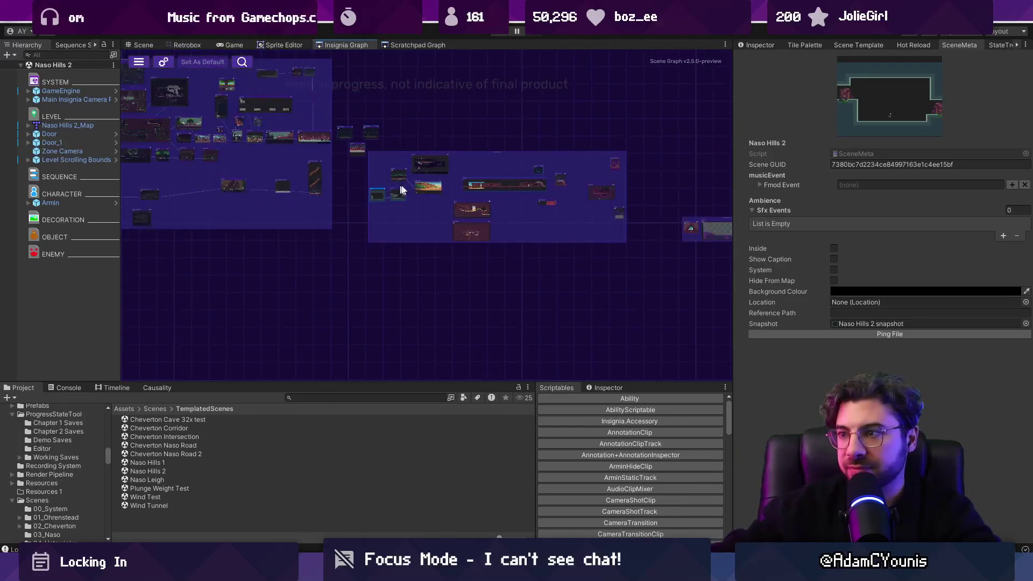
scroll(403, 236, "up", 5)
mouse_move(464, 272)
left_mouse_down()
mouse_move(573, 258)
mouse_move(502, 253)
left_mouse_up()
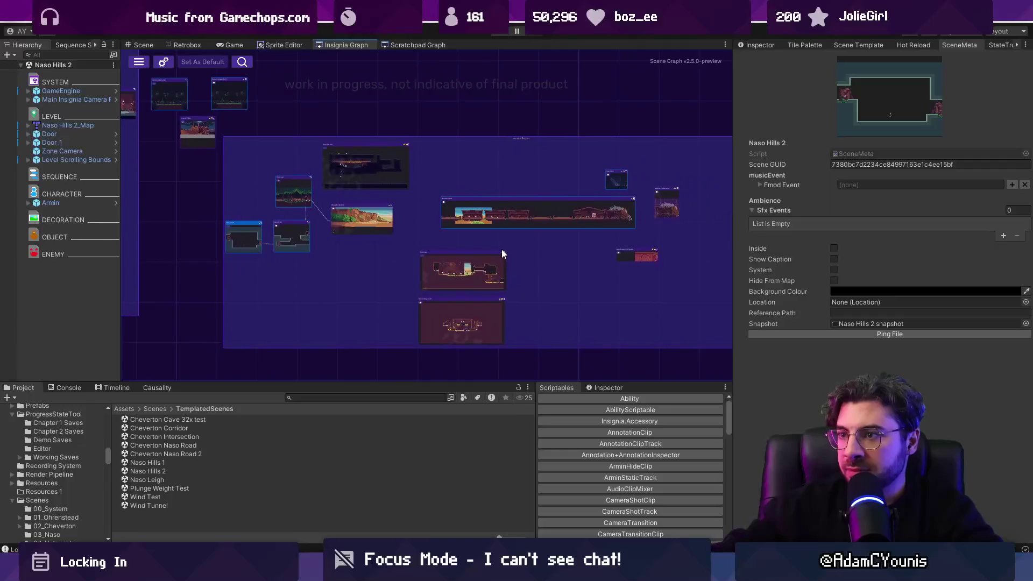
scroll(463, 265, "up", 5)
left_click_drag(486, 325, 488, 296)
Step: Check the FigJam world layout, then move Naso Hills 2 up and right beneath Naso Hills 1
scroll(488, 296, "down", 3)
left_click_drag(328, 191, 484, 285)
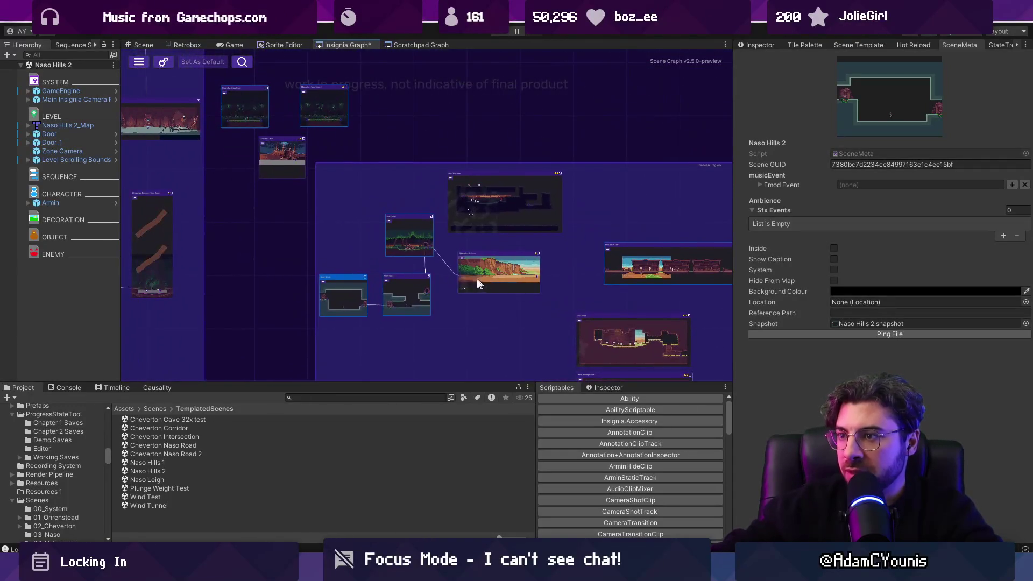
mouse_move(396, 275)
left_mouse_down()
mouse_move(318, 270)
mouse_move(474, 279)
left_mouse_up()
scroll(473, 278, "down", 4)
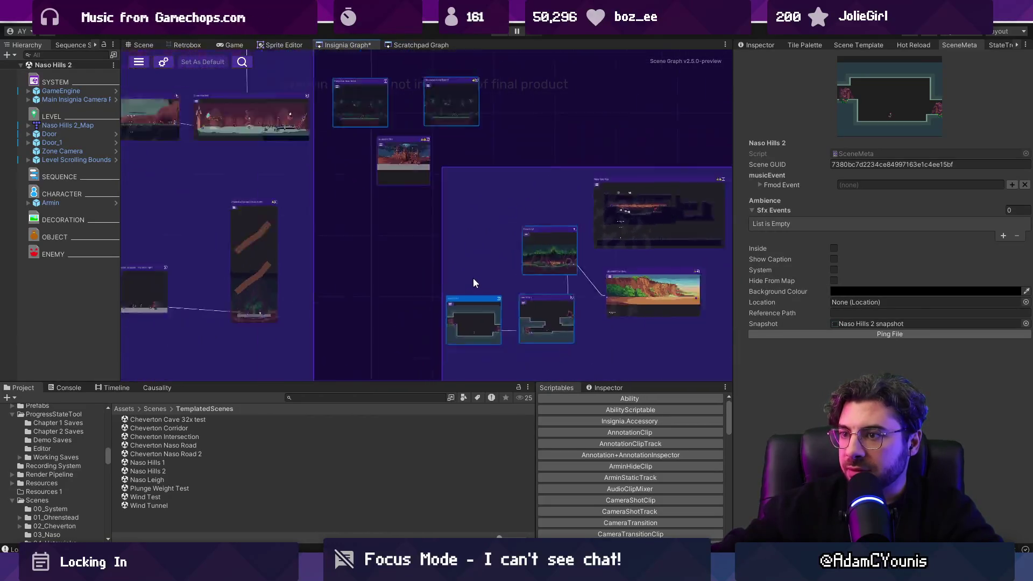
scroll(471, 284, "down", 3)
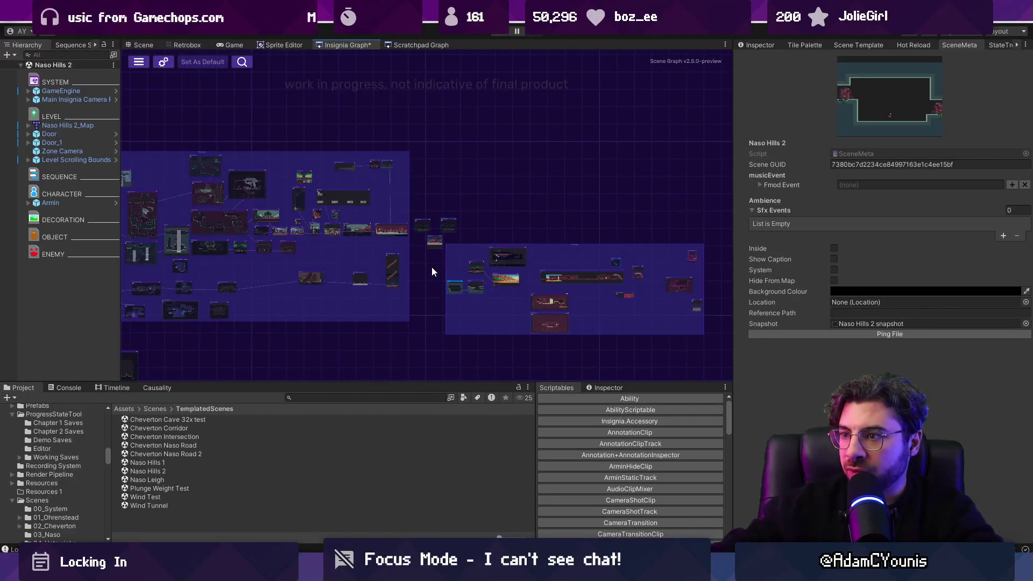
scroll(449, 275, "up", 7)
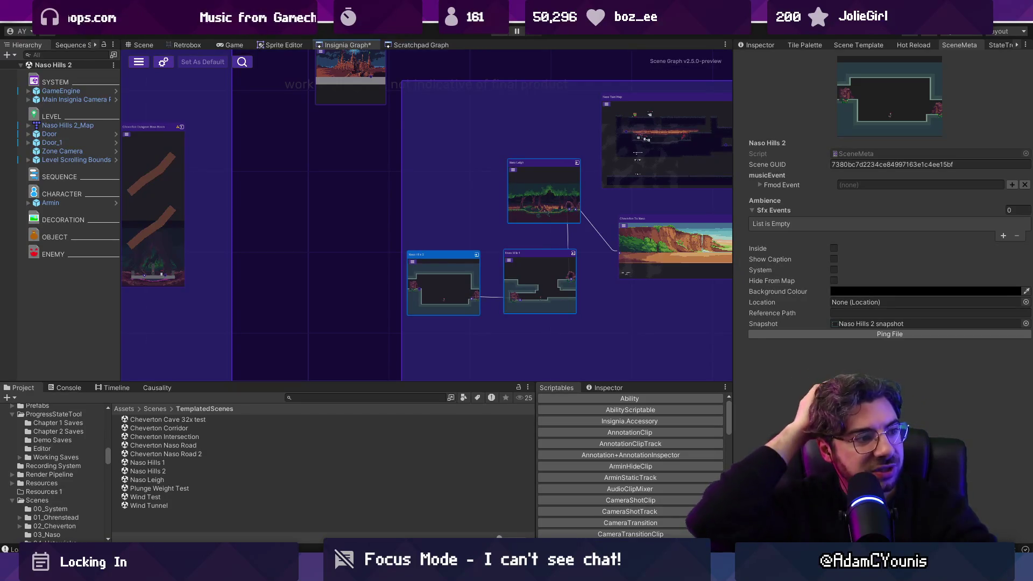
key("alt+Tab")
scroll(643, 416, "down", 3)
key("alt+Tab")
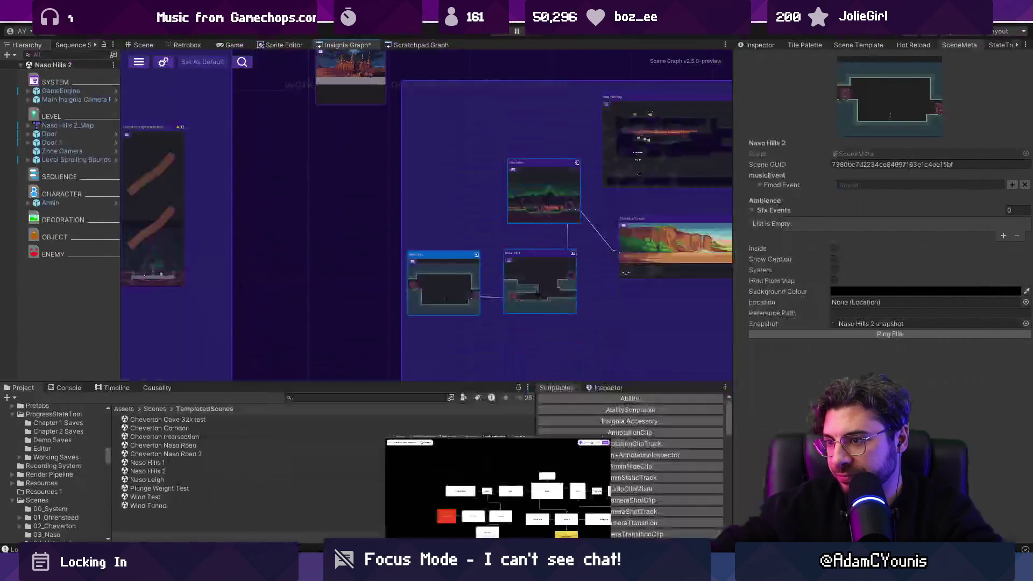
key("alt+Tab")
key("alt+Tab")
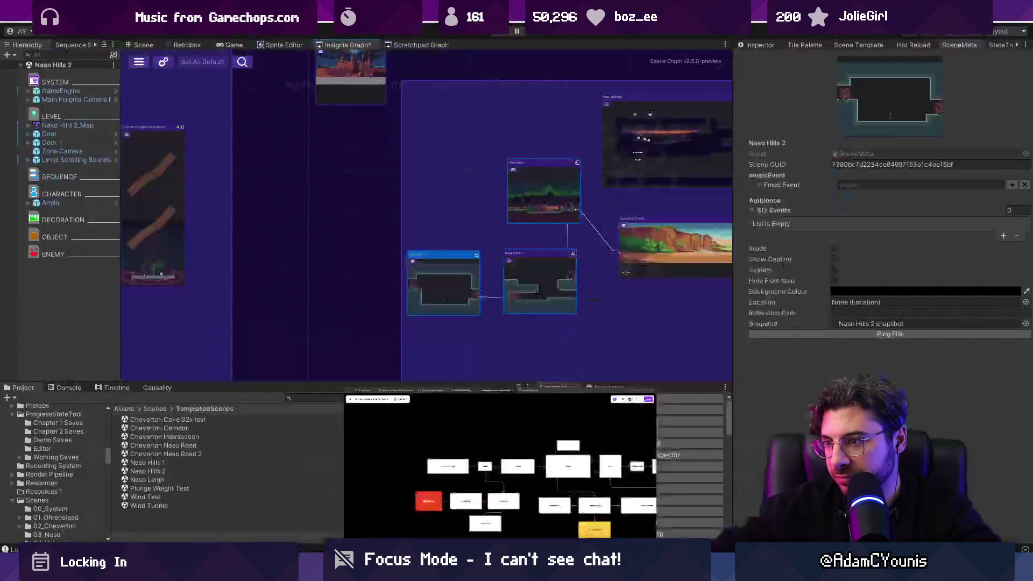
mouse_move(453, 270)
left_mouse_down()
mouse_move(498, 322)
mouse_move(495, 299)
left_mouse_up()
scroll(495, 299, "up", 3)
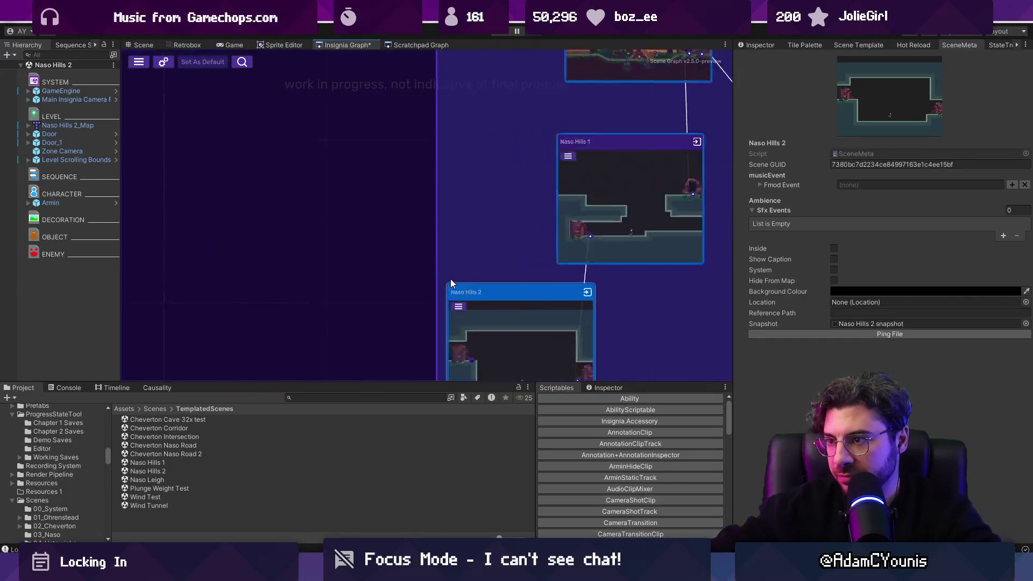
Step: Create the Naso Hills 3 scene from Level Template Scene with the Greybox skin
scroll(543, 259, "down", 1)
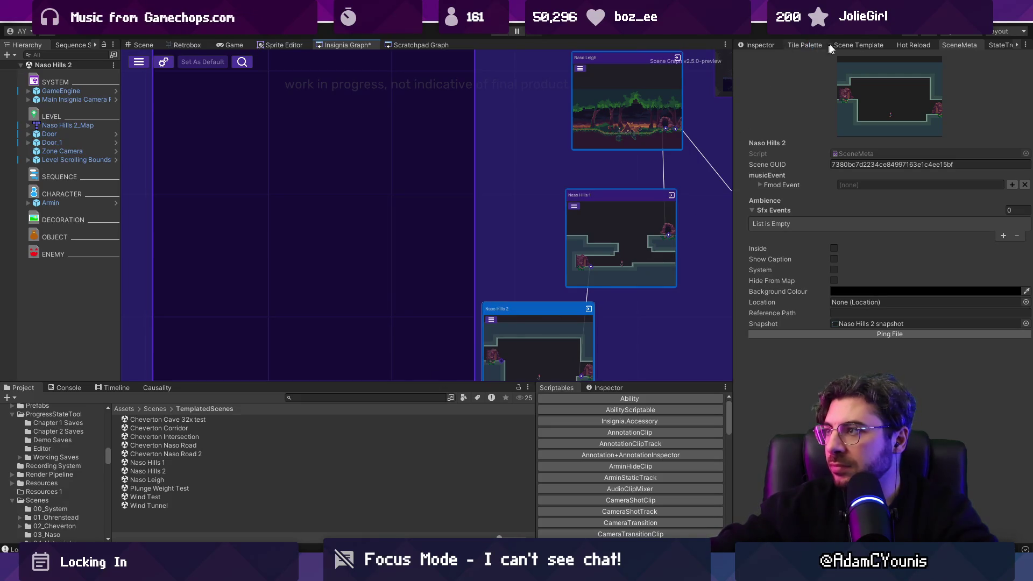
left_click(859, 46)
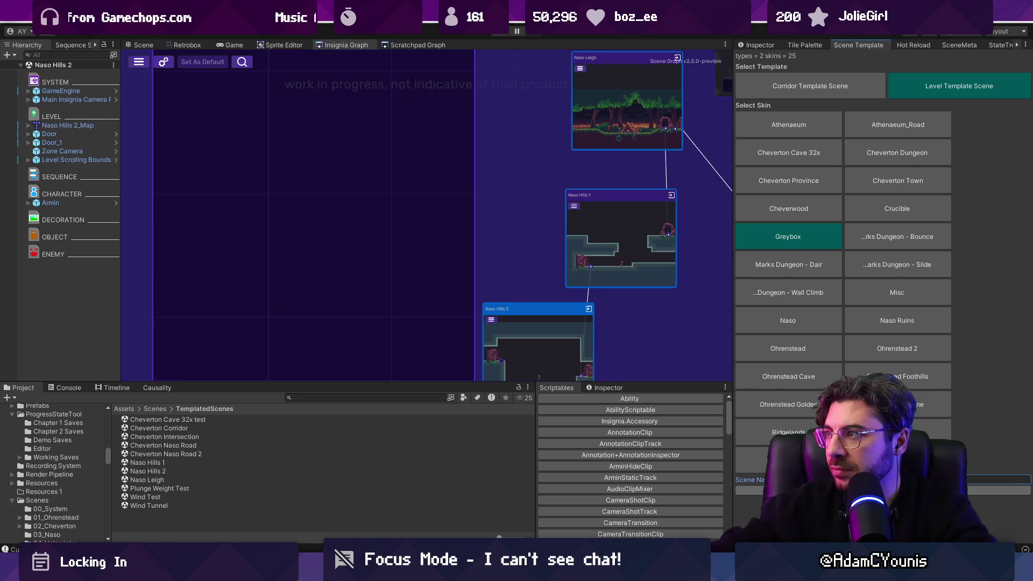
key("Return")
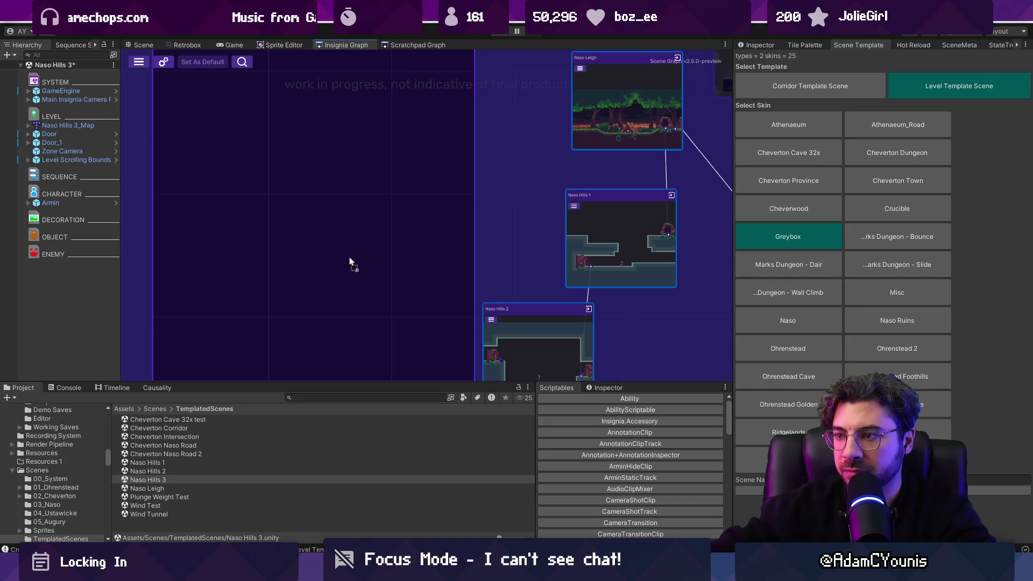
Step: Place the Naso Hills 3 node beside Naso Hills 1 in the graph and open it
left_click_drag(368, 240, 367, 233)
mouse_move(434, 290)
left_mouse_down()
mouse_move(492, 241)
mouse_move(428, 228)
left_mouse_up()
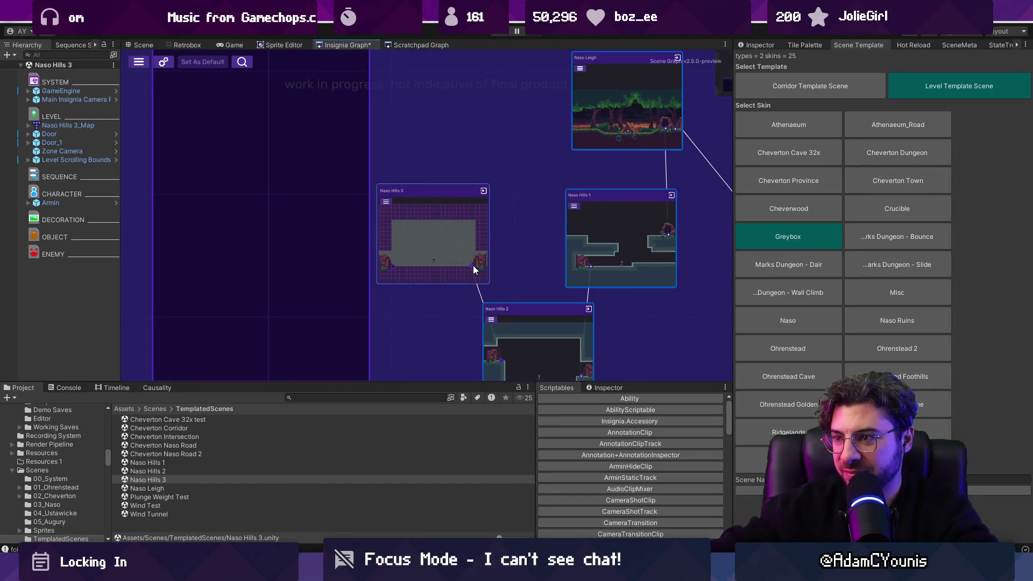
double_click(419, 242)
right_click(80, 133)
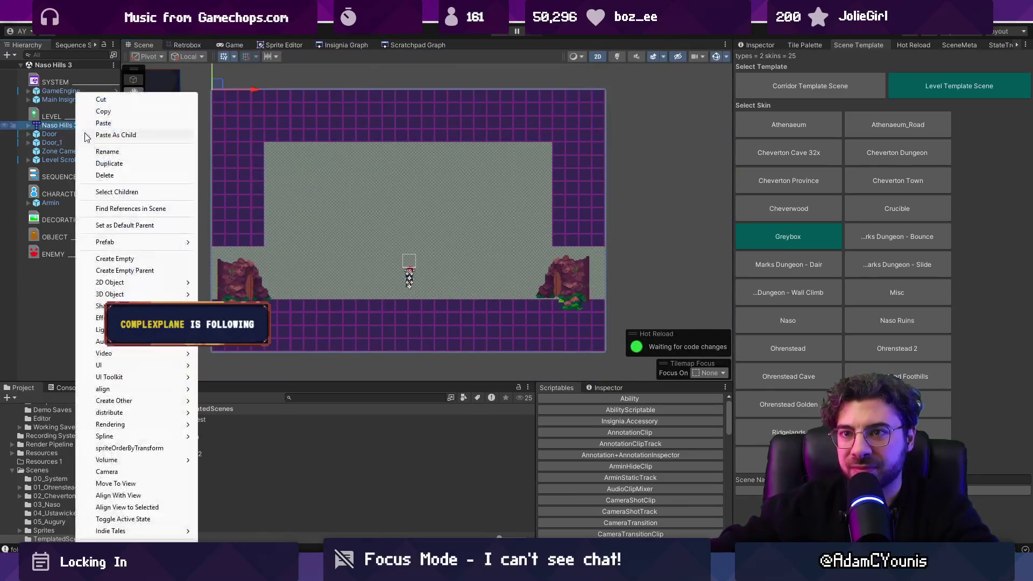
Step: Open the level map in Tiled, automap the ground layer, and mark the prototype layer unity:ignore
mouse_move(136, 244)
left_click(243, 245)
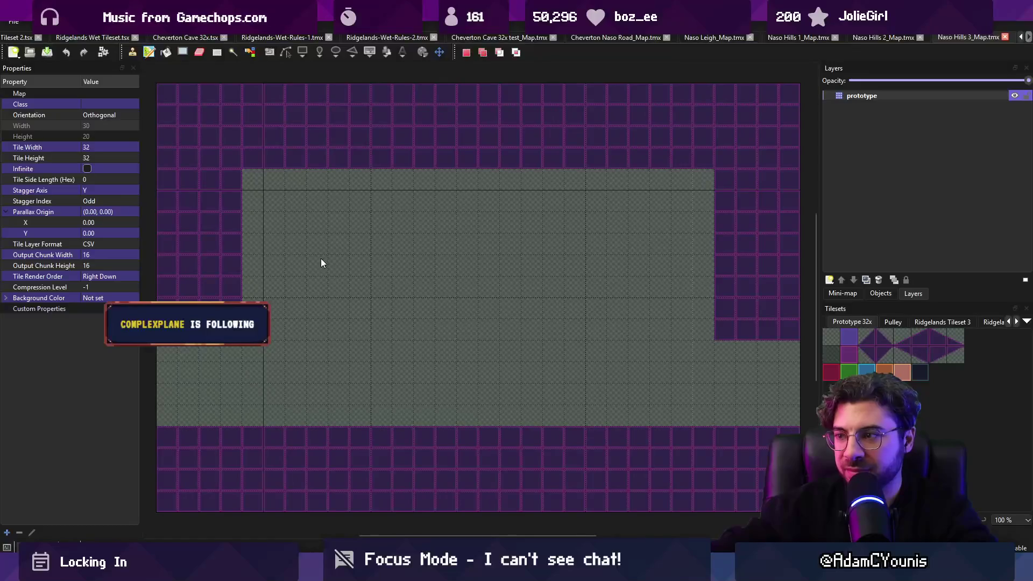
key("ctrl+m")
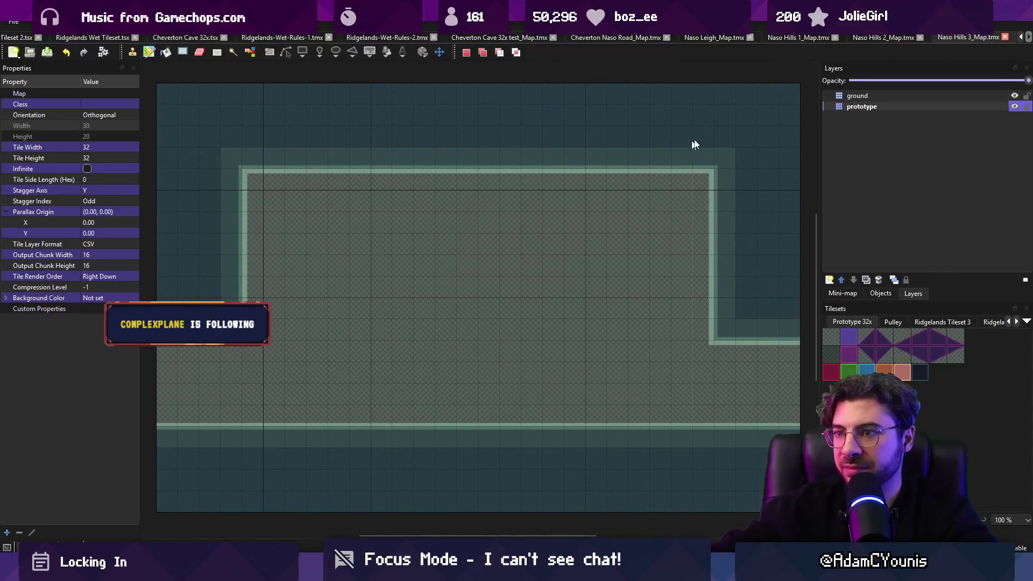
left_click(845, 108)
left_click(74, 243)
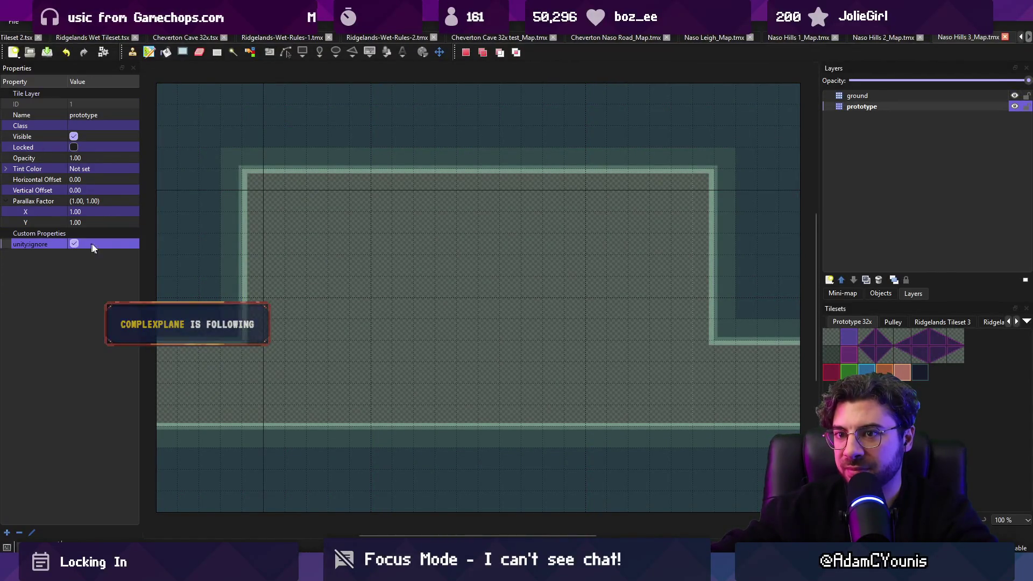
scroll(438, 330, "down", 2)
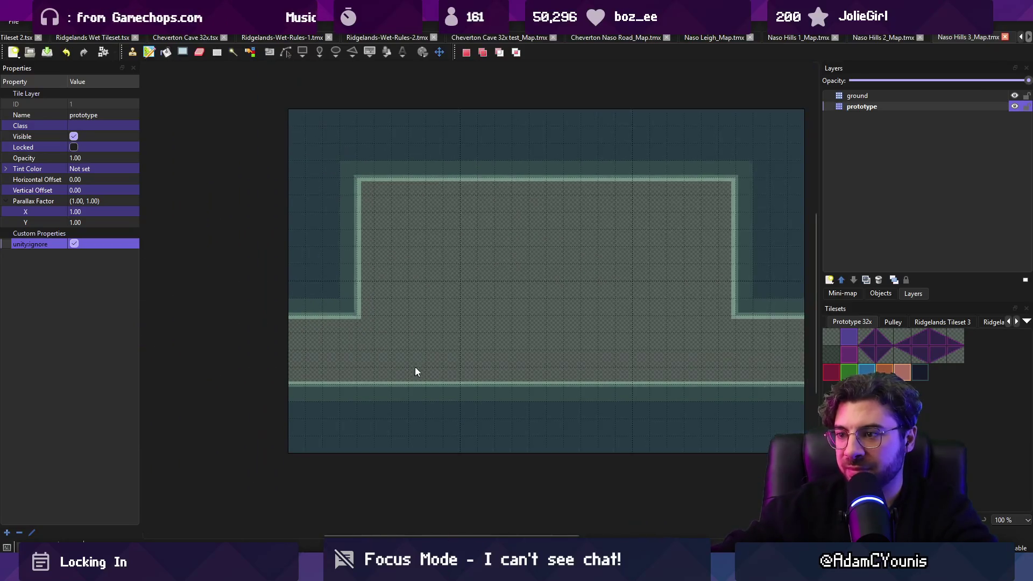
Step: Paint upper-right floor tiles, stamp a copied block to form lower-left ledges and steps, and save
key("b")
mouse_move(624, 210)
left_mouse_down()
mouse_move(689, 227)
mouse_move(690, 216)
left_mouse_up()
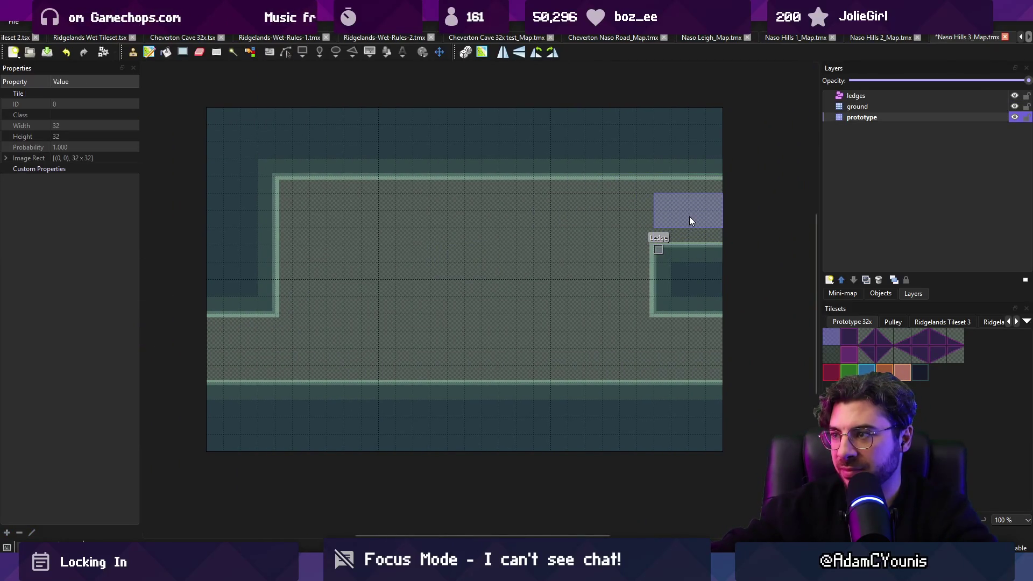
key("r")
left_click_drag(210, 304, 275, 393)
key("ctrl+c")
key("ctrl+v")
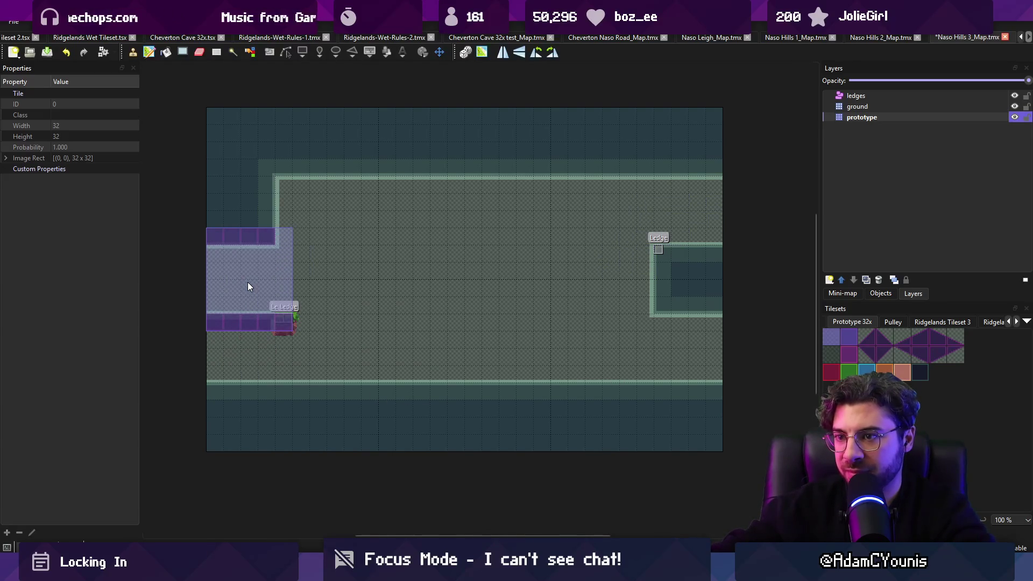
left_click(247, 286)
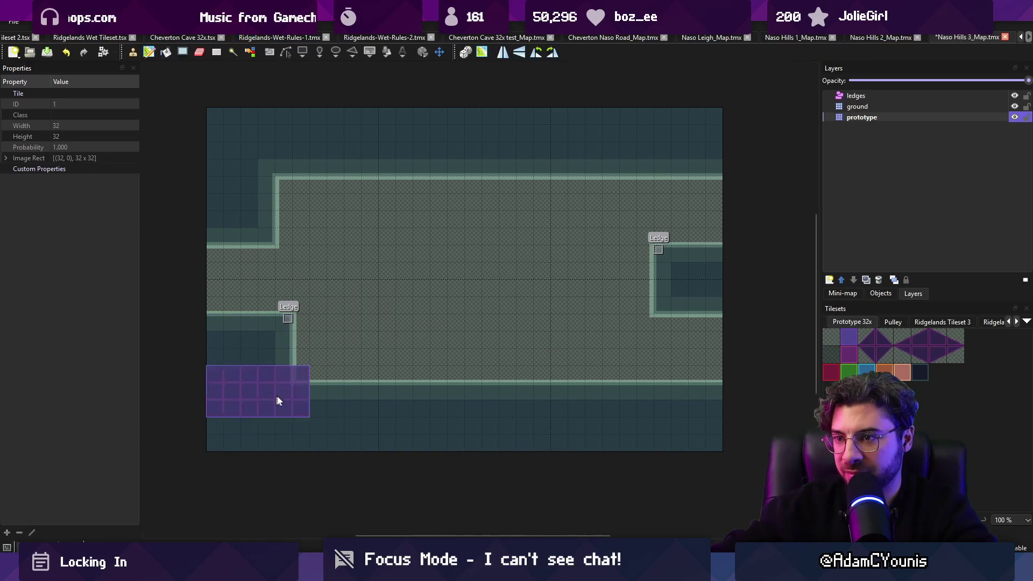
mouse_move(352, 376)
left_mouse_down()
mouse_move(324, 378)
mouse_move(381, 376)
mouse_move(330, 404)
left_mouse_up()
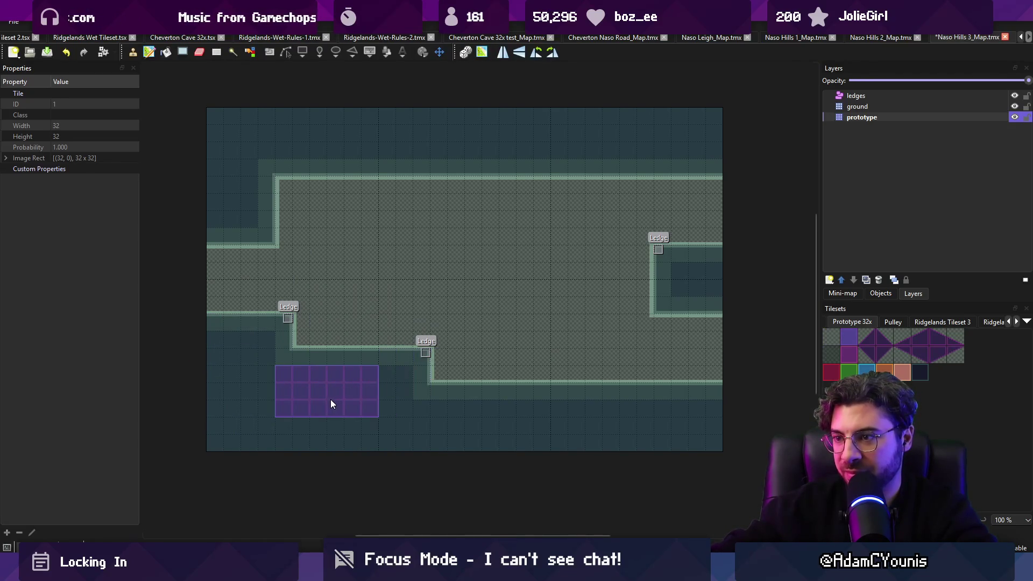
key("ctrl+s")
key("alt+Tab")
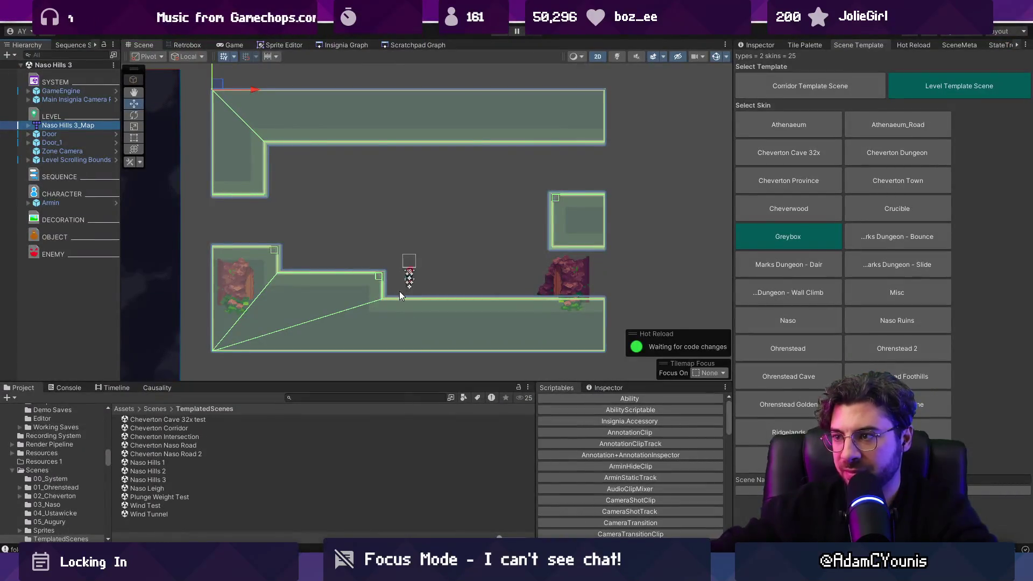
Step: Raise the left Door onto the upper ledge, reposition the right door, and duplicate it as Door_2
left_click(50, 134)
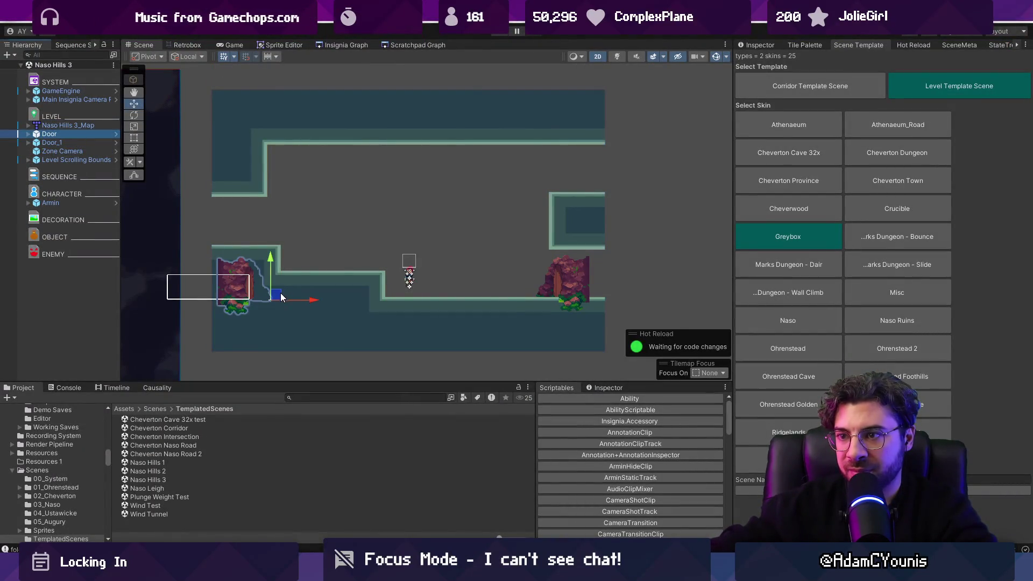
left_click_drag(277, 295, 282, 244)
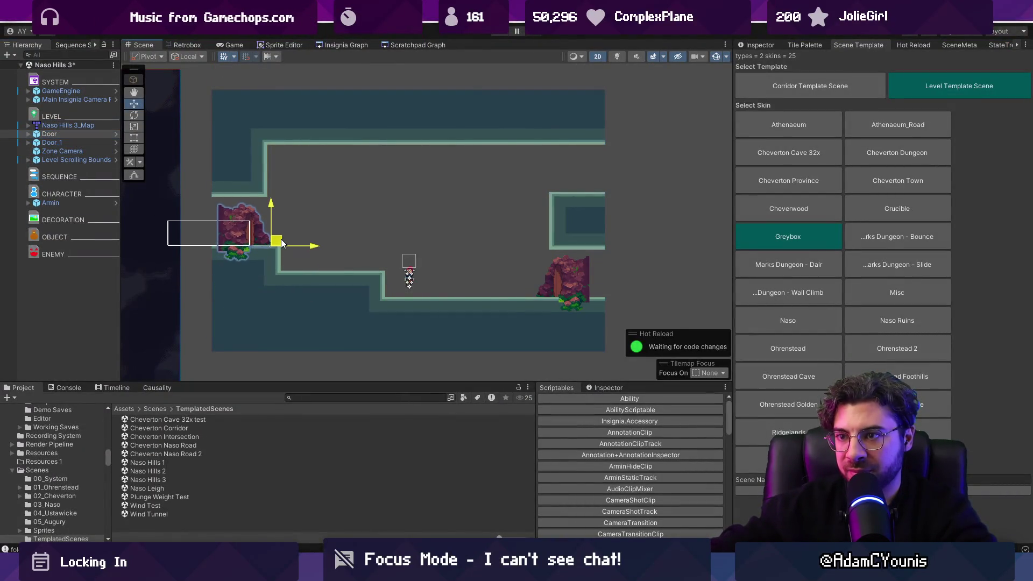
left_click(52, 143)
mouse_move(549, 292)
left_mouse_down()
mouse_move(568, 293)
mouse_move(568, 182)
mouse_move(594, 194)
left_mouse_up()
key("ctrl+d")
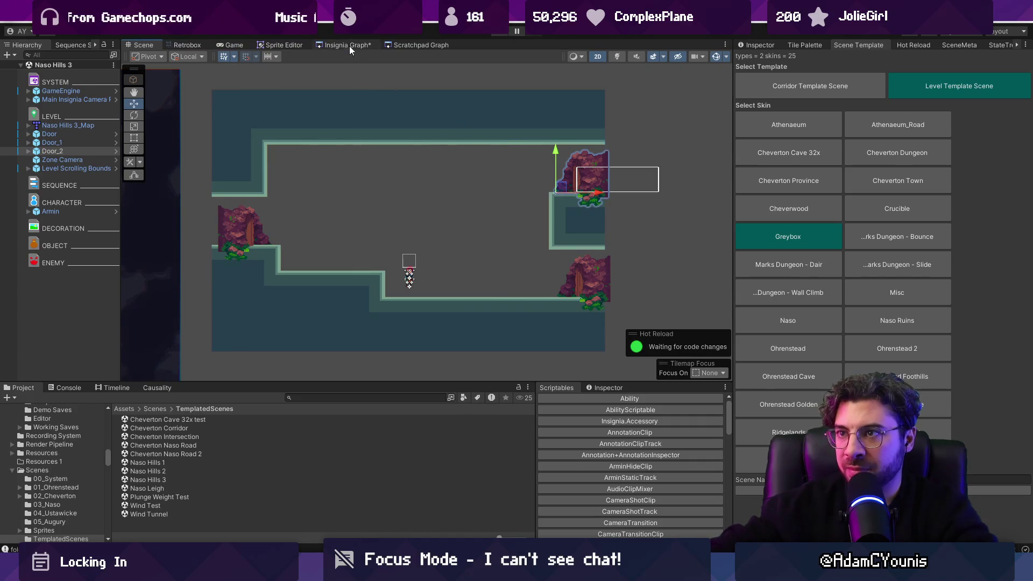
left_click(348, 46)
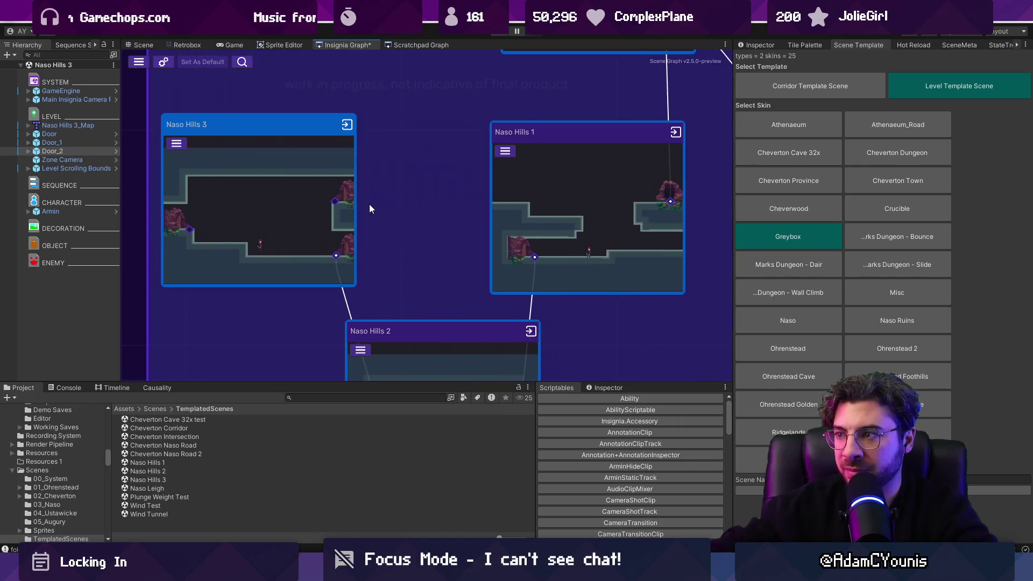
Step: Open Naso Hills 1 and inspect its doors, undoing an accidental door move
double_click(527, 192)
left_click(579, 173)
left_click(274, 267)
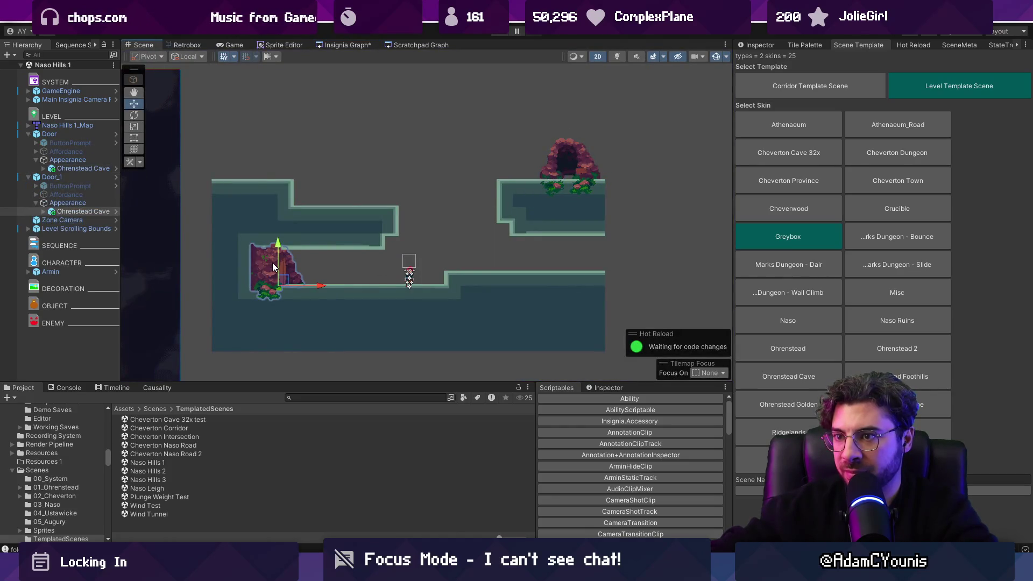
left_click(66, 178)
key("ctrl+z")
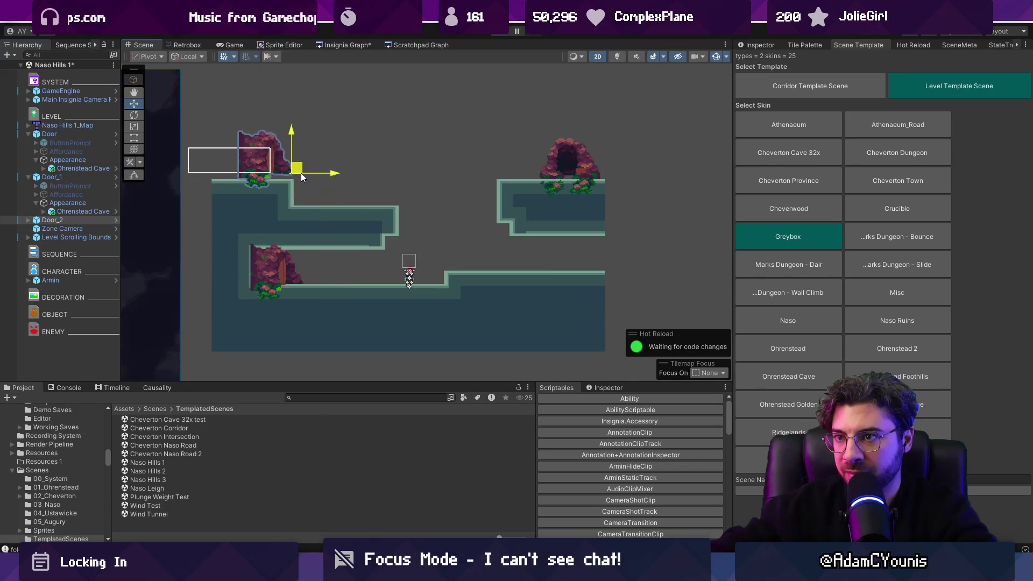
Step: Back in the scene graph, open the Naso Hills 3 room and select its left door
left_click(347, 44)
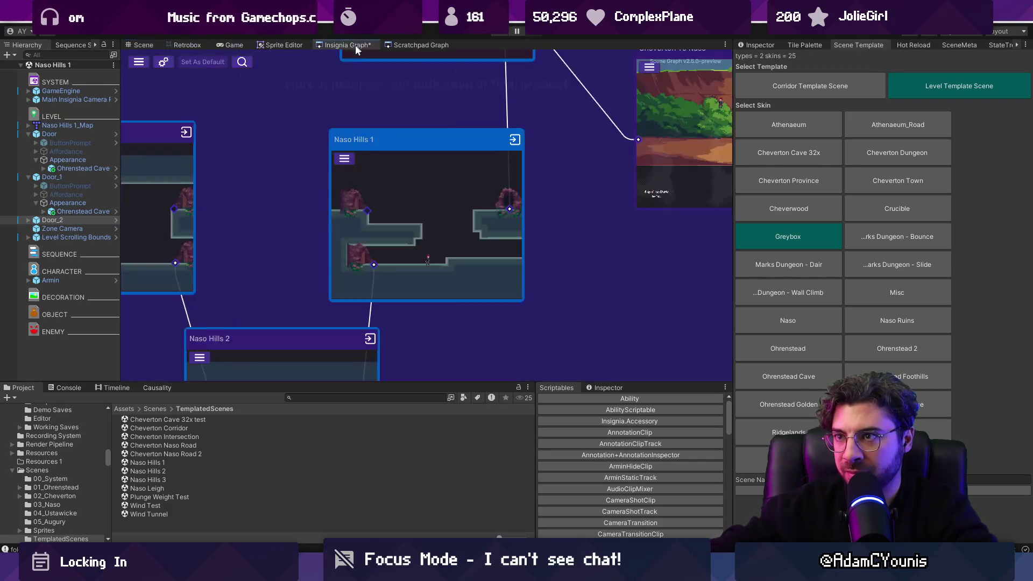
left_click_drag(299, 204, 442, 213)
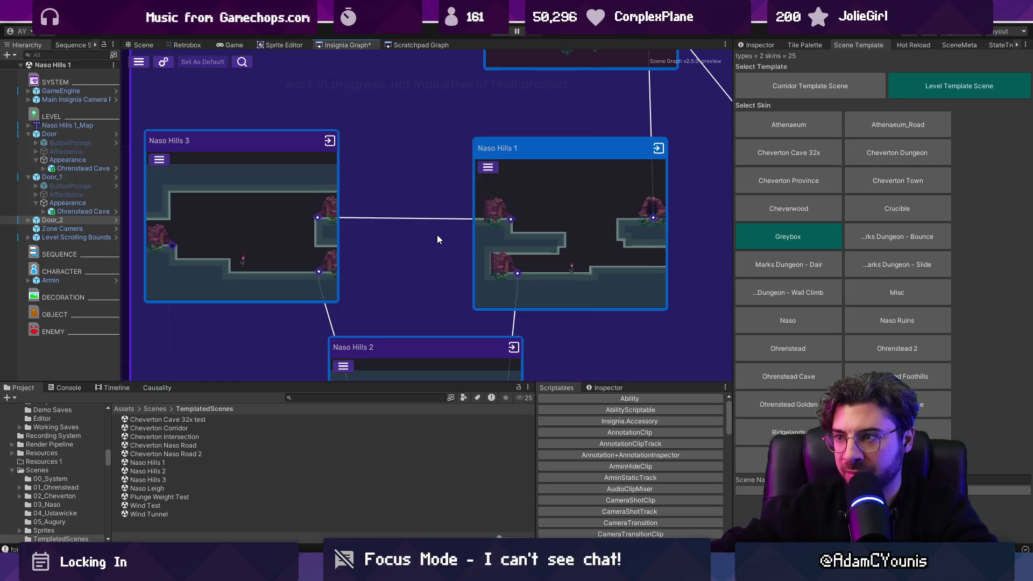
scroll(438, 236, "down", 3)
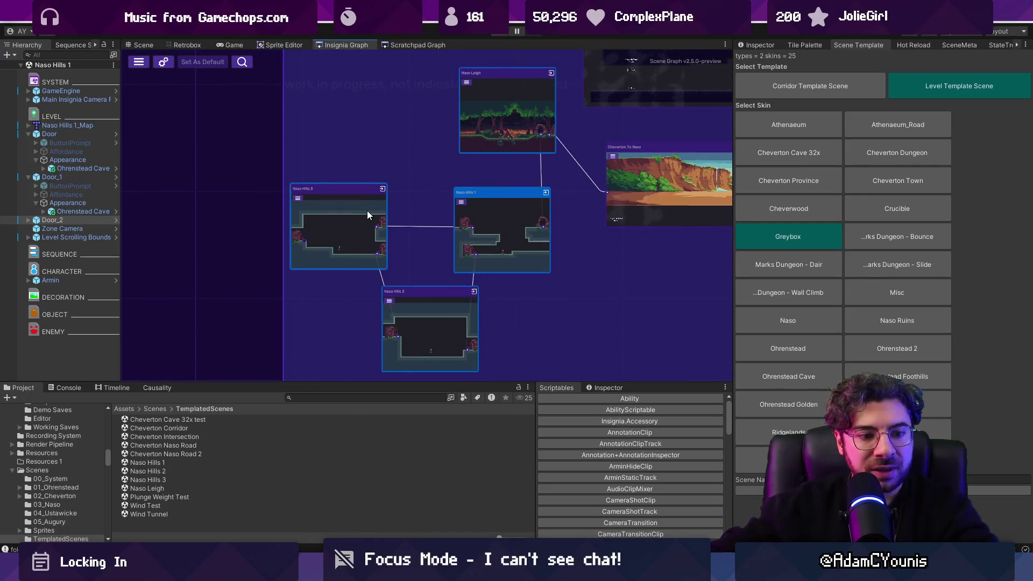
left_click_drag(331, 215, 438, 202)
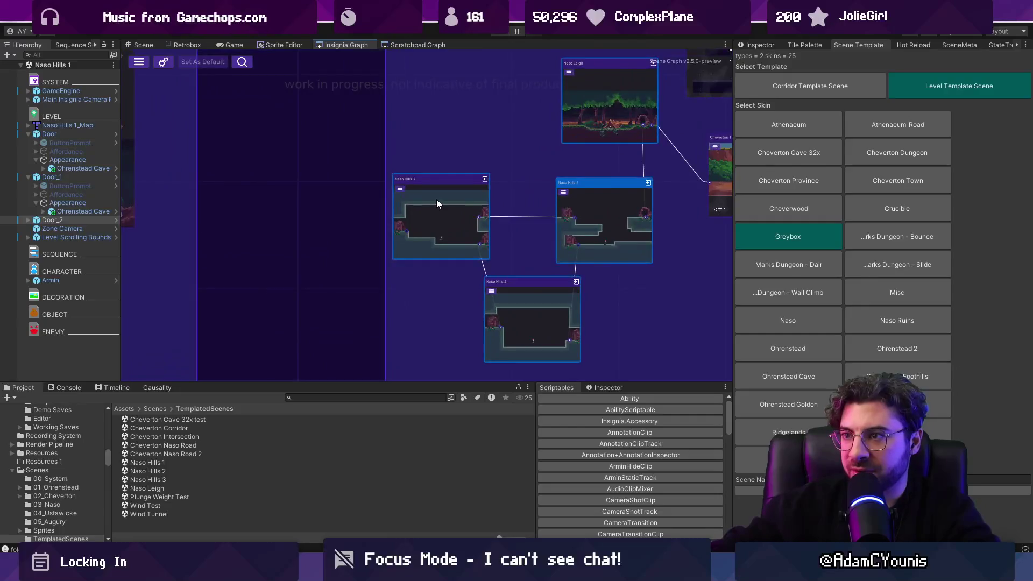
scroll(437, 200, "up", 3)
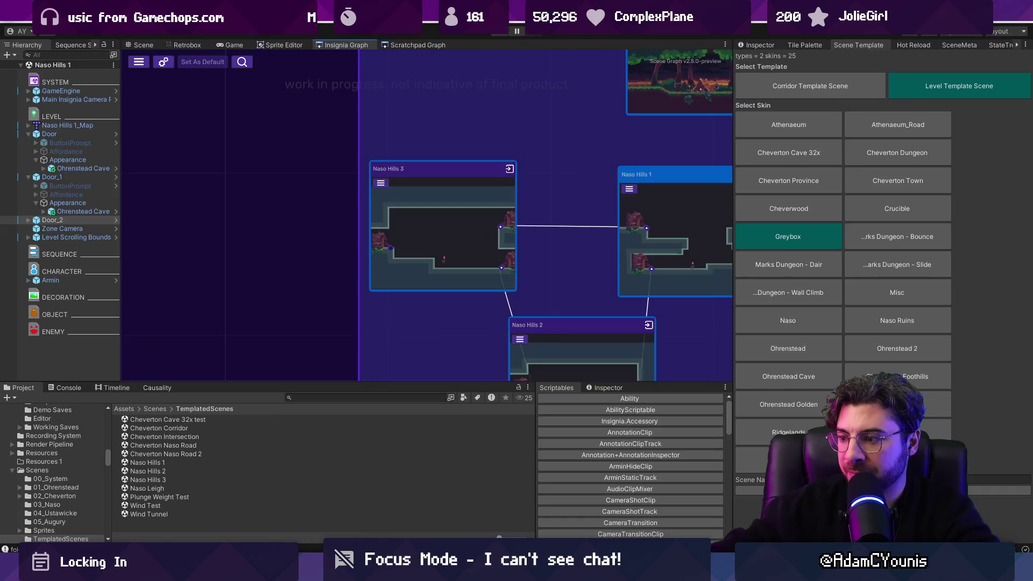
double_click(434, 248)
key("alt+Tab")
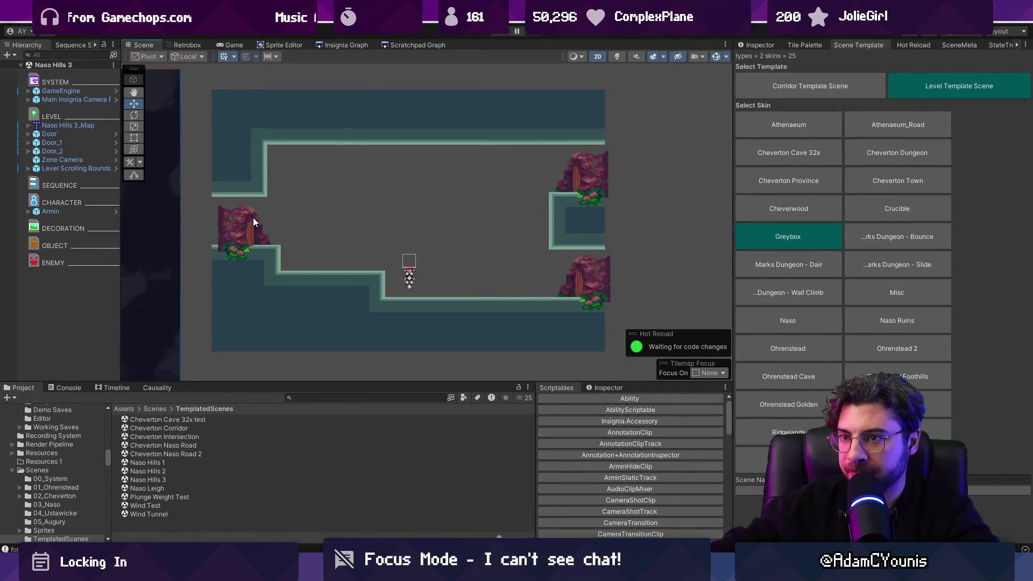
left_click(253, 218)
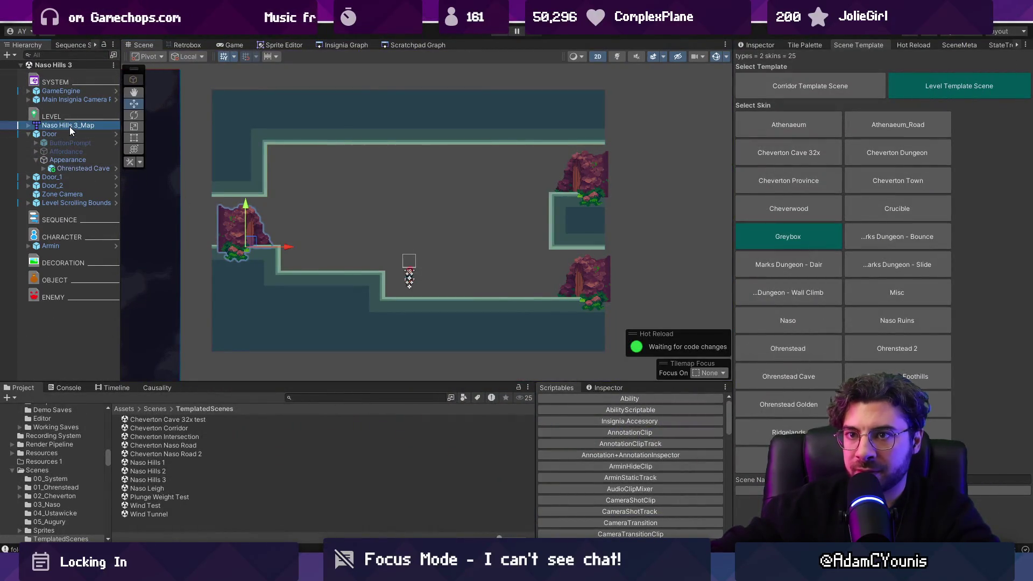
Step: Delete the left door and drag the Crucible Anvil prefab, found by searching 'anvil', into the lower left
key("Delete")
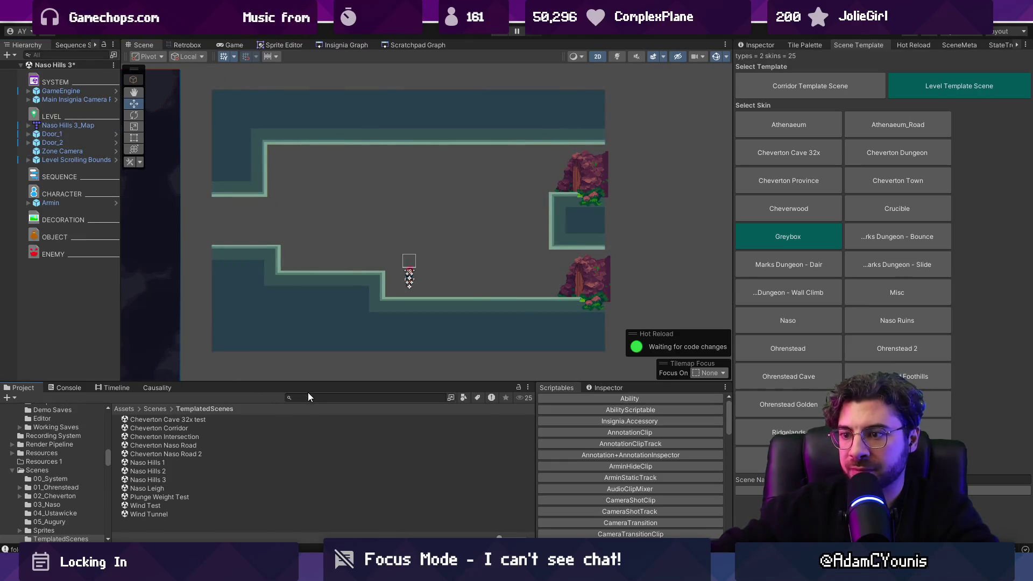
type("anvil")
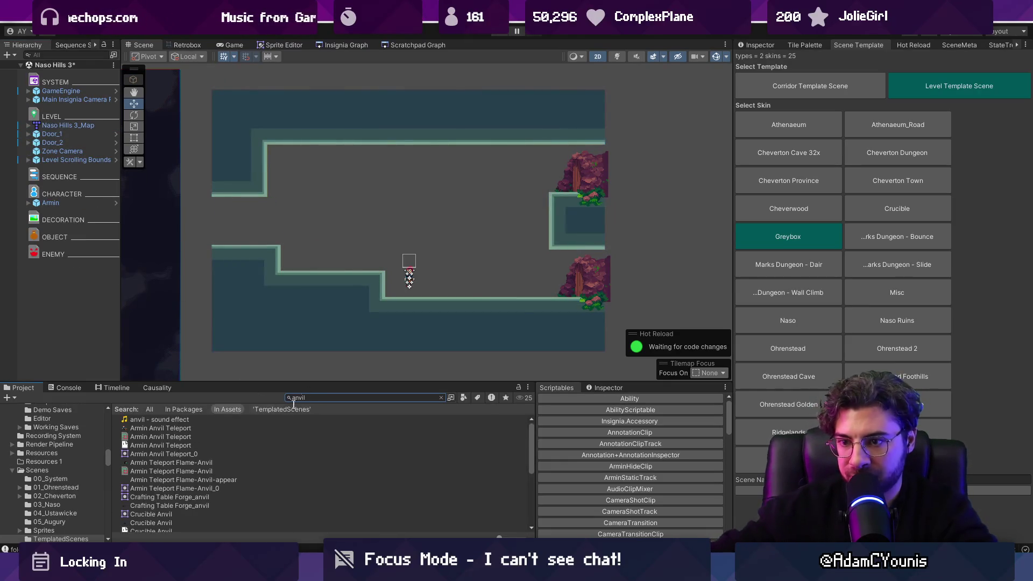
scroll(244, 460, "up", 2)
mouse_move(171, 465)
left_mouse_down()
mouse_move(231, 365)
mouse_move(256, 227)
mouse_move(247, 226)
mouse_move(300, 235)
mouse_move(247, 236)
mouse_move(318, 218)
mouse_move(328, 187)
mouse_move(360, 192)
mouse_move(328, 190)
mouse_move(236, 308)
left_mouse_up()
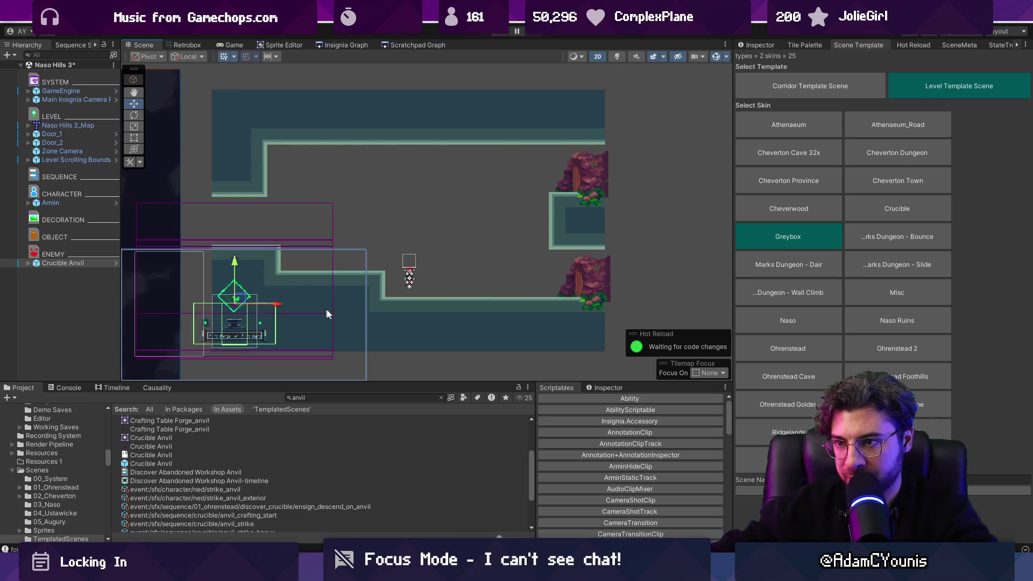
key("alt+Tab")
scroll(484, 305, "down", 2)
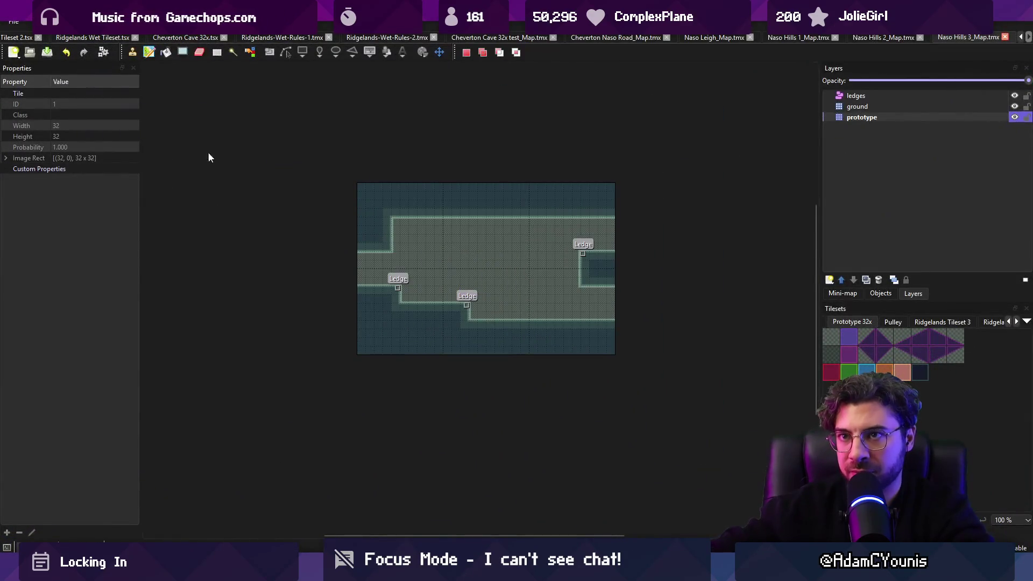
Step: Autocrop the Naso Hills 3 map down to its used area
left_click_drag(260, 190, 610, 406)
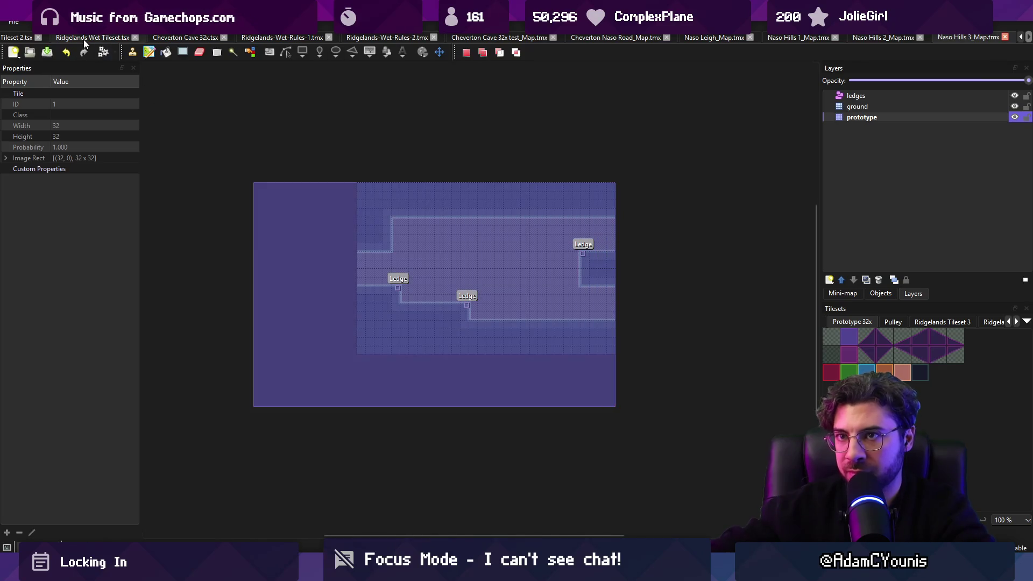
left_click(101, 21)
mouse_move(137, 22)
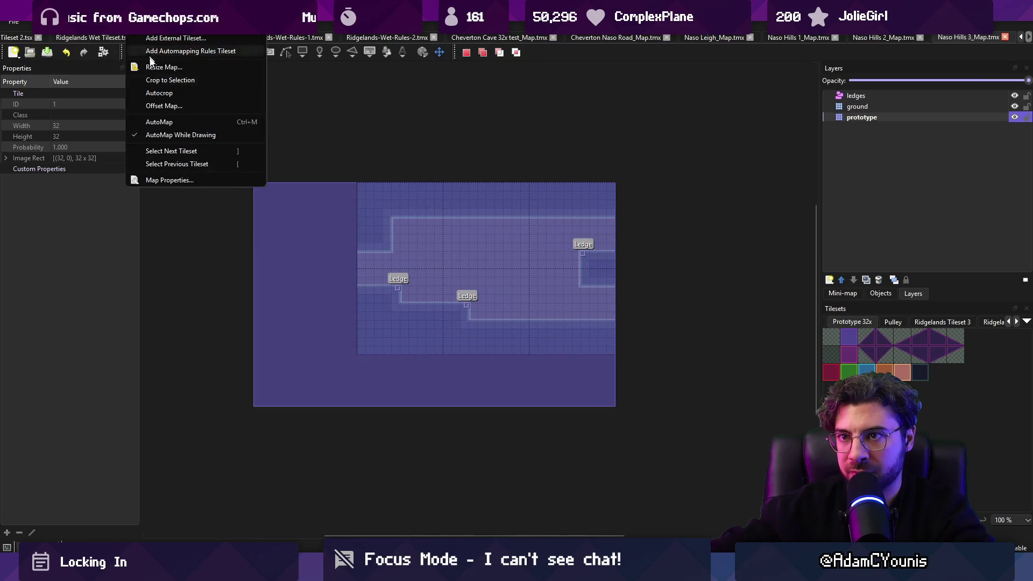
left_click(172, 90)
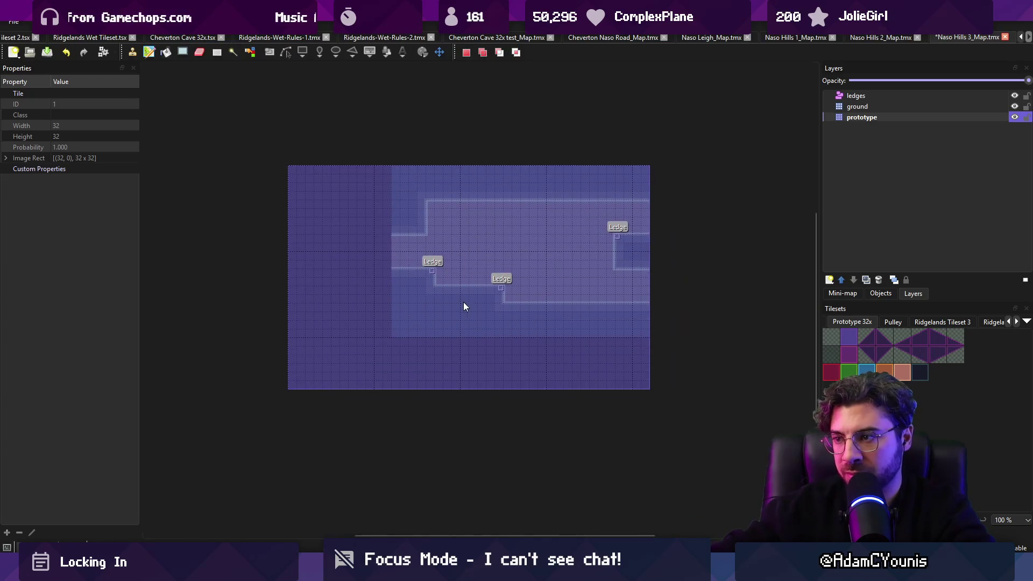
left_click(458, 320)
Step: Copy a strip of wall tiles and stamp it across the empty lower part of the map
left_click_drag(426, 306, 617, 337)
key("ctrl+c")
key("ctrl+v")
mouse_move(527, 347)
left_mouse_down()
mouse_move(543, 353)
mouse_move(382, 344)
mouse_move(575, 398)
left_mouse_up()
key("Escape")
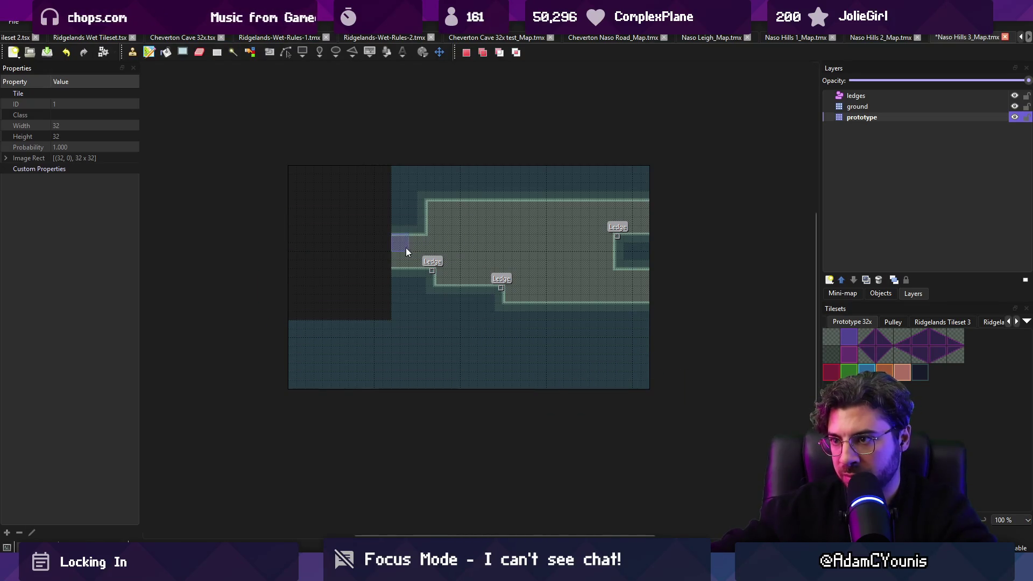
key("ctrl+c")
key("ctrl+v")
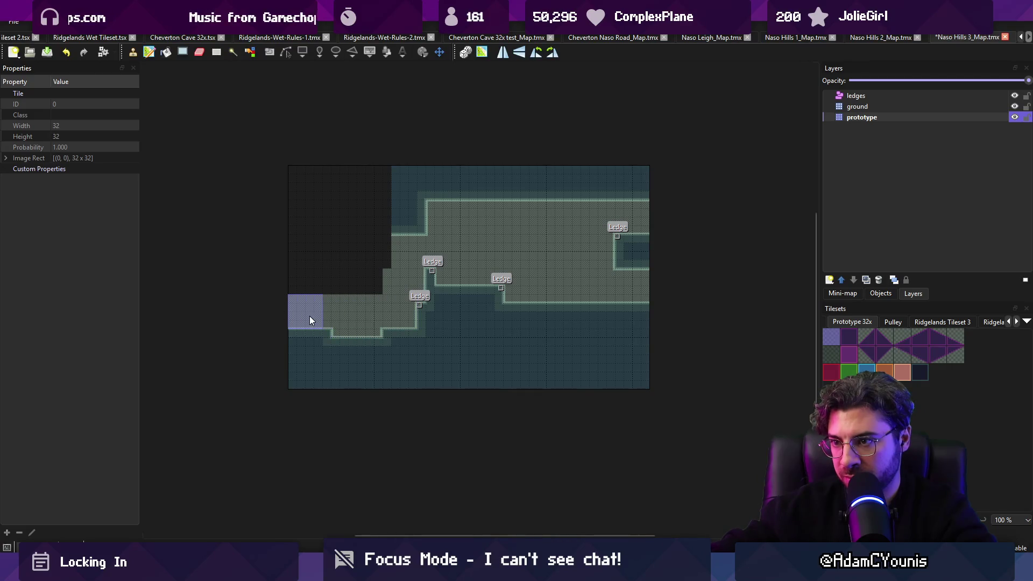
Step: Fill the dark top-left corner with tiles and widen the cave into the wall
right_click(445, 314)
left_click_drag(321, 266, 322, 182)
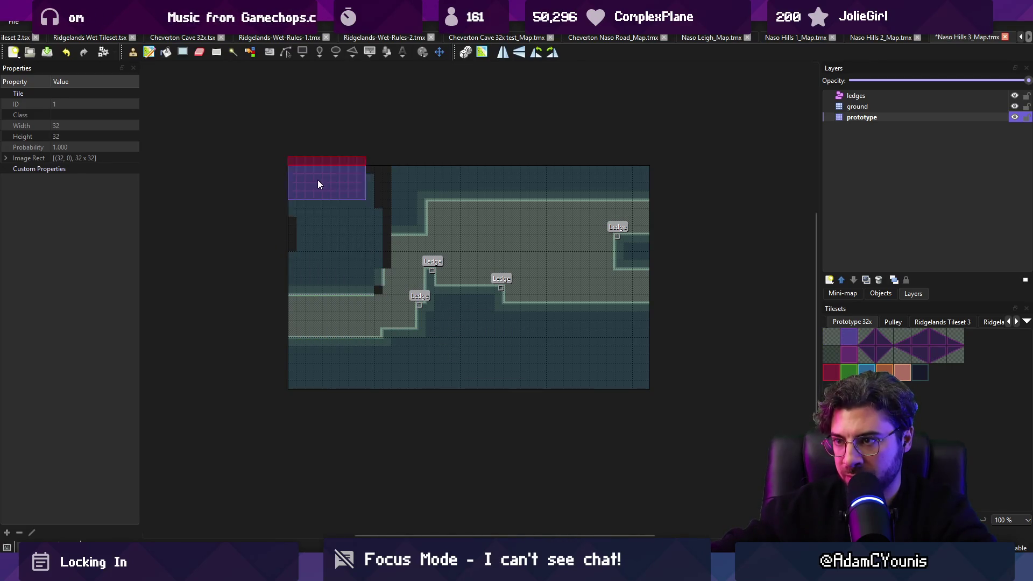
left_click(351, 270)
right_click(380, 299)
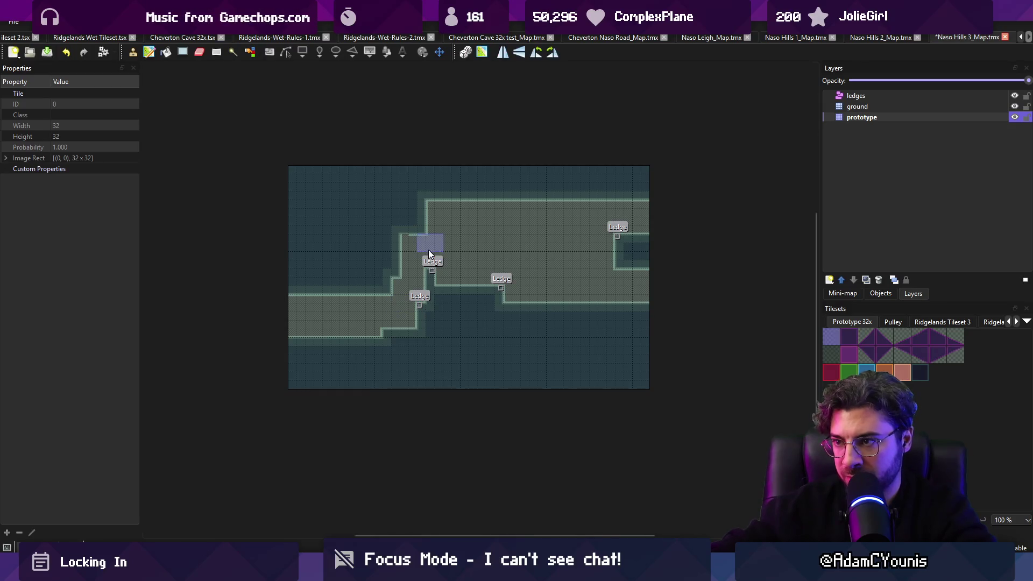
left_click_drag(431, 279, 475, 292)
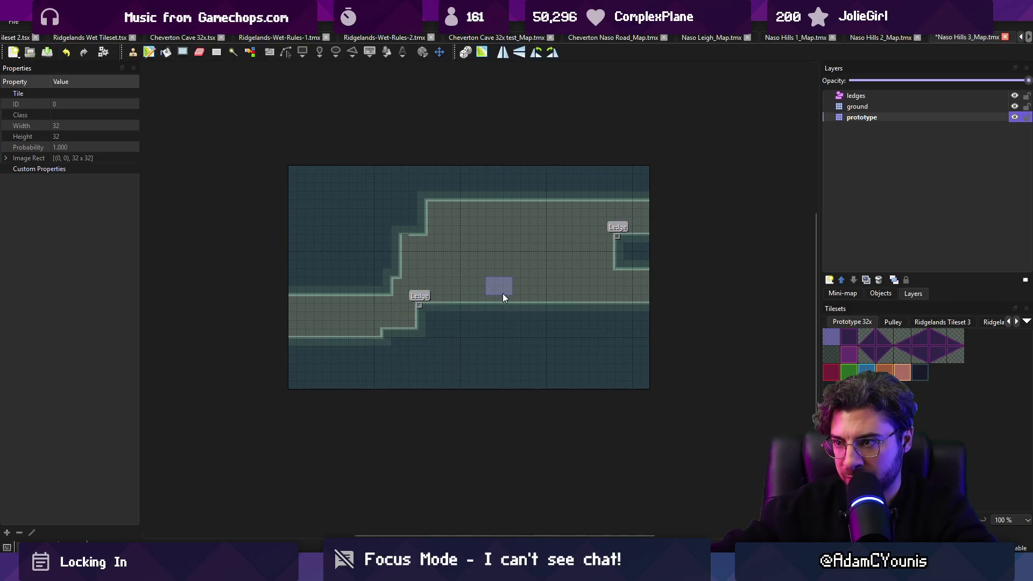
Step: Pick the purple prototype tile as the brush and save the map
right_click(305, 271)
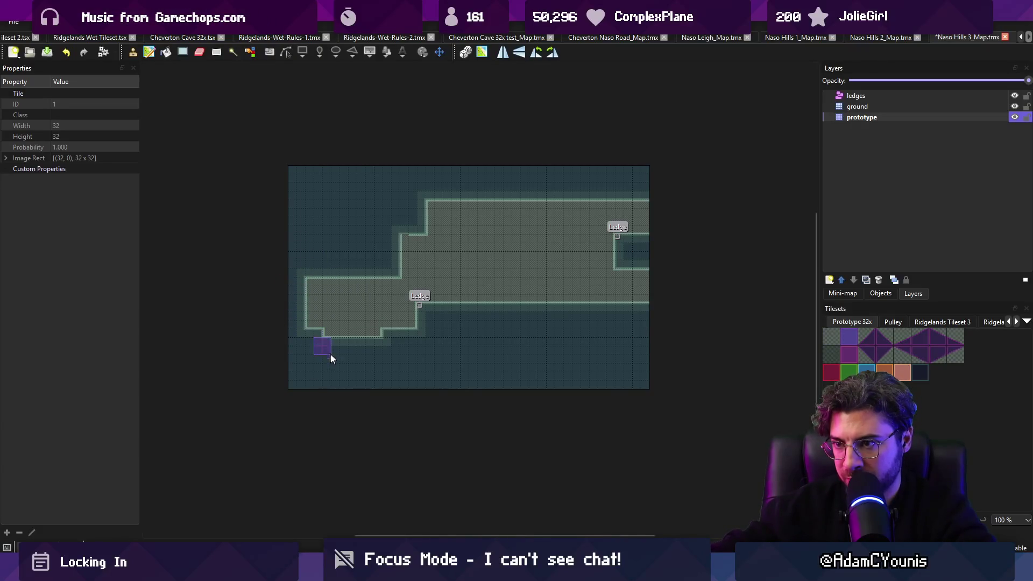
scroll(441, 253, "right", 1)
scroll(452, 245, "up", 1)
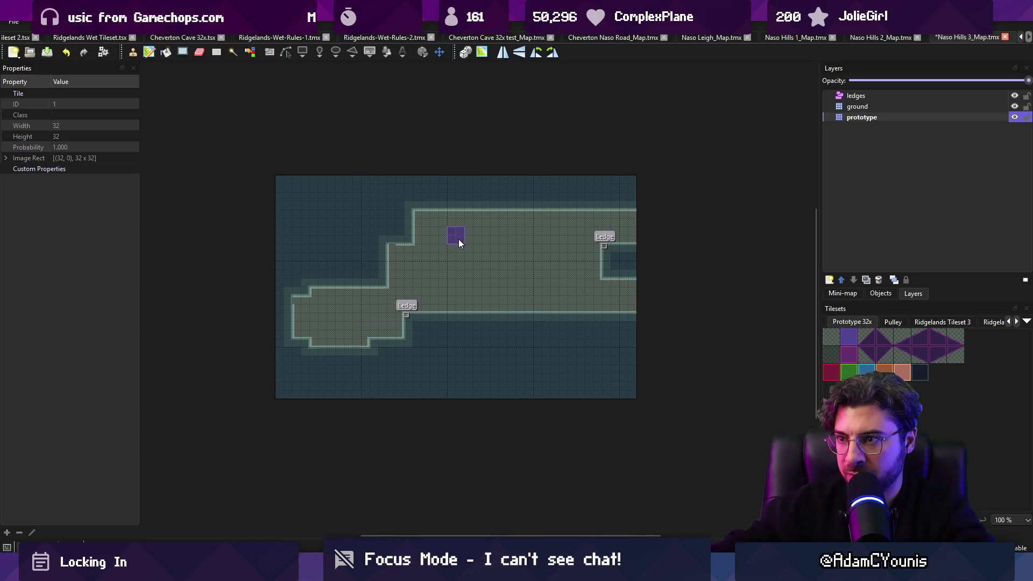
key("ctrl+s")
Step: Copy the right section of the cave and stamp it lower on the map
key("r")
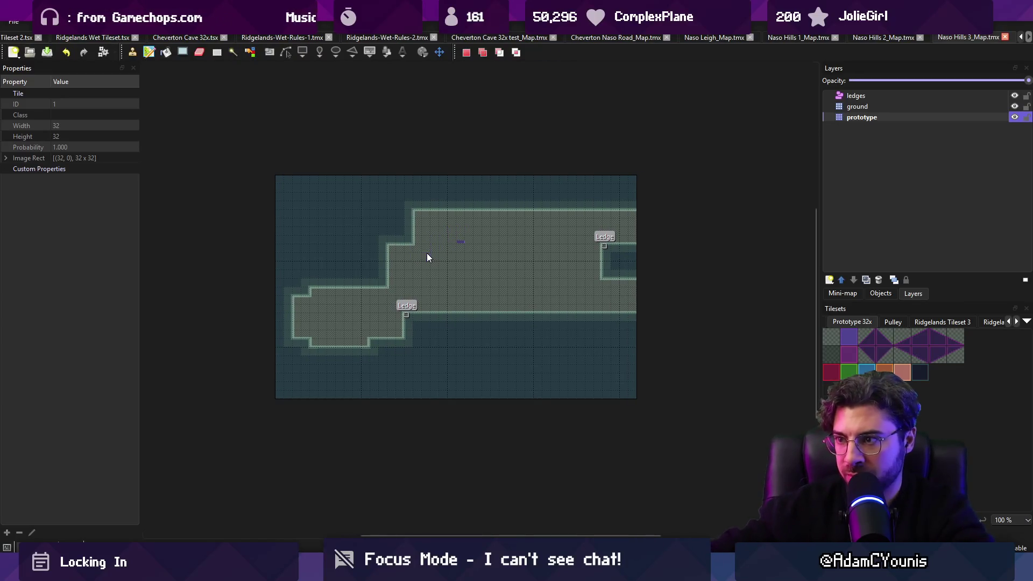
left_click_drag(526, 208, 634, 323)
key("f")
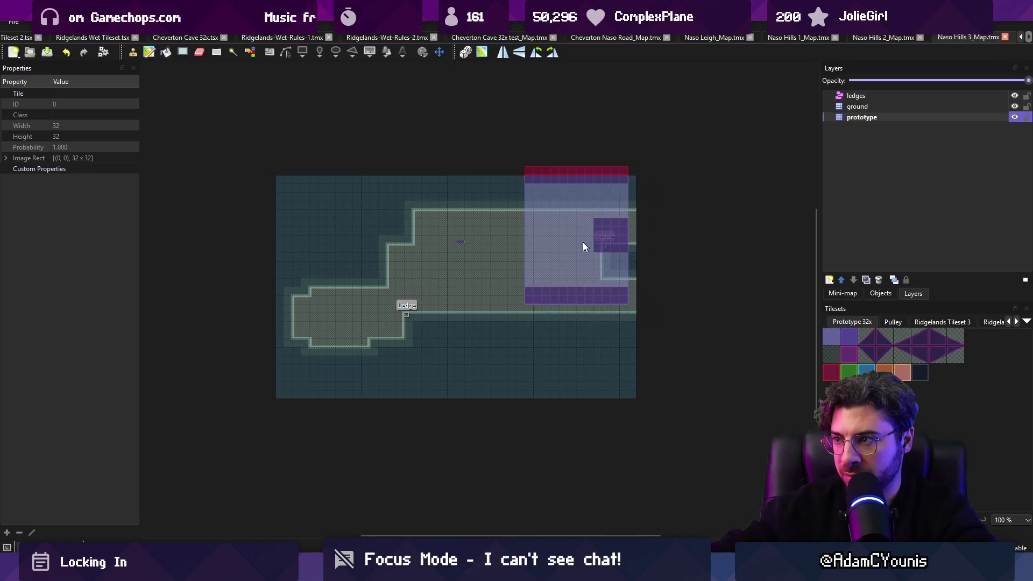
left_click(591, 260)
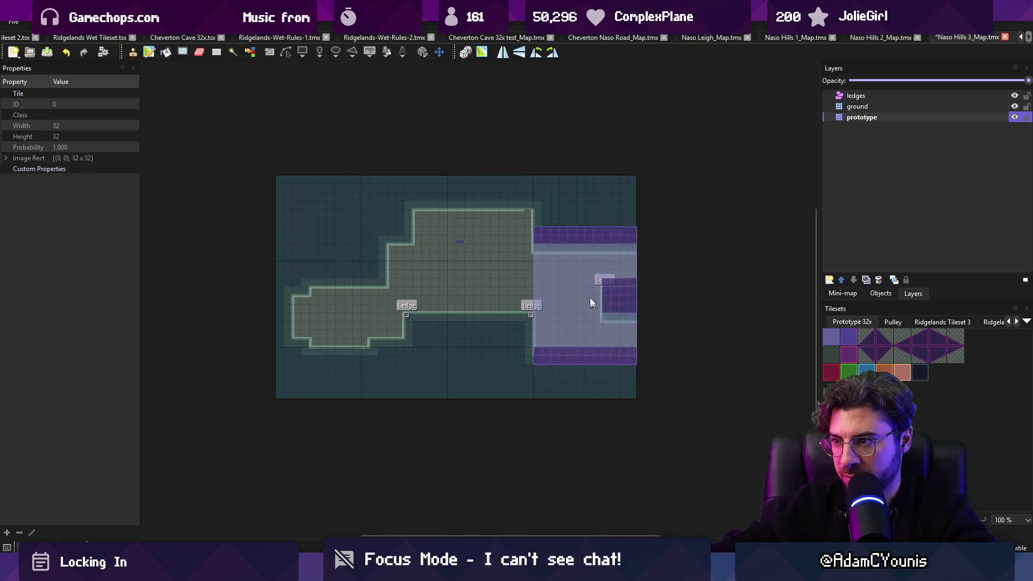
key("r")
Step: Carve a pit below the middle ledges and save the map
key("b")
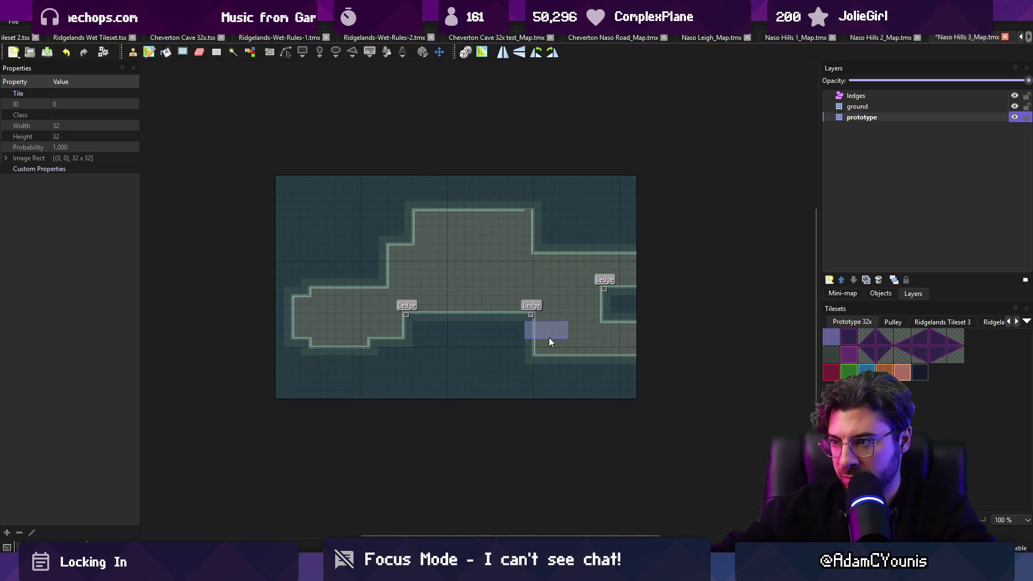
mouse_move(474, 336)
left_mouse_down()
mouse_move(464, 335)
mouse_move(488, 349)
left_mouse_up()
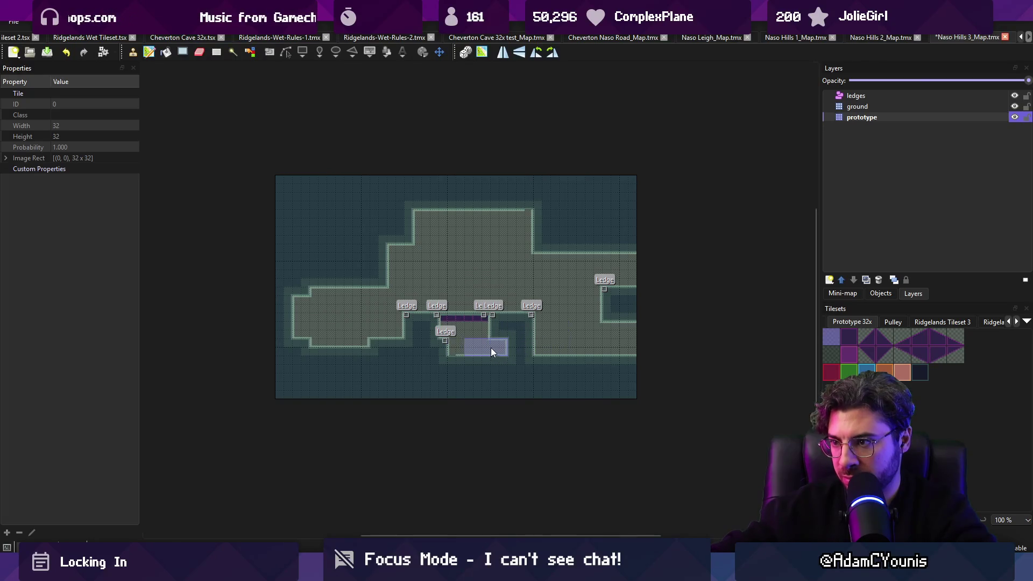
key("b")
right_click(451, 351)
key("ctrl+s")
scroll(496, 318, "up", 3)
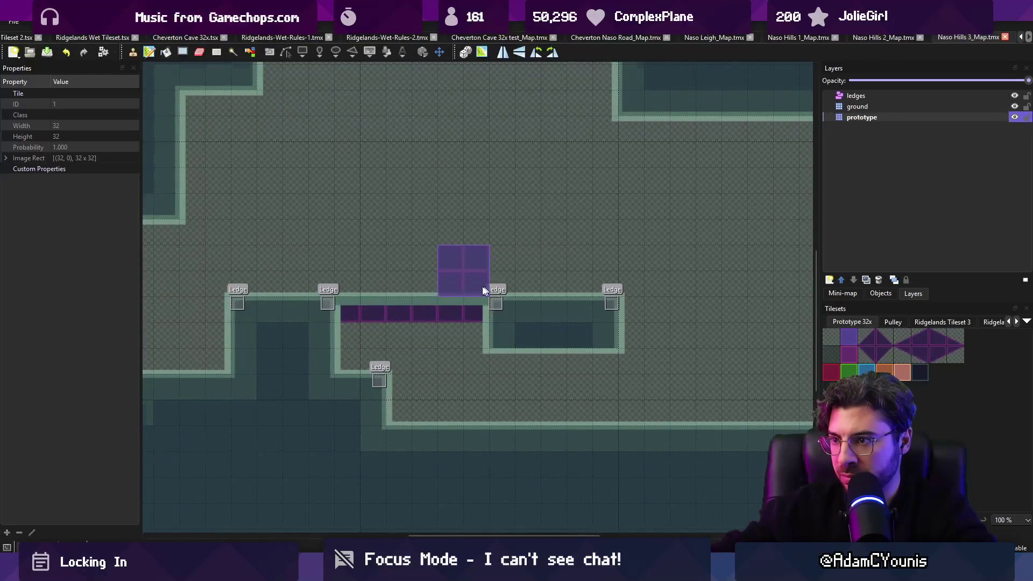
scroll(489, 285, "down", 4)
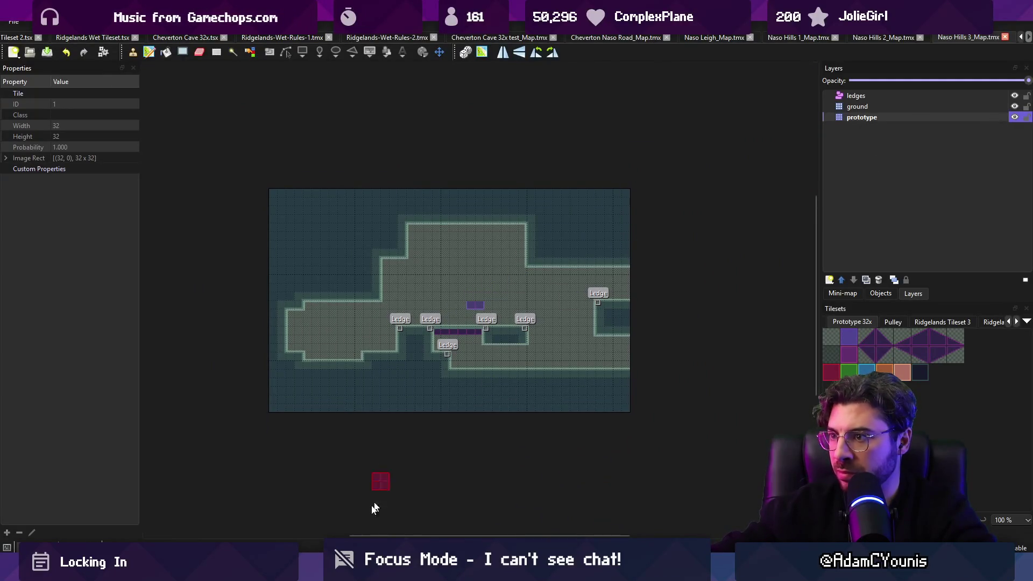
key("alt+Tab")
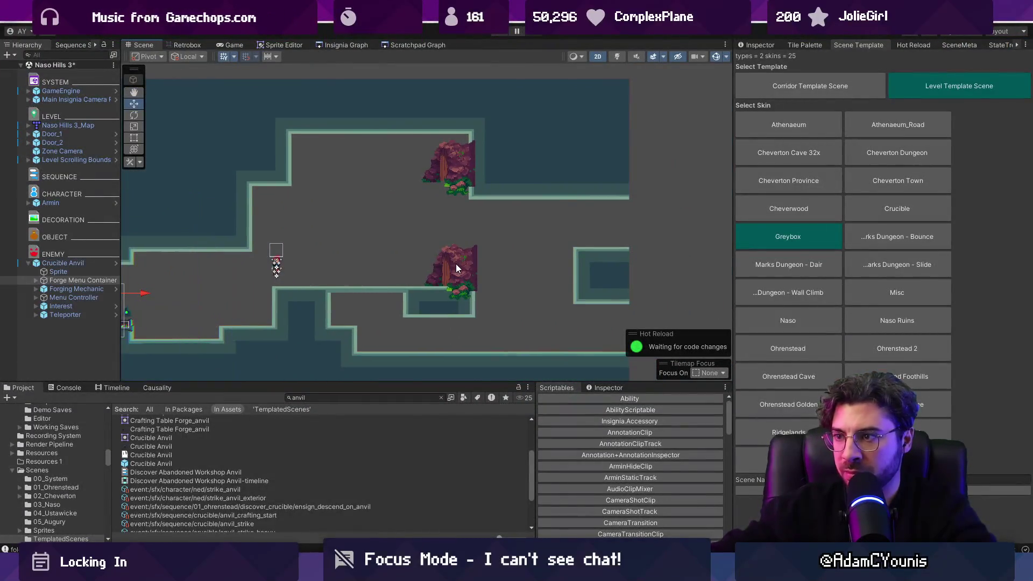
Step: Move Door_1 onto the lower-right floor and Door_2 onto the right ledge, then save
left_click(57, 134)
left_click(57, 143)
left_click(58, 134)
mouse_move(434, 258)
left_mouse_down()
mouse_move(574, 300)
mouse_move(585, 322)
left_mouse_up()
left_click(90, 142)
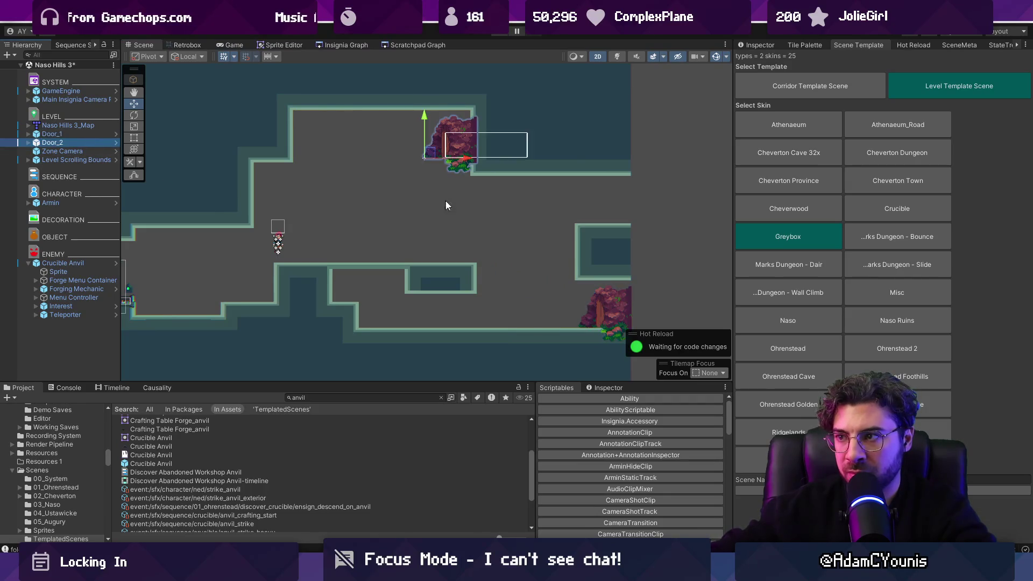
left_click_drag(438, 156, 582, 220)
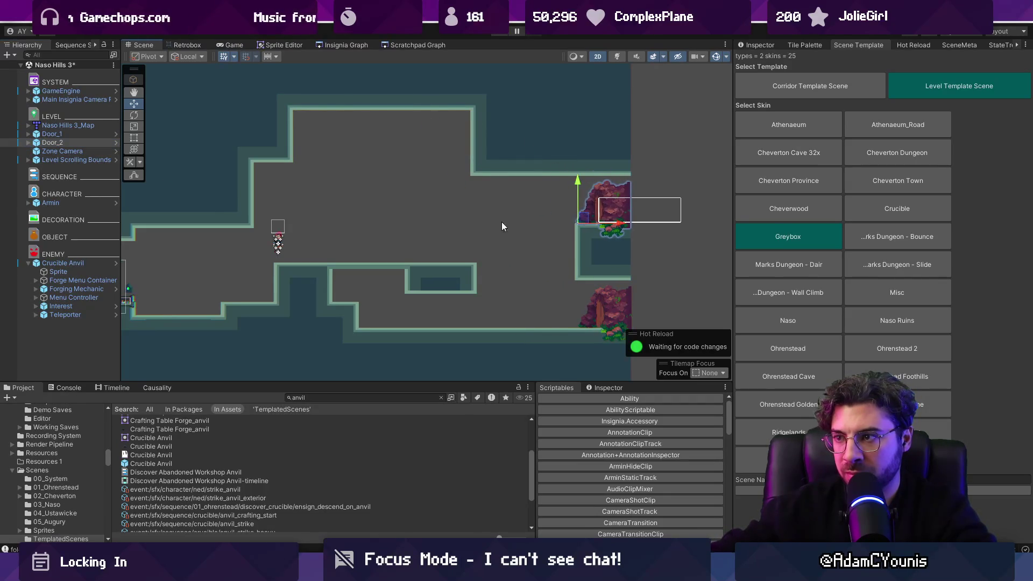
key("ctrl+s")
Step: Place the Crucible Anvil on the floor, then start a playtest
left_click_drag(171, 264, 231, 282)
scroll(231, 282, "up", 5)
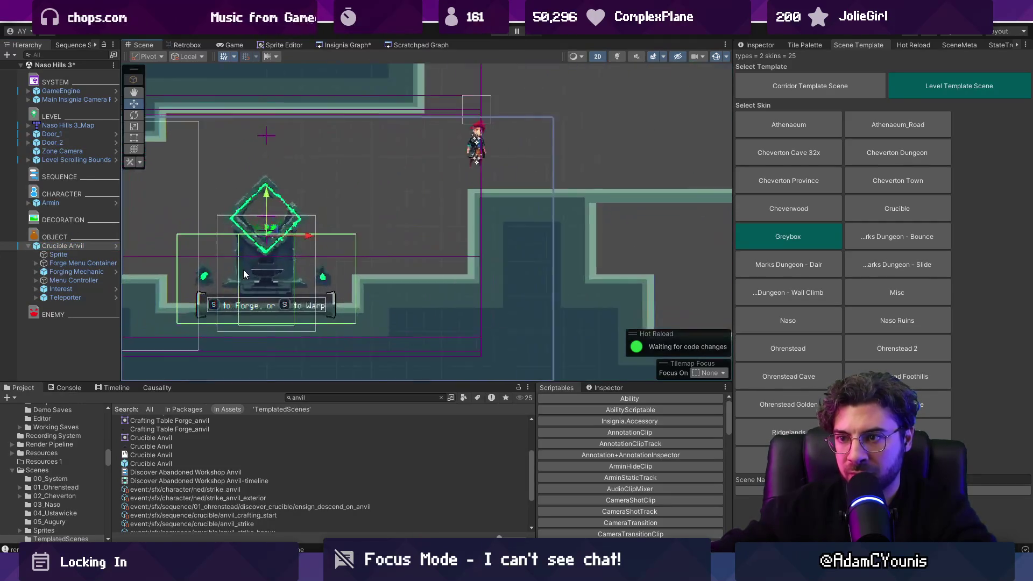
scroll(337, 200, "up", 3)
left_click_drag(337, 200, 334, 207)
scroll(334, 207, "down", 2)
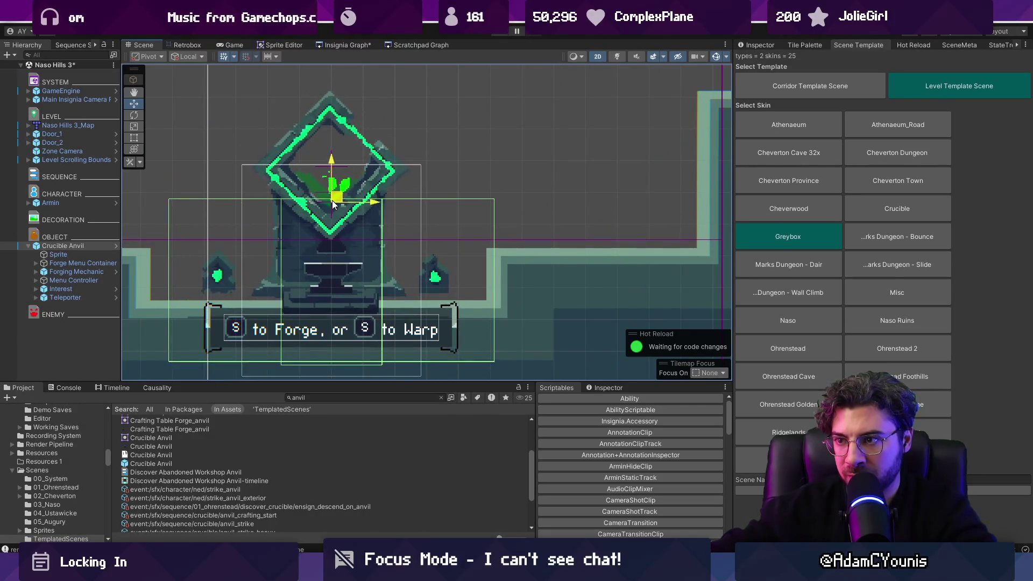
scroll(337, 251, "down", 3)
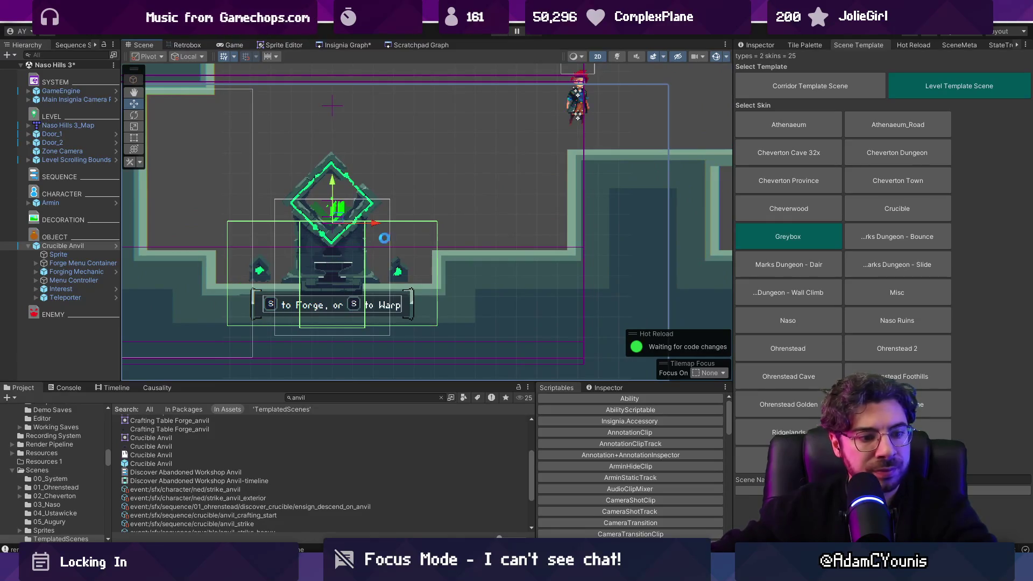
scroll(392, 234, "down", 2)
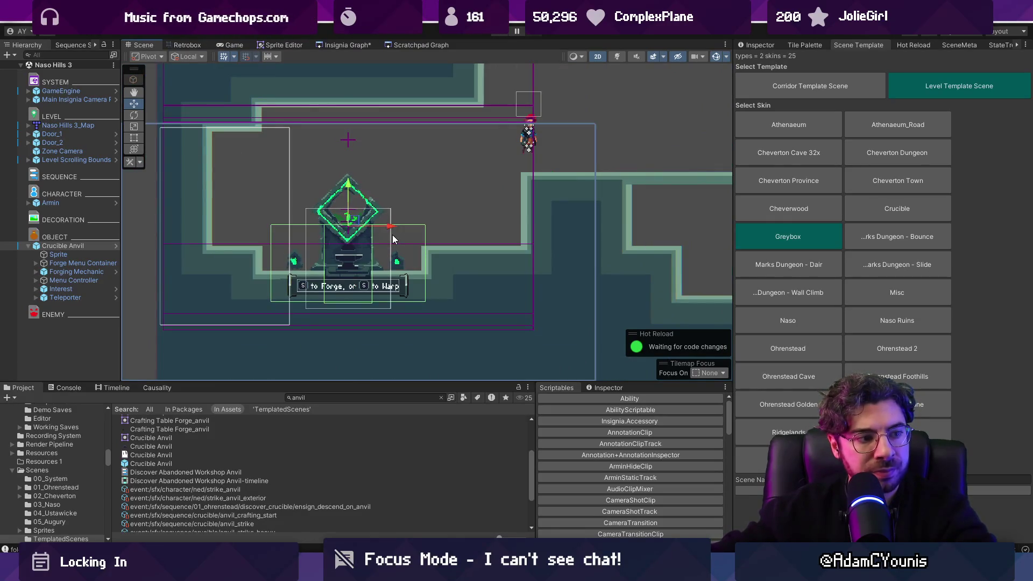
scroll(388, 232, "right", 5)
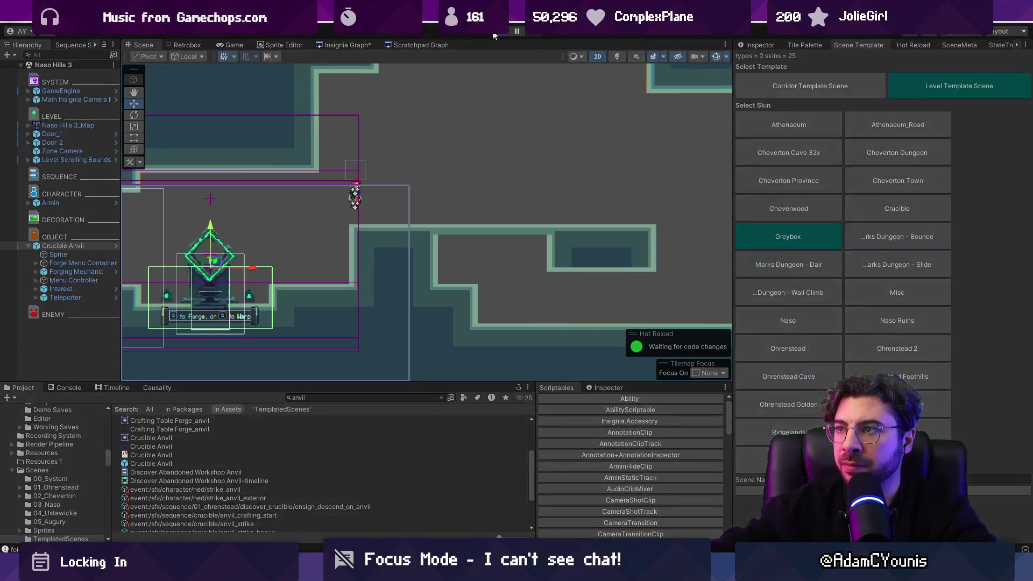
left_click(495, 34)
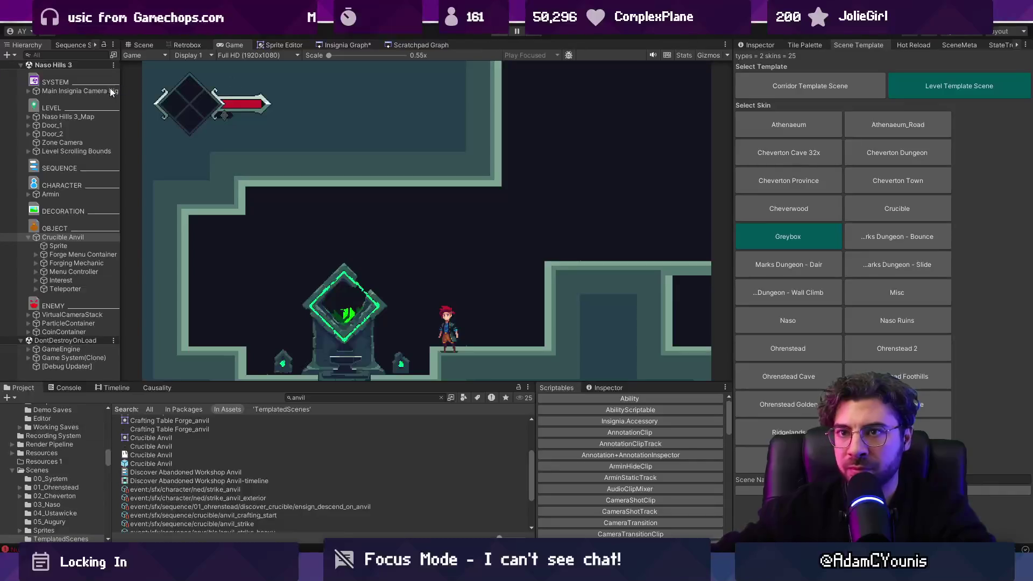
Step: Stop the playtest, zero the Level Scrolling Bounds position and snap it to geometry
key("ctrl+p")
left_click(80, 160)
left_click(761, 45)
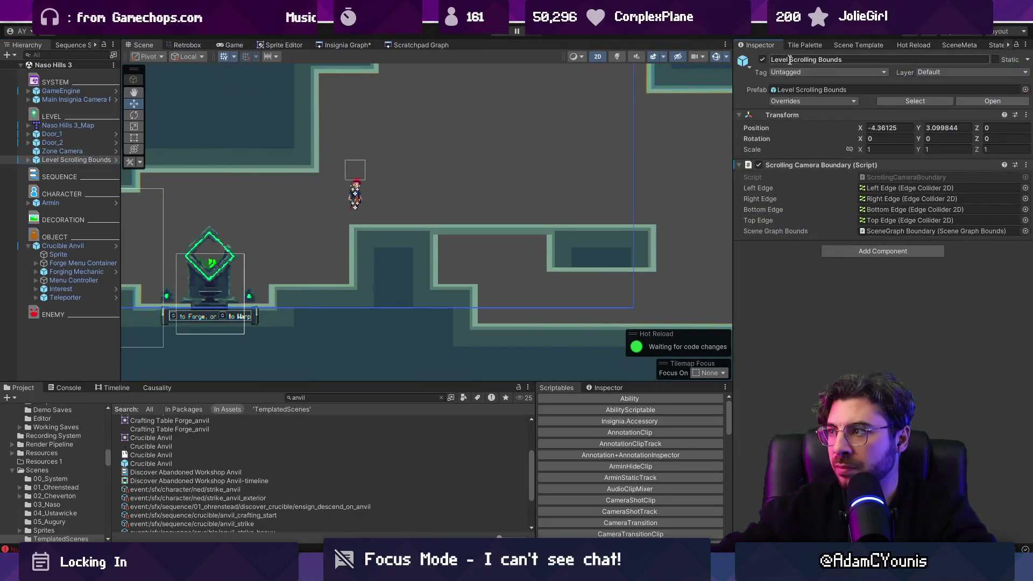
right_click(908, 166)
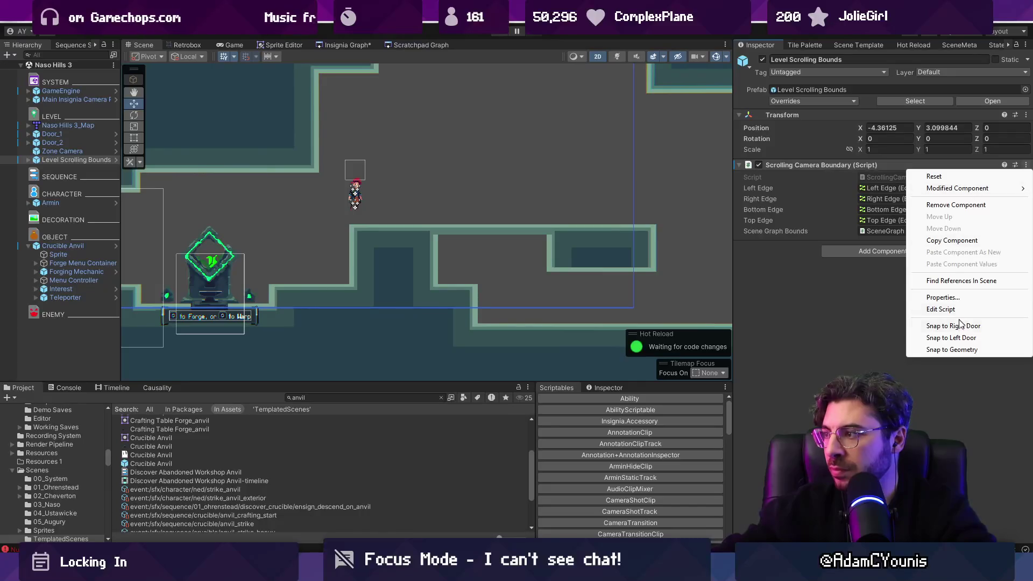
left_click(321, 191)
scroll(321, 191, "down", 5)
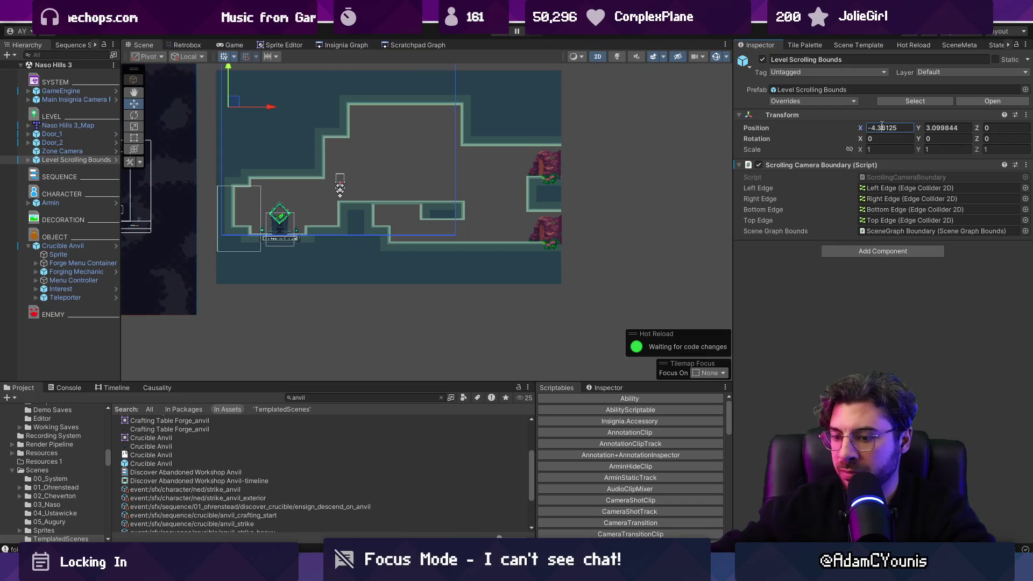
key("Tab")
type("0")
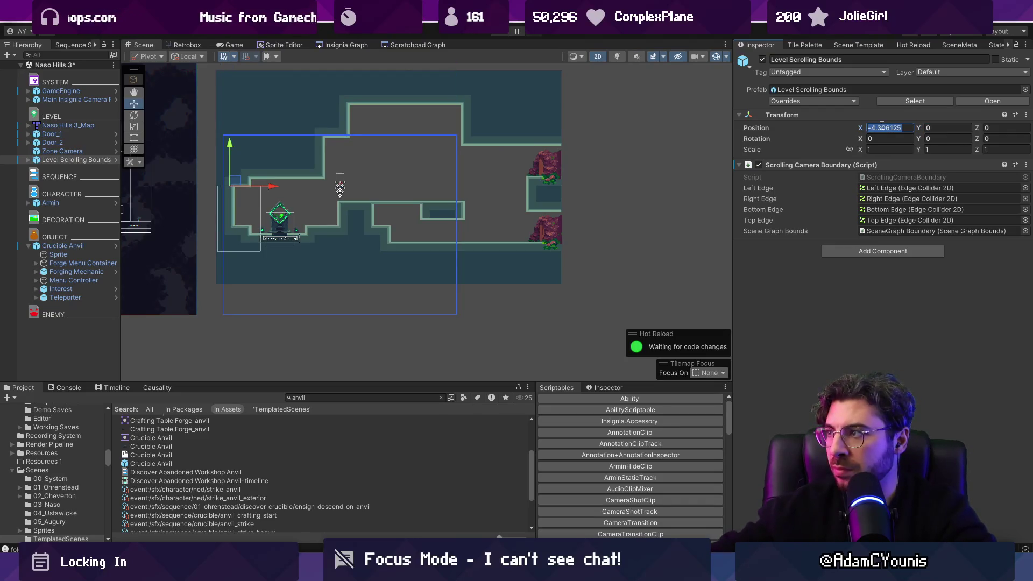
type("0")
key("ctrl+s")
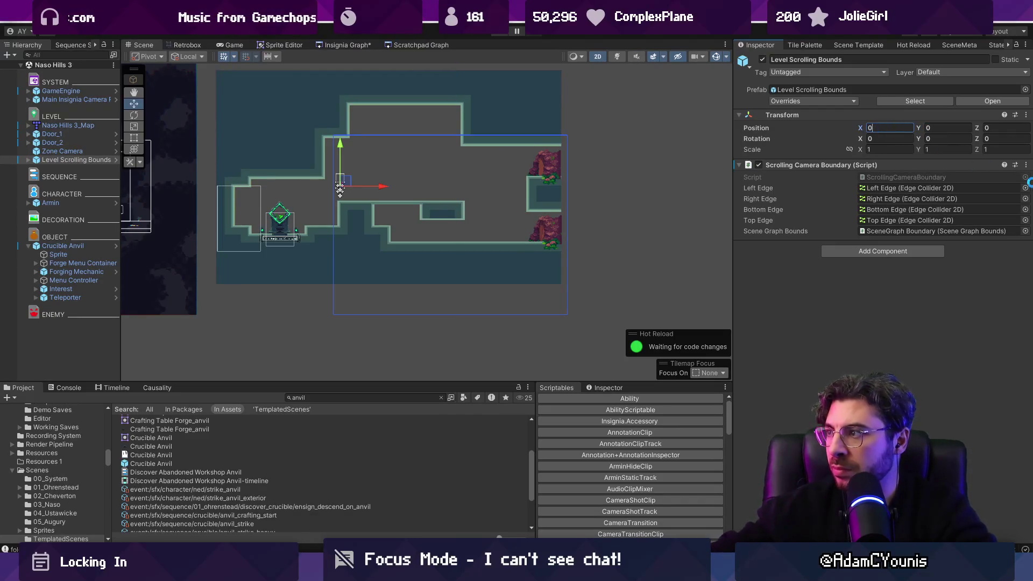
right_click(907, 165)
left_click(950, 350)
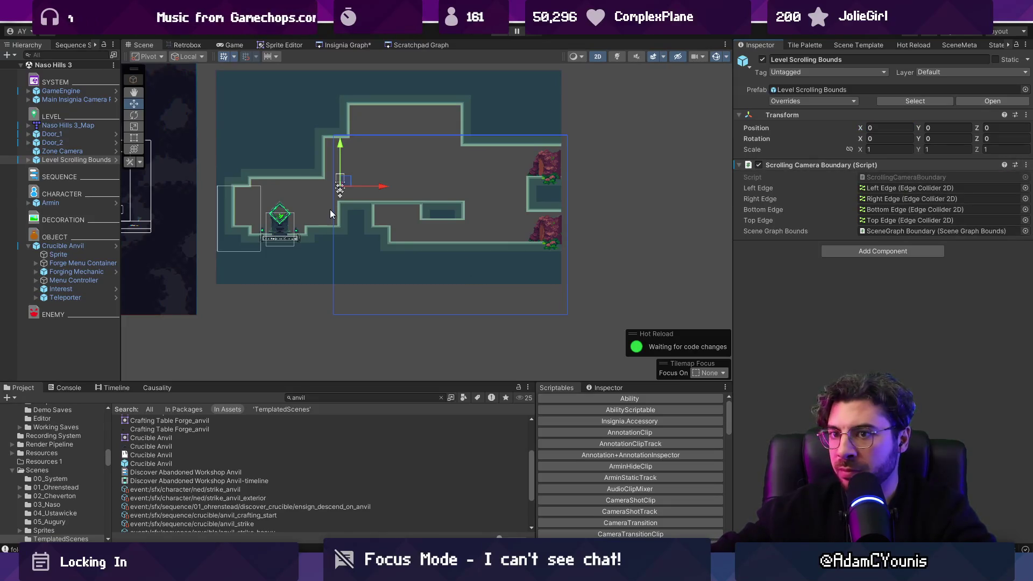
Step: Set Naso Hills 3_Map position to 0, 0 and multi-select the Crucible Anvil and both doors
left_click(48, 127)
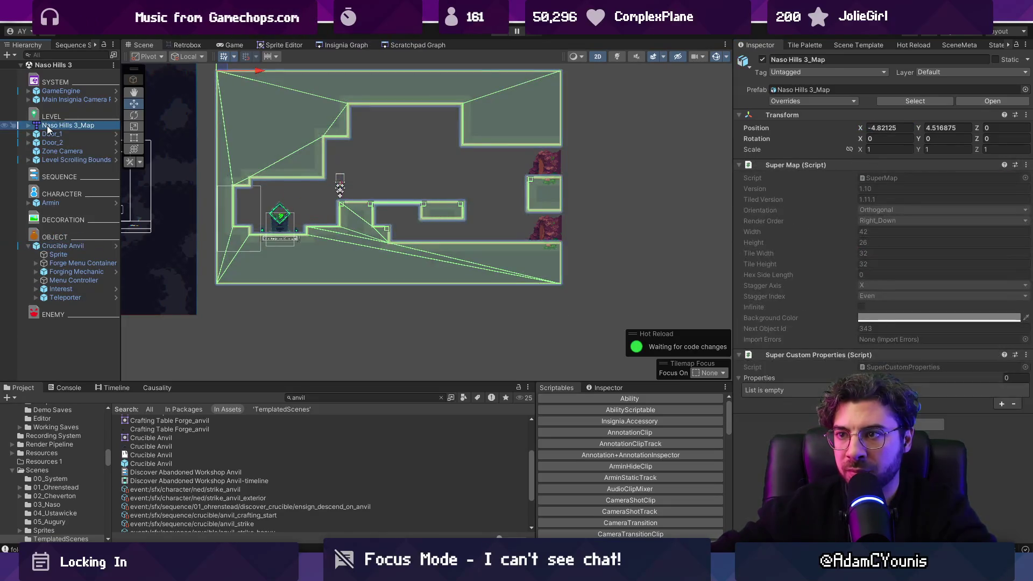
left_click(894, 128)
type("0")
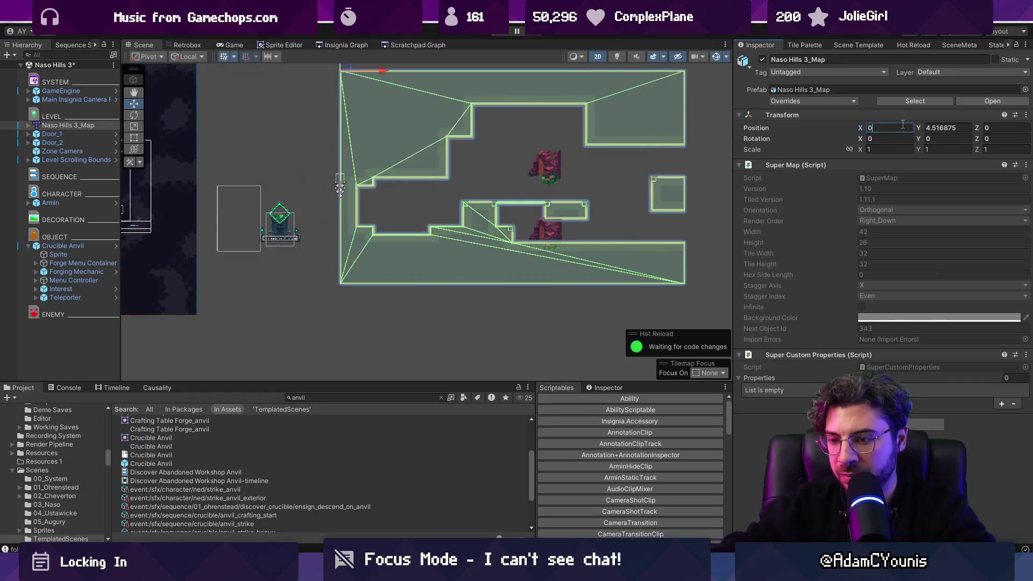
key("Tab")
type("0")
left_click(70, 245)
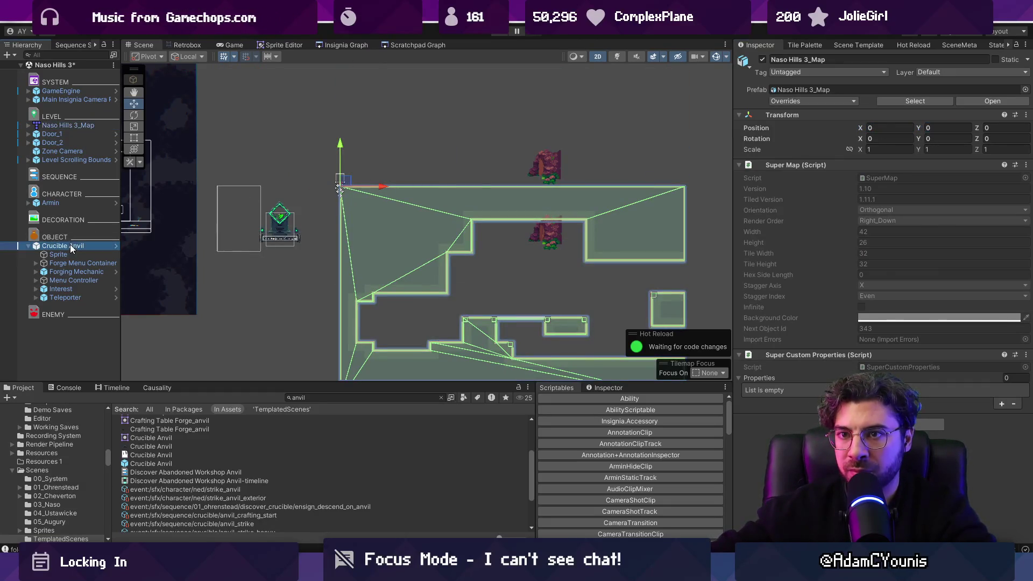
left_click(60, 142, "ctrl")
left_click(54, 134, "ctrl")
Step: Drag the Crucible Anvil, Door_1 and Door_2 together down-right to line up with the map
key("f")
mouse_move(450, 179)
left_mouse_down()
mouse_move(555, 295)
mouse_move(572, 298)
left_mouse_up()
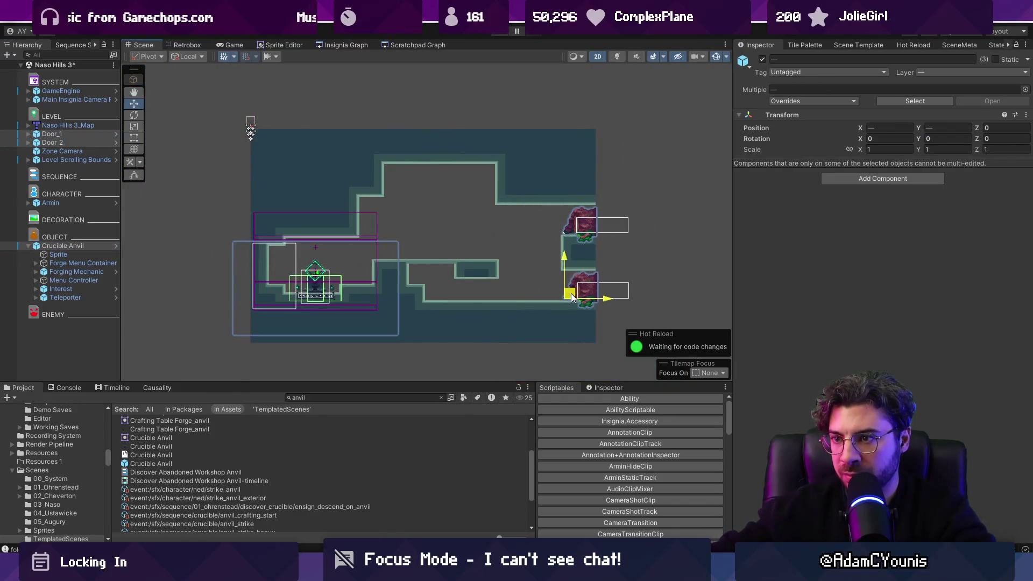
scroll(318, 298, "up", 5)
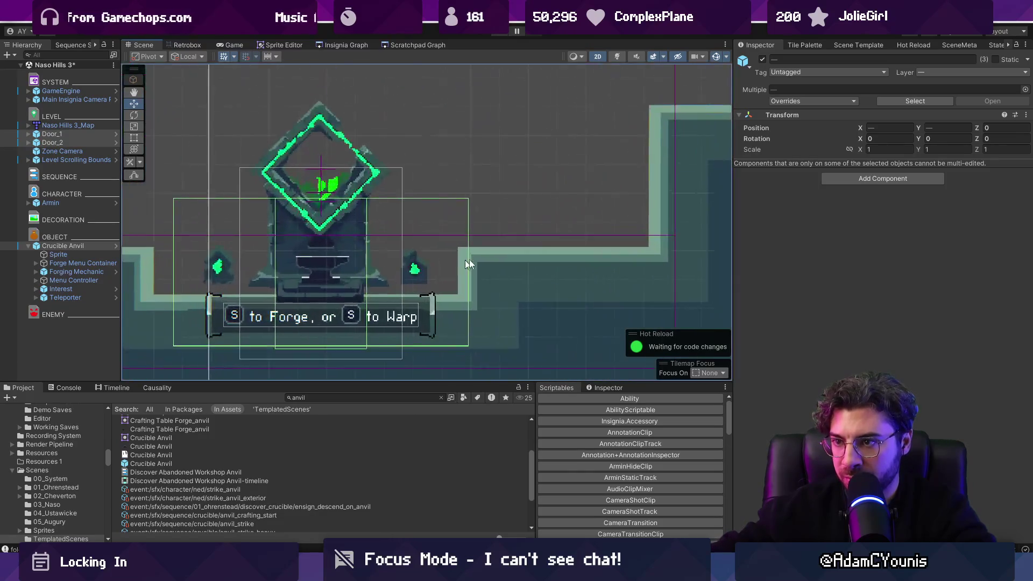
left_click_drag(917, 127, 914, 127)
scroll(377, 211, "down", 5)
key("ctrl+z")
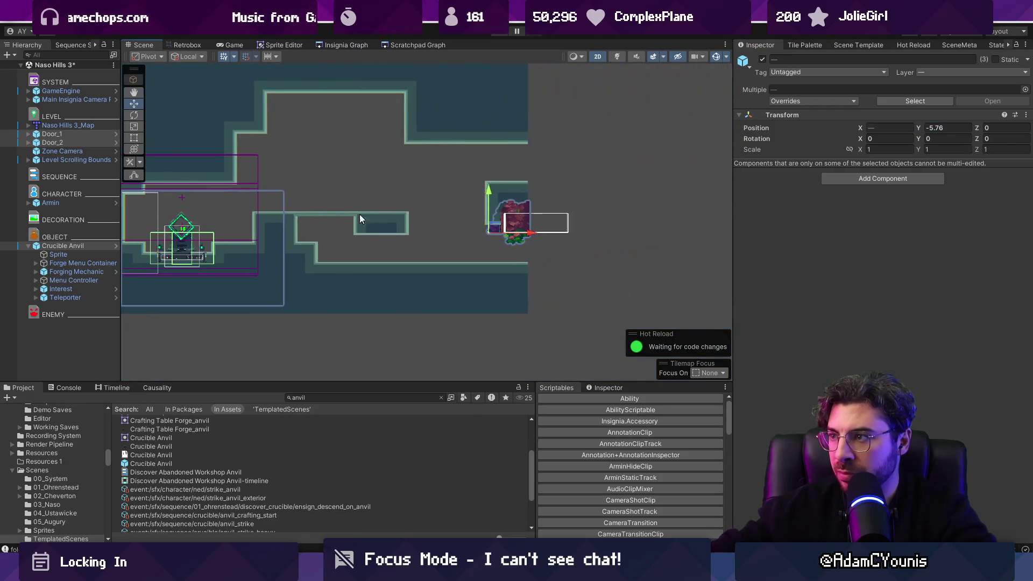
key("ctrl+z")
key("ctrl+z")
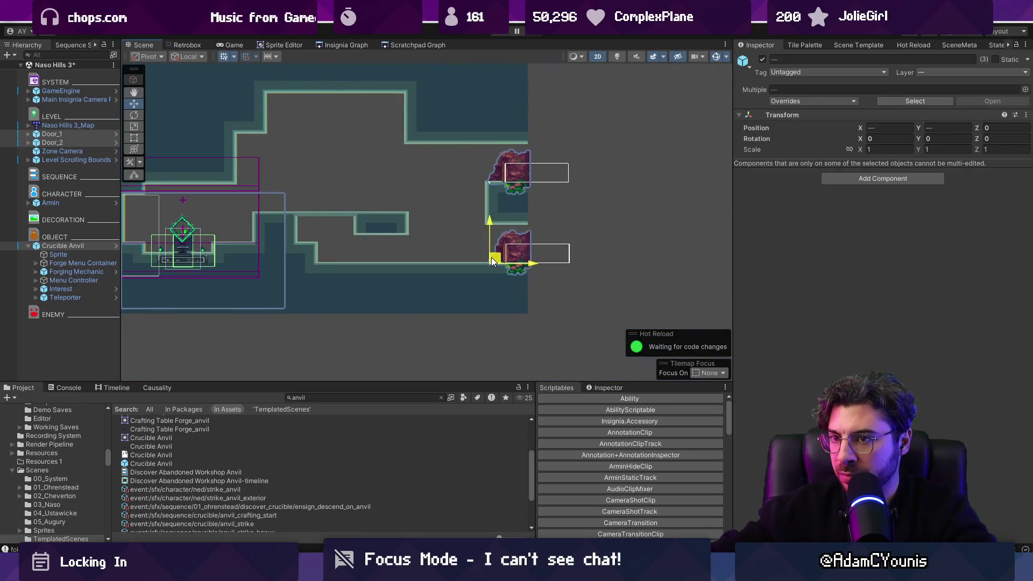
scroll(486, 216, "up", 3)
key("f")
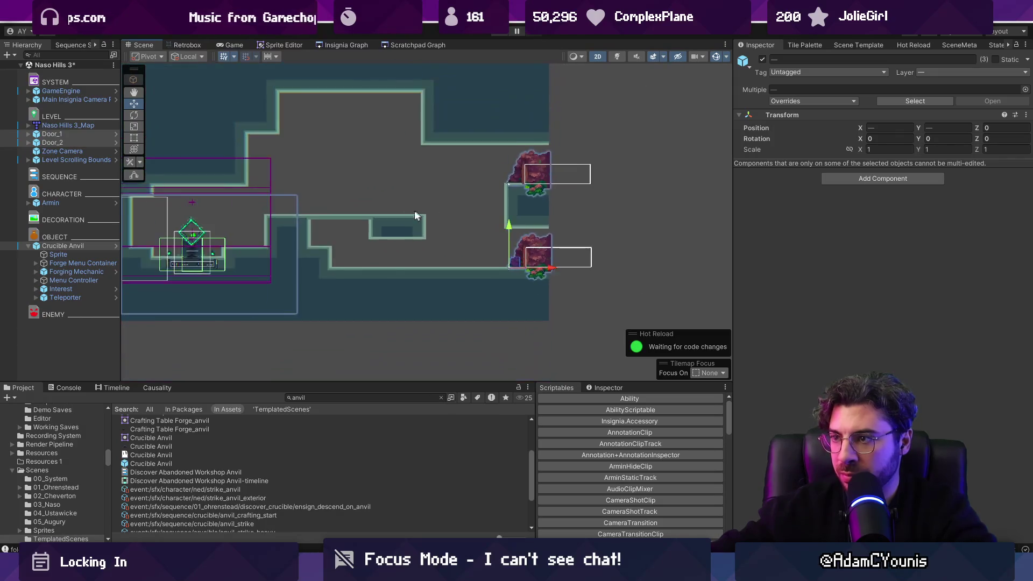
left_click(209, 130)
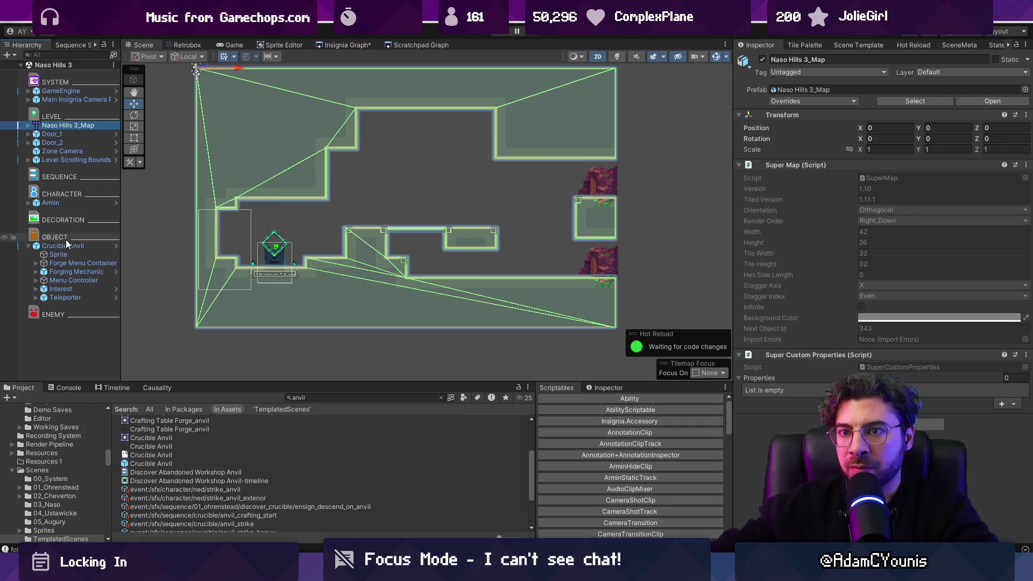
Step: Snap the Level Scrolling Bounds to the level geometry
left_click(66, 159)
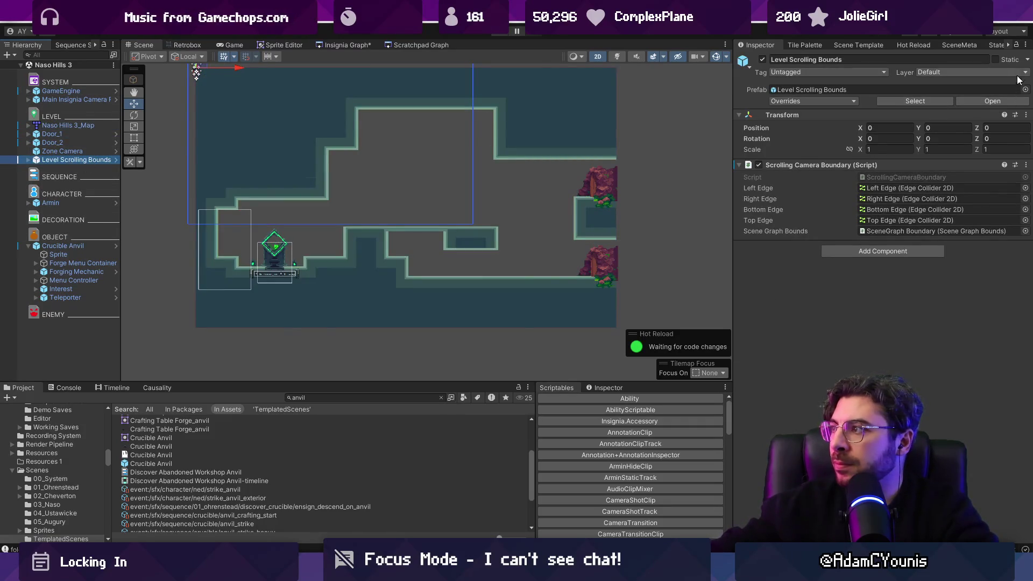
left_click(1026, 115)
left_click(1026, 165)
left_click(1026, 165)
left_click(961, 377)
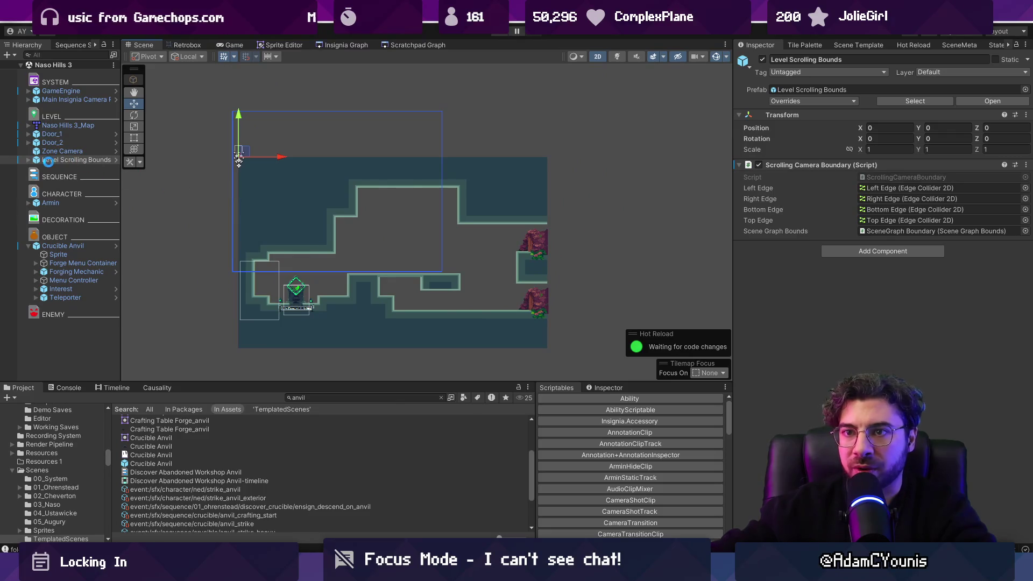
Step: Drag the Left Edge and Right Edge colliders to the map's sides, save, and toggle the camera boundary
left_click(29, 160)
left_click(49, 168)
left_click_drag(247, 156, 255, 222)
left_click(102, 178)
mouse_move(438, 157)
left_mouse_down()
mouse_move(540, 235)
mouse_move(551, 215)
mouse_move(541, 221)
left_mouse_up()
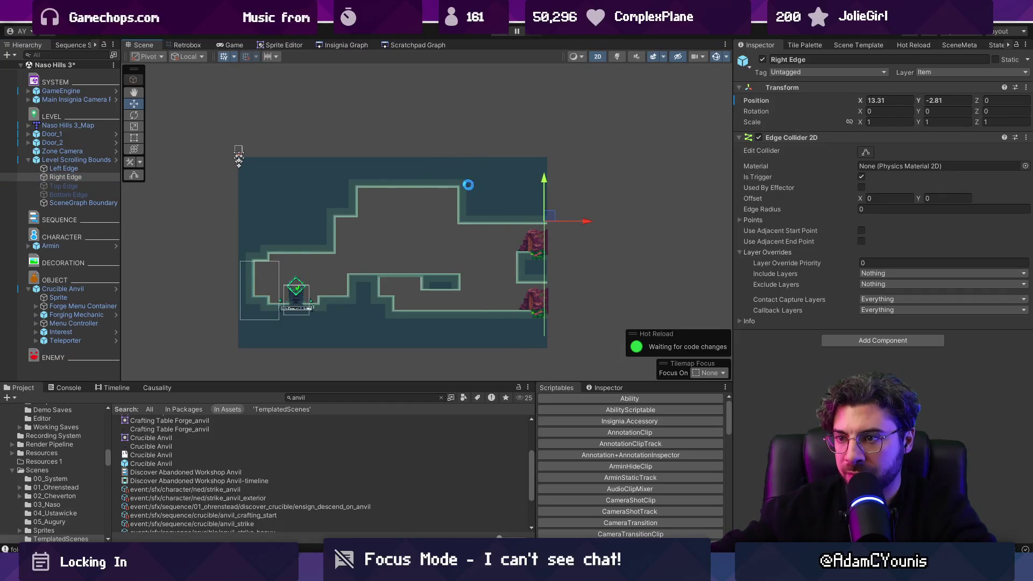
key("ctrl+s")
left_click(76, 160)
left_click(759, 166)
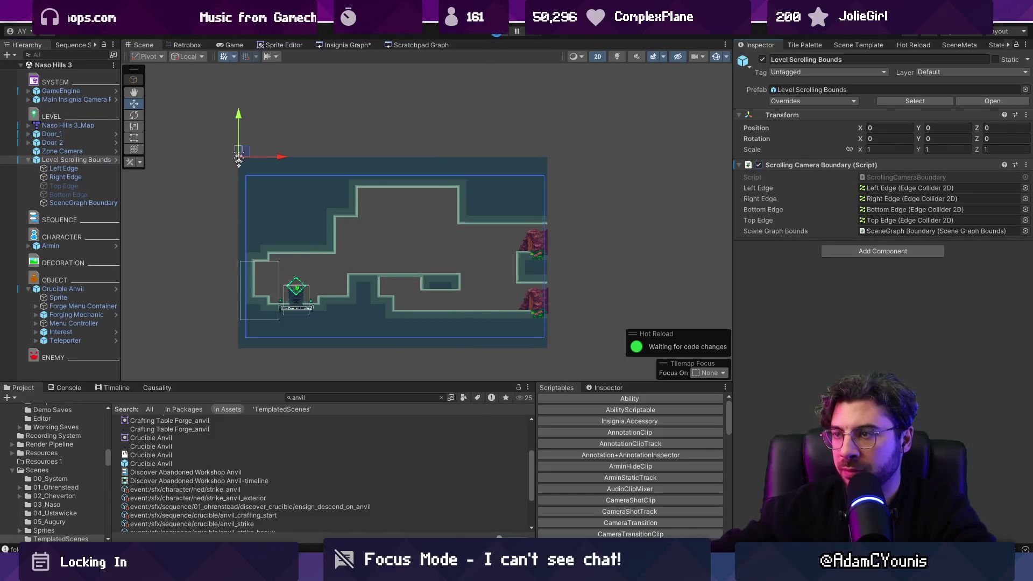
Step: In a maximized Scene view, playtest by running and jumping the character around the forge and ledges
key("shift+space")
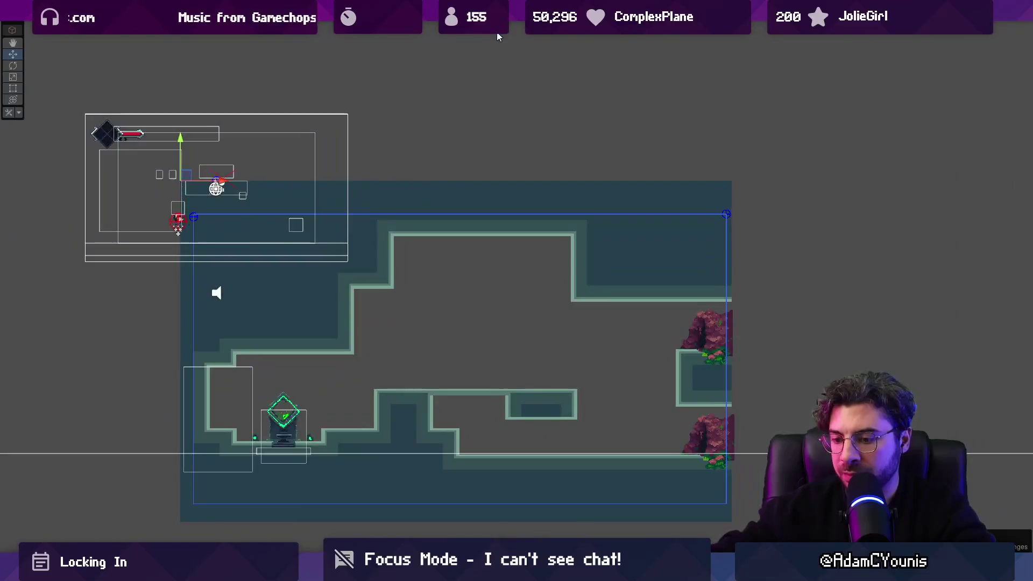
key("F9")
key("ctrl+p")
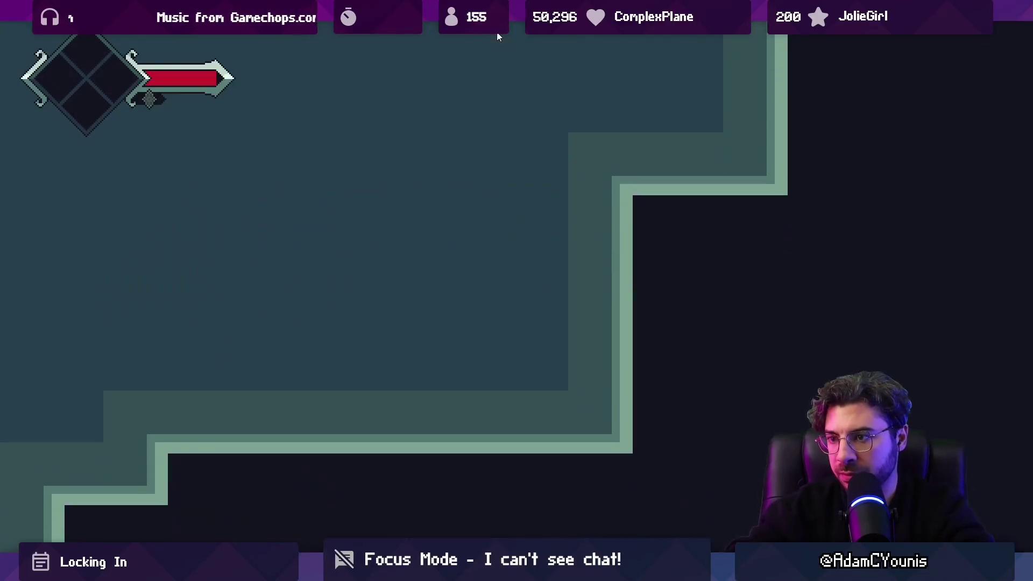
key("Right")
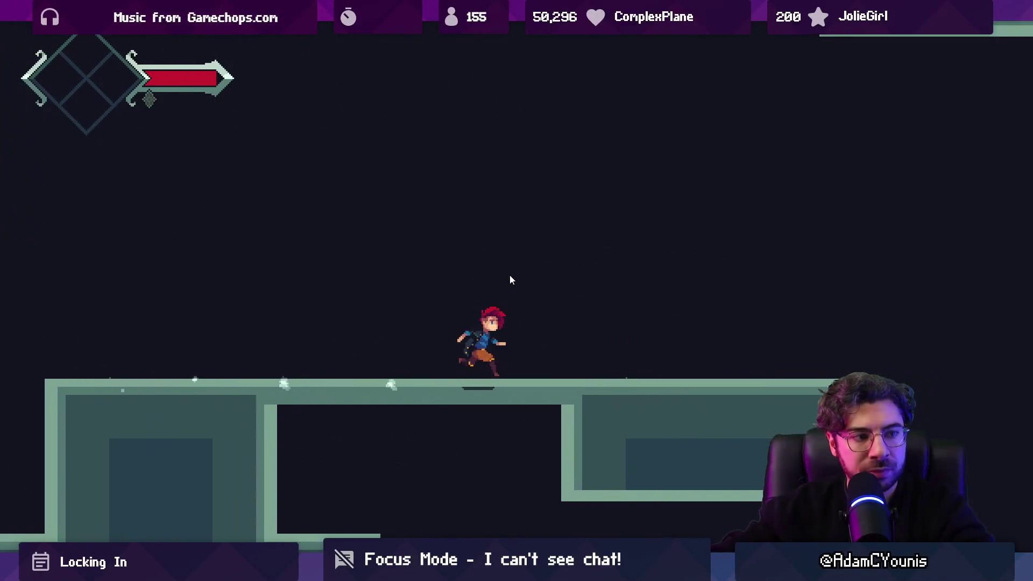
key("space")
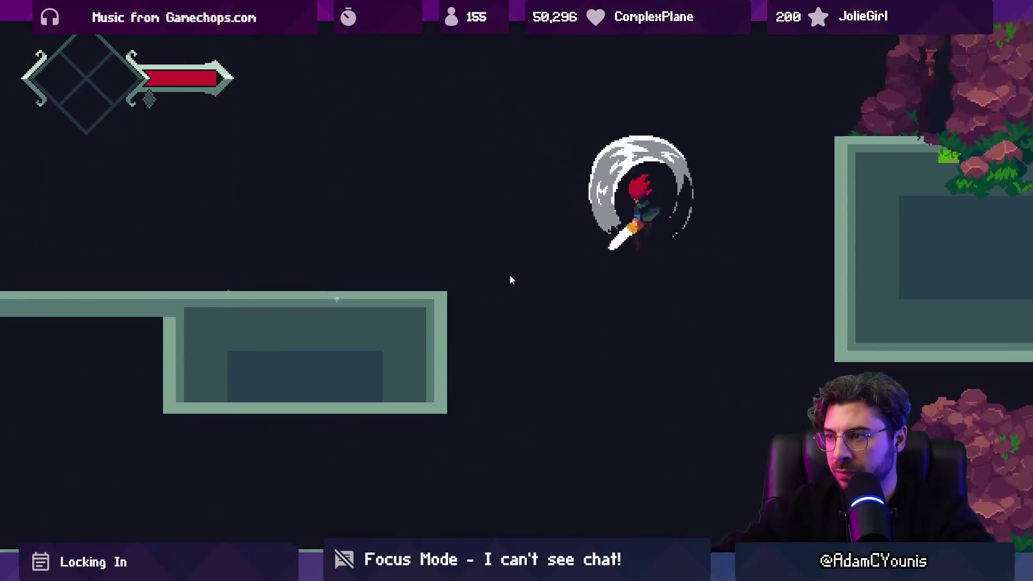
key("Left")
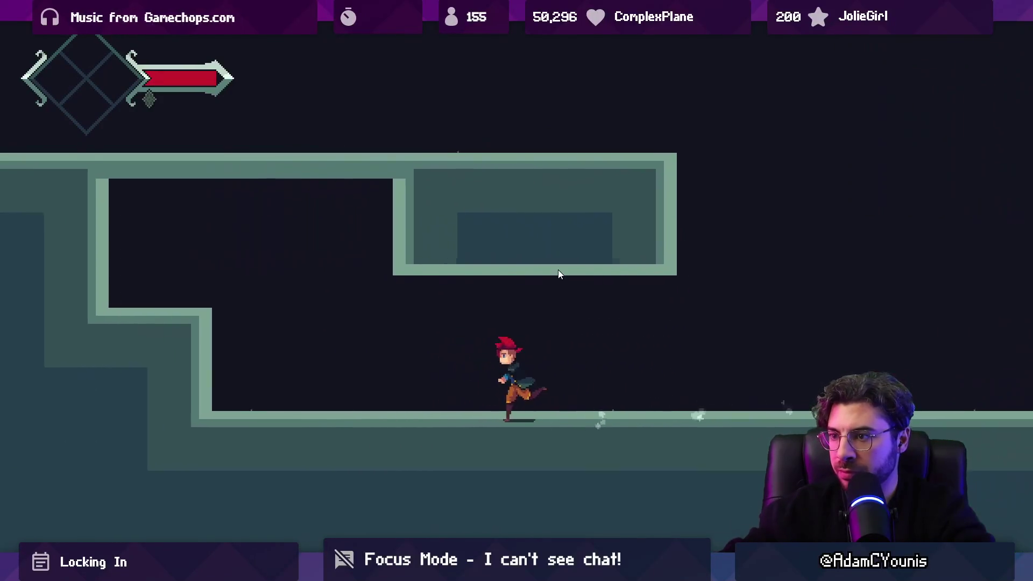
key("space")
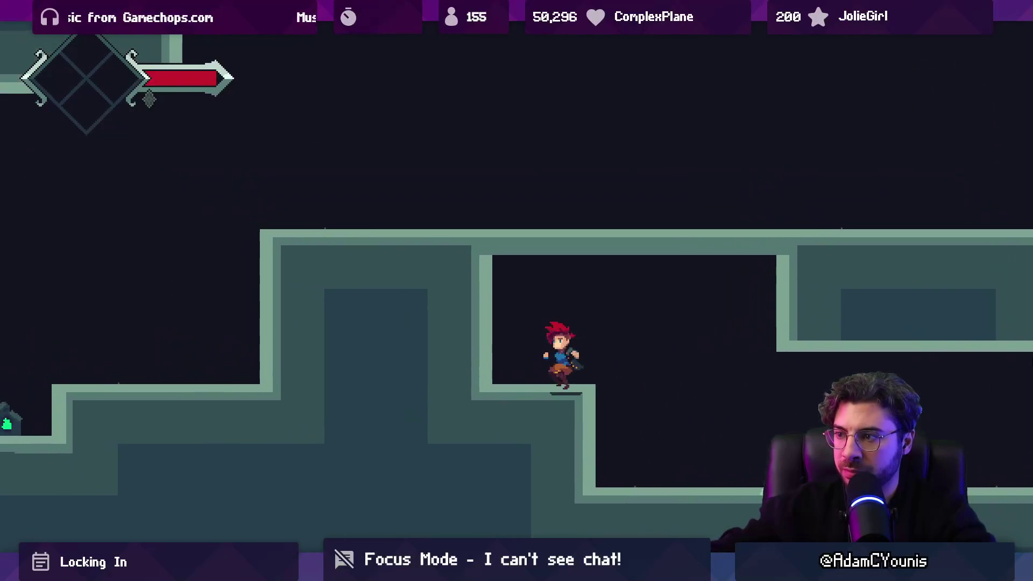
key("space")
key("Left")
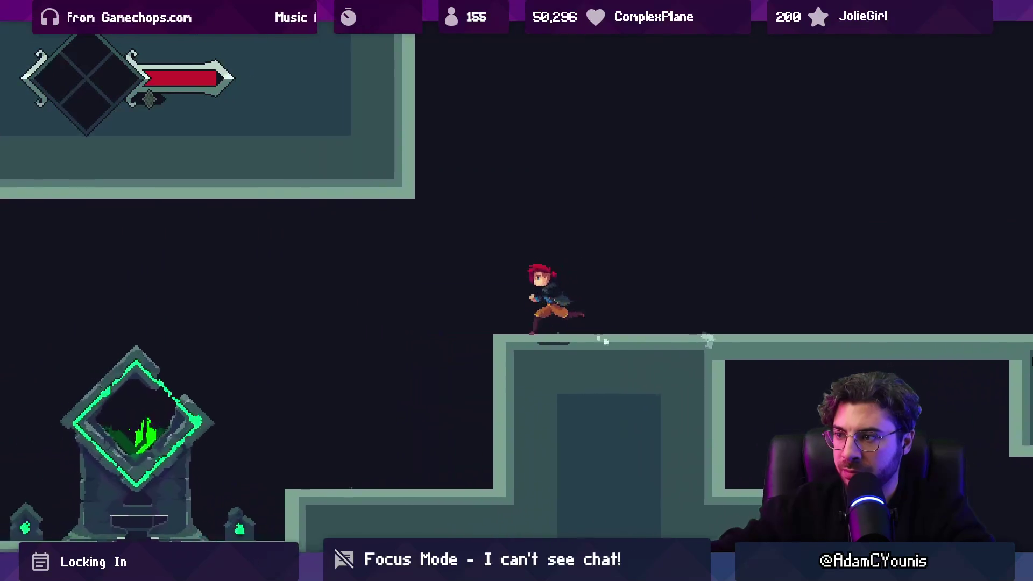
key("Left")
key("Right")
key("space")
key("shift+space")
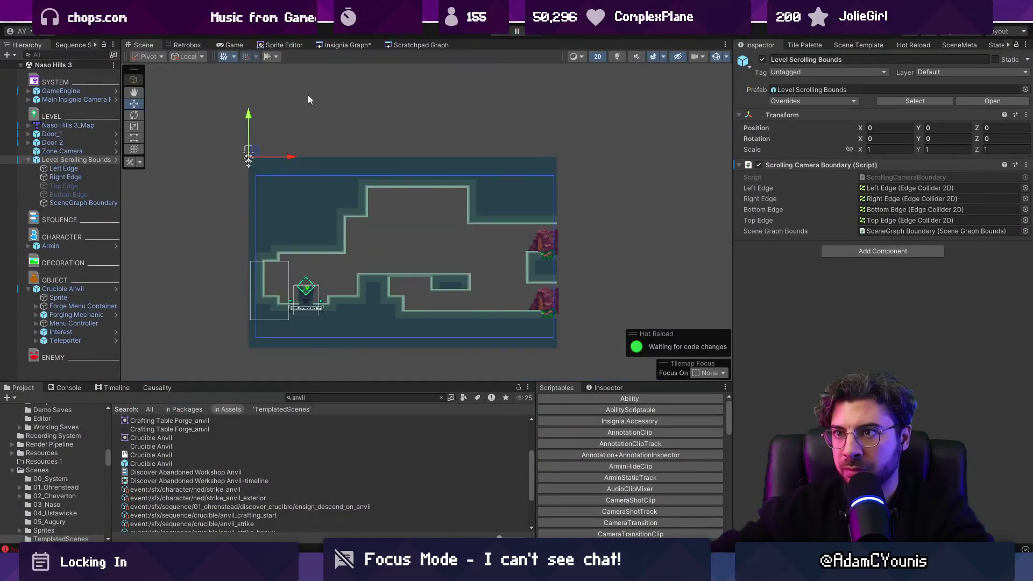
Step: Open Naso Hills 3 from the room graph and delete its Zone Camera
left_click(333, 47)
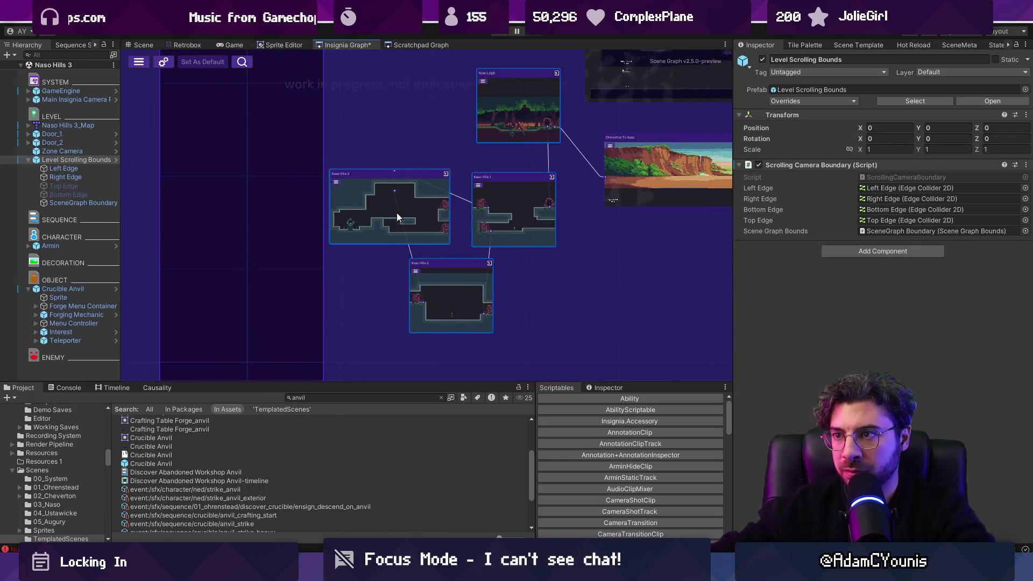
scroll(411, 197, "up", 5)
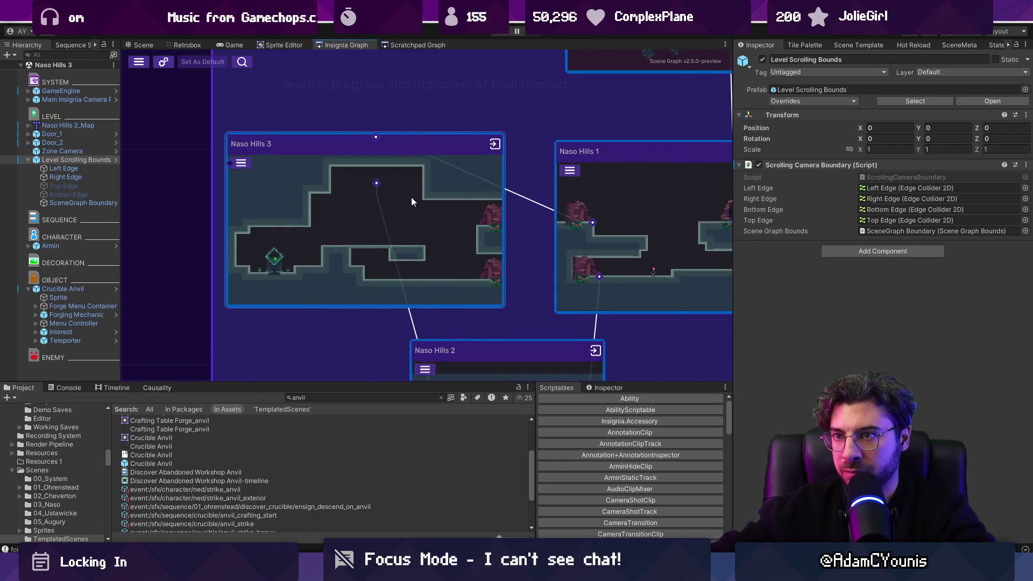
double_click(411, 198)
left_click(89, 126)
left_click(84, 134)
left_click(87, 152)
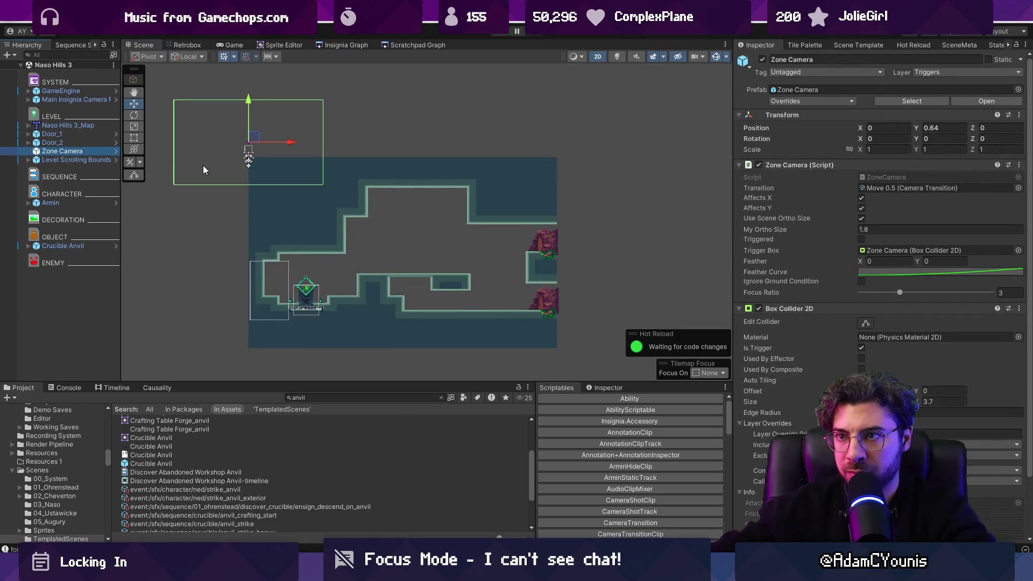
key("Delete")
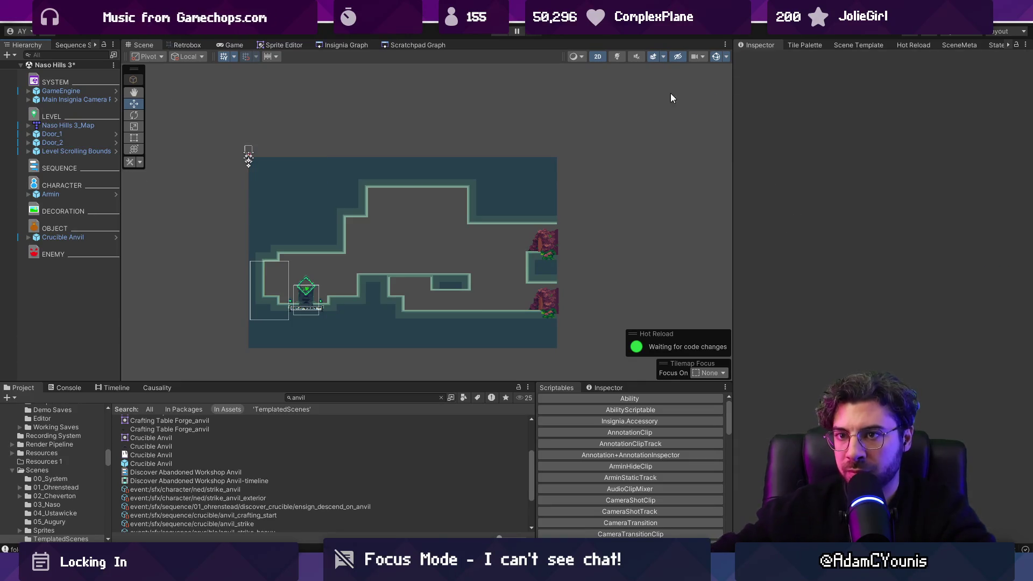
Step: Reset screenshots and refresh ports on the Naso Hills 3 node, then save the graph
left_click(347, 45)
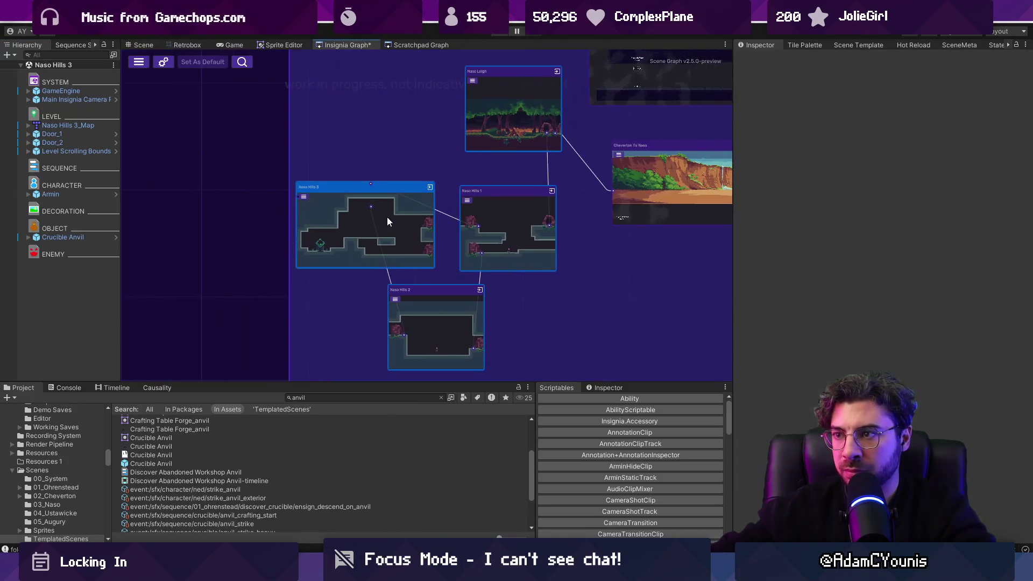
right_click(406, 220)
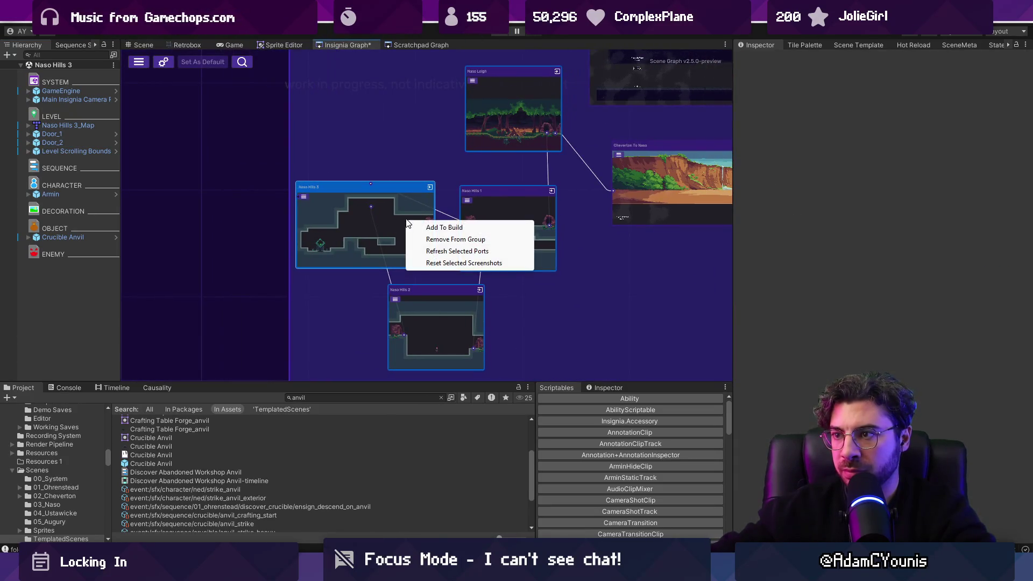
left_click(430, 264)
right_click(420, 249)
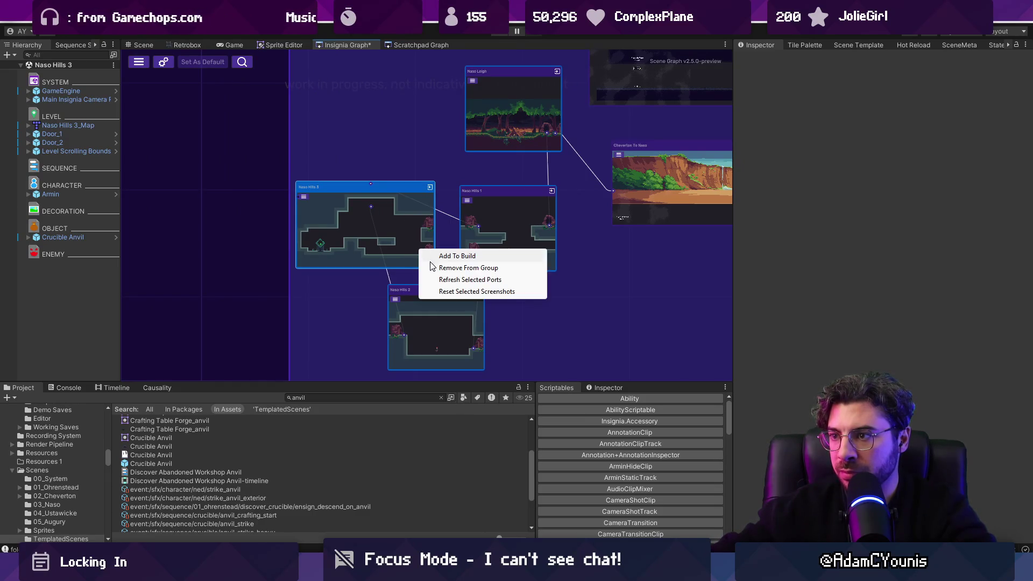
left_click(437, 279)
key("ctrl+s")
Step: Open Naso Hills 1, then reopen Naso Hills 3 from the room graph
double_click(484, 224)
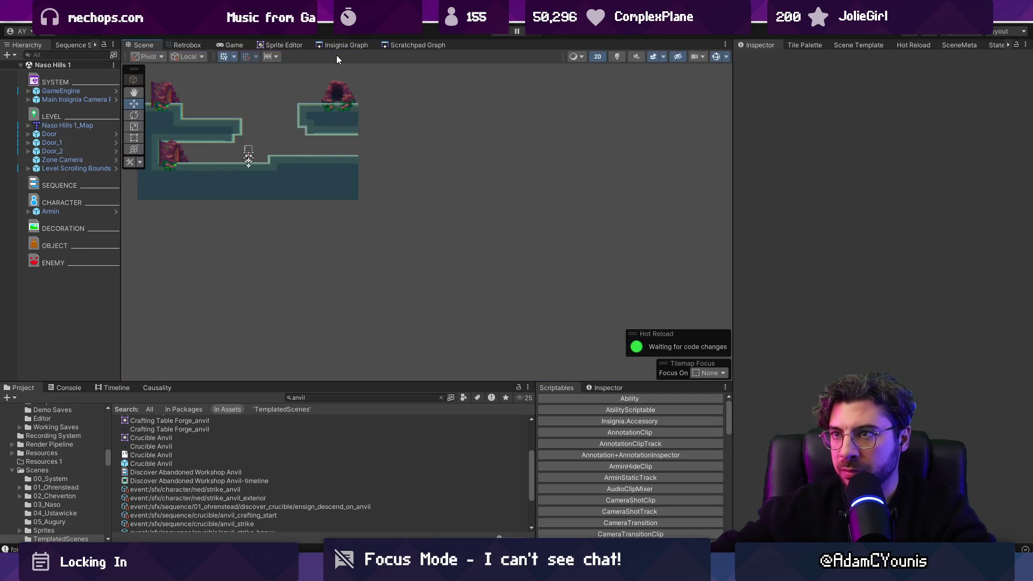
left_click(342, 45)
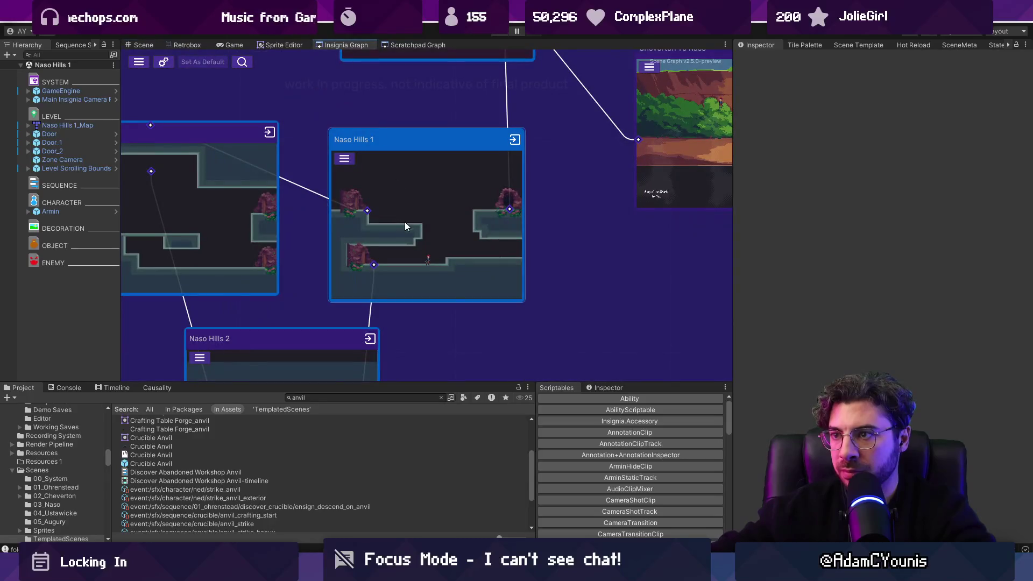
double_click(211, 183)
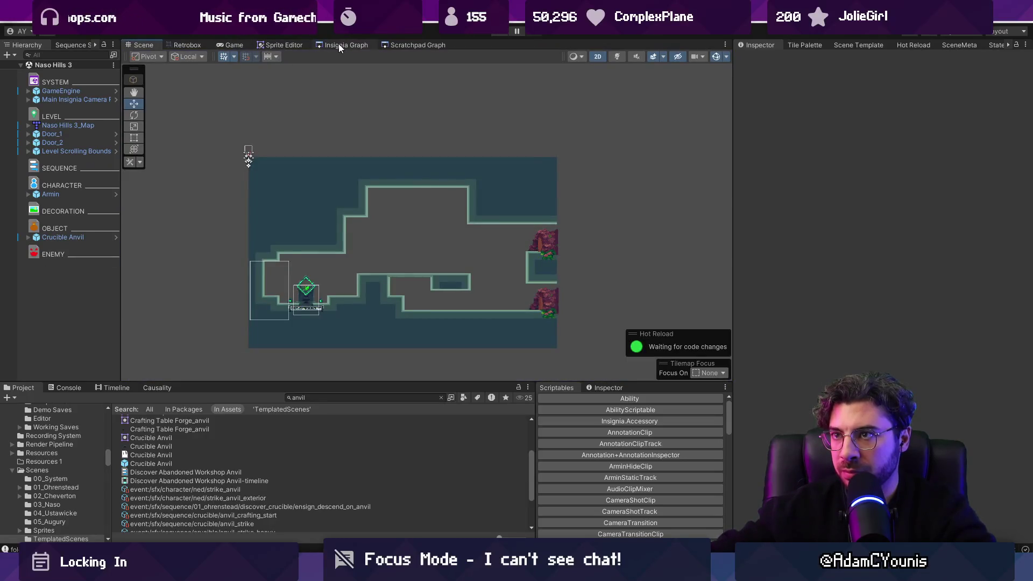
Step: Refresh the Naso Hills 3 node in the room graph and save the graph
left_click(342, 45)
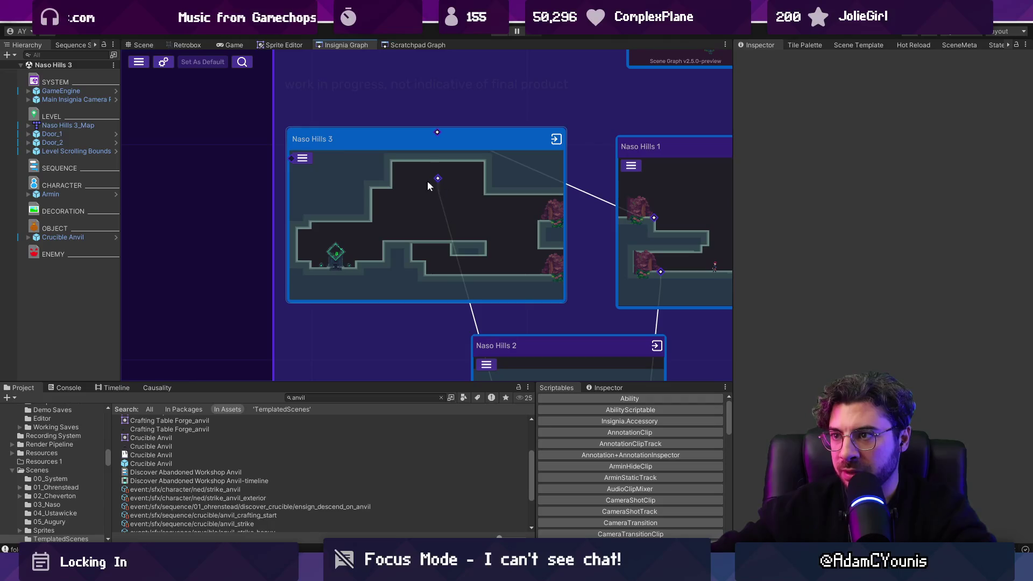
mouse_move(390, 183)
left_mouse_down()
mouse_move(403, 191)
mouse_move(386, 165)
left_mouse_up()
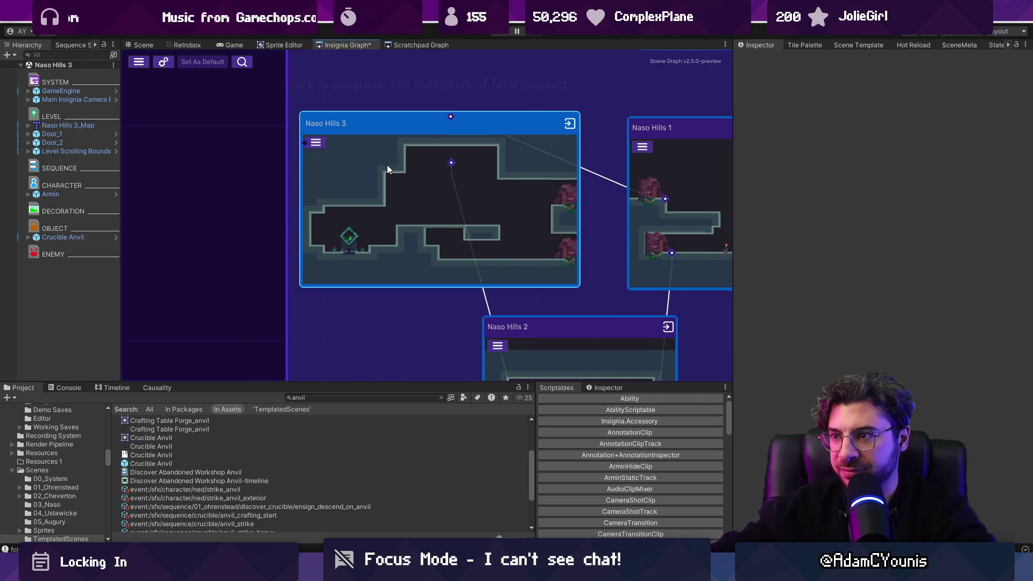
left_click(318, 143)
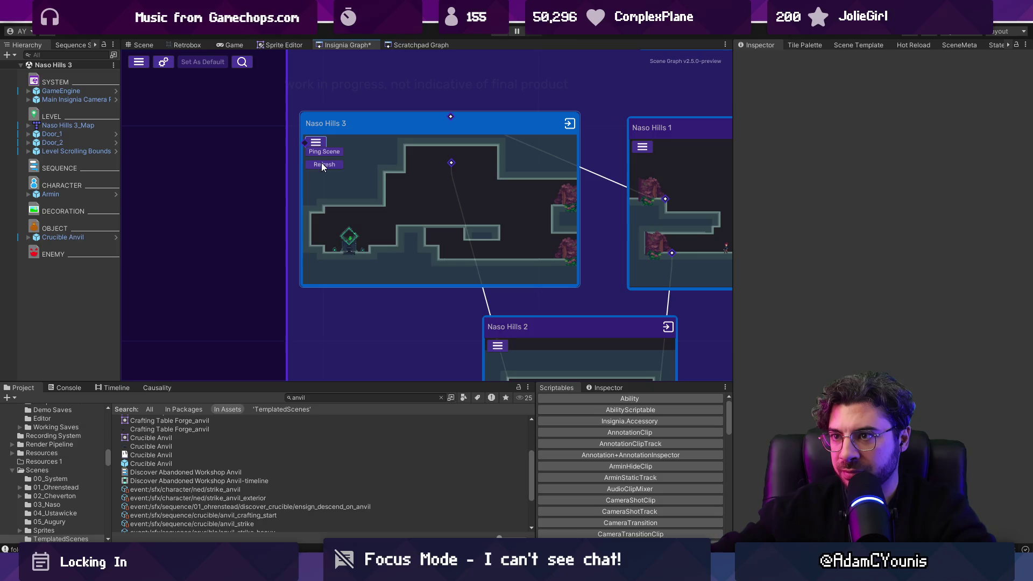
left_click(322, 164)
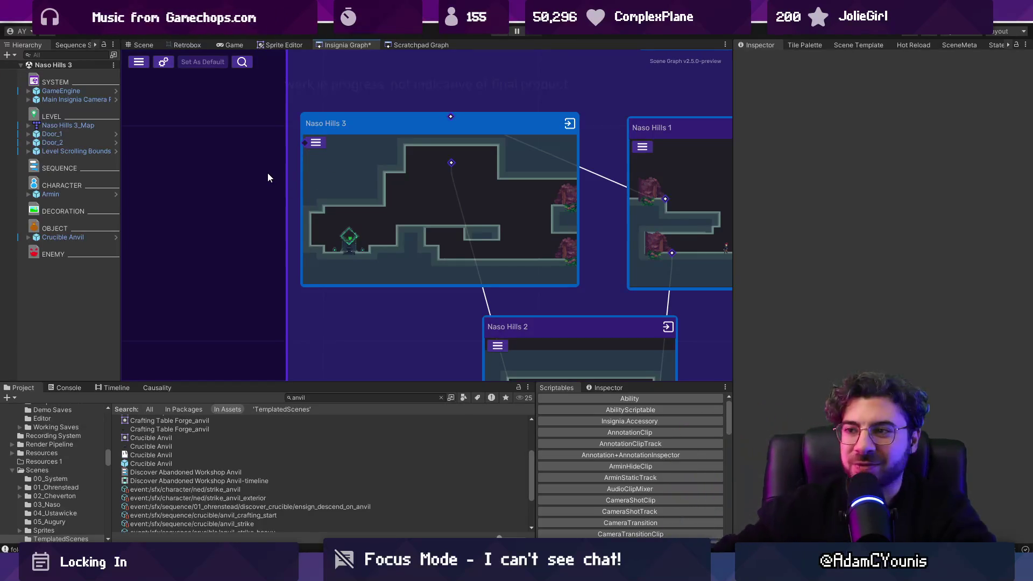
left_click_drag(398, 176, 240, 65)
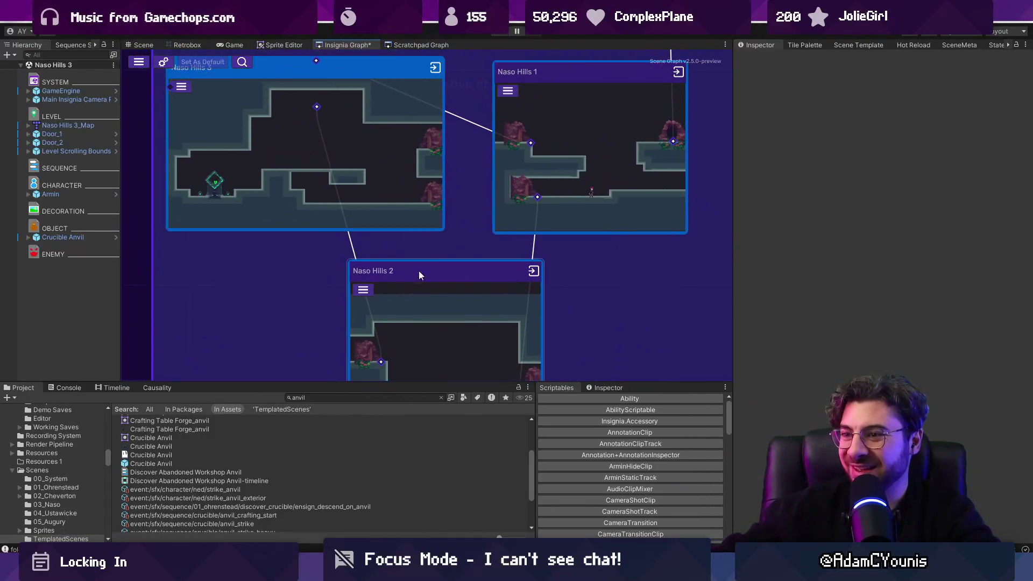
mouse_move(294, 136)
left_mouse_down()
mouse_move(324, 157)
mouse_move(281, 138)
mouse_move(249, 143)
mouse_move(343, 141)
mouse_move(265, 146)
mouse_move(300, 145)
left_mouse_up()
scroll(323, 162, "down", 5)
key("ctrl+s")
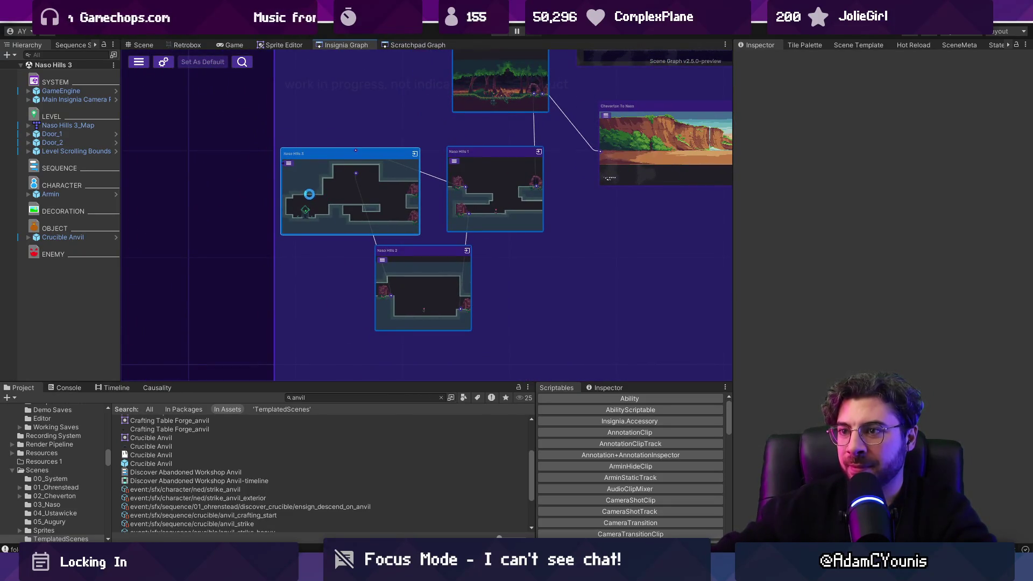
Step: Pan the graph to the Crucible - Plunge Trial node and open that scene
left_click_drag(359, 189, 455, 189)
scroll(496, 260, "down", 5)
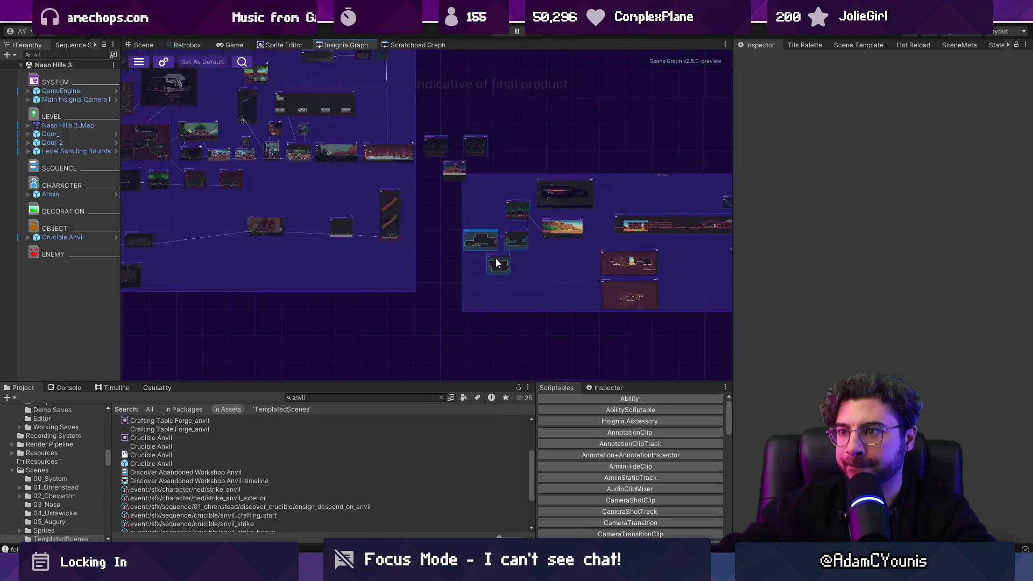
mouse_move(376, 176)
left_mouse_down()
mouse_move(498, 283)
mouse_move(559, 131)
mouse_move(500, 201)
mouse_move(563, 222)
left_mouse_up()
scroll(350, 192, "up", 5)
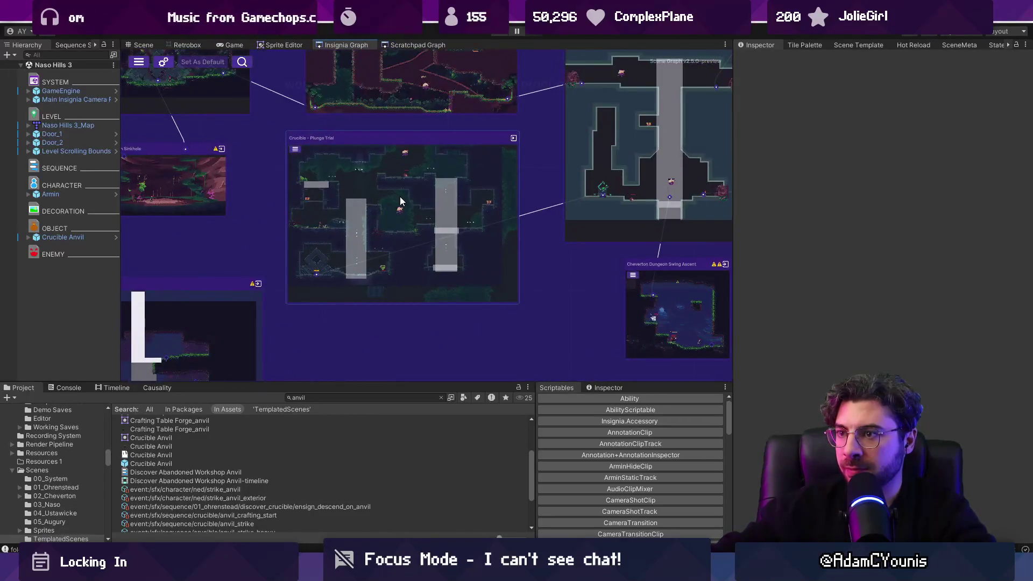
double_click(409, 229)
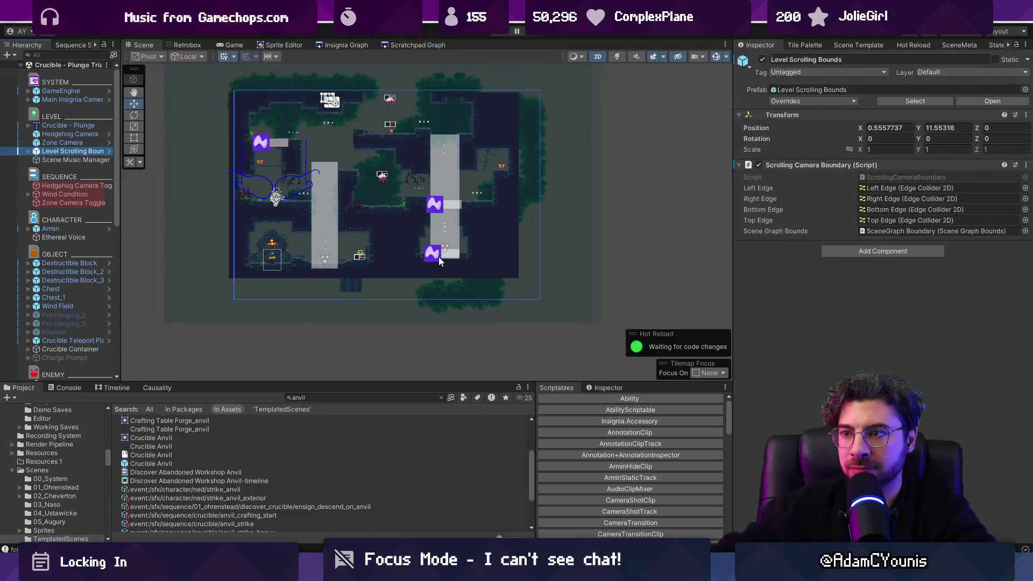
Step: Expand Level Scrolling Bounds, nudge the Left Edge up and move the Right Edge to the level's right side
scroll(231, 194, "up", 2)
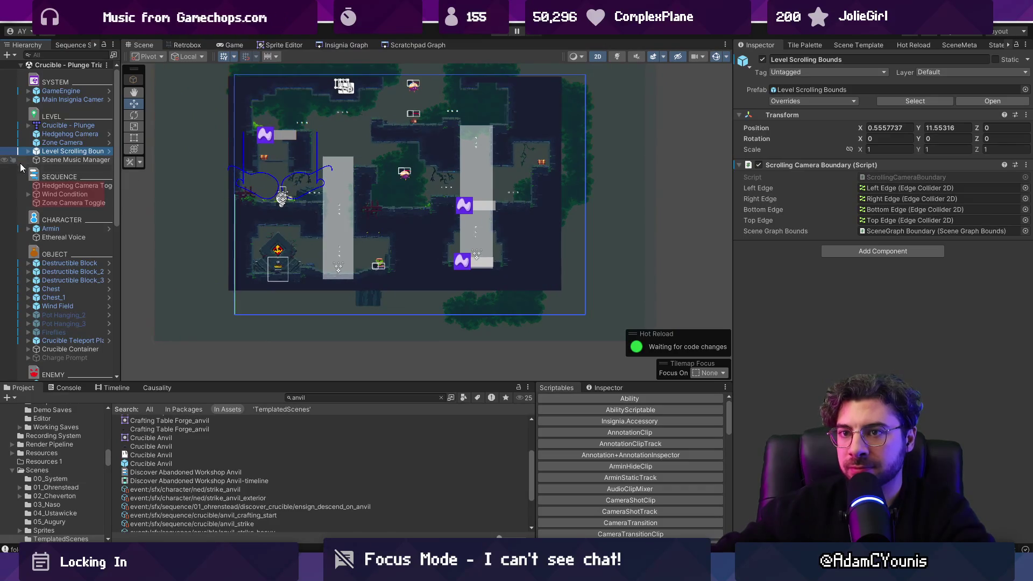
left_click(28, 151)
left_click(56, 160)
left_click_drag(240, 73, 237, 60)
left_click(65, 168)
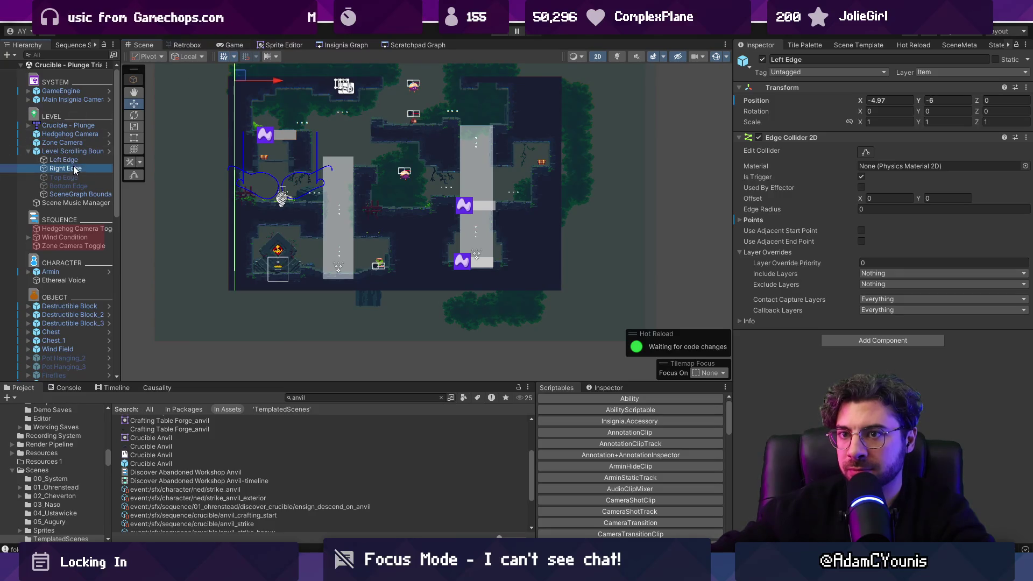
mouse_move(499, 151)
left_mouse_down()
mouse_move(514, 144)
mouse_move(546, 162)
left_mouse_up()
Step: Set the Right Edge collider's point X values to 0 so it is vertical, then raise it slightly
left_click(771, 219)
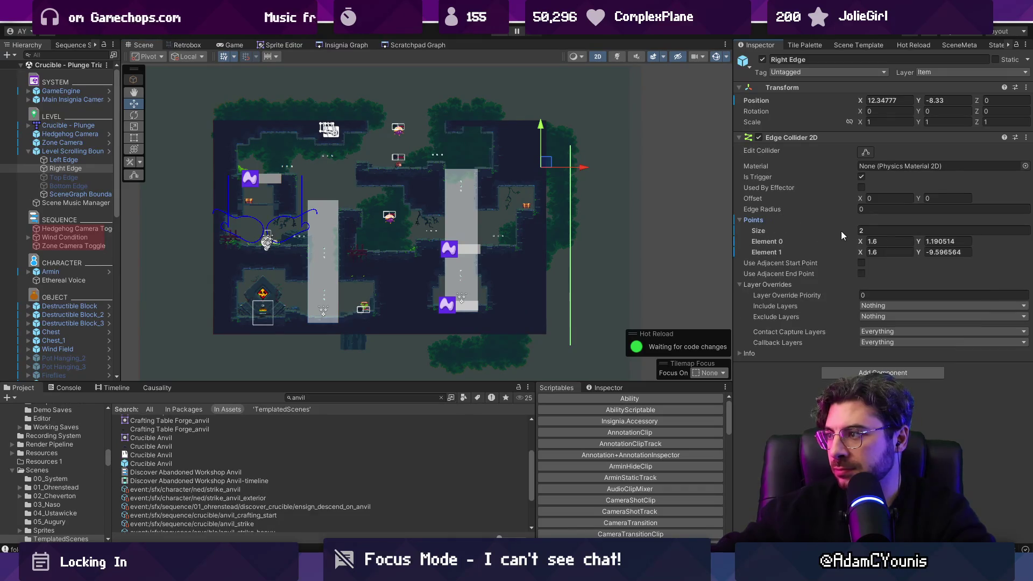
type("0")
key("Tab")
type("0")
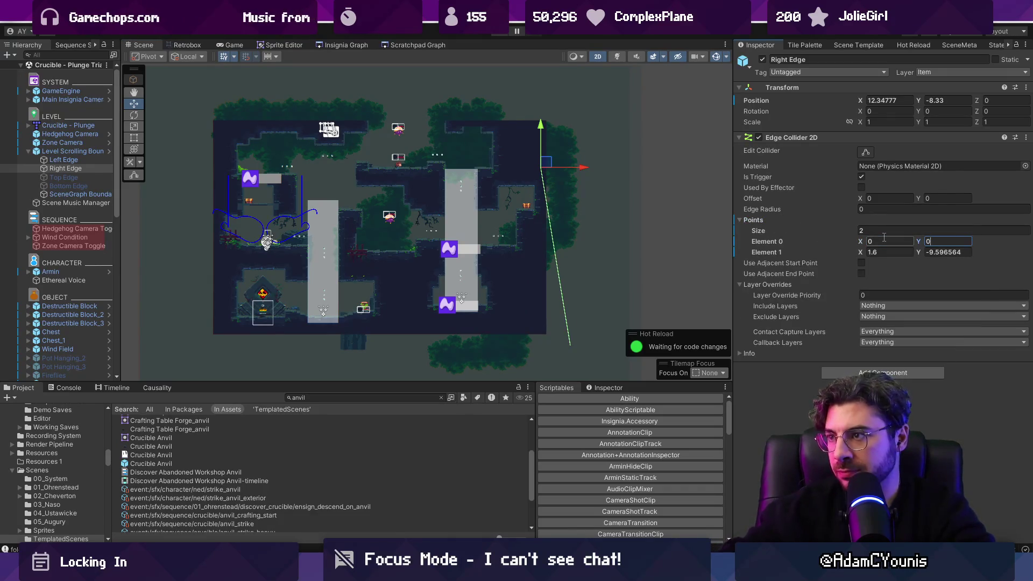
key("ctrl+a")
type("1.190514")
key("Tab")
type("0")
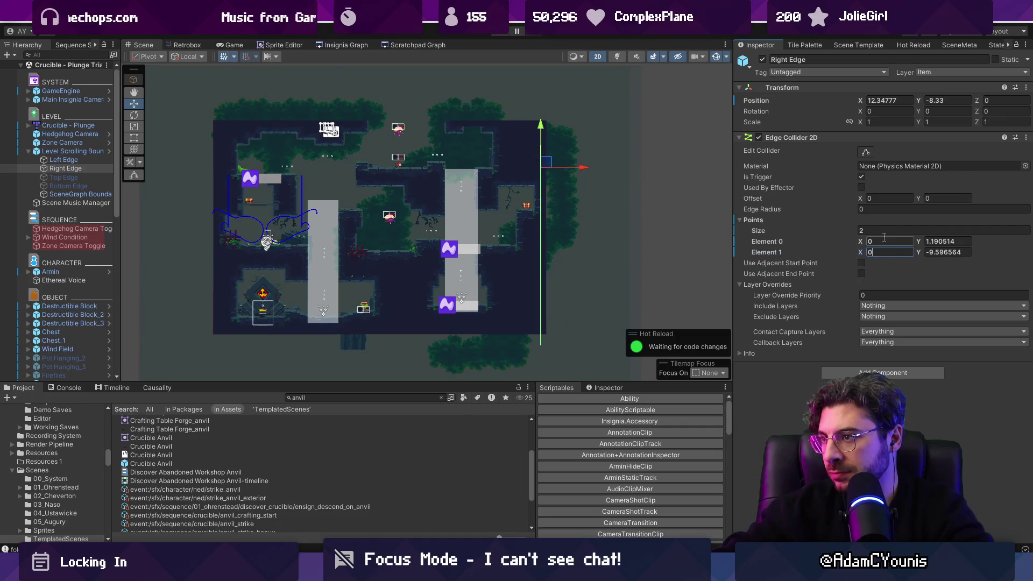
left_click_drag(540, 121, 540, 103)
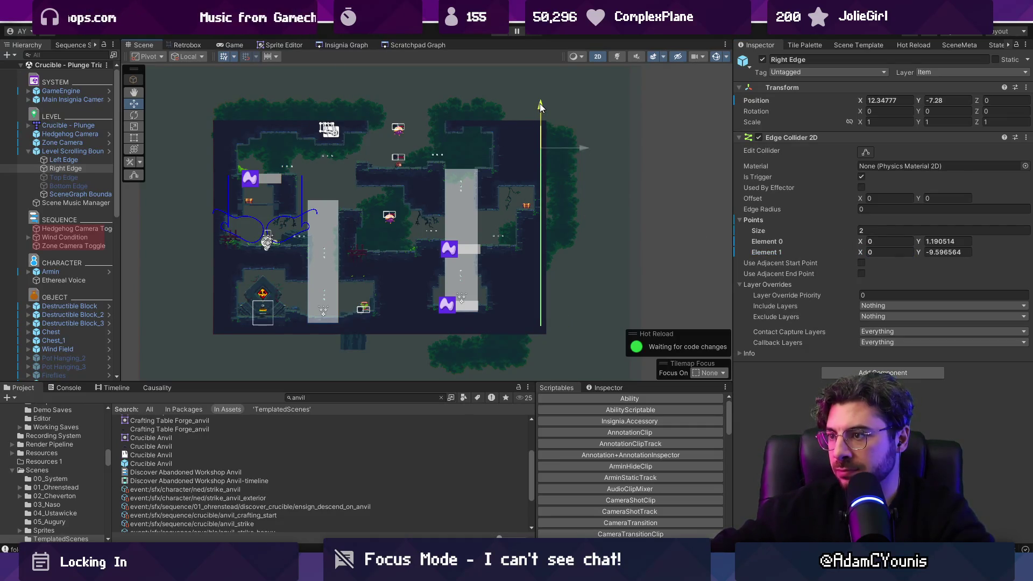
Step: Refresh the Level Scrolling Bounds component so the bounds fit the Left and Right Edges
left_click(72, 151)
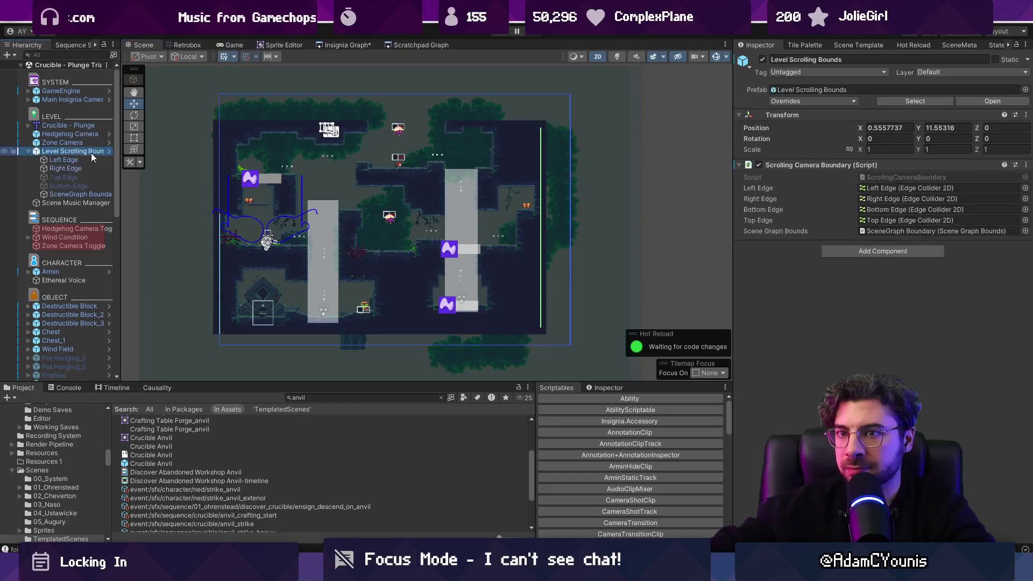
left_click(786, 165)
right_click(786, 167)
mouse_move(787, 182)
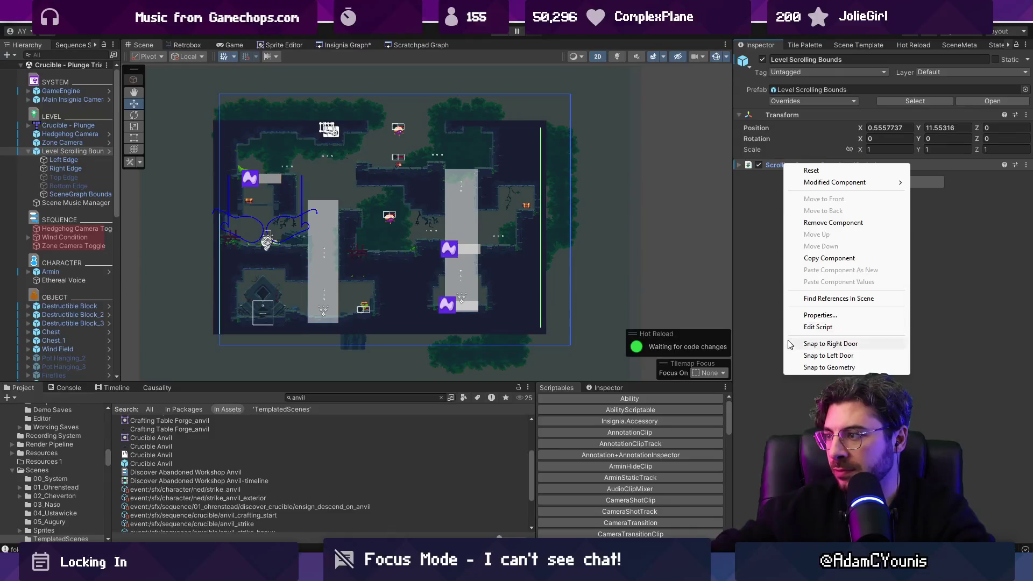
left_click(769, 318)
left_click(759, 166)
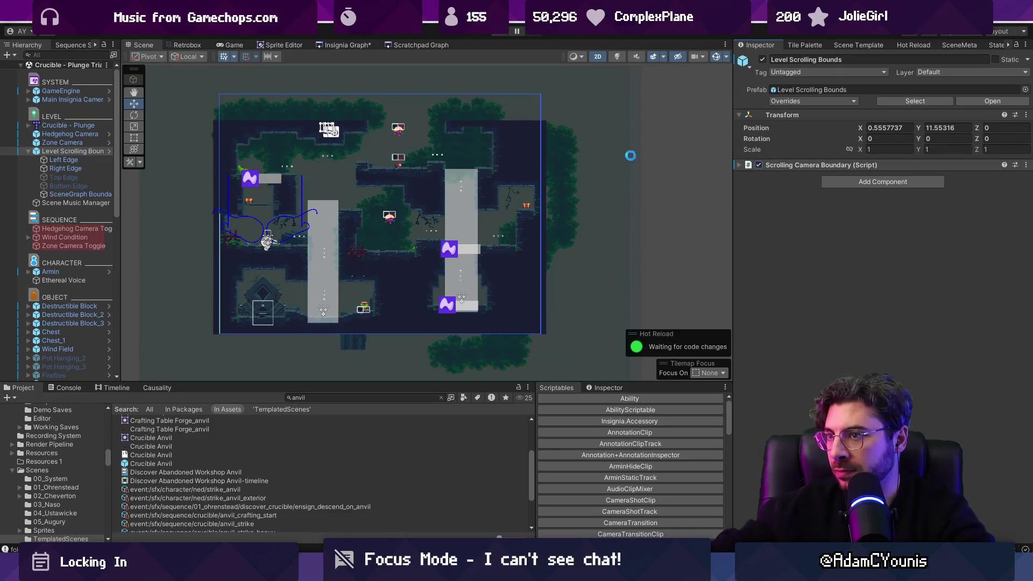
left_click(80, 161)
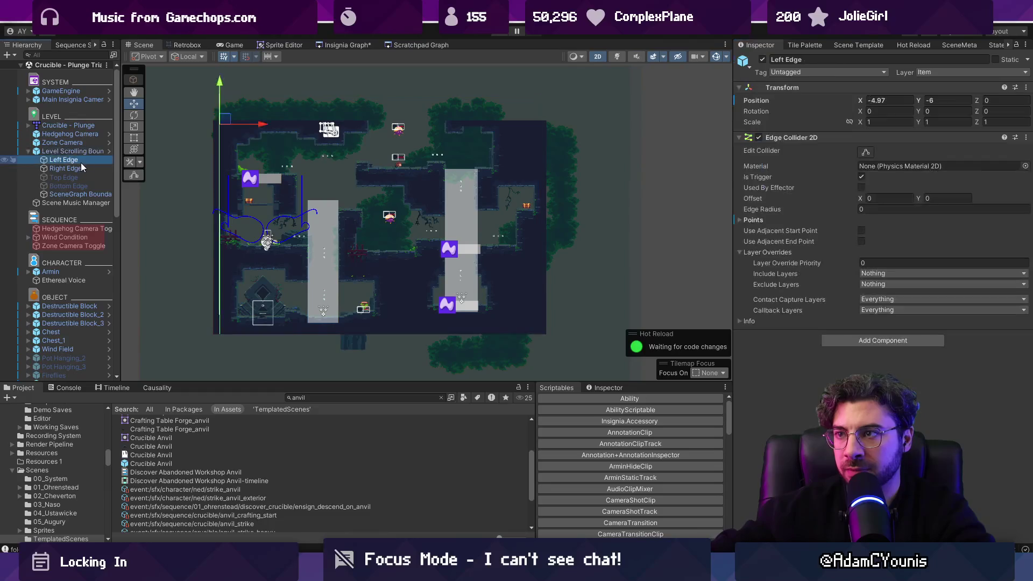
left_click(79, 166)
left_click(79, 154)
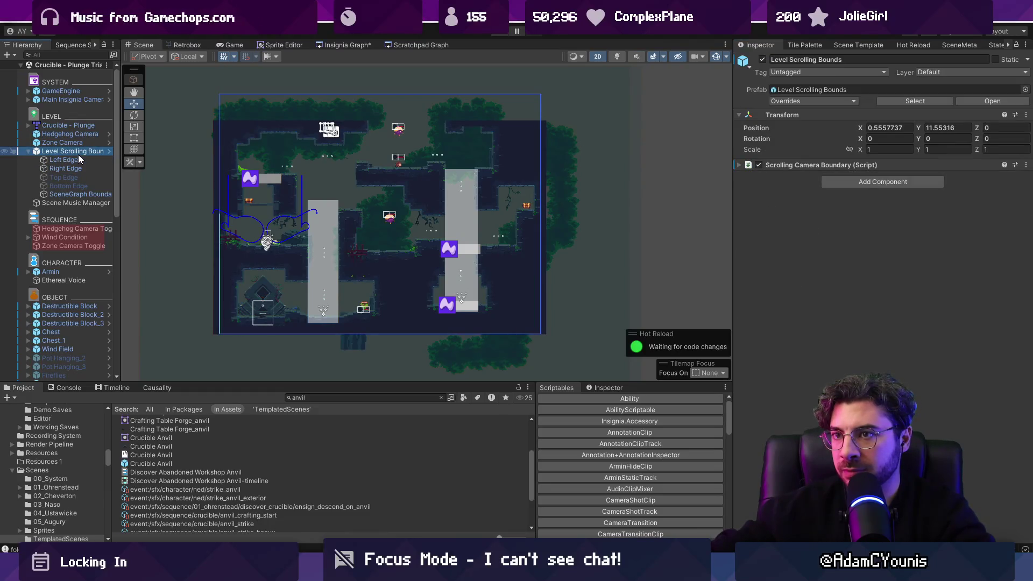
left_click(81, 161)
Step: Check the Left Edge collider's vertices, then return to the Insignia Graph scene graph
scroll(182, 114, "up", 5)
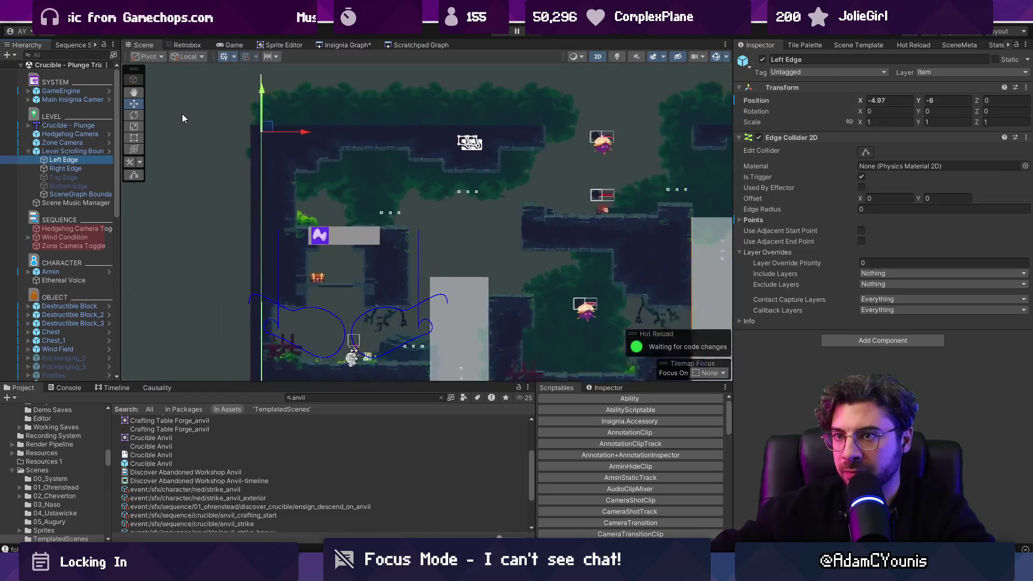
left_click(865, 152)
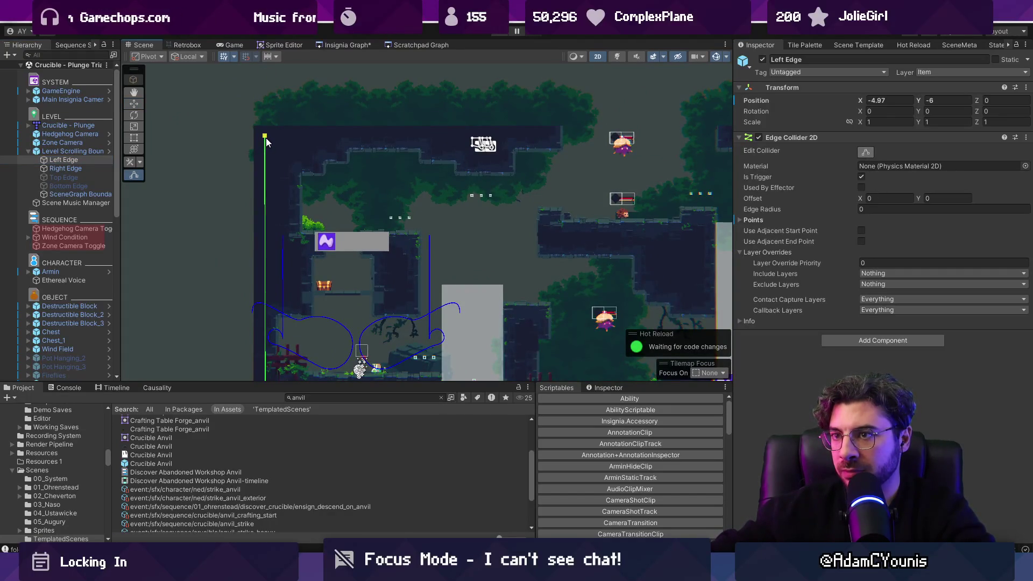
left_click(93, 156)
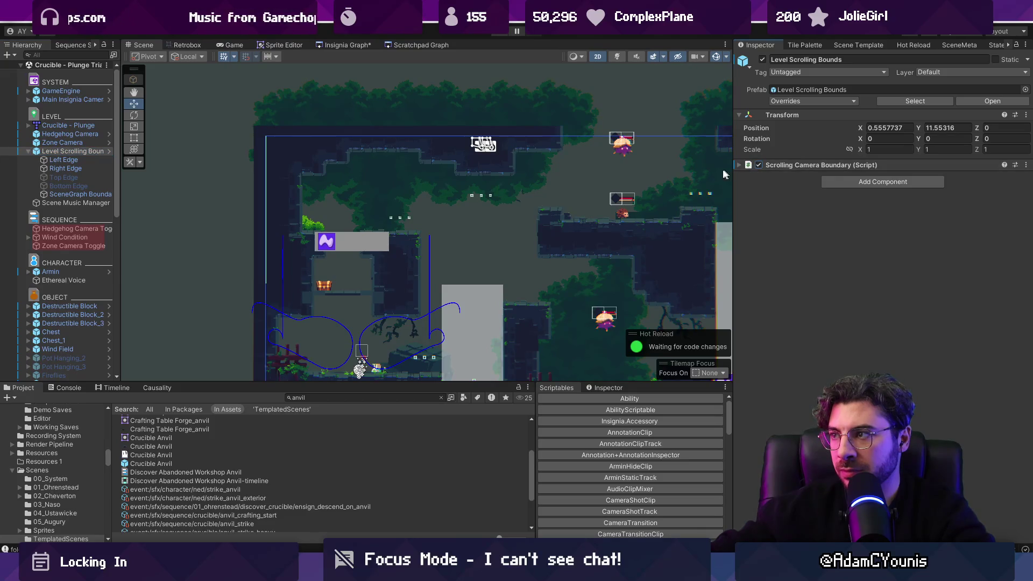
left_click(356, 44)
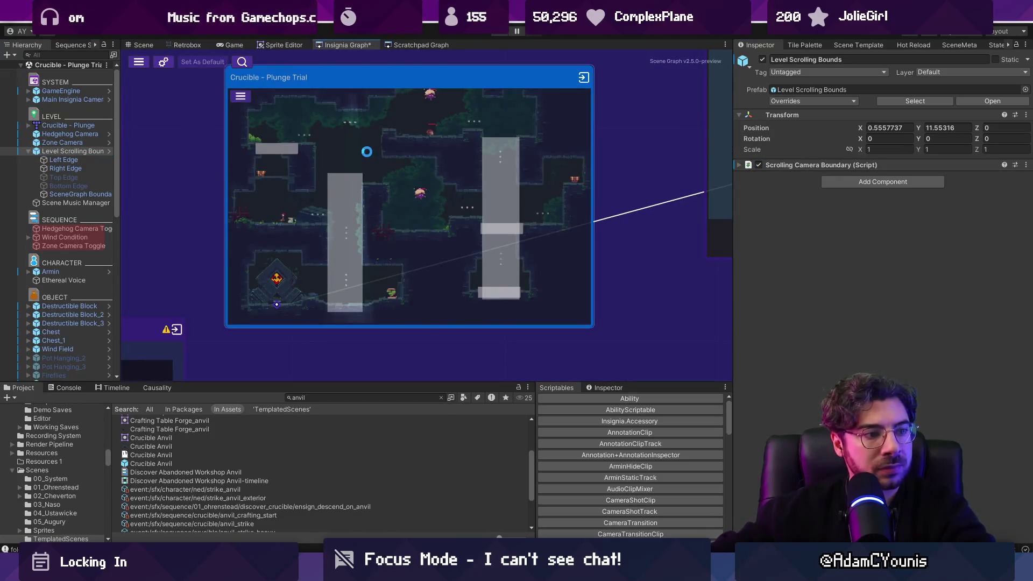
Step: Search the Project window for 'crucible t:scene'
scroll(355, 183, "down", 5)
scroll(415, 200, "down", 3)
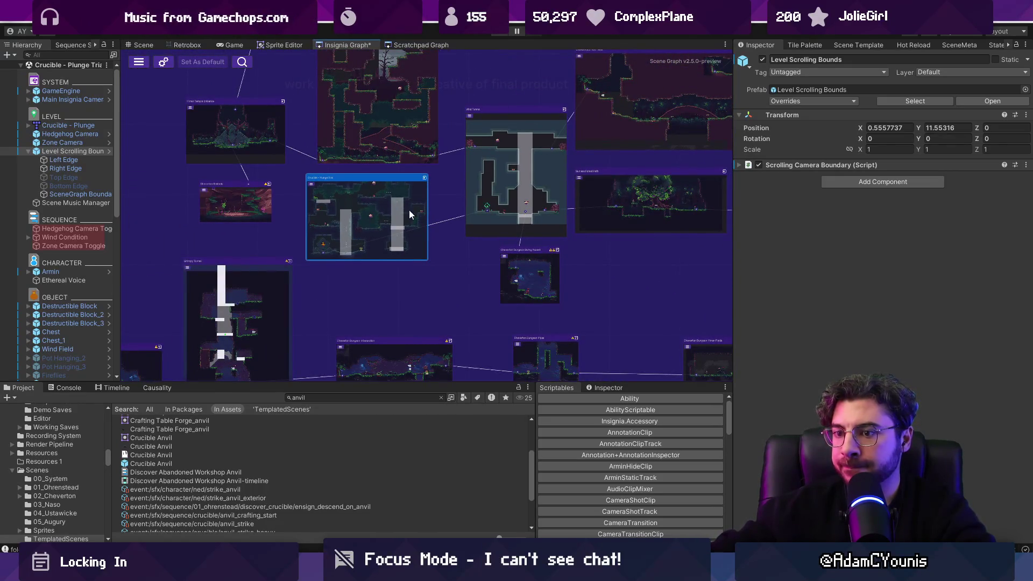
key("ctrl+f")
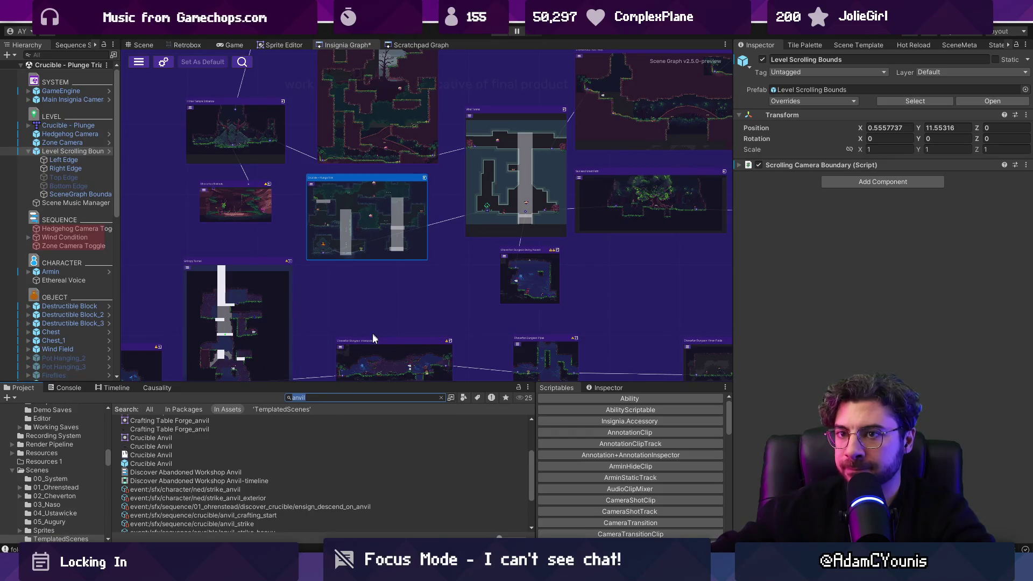
type("crucible")
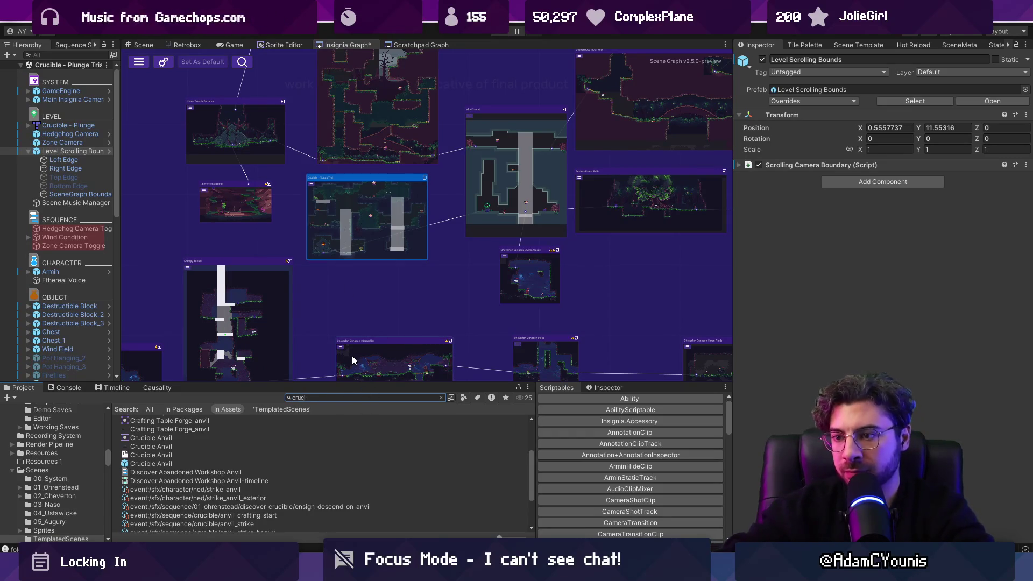
type(" t:scene")
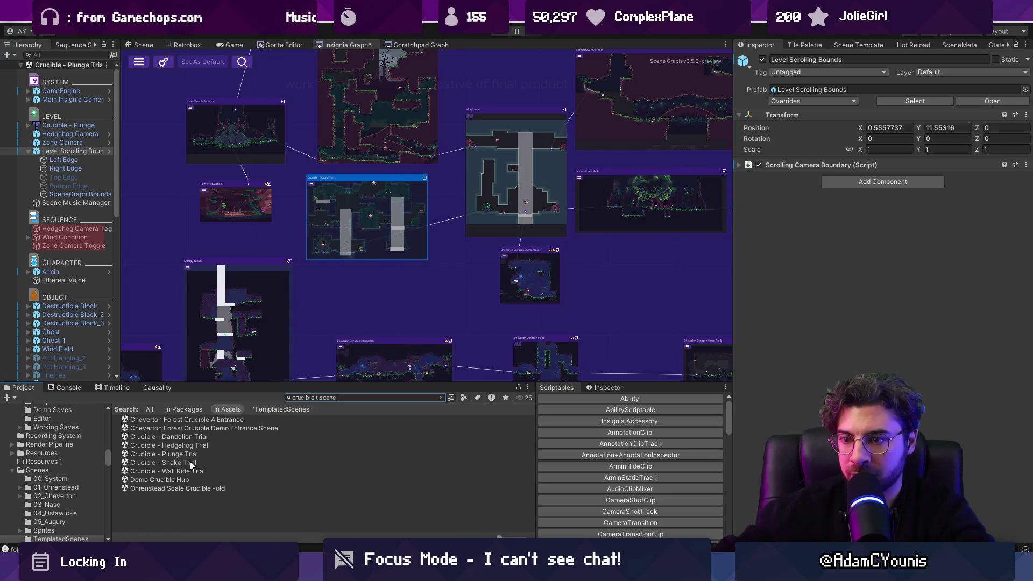
Step: Duplicate the Crucible - Plunge Trial scene asset and select the new copy for renaming
left_click(191, 456)
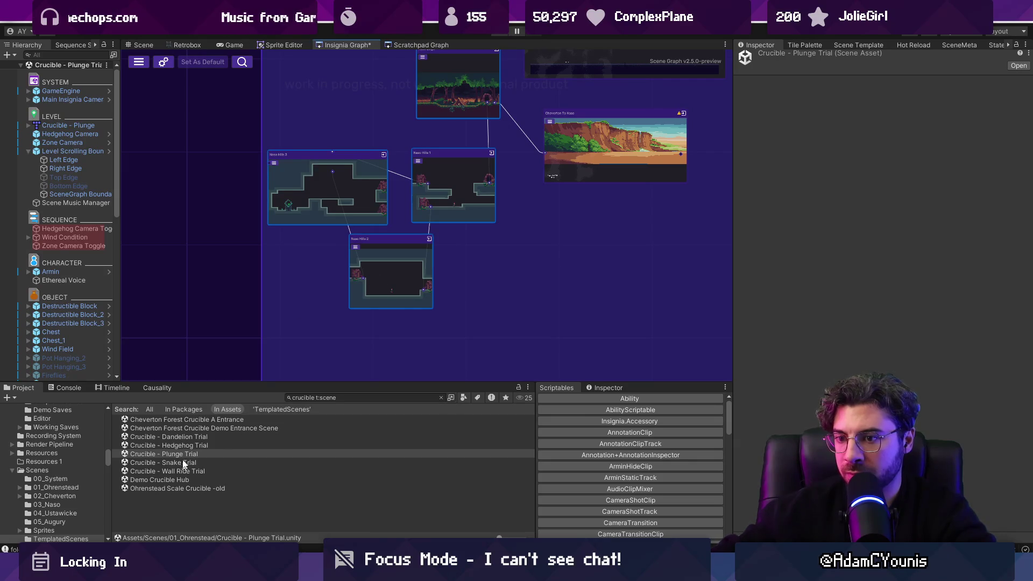
left_click(249, 455)
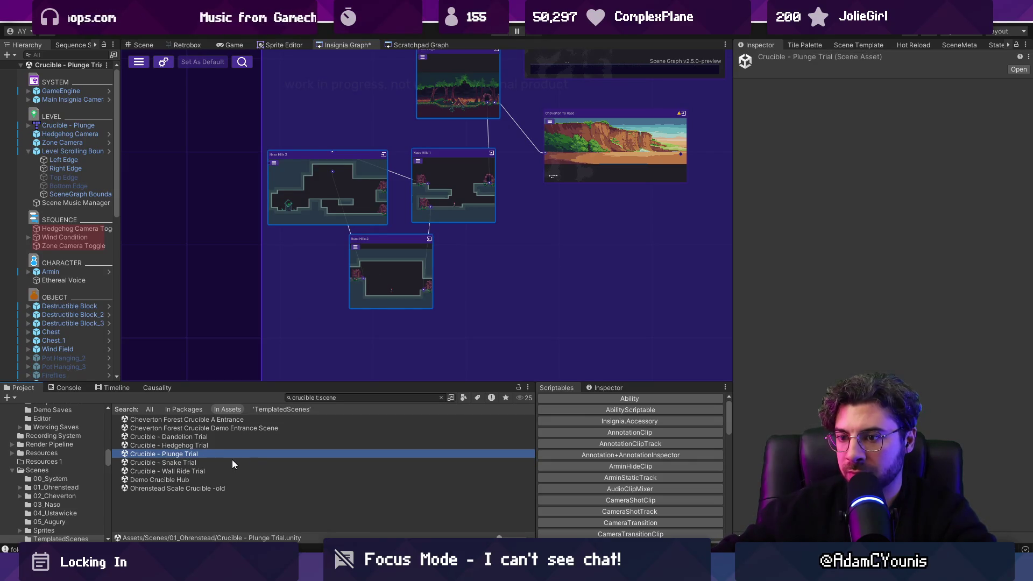
key("ctrl+s")
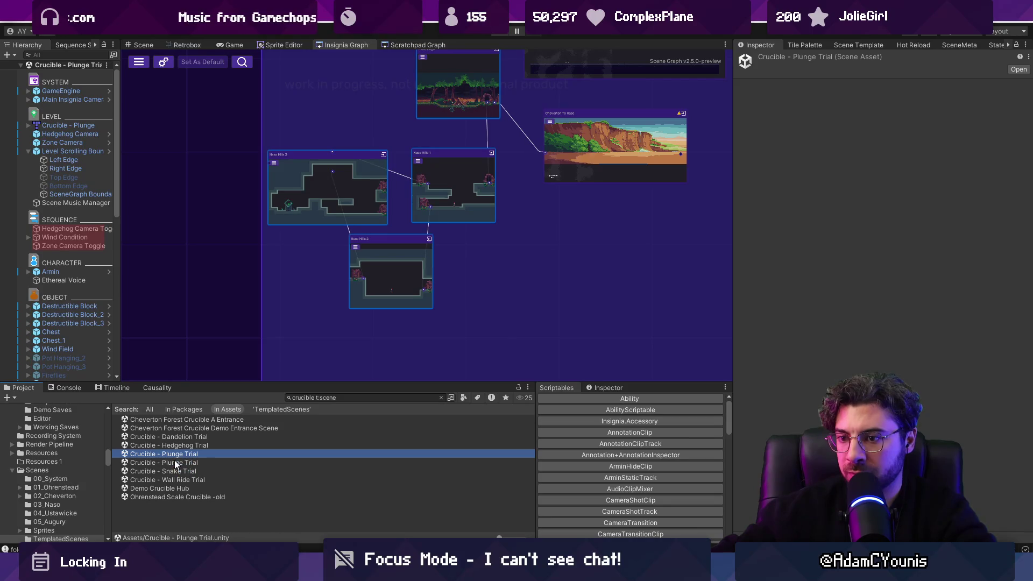
left_click(186, 463)
left_click(187, 456)
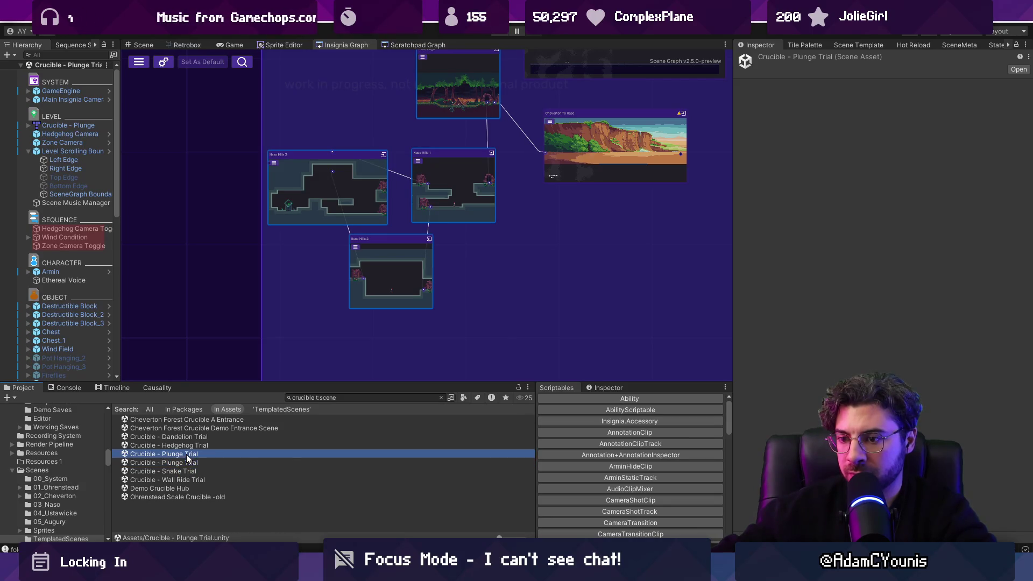
left_click(188, 464)
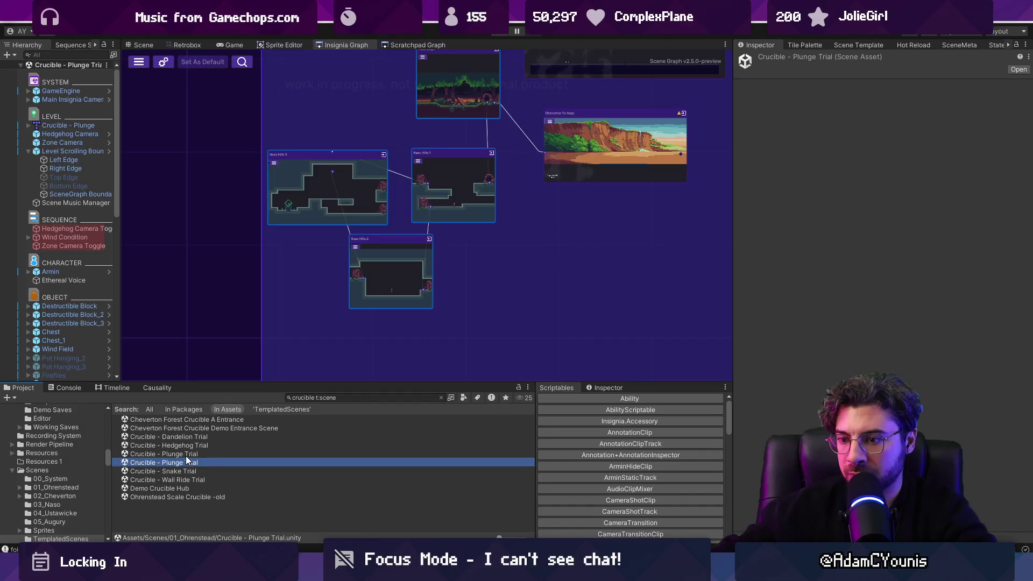
left_click(187, 454)
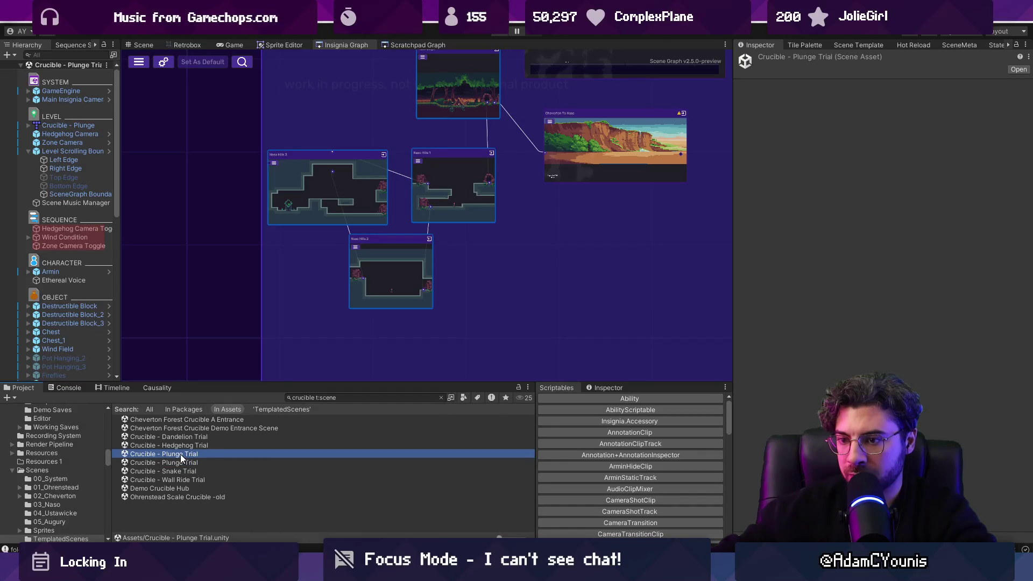
left_click(182, 456)
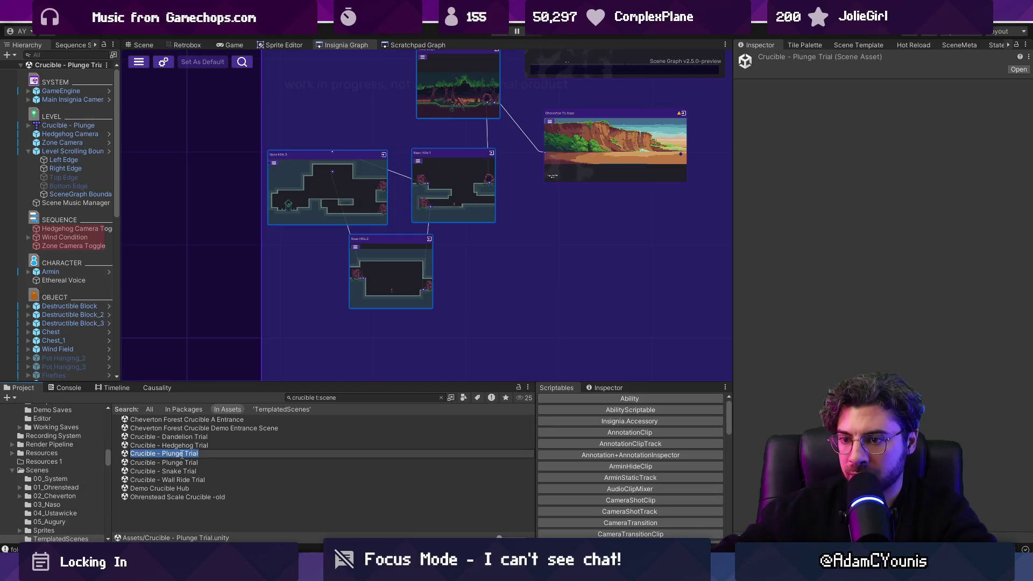
Step: Replace 'Plunge Trial' in the copy's name with 'Slide Trial'
key("Escape")
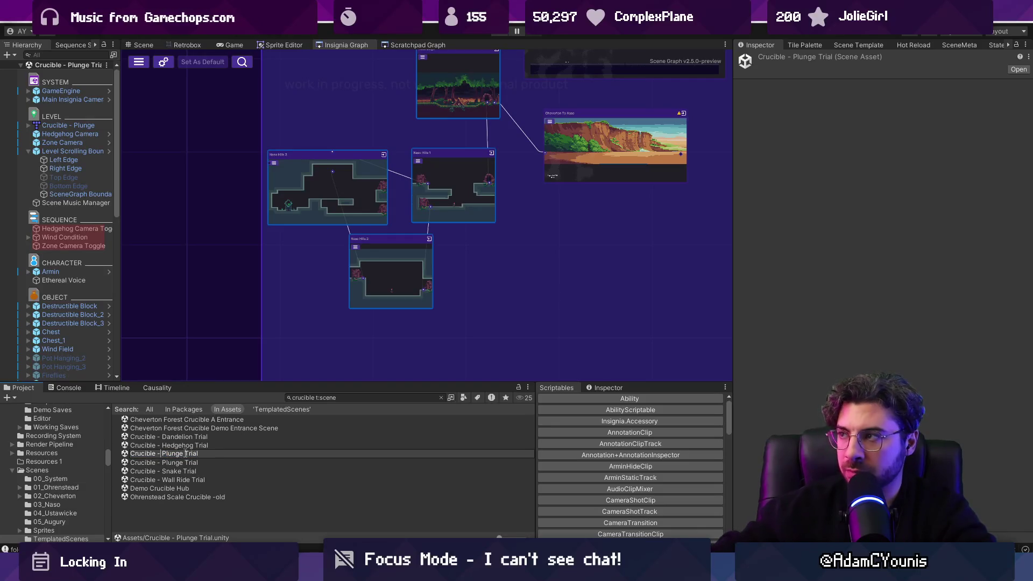
type("Slide")
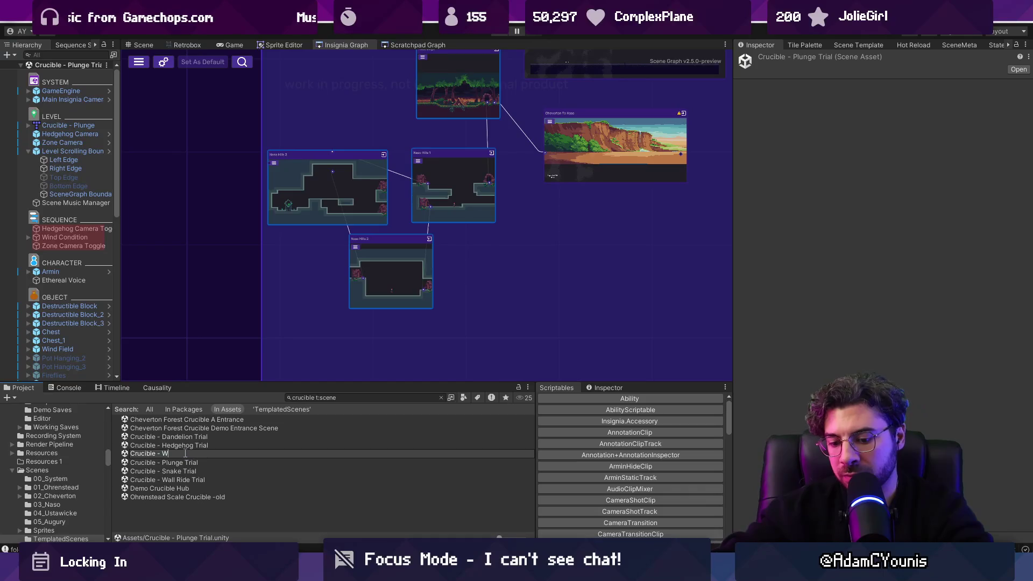
type(" Trial")
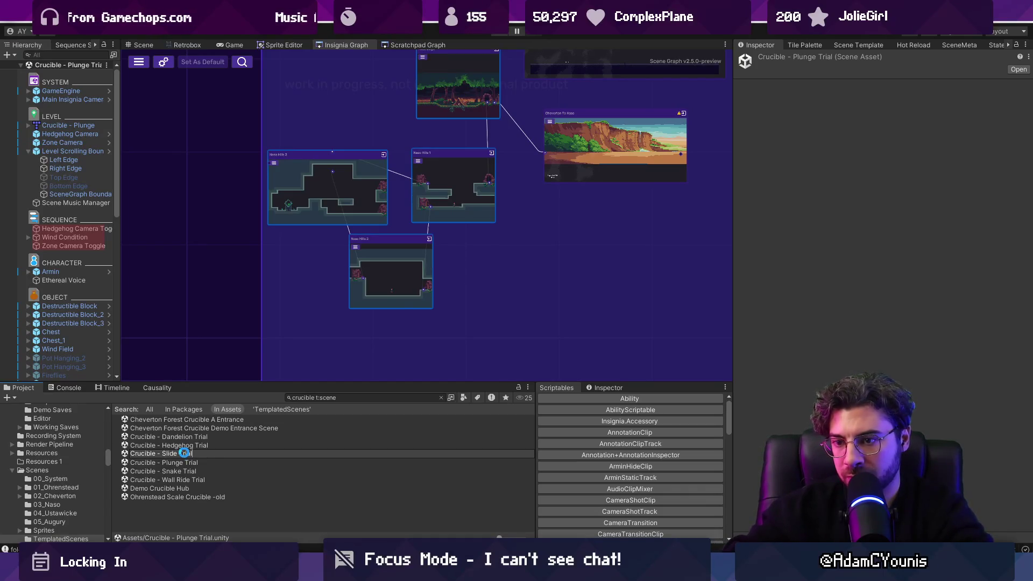
key("Return")
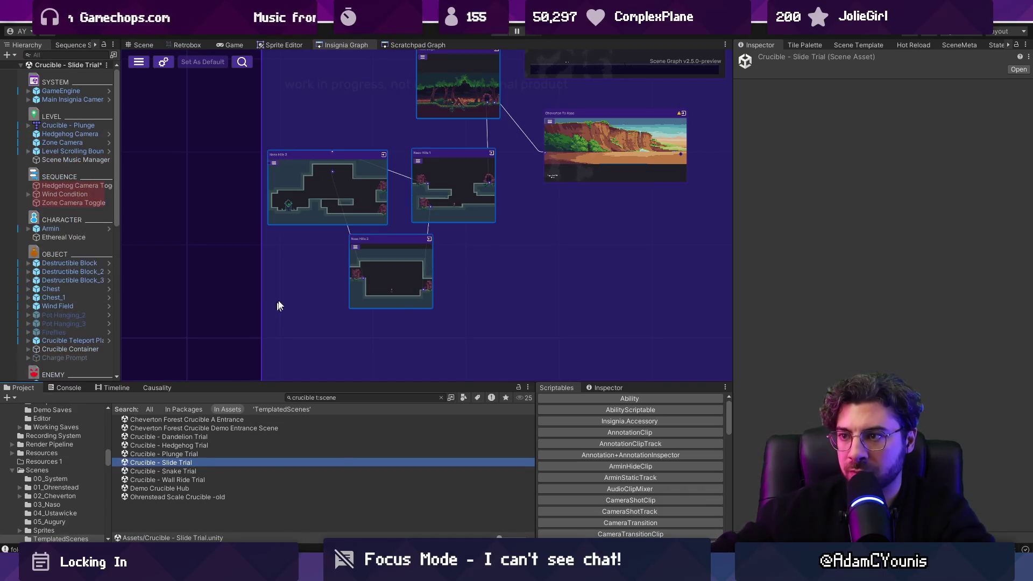
Step: Open the Crucible - Slide Trial scene and bring up the scene metadata panel
left_click(957, 45)
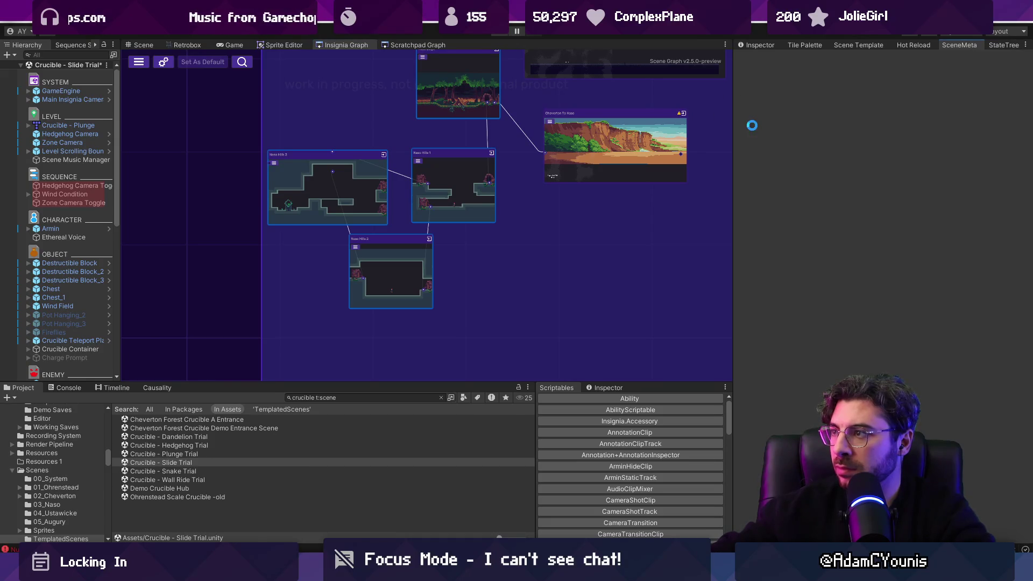
left_click(184, 463)
double_click(185, 463)
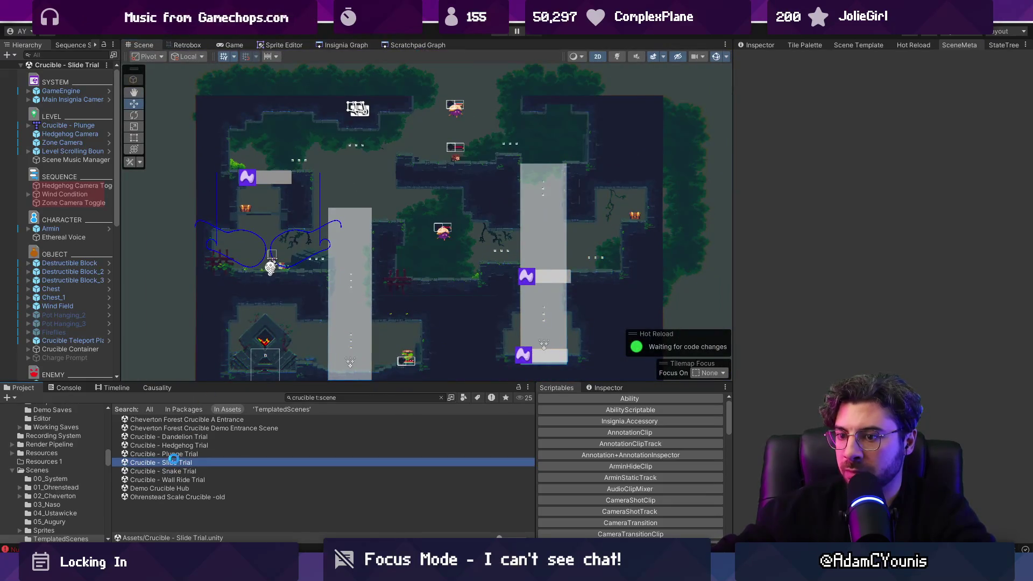
left_click(914, 44)
left_click(959, 45)
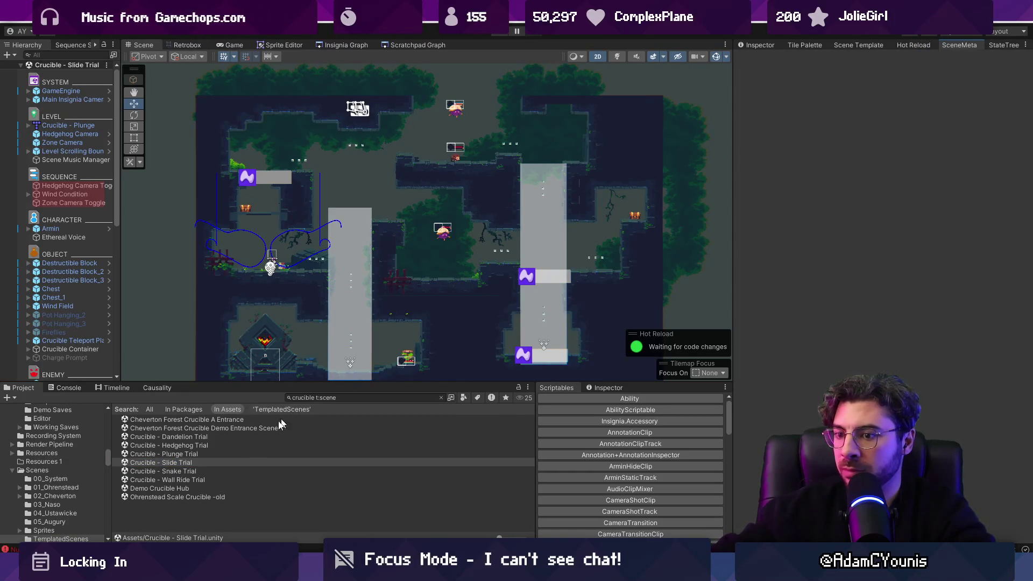
left_click(330, 398)
Step: Review the NullReference and GUI layout errors in the Console, clear them, and return to the scene results
left_click(65, 388)
left_click(10, 398)
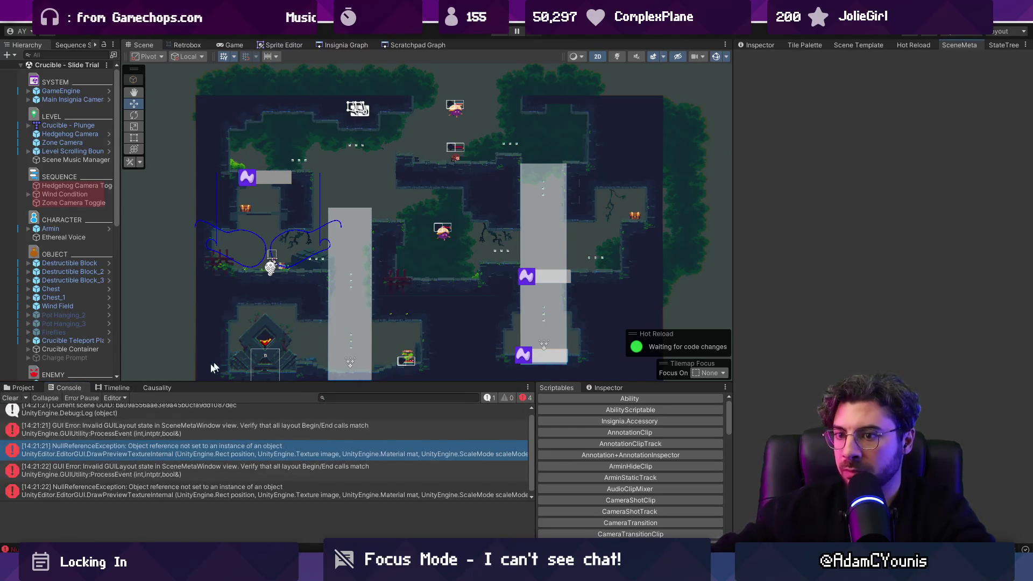
left_click(162, 447)
left_click(162, 440)
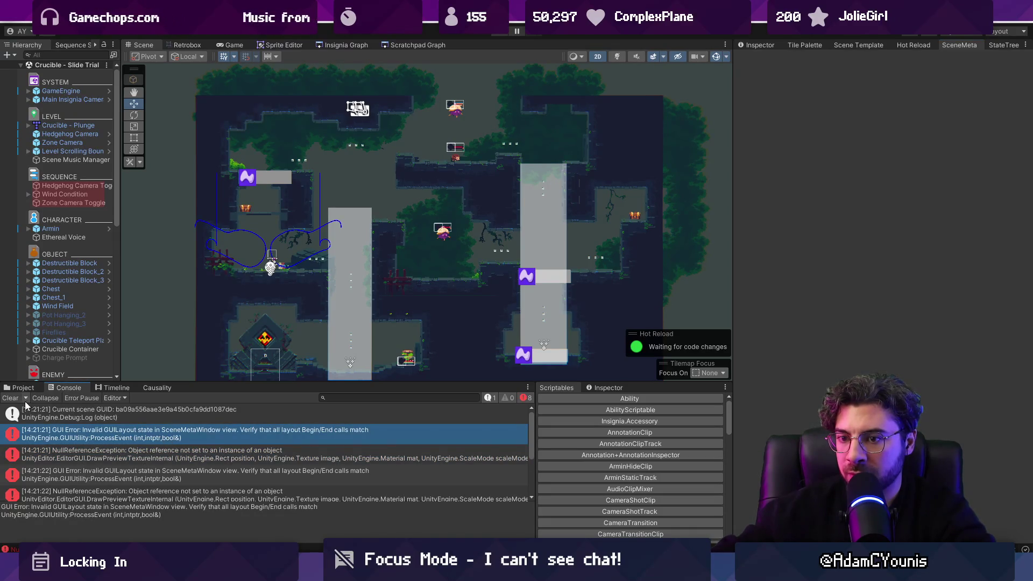
left_click(10, 399)
left_click(20, 387)
left_click(177, 463)
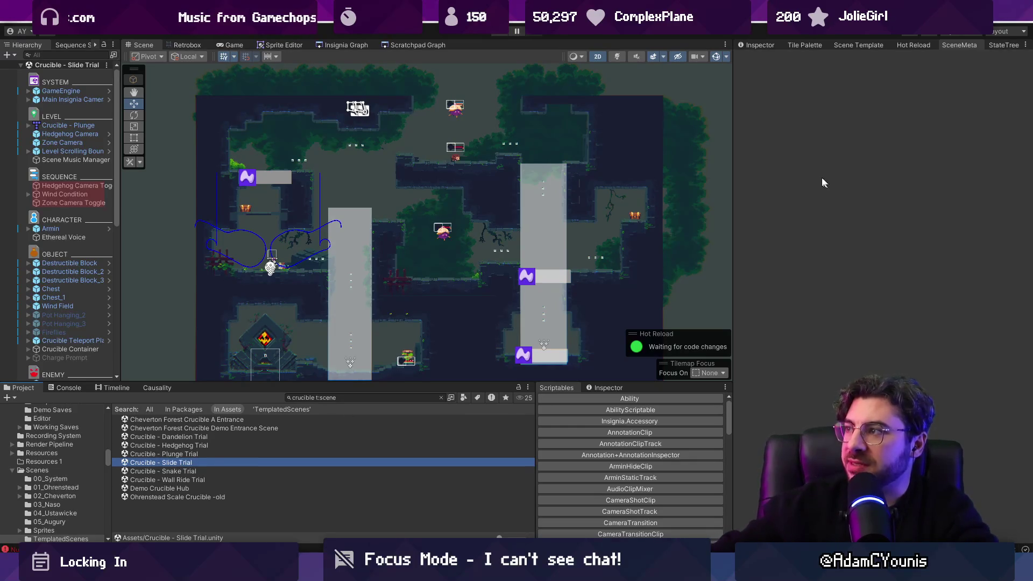
left_click(219, 455)
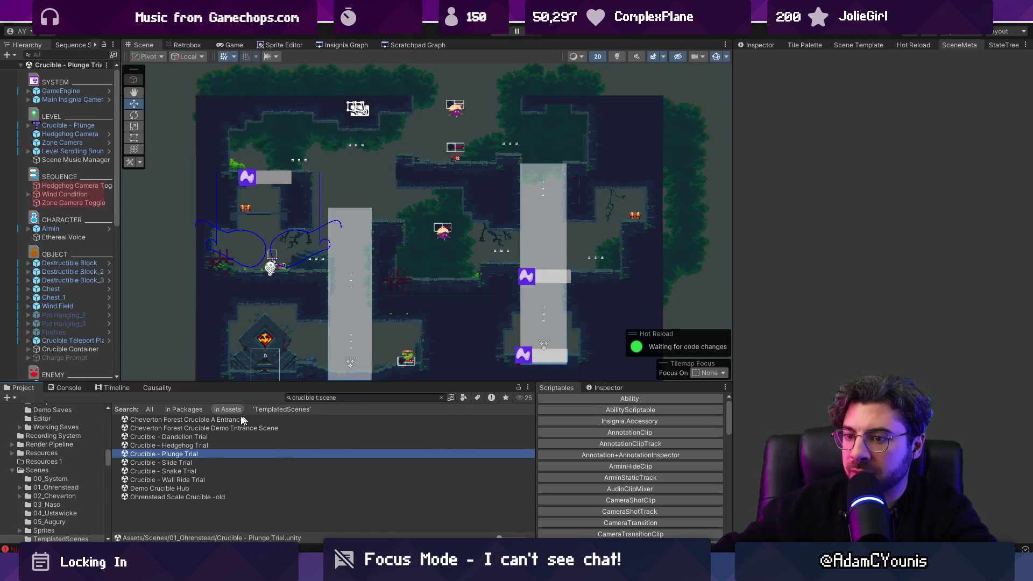
left_click(213, 437)
left_click(786, 278)
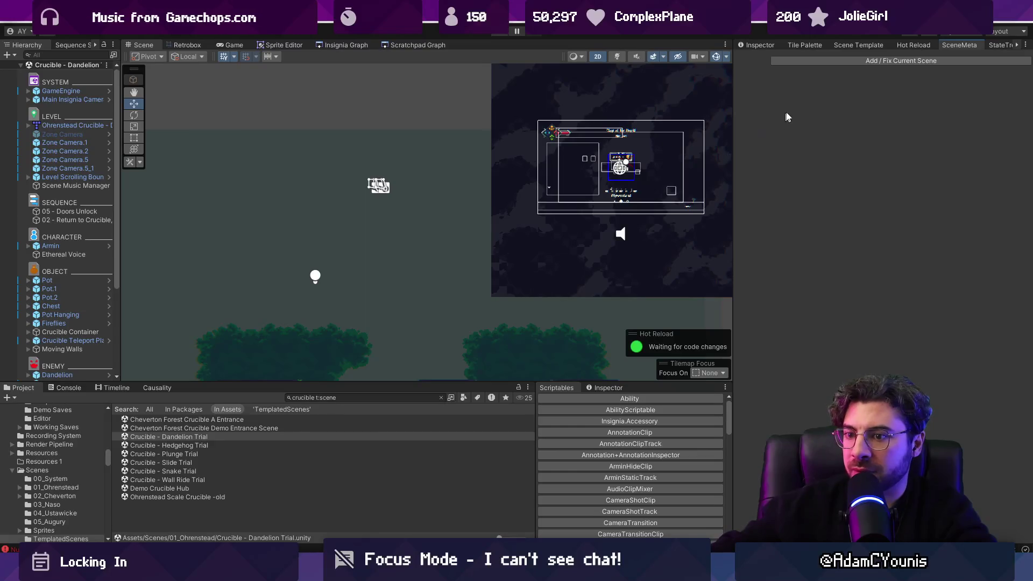
left_click(821, 60)
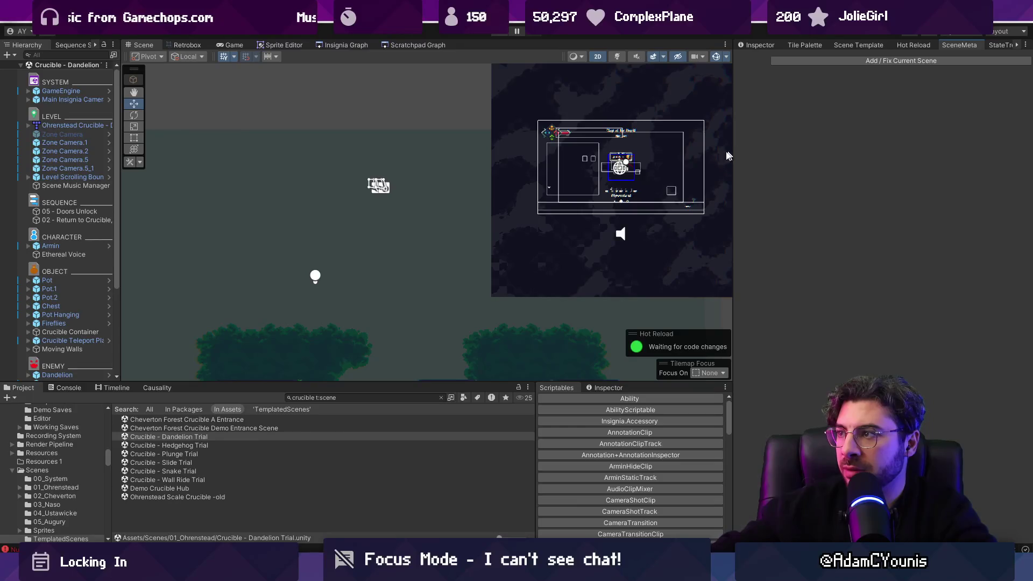
left_click_drag(713, 147, 390, 185)
scroll(400, 221, "down", 3)
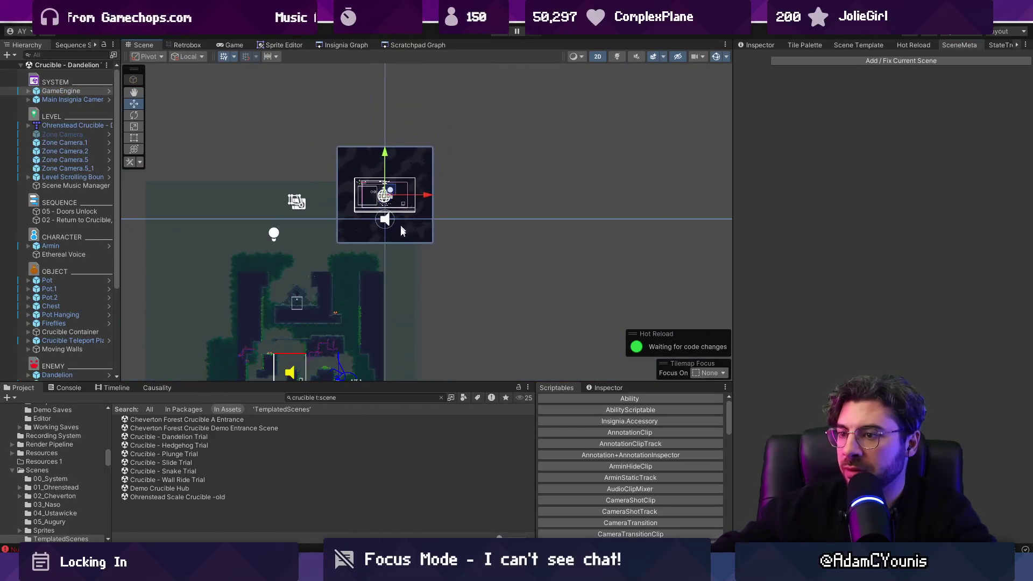
scroll(444, 293, "up", 3)
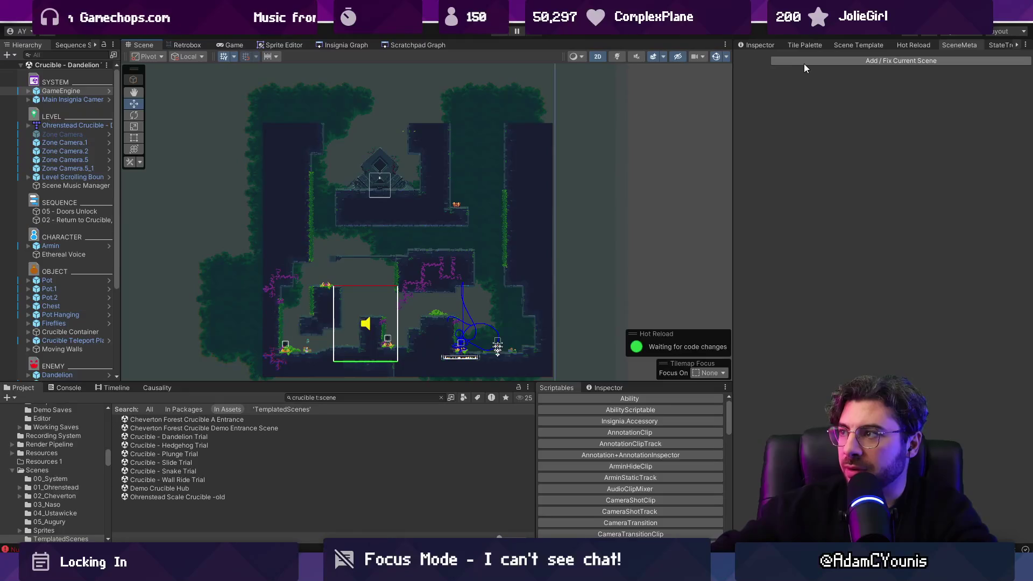
left_click(192, 446)
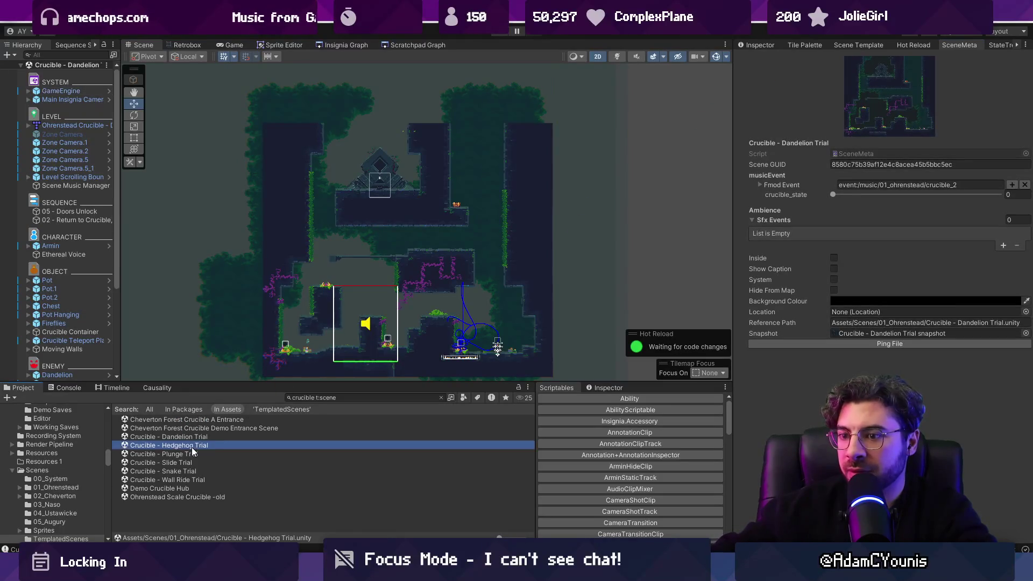
left_click(187, 455)
double_click(187, 456)
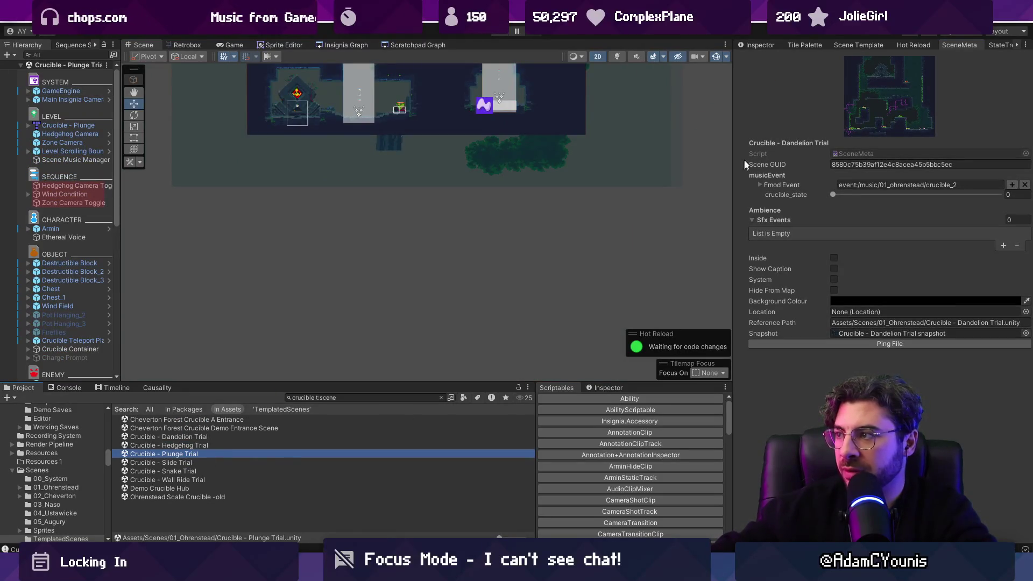
left_click(222, 463)
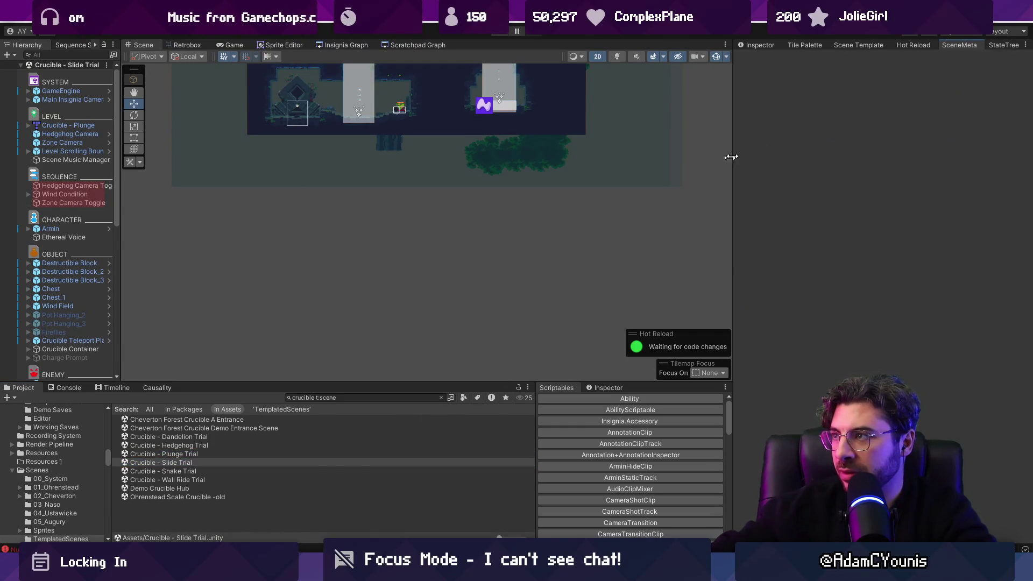
left_click(76, 390)
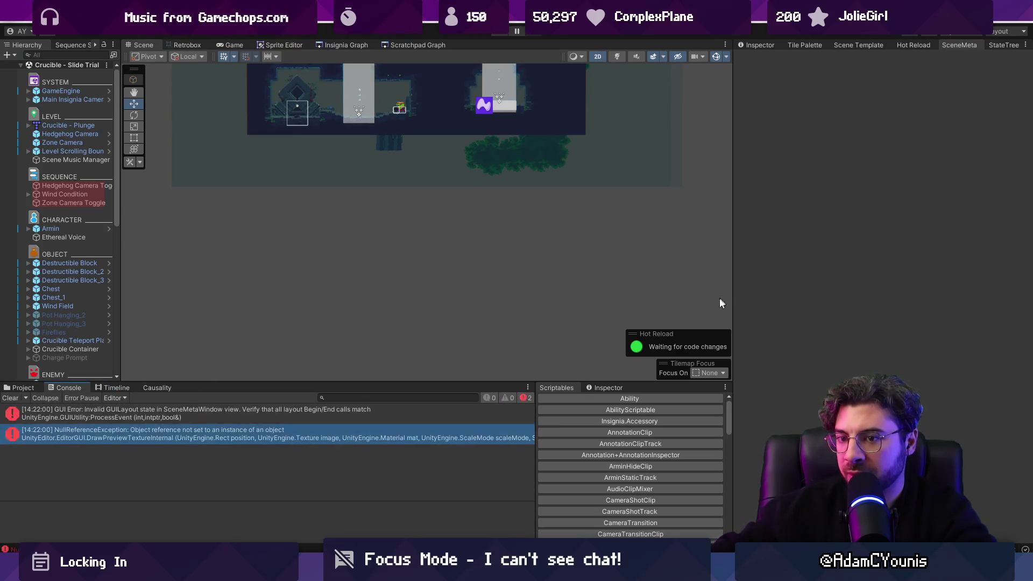
left_click(258, 413)
left_click(171, 433)
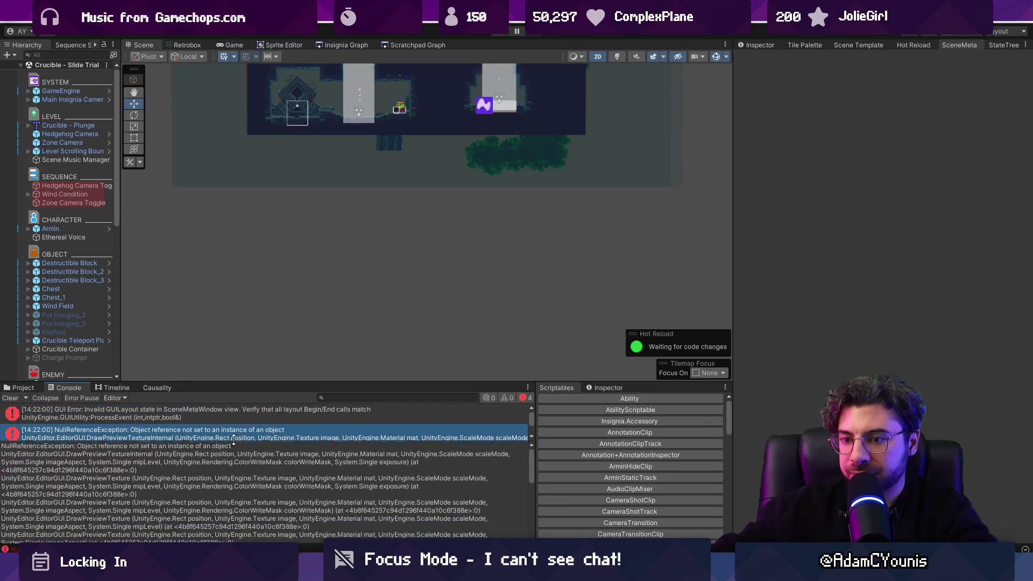
left_click(22, 388)
left_click(331, 397)
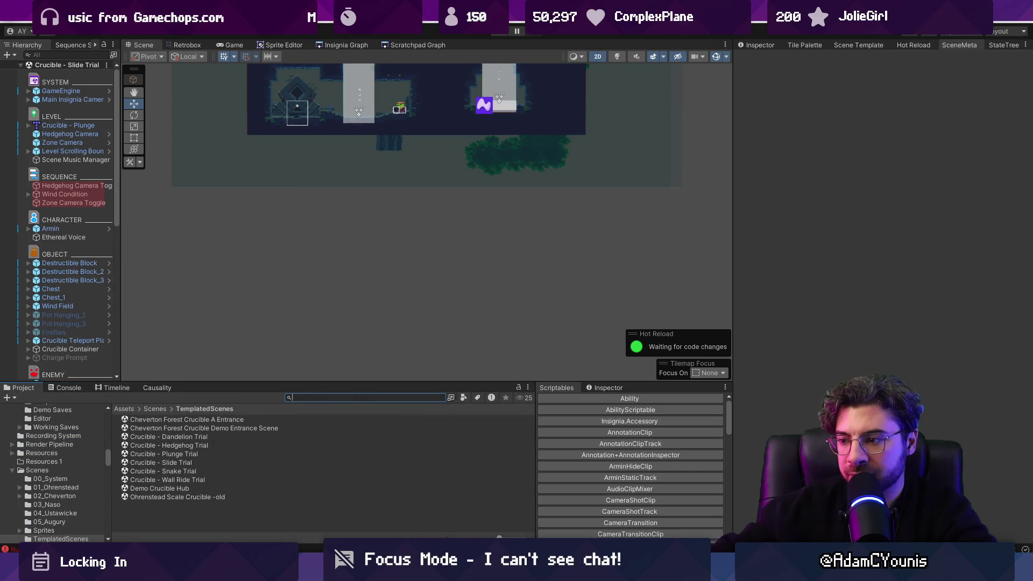
Step: Search 'slide trial' and leave the Slide Trial SceneMeta's Snapshot texture set to None
type("slide tria")
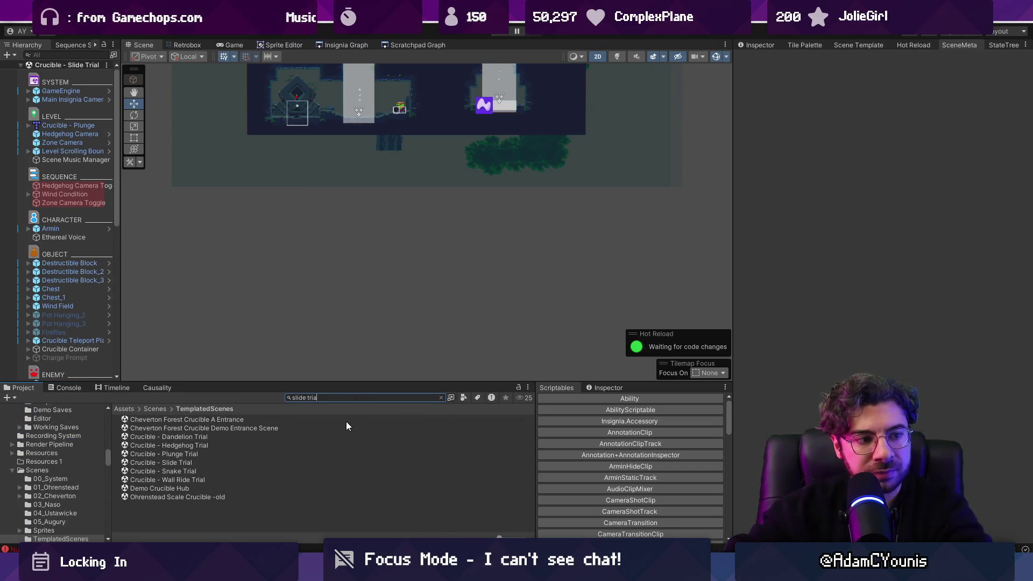
type("l")
left_click(180, 427)
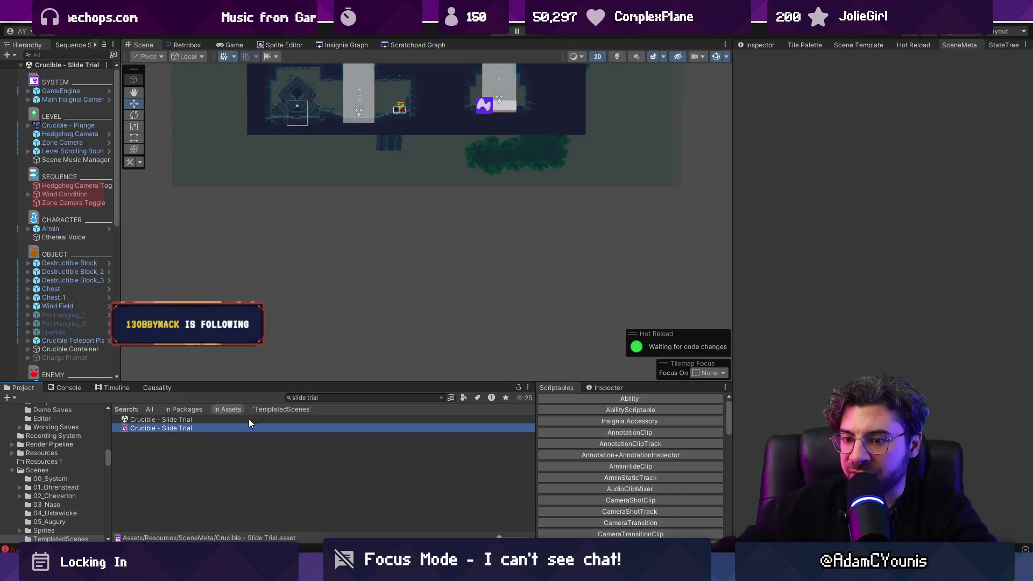
left_click(759, 46)
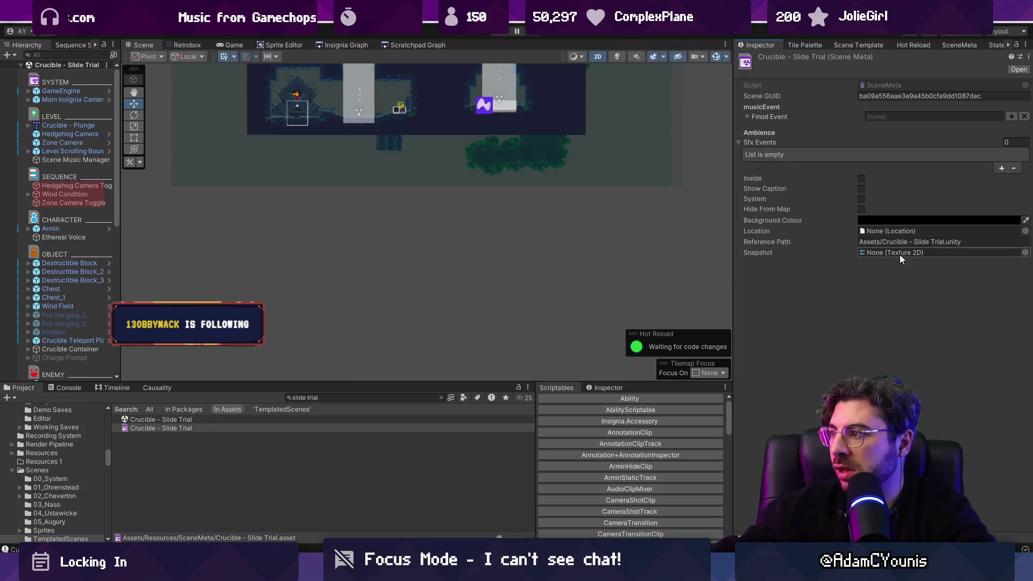
left_click(1025, 253)
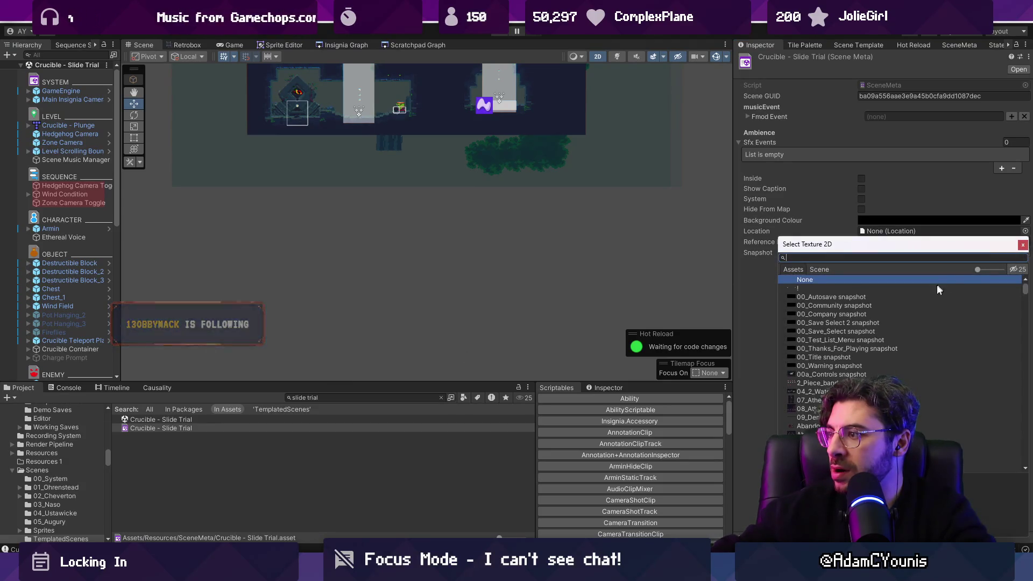
left_click(921, 290)
left_click(913, 297)
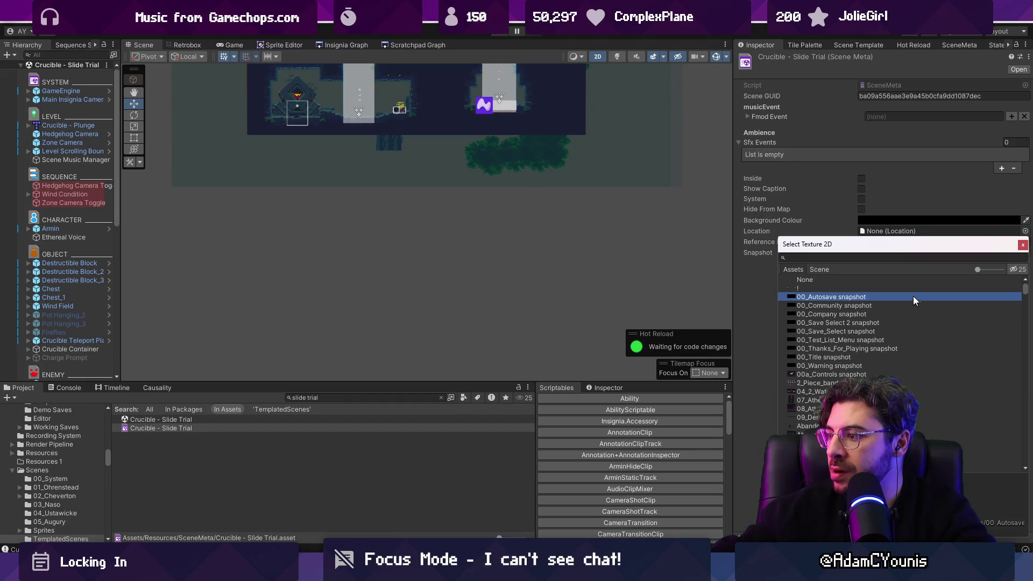
double_click(913, 278)
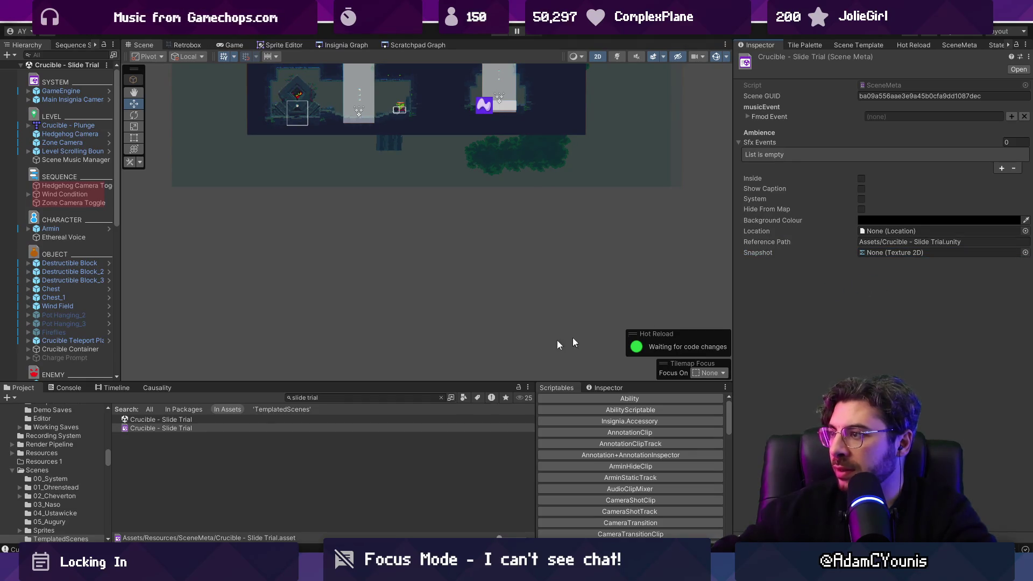
Step: Compare the Slide Trial scene file and SceneMeta asset, then bring up the SceneMeta window
left_click(164, 420)
left_click(775, 285)
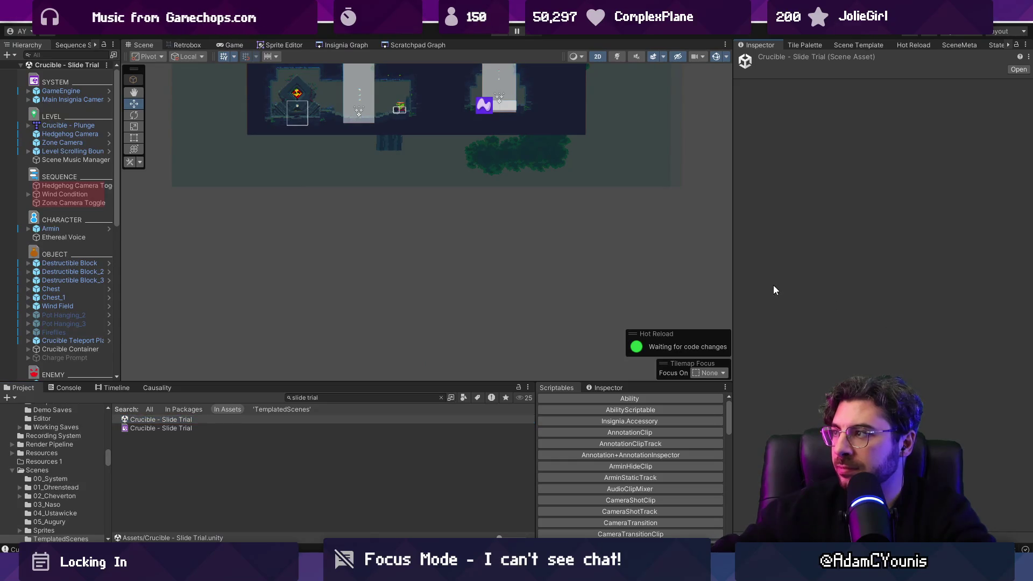
left_click(203, 428)
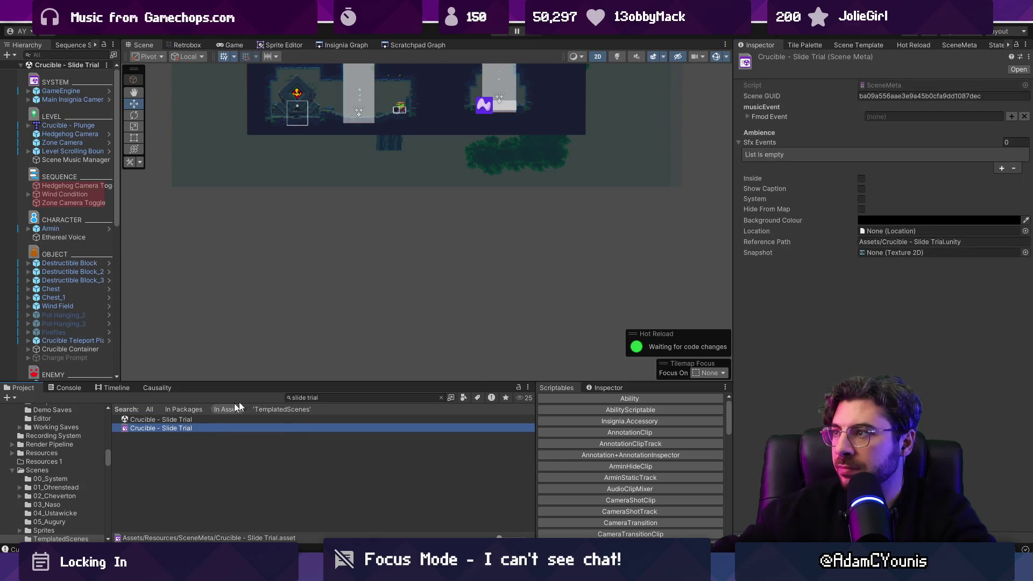
left_click(178, 420)
left_click(807, 48)
left_click(853, 47)
left_click(905, 47)
left_click(952, 46)
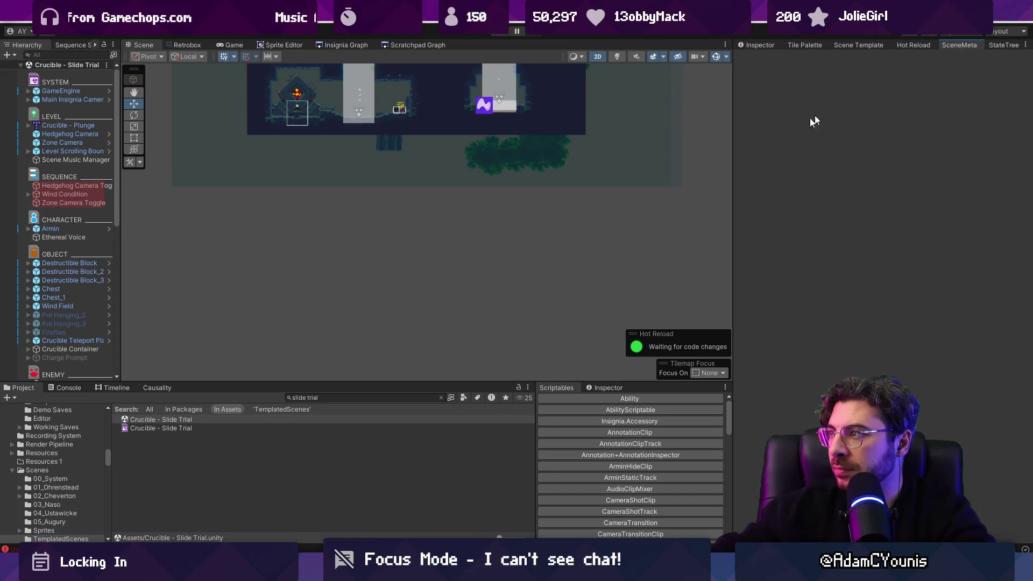
Step: Clear the old Console errors, enlarge the error list, and return to the project search
left_click(64, 387)
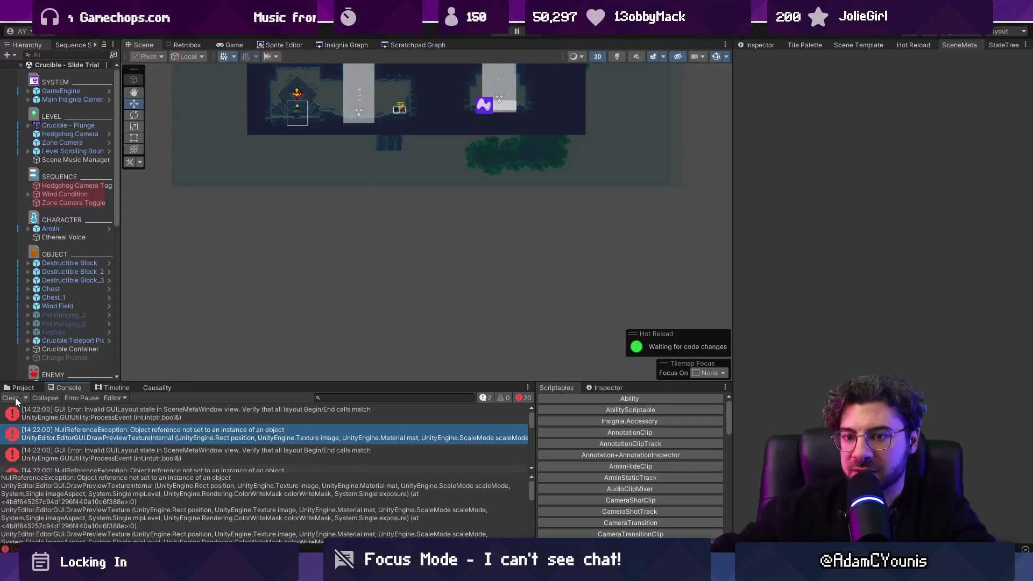
left_click(11, 398)
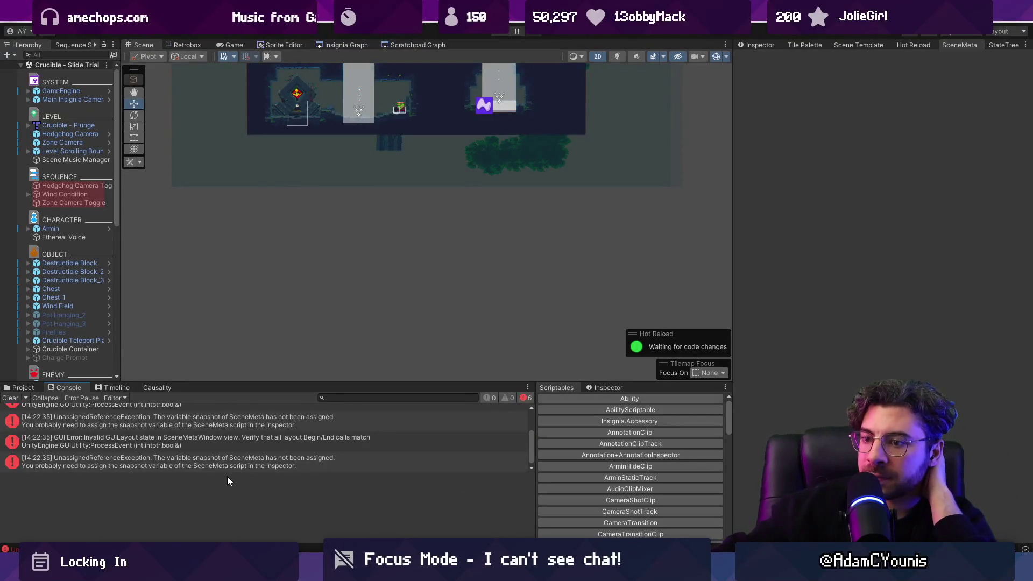
left_click_drag(228, 472, 221, 522)
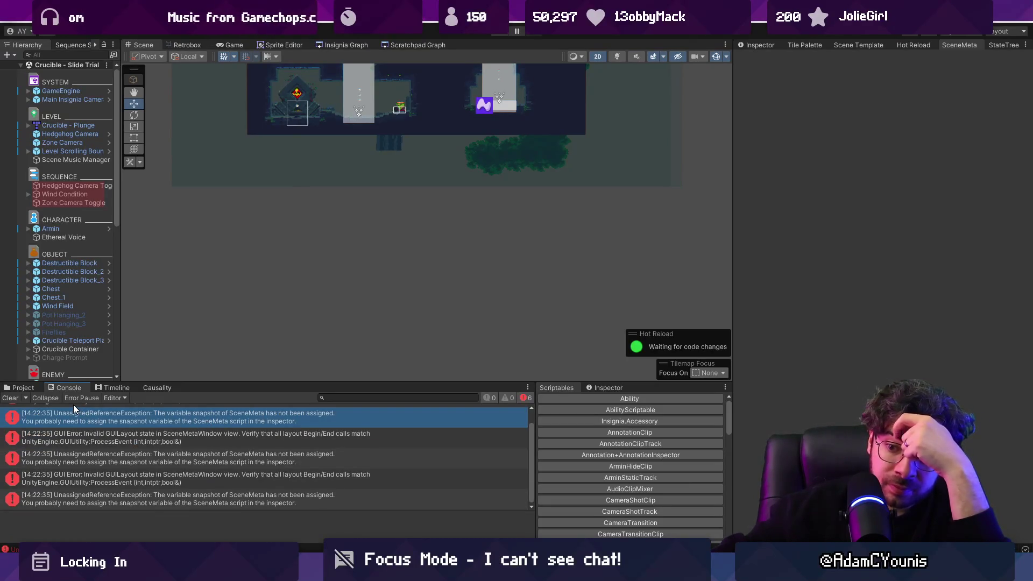
left_click(21, 387)
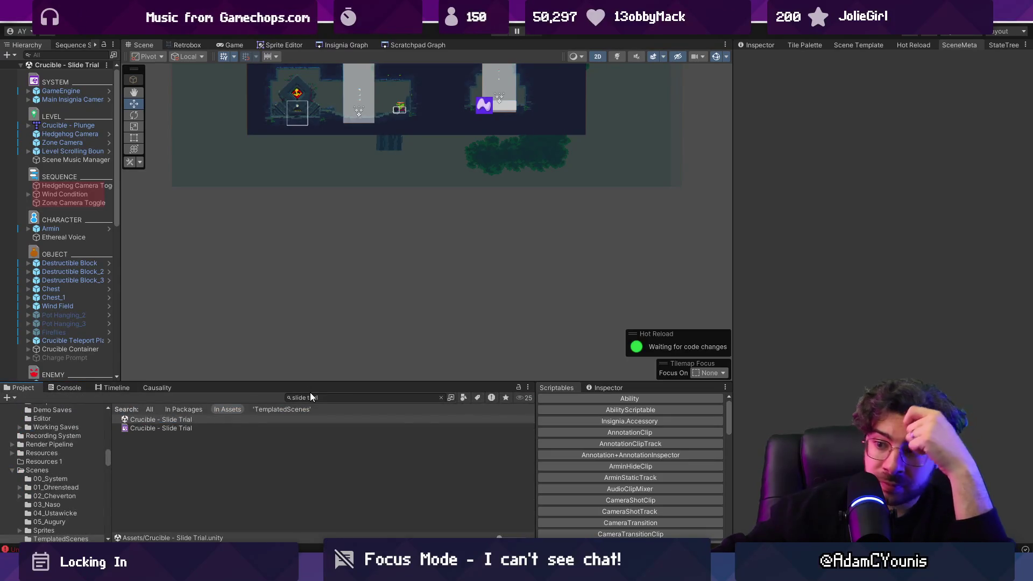
left_click(351, 398)
Step: Delete the SceneInstanceCollection's one orphan, leaving 104 Flag Scene References, then clear the search
type("scee")
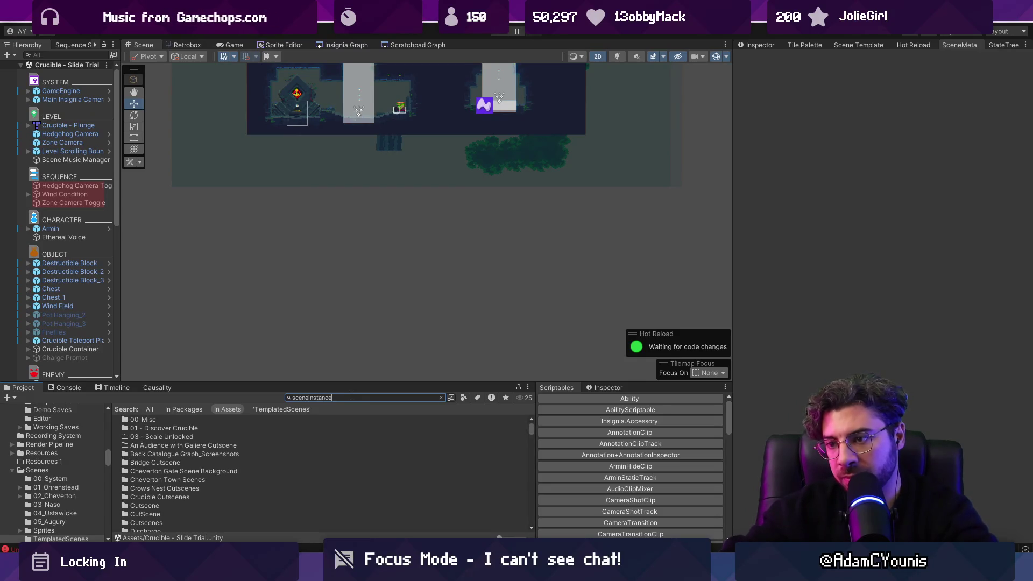
type("ection")
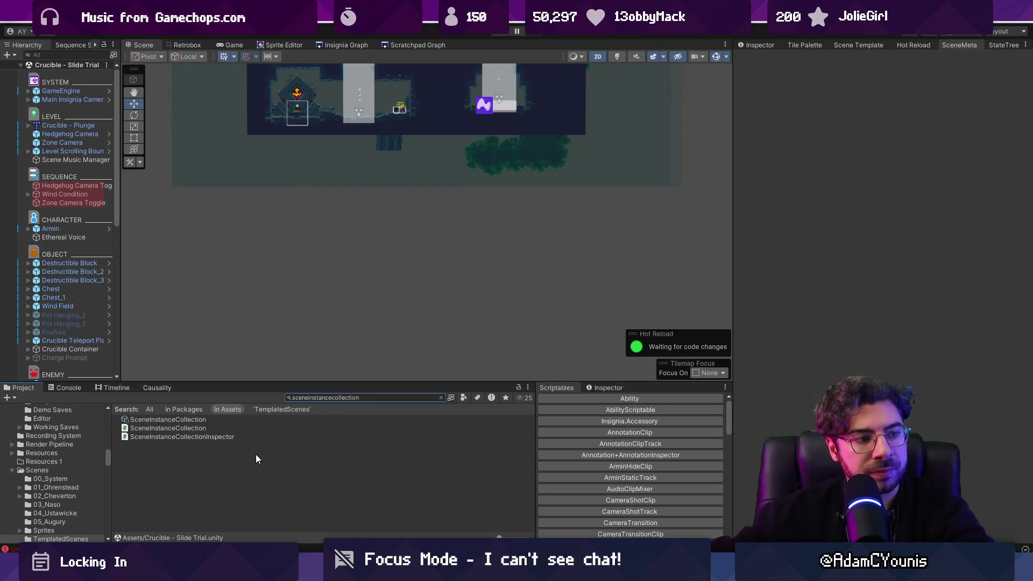
left_click(178, 420)
left_click(757, 59)
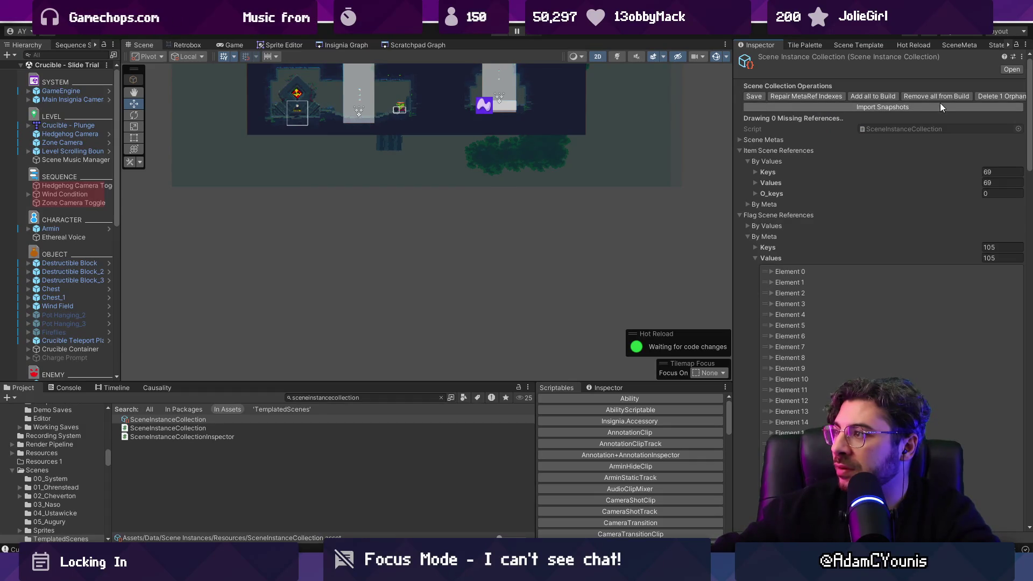
left_click(975, 98)
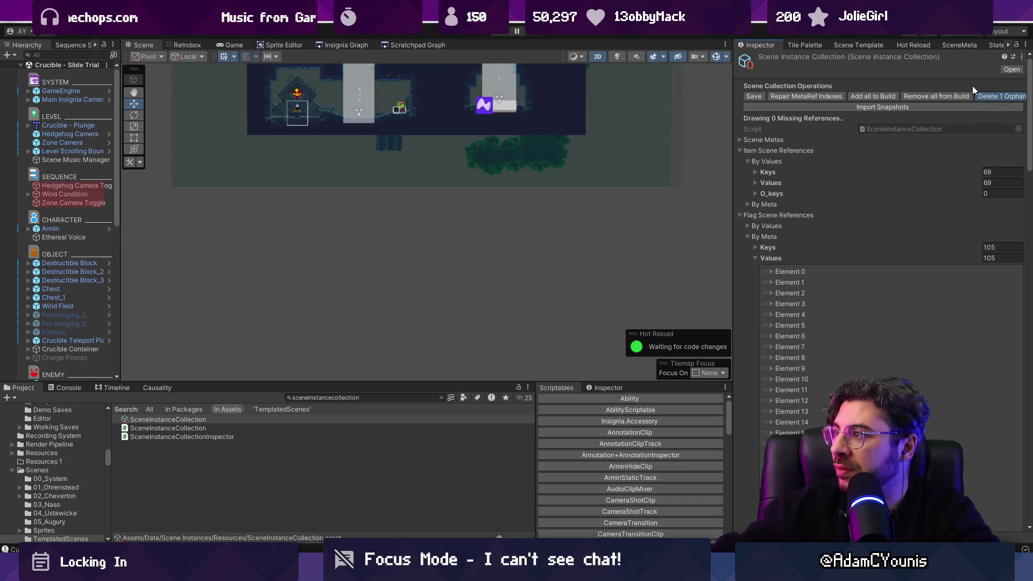
left_click(905, 107)
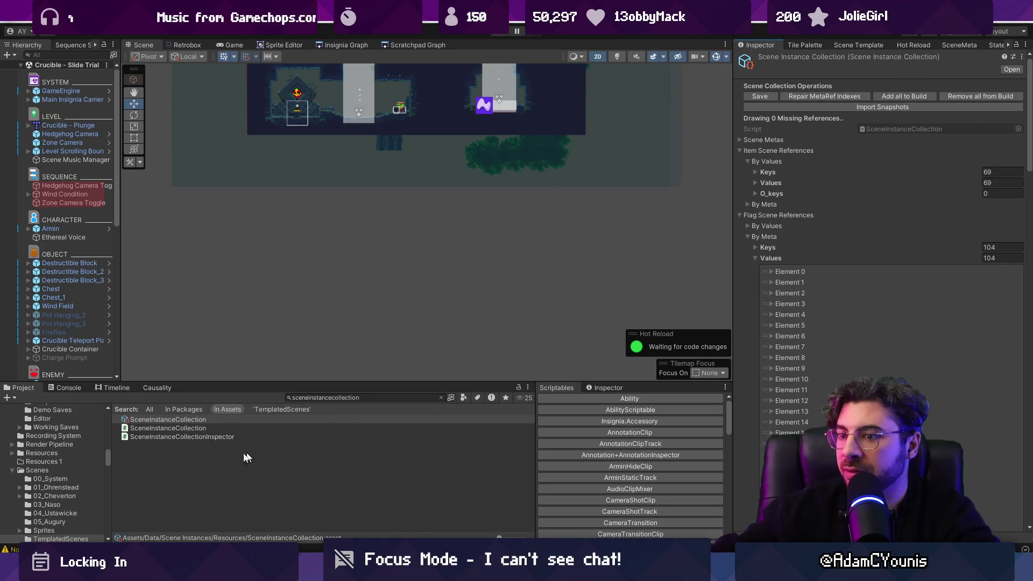
left_click(441, 397)
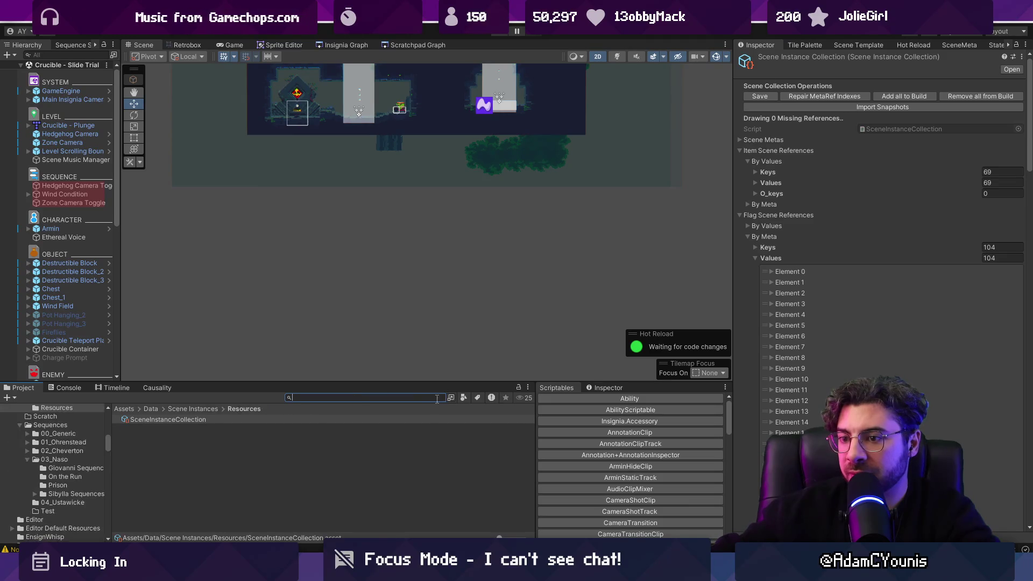
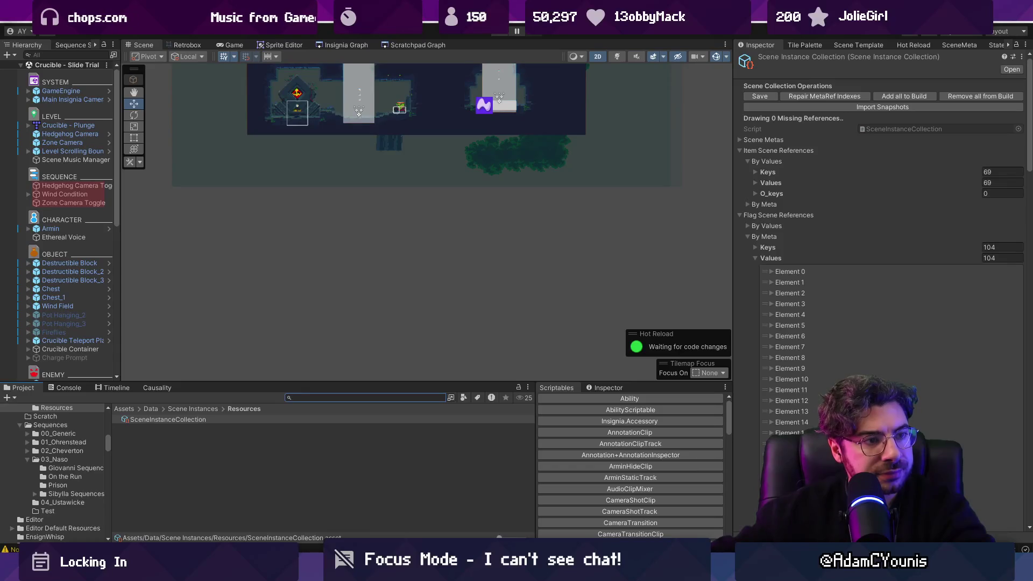
Step: Open the Insignia scene graph and start a Project search for the slide trial scene
left_click(330, 396)
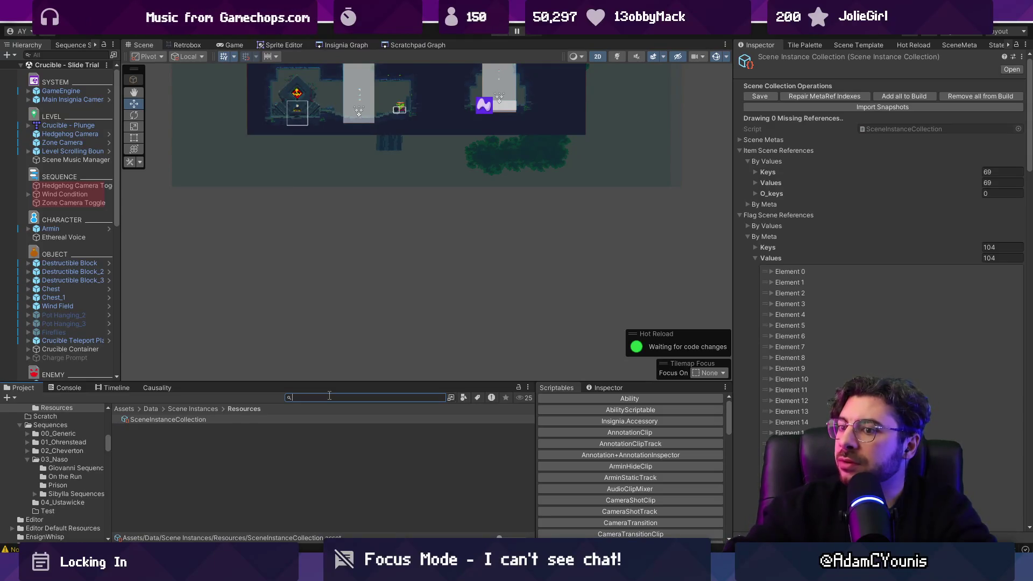
left_click(344, 45)
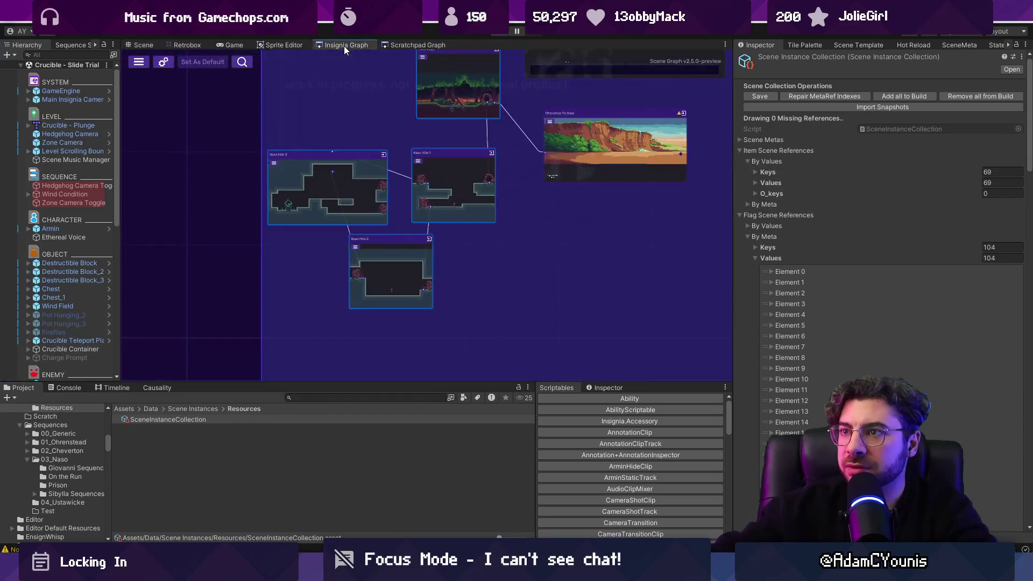
scroll(373, 216, "up", 5)
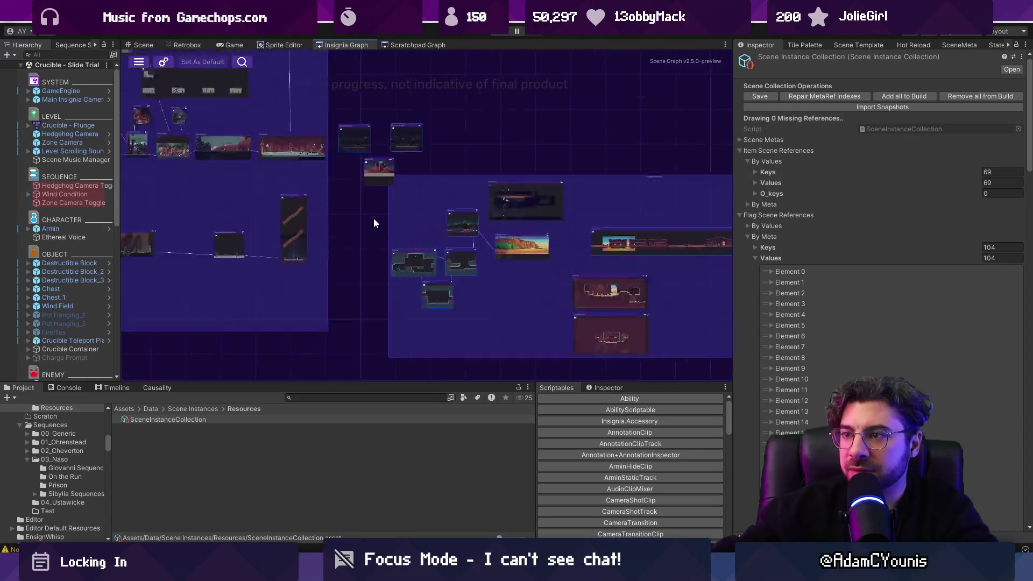
left_click(336, 398)
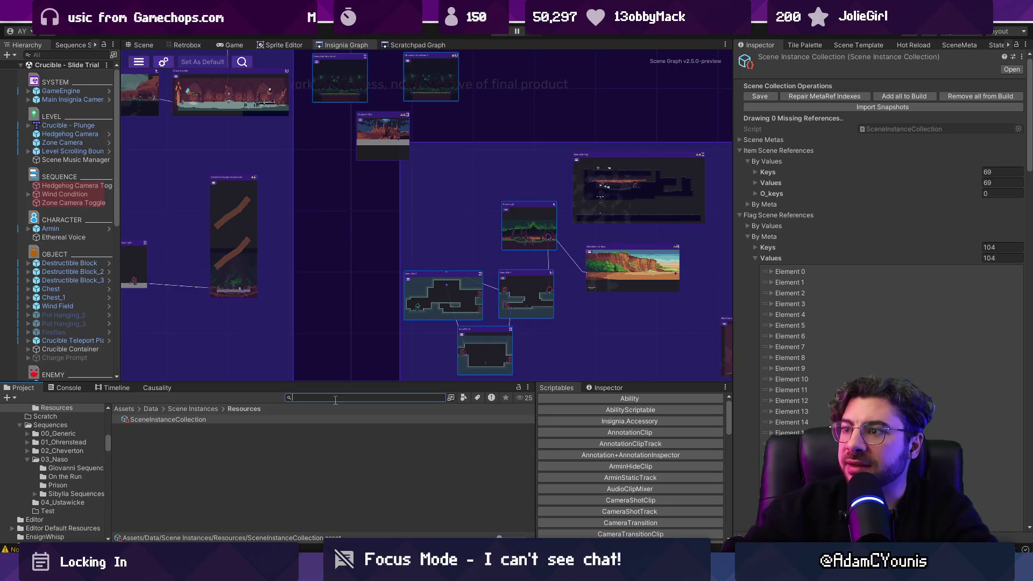
type("sl;ide tur")
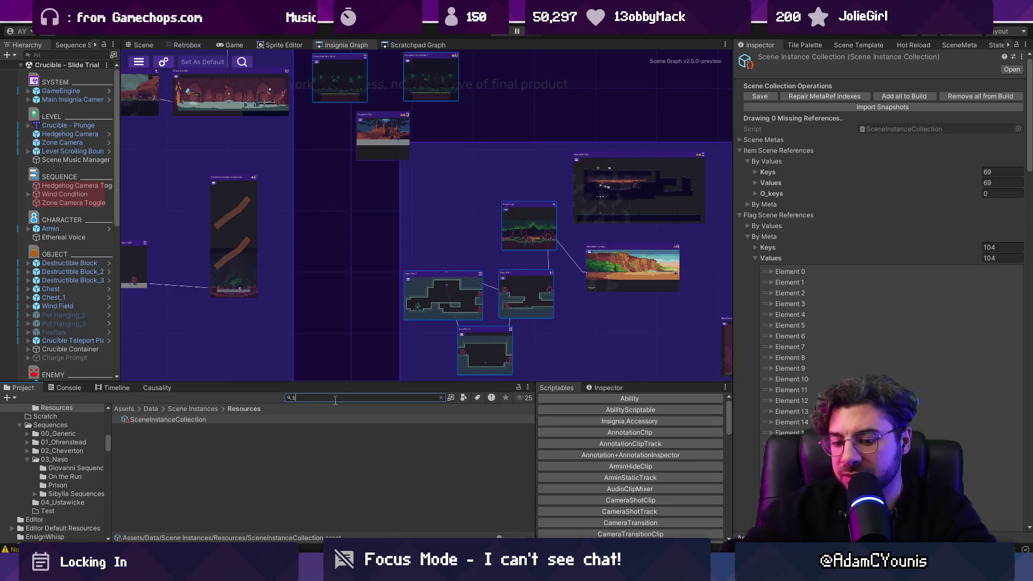
key("BackSpace")
type("torial")
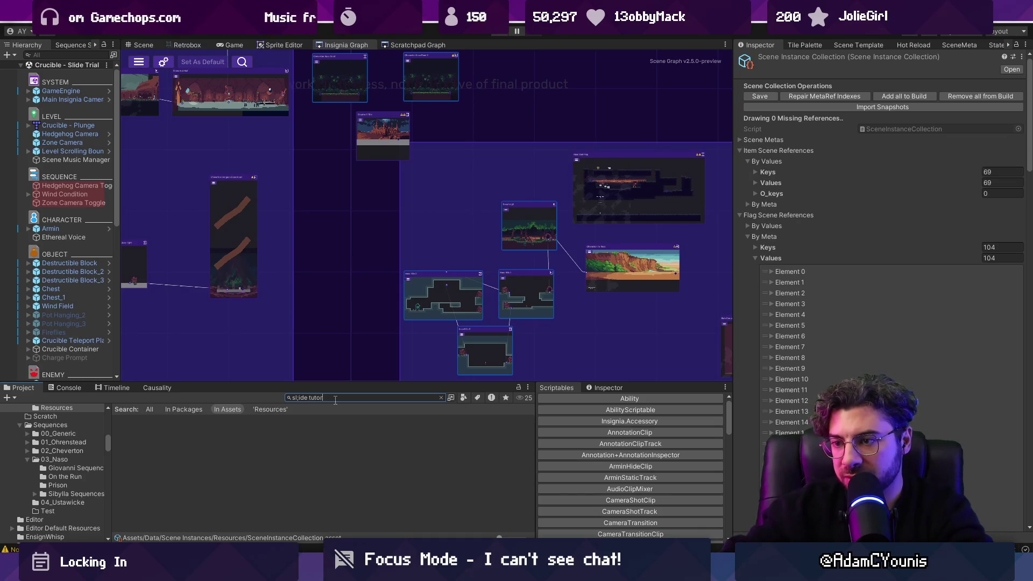
Step: Correct the search to 'slide trial' and drag the Crucible - Slide Trial scene into the graph
left_click_drag(298, 398, 329, 398)
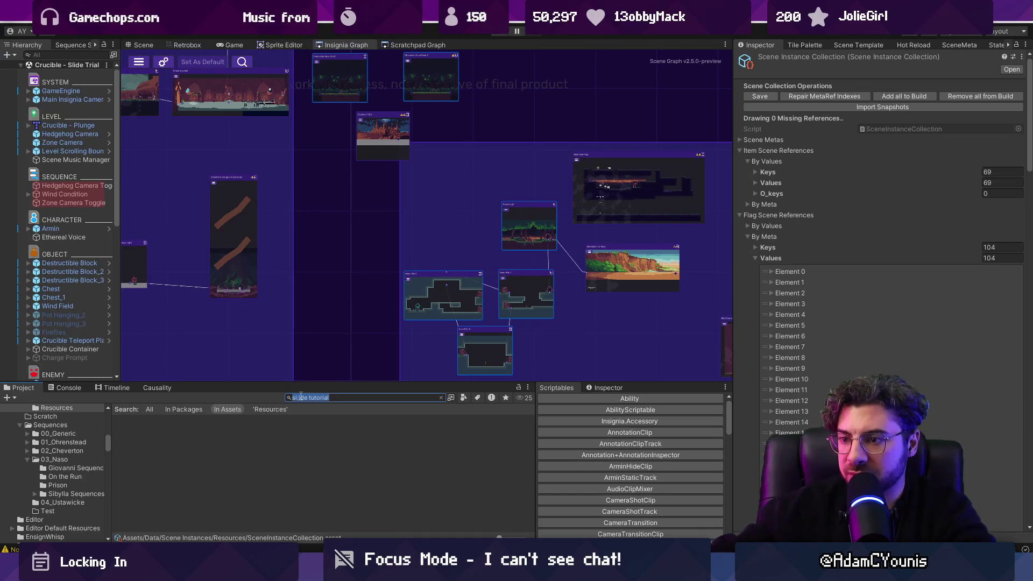
key("Left")
key("BackSpace")
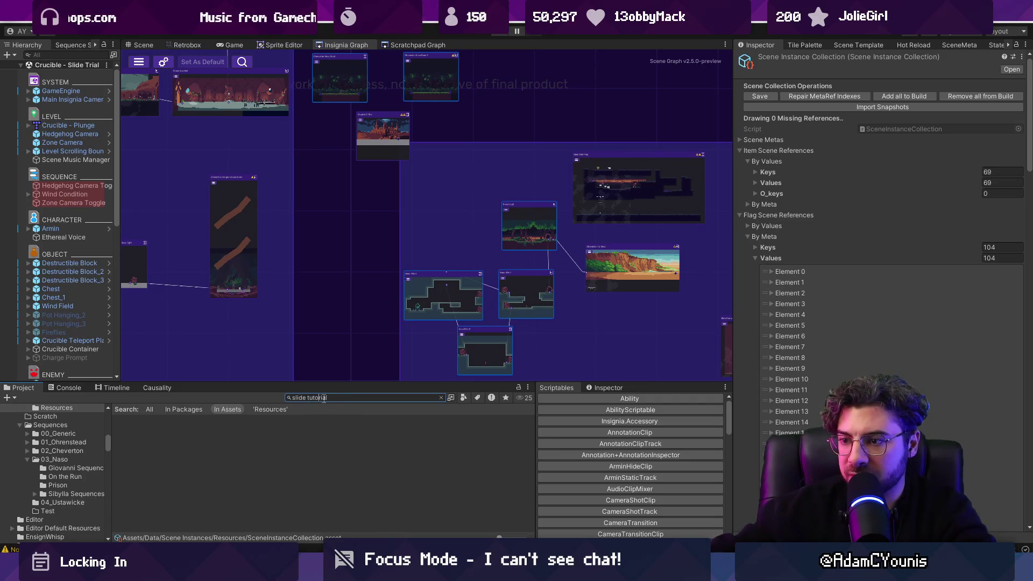
type("trial")
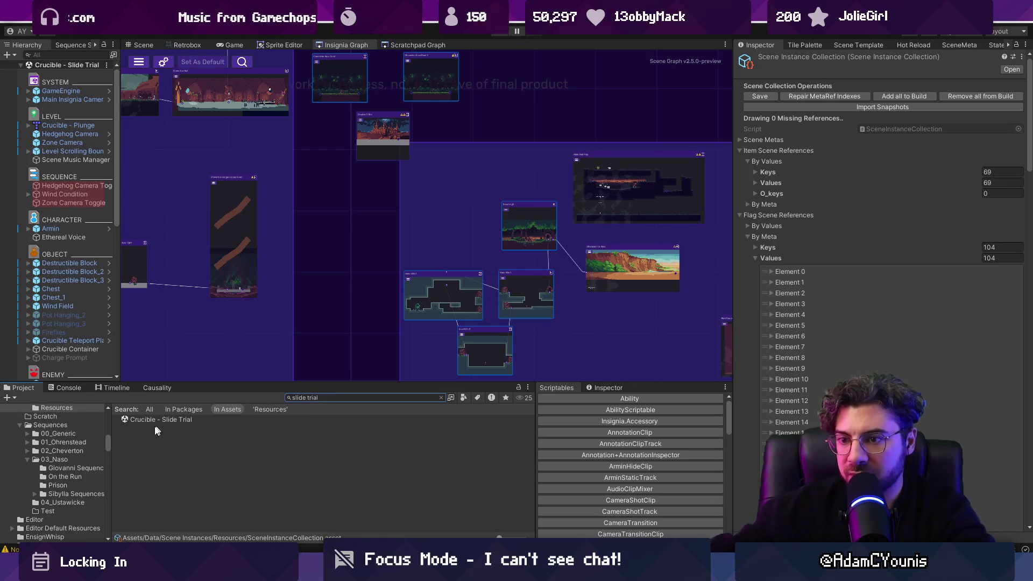
left_click_drag(346, 298, 347, 299)
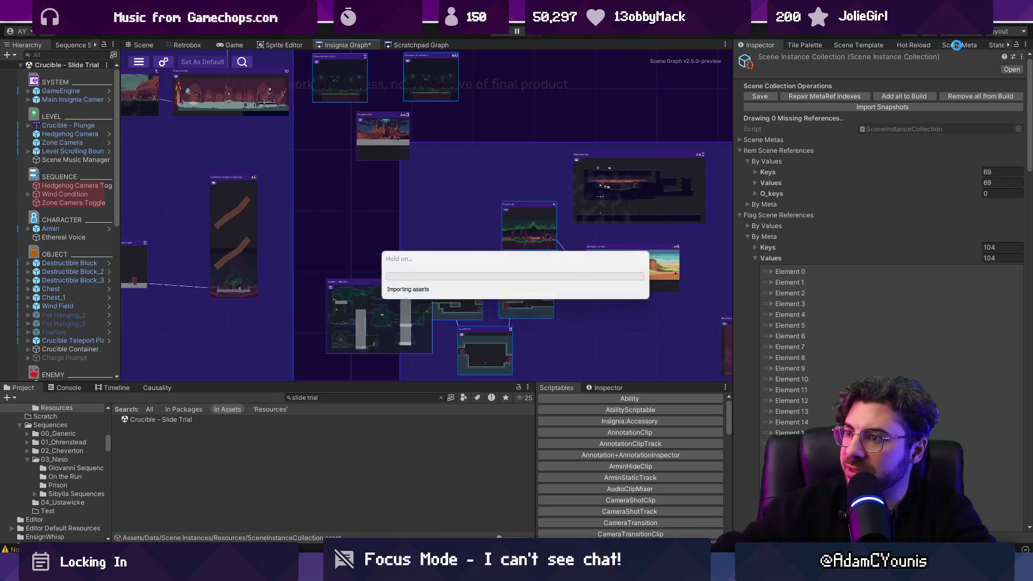
left_click(957, 46)
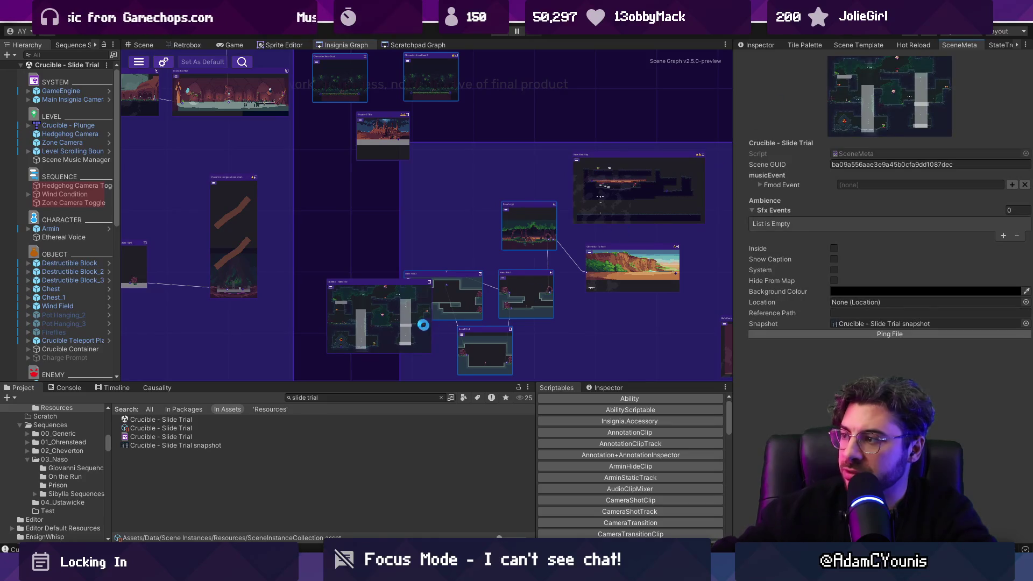
Step: Connect the Slide Trial node to Naso Hills 3, reposition it, and save the graph
left_click_drag(380, 310, 360, 301)
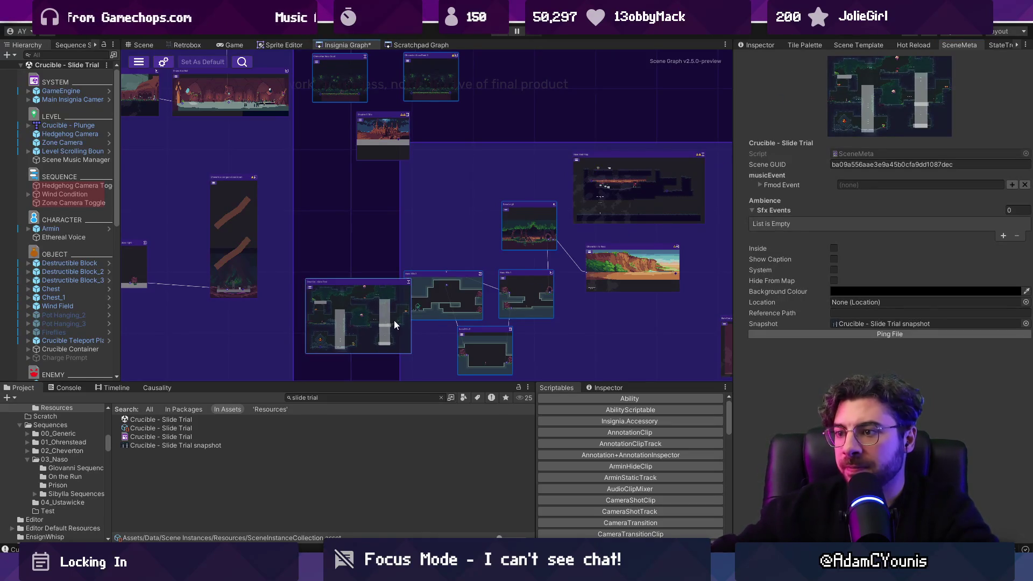
scroll(373, 328, "up", 5)
left_click_drag(224, 376, 497, 276)
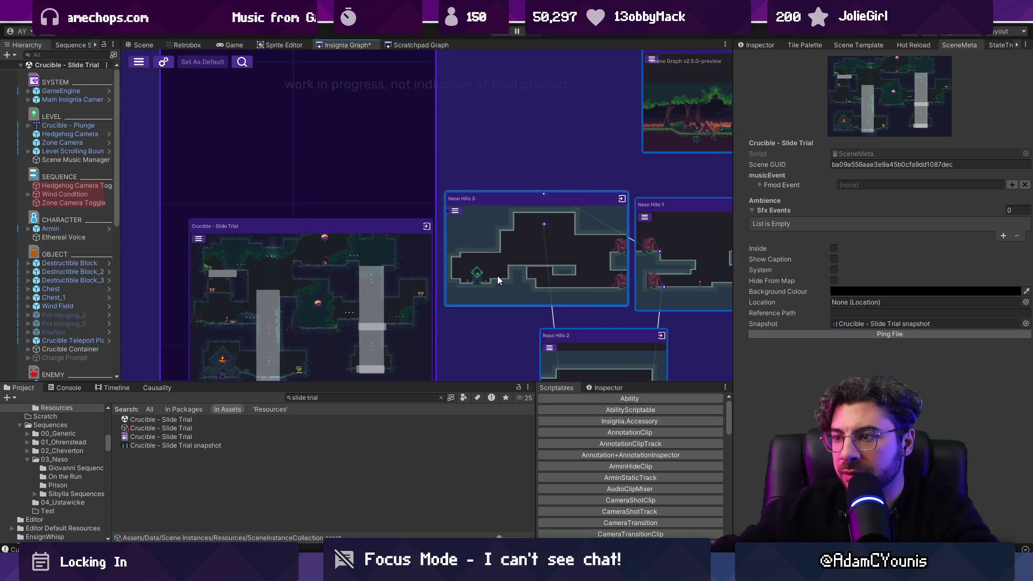
scroll(484, 282, "up", 5)
scroll(482, 276, "down", 5)
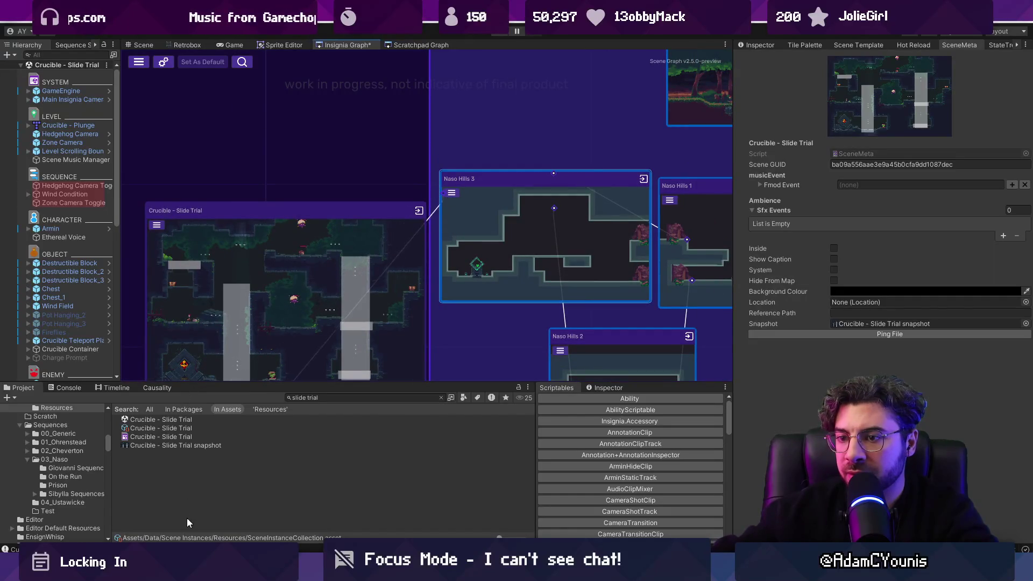
scroll(205, 328, "down", 2)
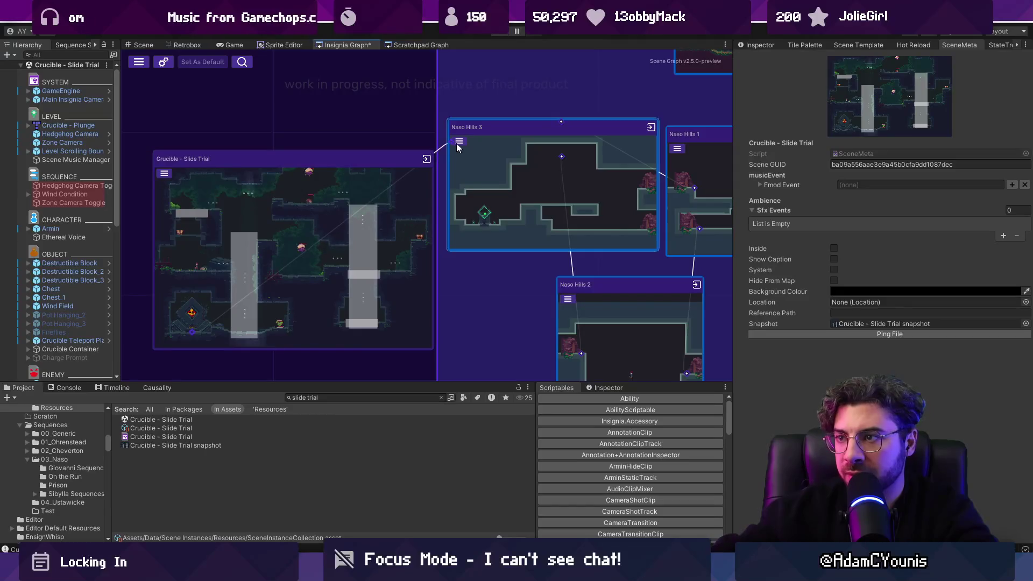
left_click_drag(367, 236, 361, 226)
key("ctrl+s")
Step: Move the Slide Trial node and rearrange the three Naso Hills room nodes
scroll(361, 230, "down", 3)
mouse_move(367, 225)
left_mouse_down()
mouse_move(357, 249)
mouse_move(415, 273)
mouse_move(353, 290)
mouse_move(378, 317)
mouse_move(338, 174)
mouse_move(326, 178)
mouse_move(364, 205)
mouse_move(339, 177)
left_mouse_up()
scroll(333, 189, "down", 5)
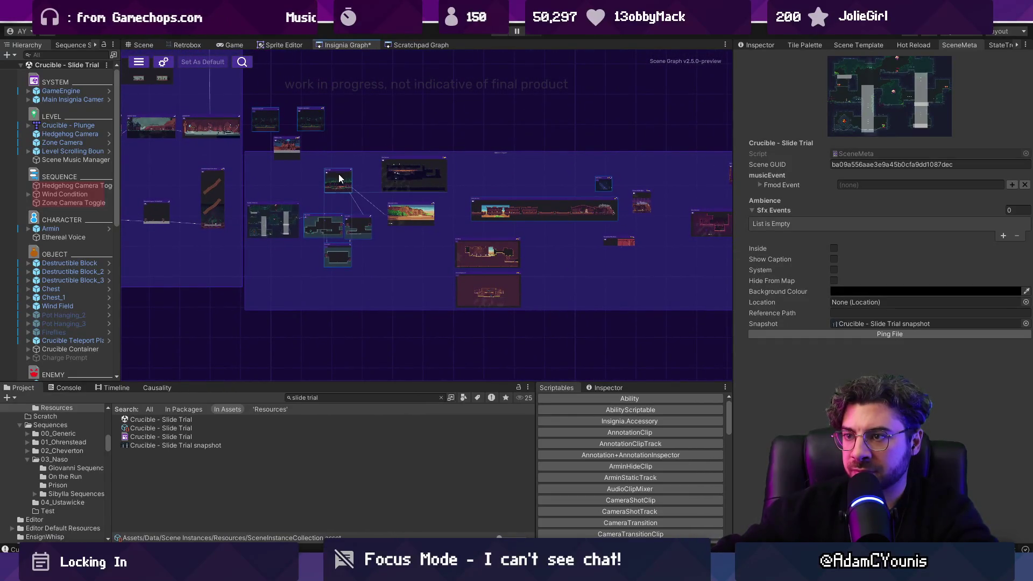
scroll(318, 201, "down", 3)
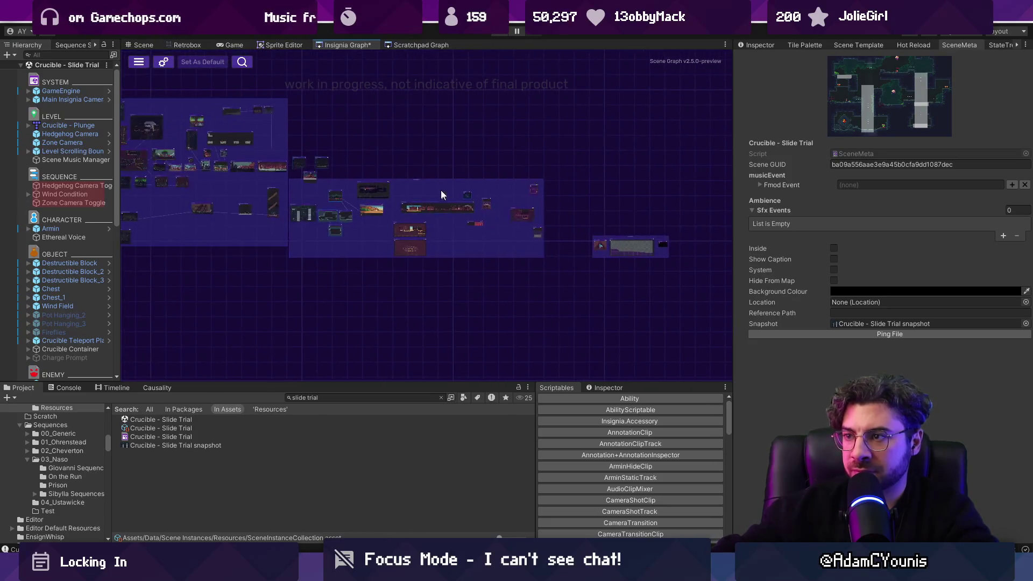
scroll(445, 196, "up", 6)
scroll(442, 169, "down", 4)
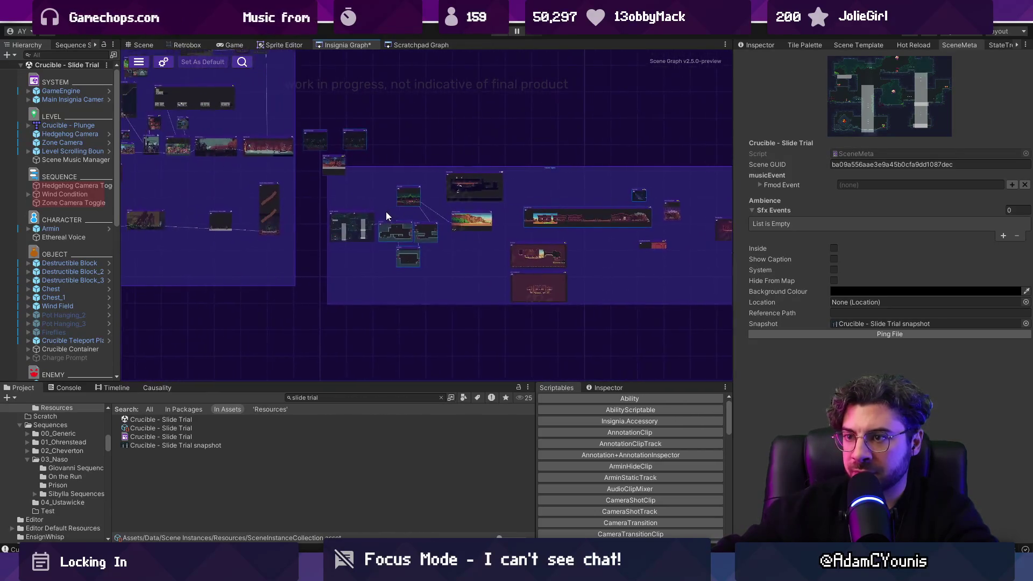
scroll(388, 222, "up", 4)
left_click_drag(453, 245, 434, 235)
left_click_drag(536, 262, 553, 241)
left_click_drag(522, 321, 525, 315)
scroll(484, 221, "down", 2)
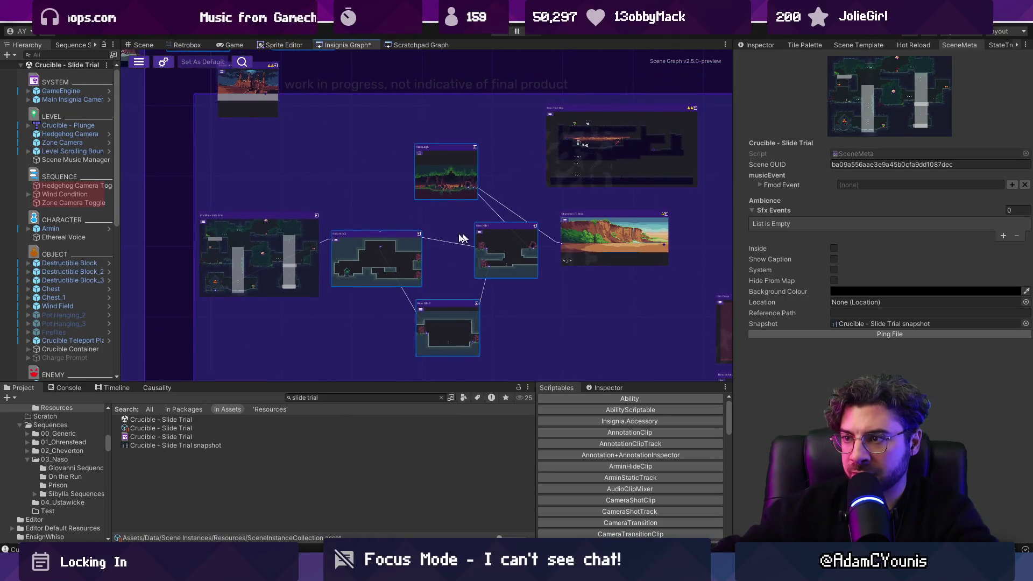
scroll(309, 293, "up", 2)
Step: Shift a group of room nodes down, tidy the forest and neighbouring rooms, and save the layout
left_click_drag(311, 266, 530, 167)
left_click_drag(448, 154, 446, 220)
scroll(474, 161, "up", 1)
mouse_move(502, 112)
left_mouse_down()
mouse_move(509, 157)
mouse_move(530, 168)
left_mouse_up()
scroll(484, 189, "down", 2)
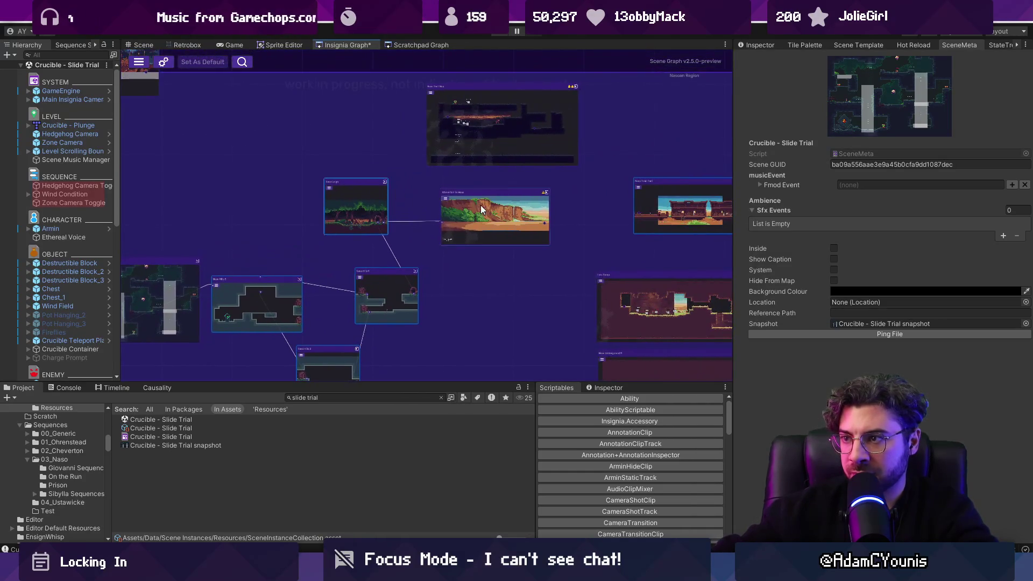
left_click_drag(377, 198, 382, 194)
left_click_drag(395, 244, 392, 242)
scroll(344, 248, "up", 2)
left_click_drag(326, 209, 351, 255)
left_click_drag(401, 219, 423, 218)
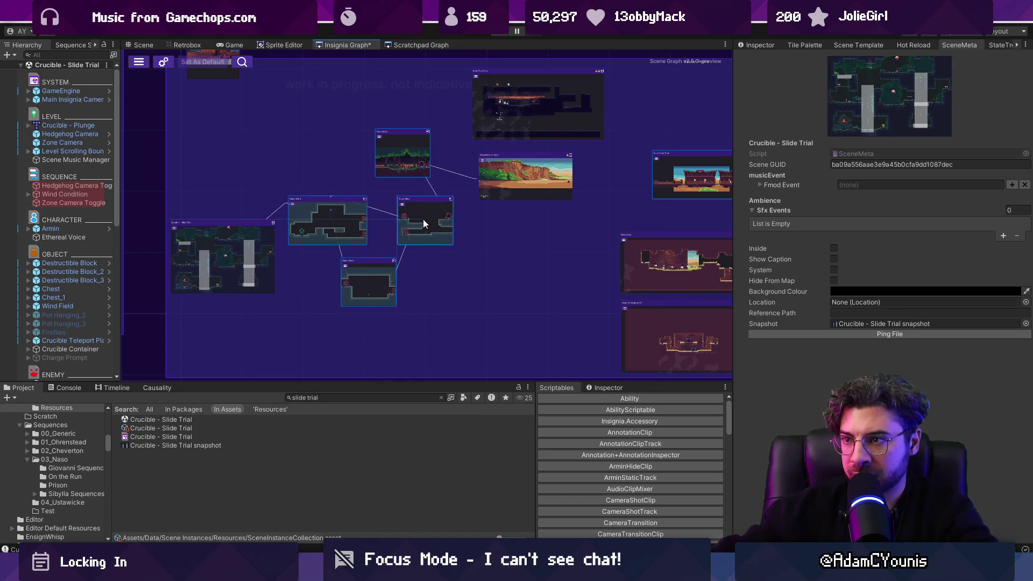
left_click_drag(251, 250, 241, 216)
key("ctrl+s")
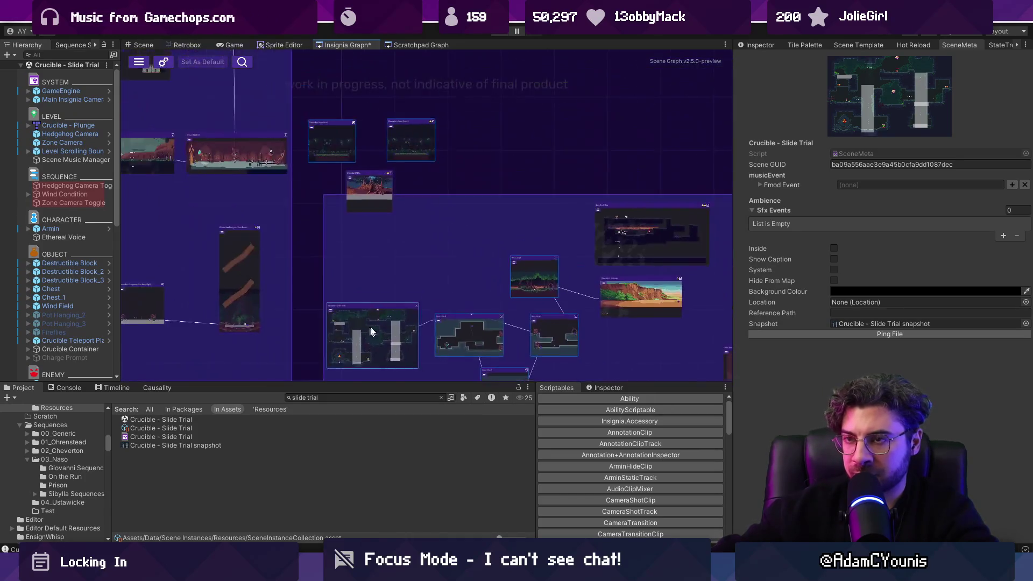
Step: Move the Crucible 2 Tile room node down, save the graph, and return to the Scene view
left_click_drag(379, 205, 374, 238)
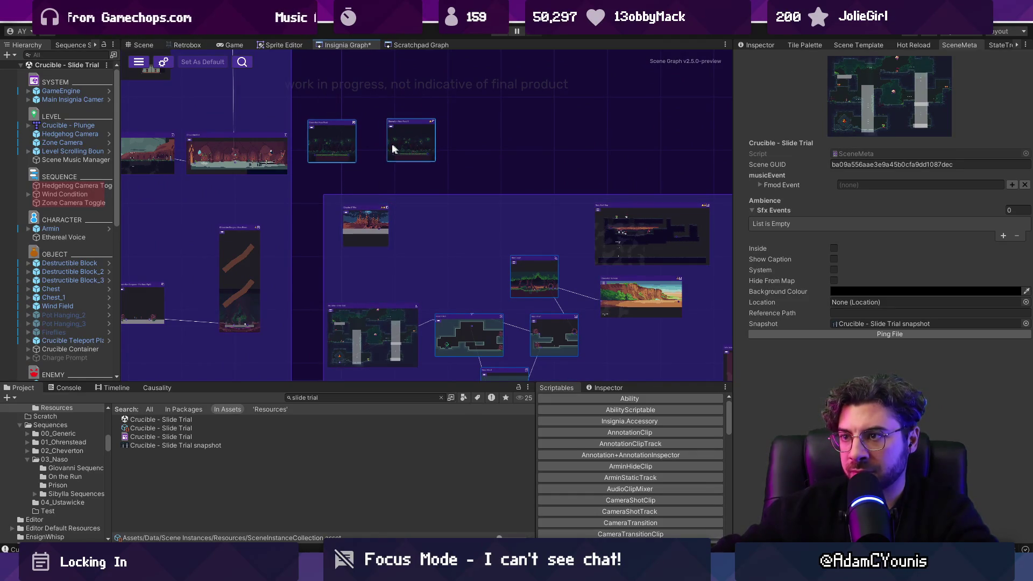
key("ctrl+s")
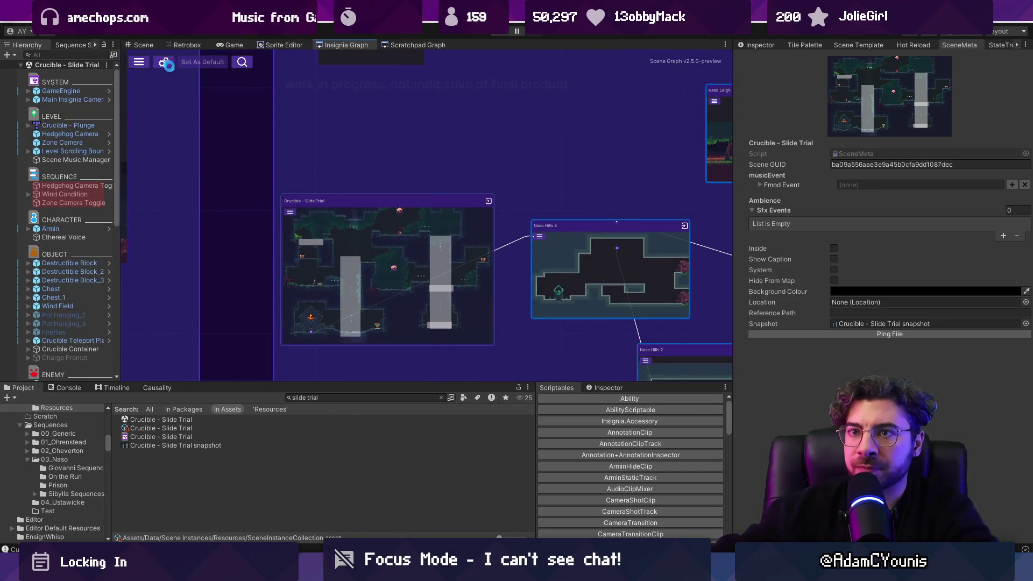
left_click(131, 47)
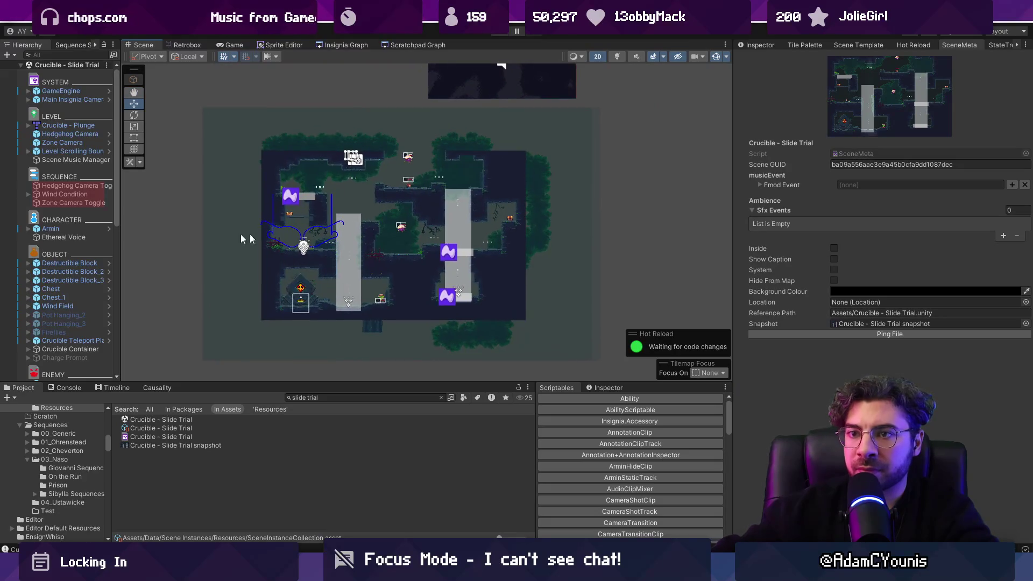
Step: Delete the Hedgehog through Bounce Snake Wrap enemies, then undo that deletion
scroll(74, 269, "down", 5)
left_click(57, 254)
left_click(71, 280, "shift")
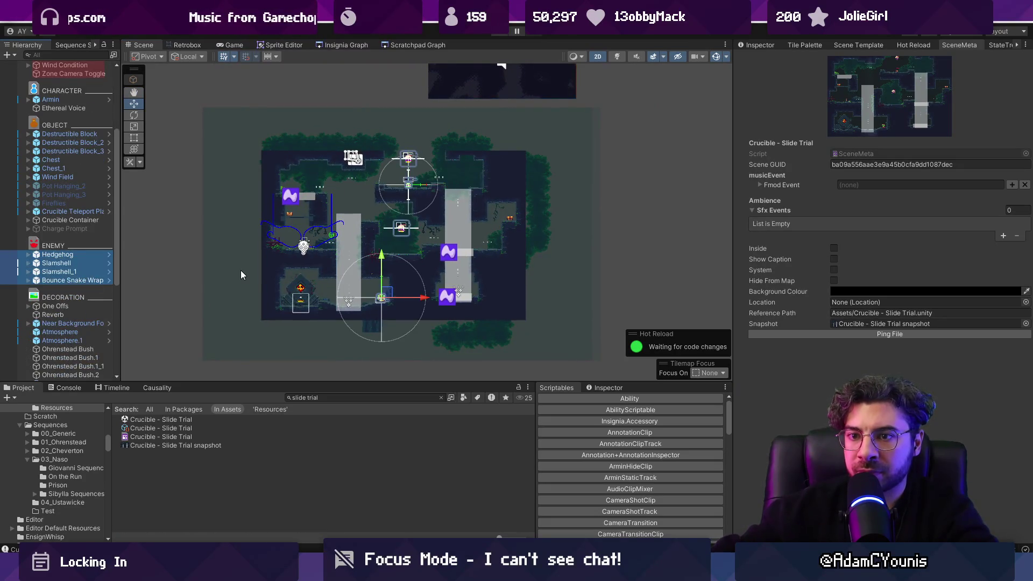
key("Delete")
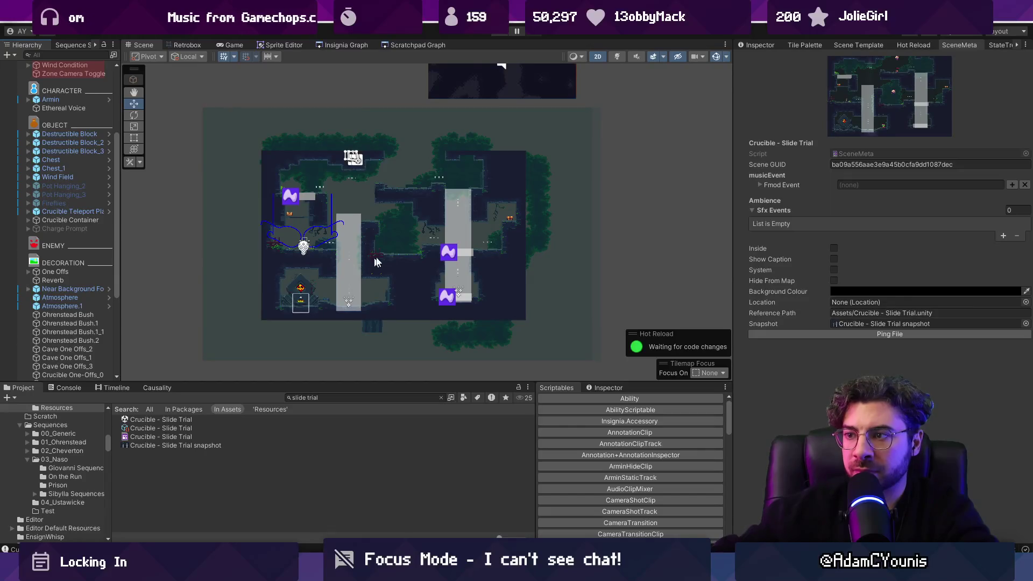
scroll(77, 176, "up", 5)
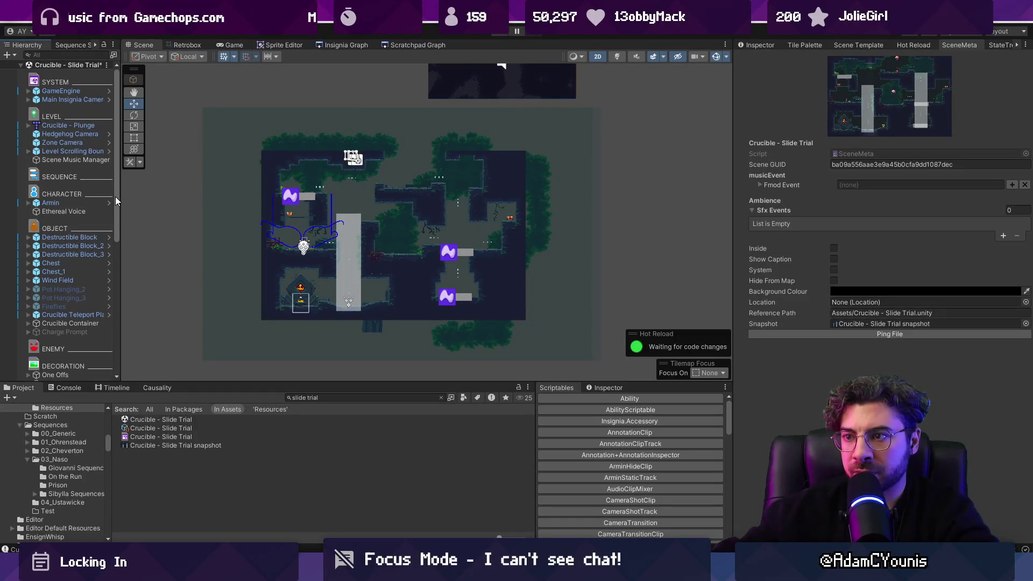
key("ctrl+z")
Step: Delete the three leftover sequence toggle objects
left_click(759, 44)
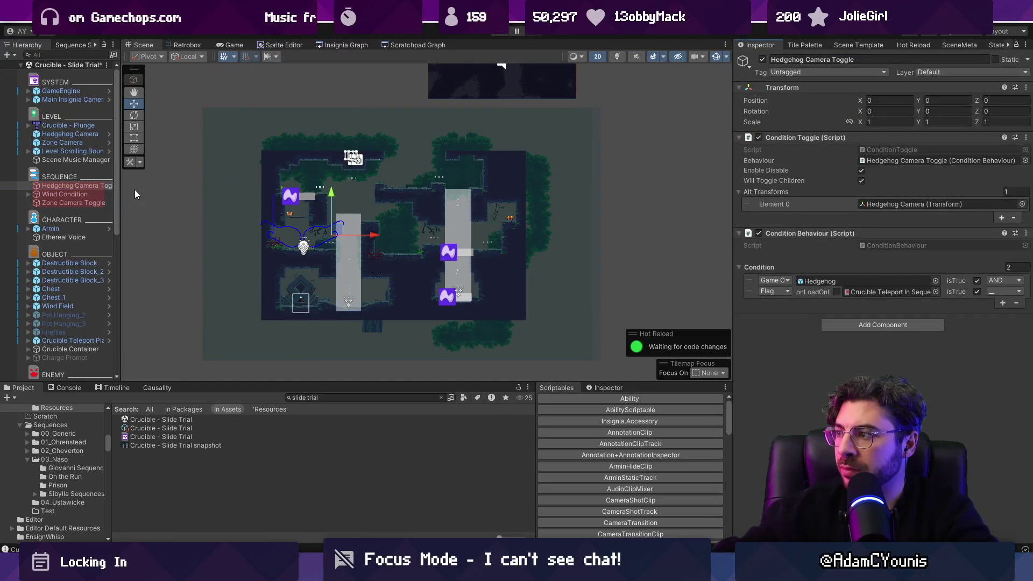
left_click(40, 199, "shift")
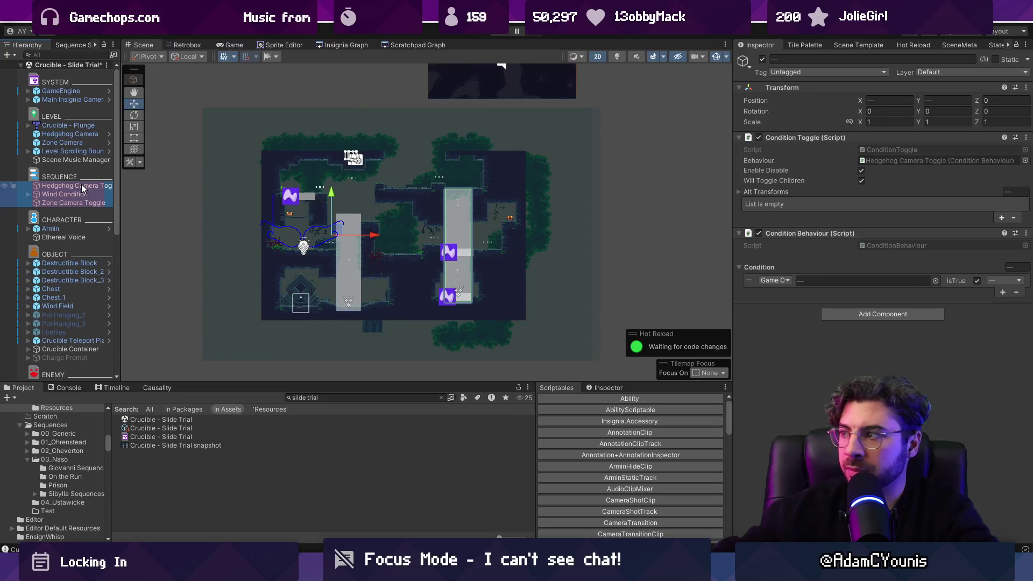
key("Delete")
Step: Delete the Wind Field object
scroll(75, 226, "down", 8)
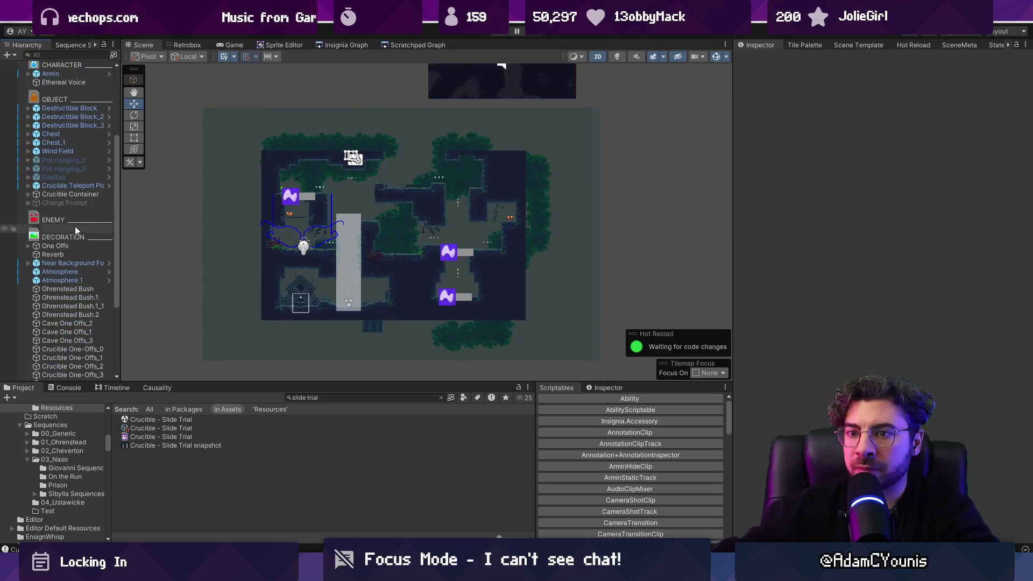
scroll(273, 209, "up", 2)
left_click(370, 249)
scroll(71, 230, "up", 5)
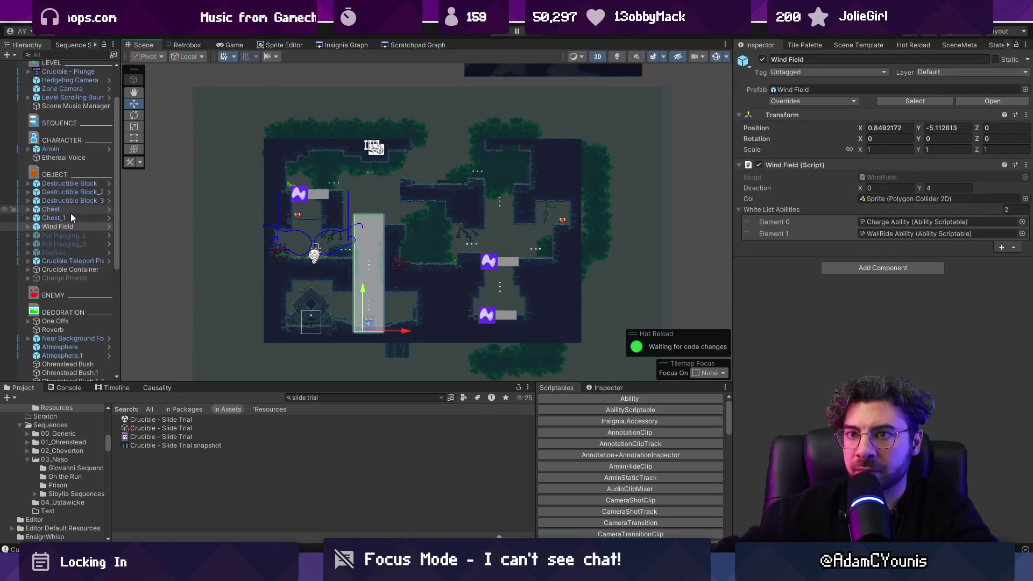
key("Delete")
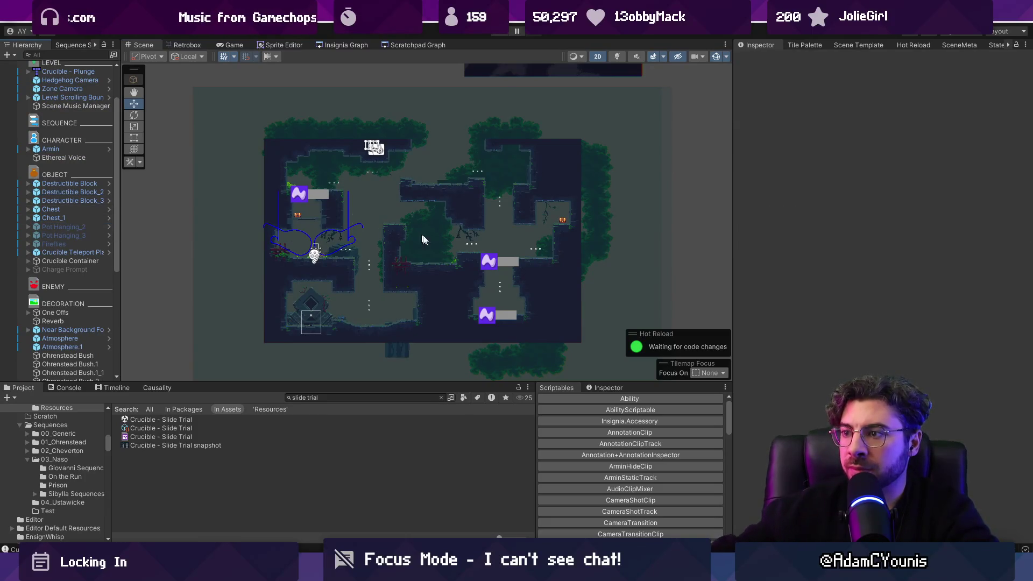
Step: Delete the three Destructible Blocks and select the Crucible - Plunge tilemap
left_click(501, 261)
left_click(500, 262)
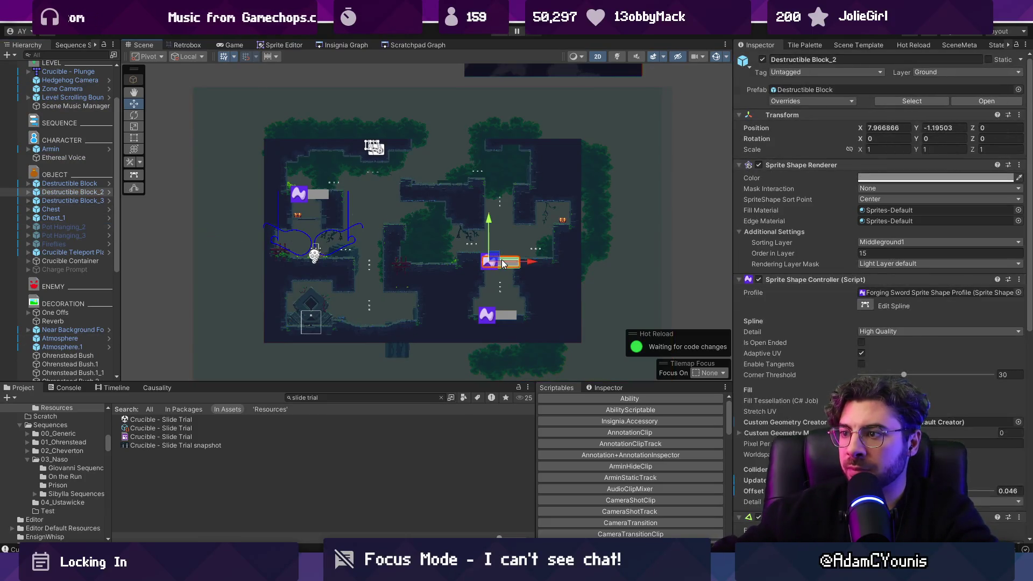
left_click(87, 200, "shift")
key("Delete")
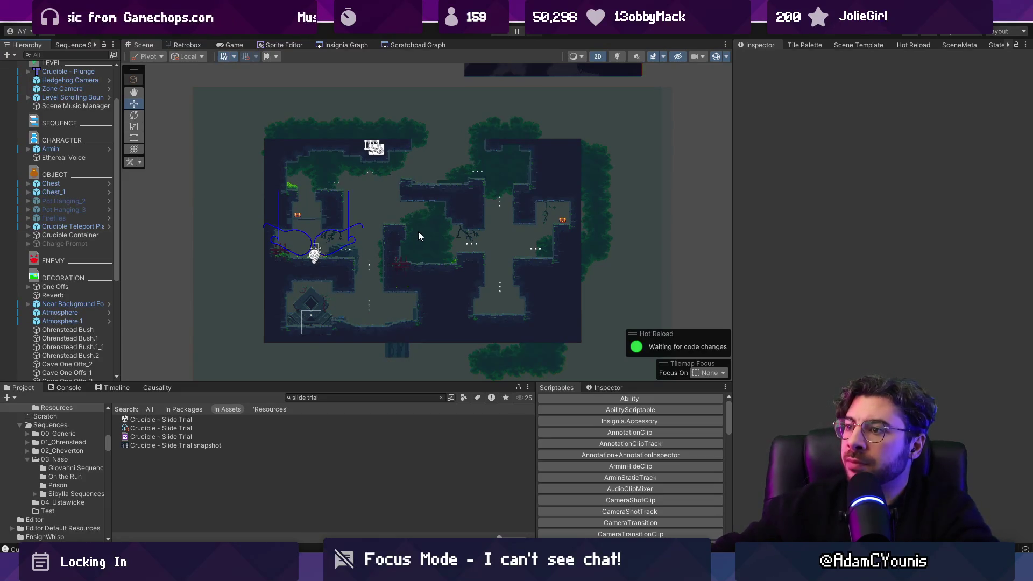
left_click(426, 285)
Step: Locate the Crucible - Plunge map asset, duplicate it, and rename the copy Crucible - Slide
right_click(58, 72)
left_click(72, 75)
right_click(72, 76)
mouse_move(161, 221)
left_click(232, 238)
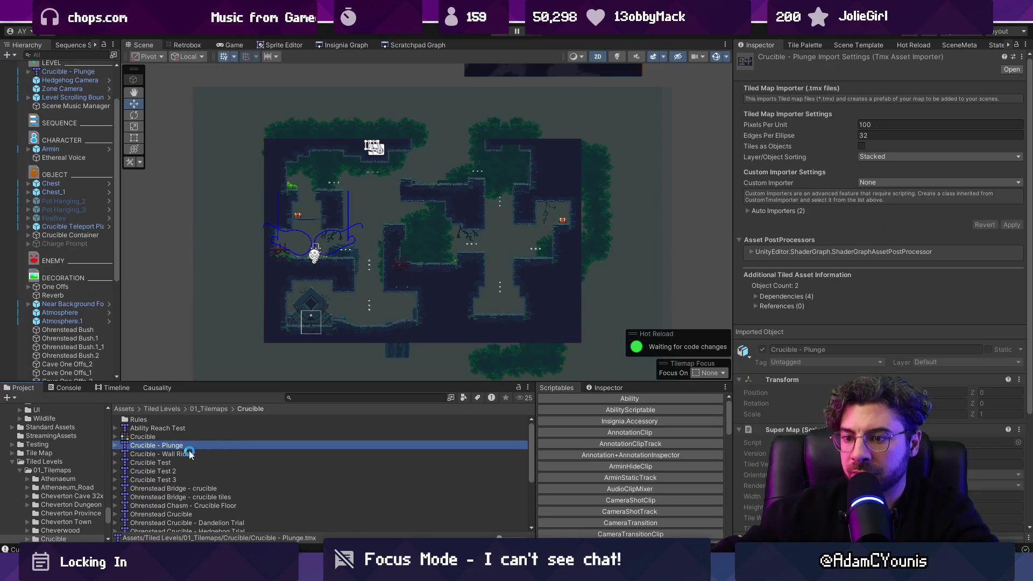
key("ctrl+d")
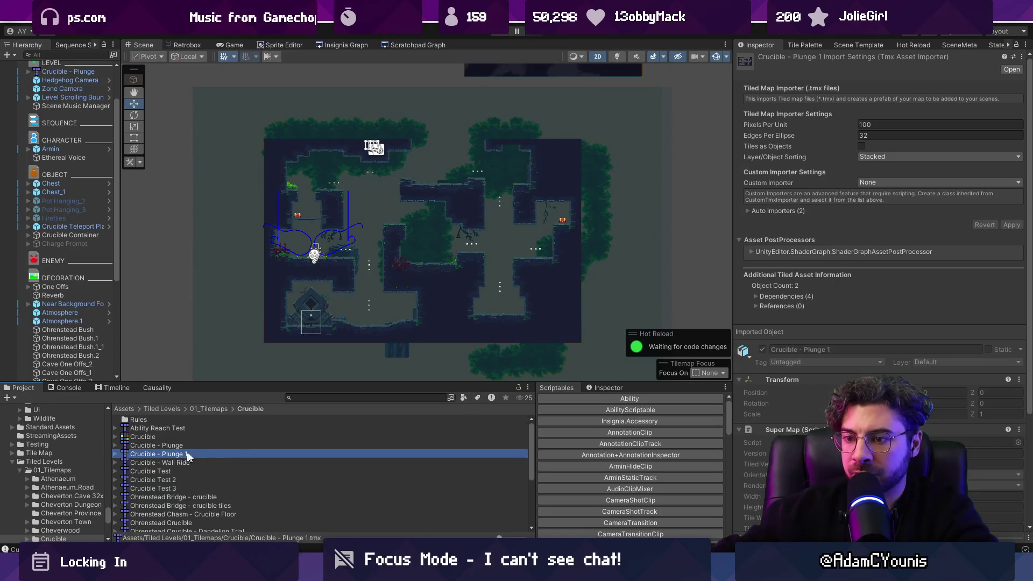
key("Right")
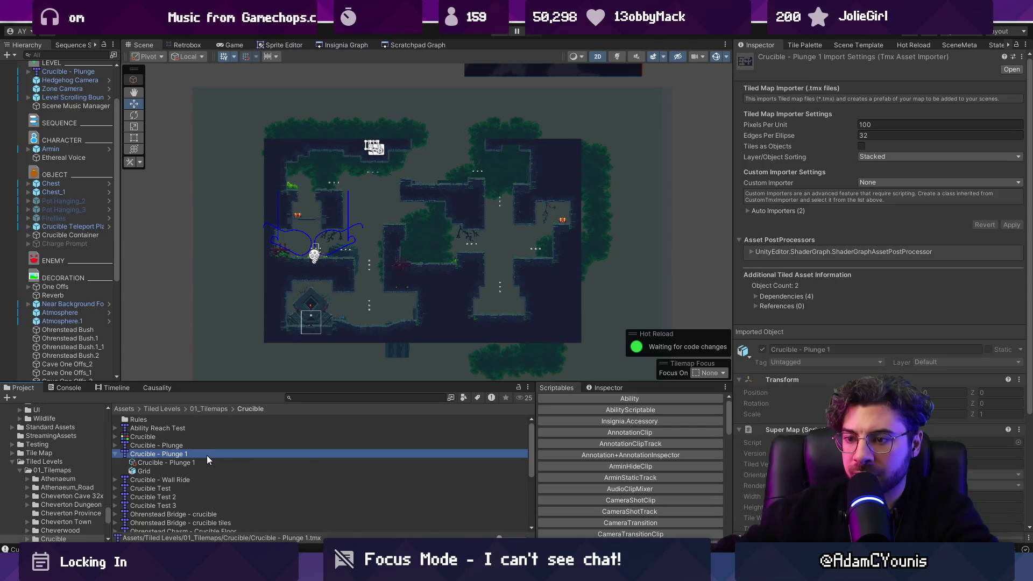
key("F2")
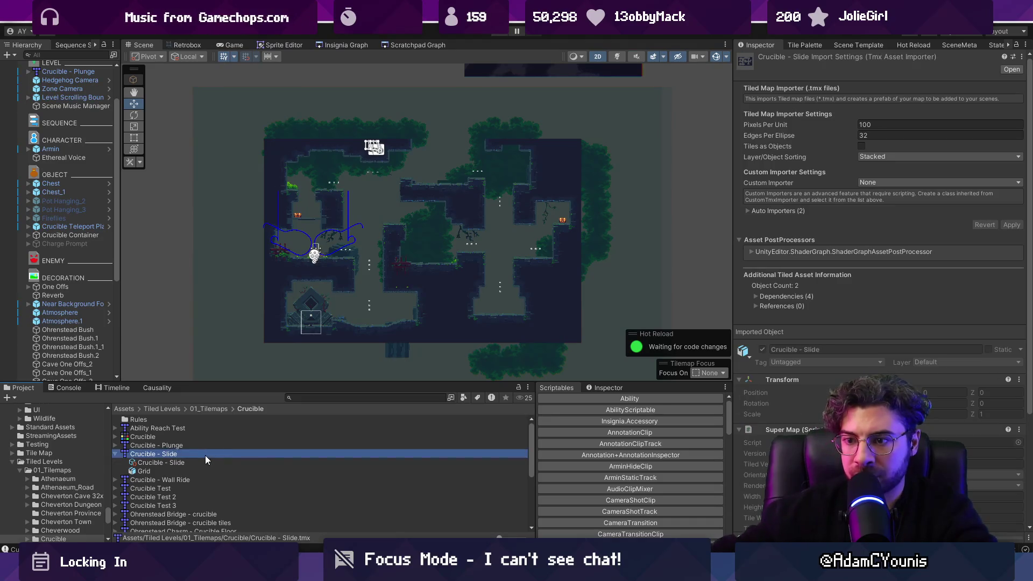
Step: Replace Crucible - Plunge in the scene with Crucible - Slide and move it up-left
mouse_move(137, 455)
left_mouse_down()
mouse_move(51, 73)
mouse_move(63, 75)
left_mouse_up()
left_click(63, 73)
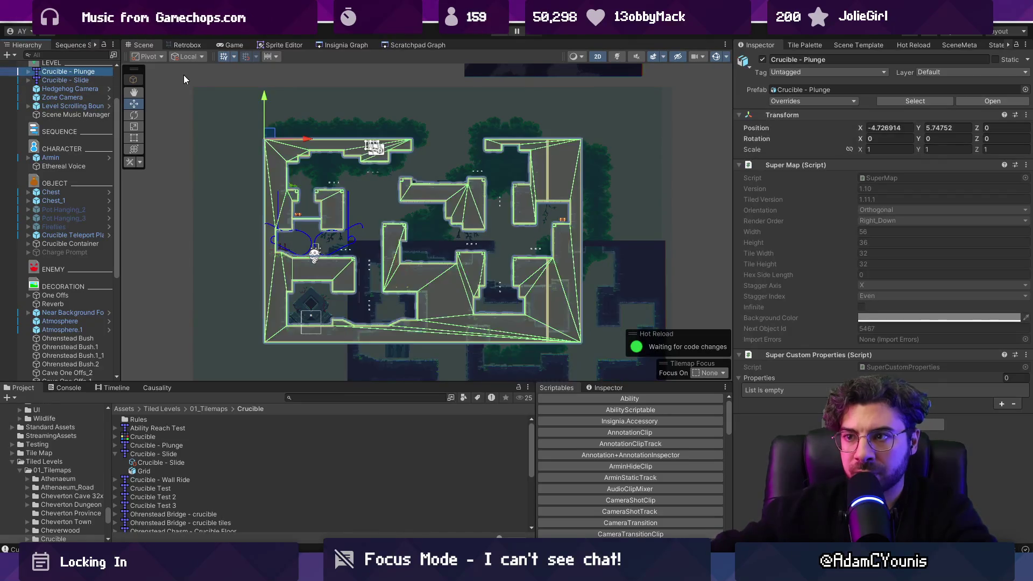
key("Delete")
left_click(347, 263)
mouse_move(350, 245)
left_mouse_down()
mouse_move(301, 217)
mouse_move(222, 127)
mouse_move(235, 124)
left_mouse_up()
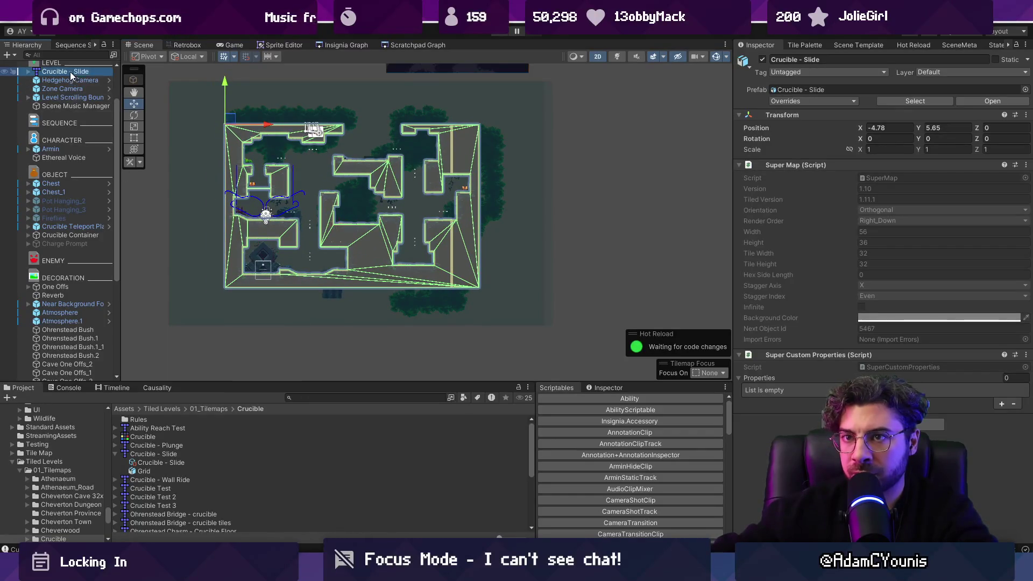
Step: Open the Crucible - Slide map in Tiled via the Prefab menu
right_click(70, 71)
mouse_move(102, 222)
left_click(226, 222)
scroll(383, 306, "down", 2)
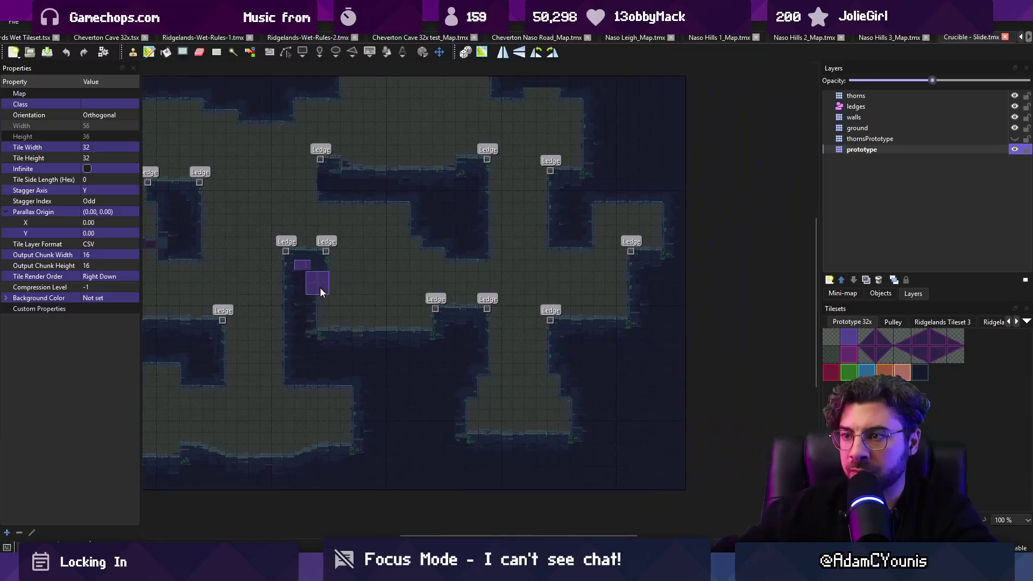
Step: Paint floor over the interior walls, rework the bottom border, and save the map
right_click(405, 275)
mouse_move(300, 263)
left_mouse_down()
mouse_move(402, 350)
mouse_move(560, 269)
mouse_move(576, 273)
mouse_move(589, 338)
mouse_move(454, 411)
mouse_move(501, 447)
mouse_move(576, 446)
mouse_move(508, 456)
left_mouse_up()
right_click(530, 477)
mouse_move(436, 463)
left_mouse_down()
mouse_move(407, 473)
mouse_move(425, 458)
left_mouse_up()
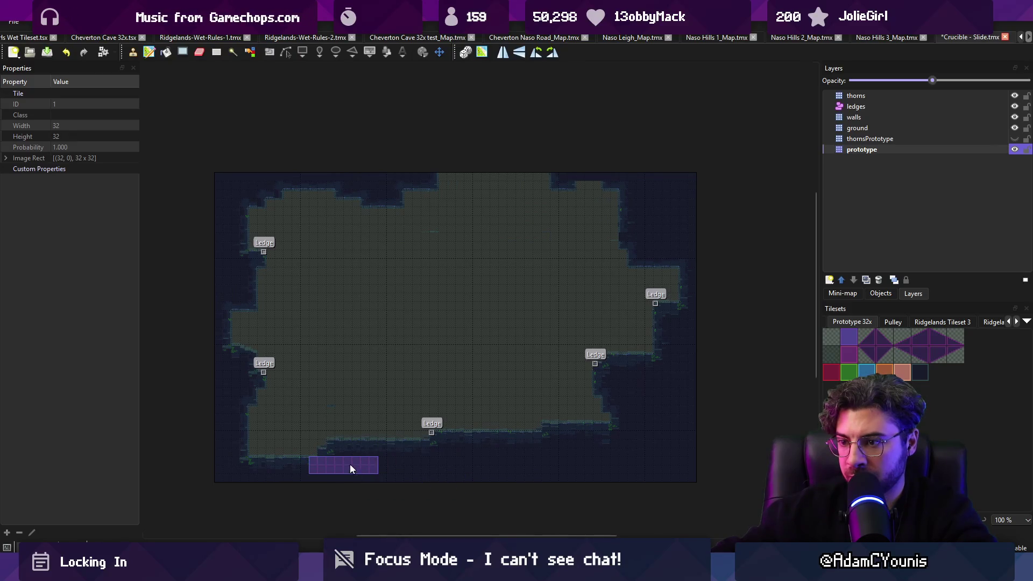
left_click_drag(276, 451, 307, 463)
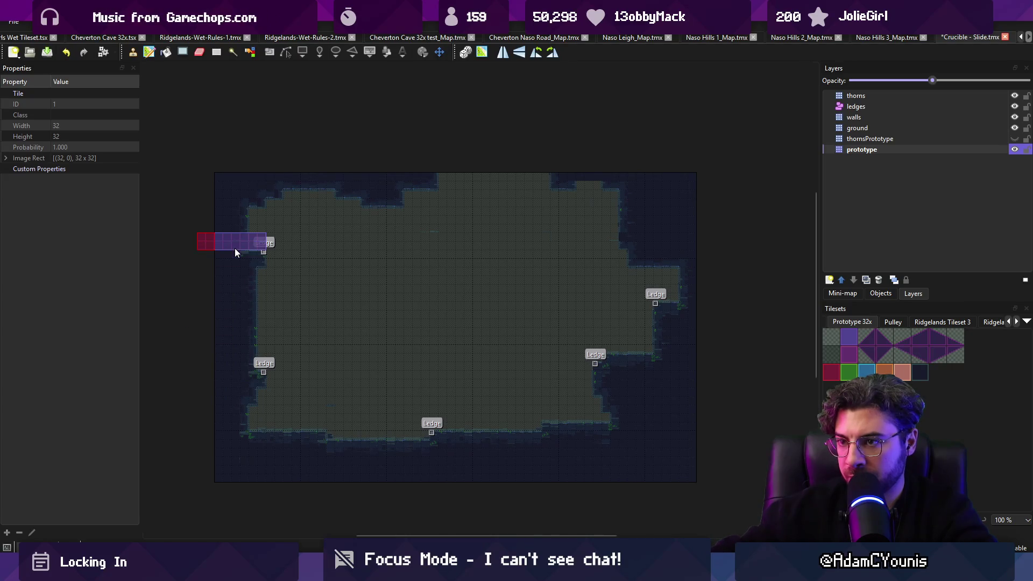
key("r")
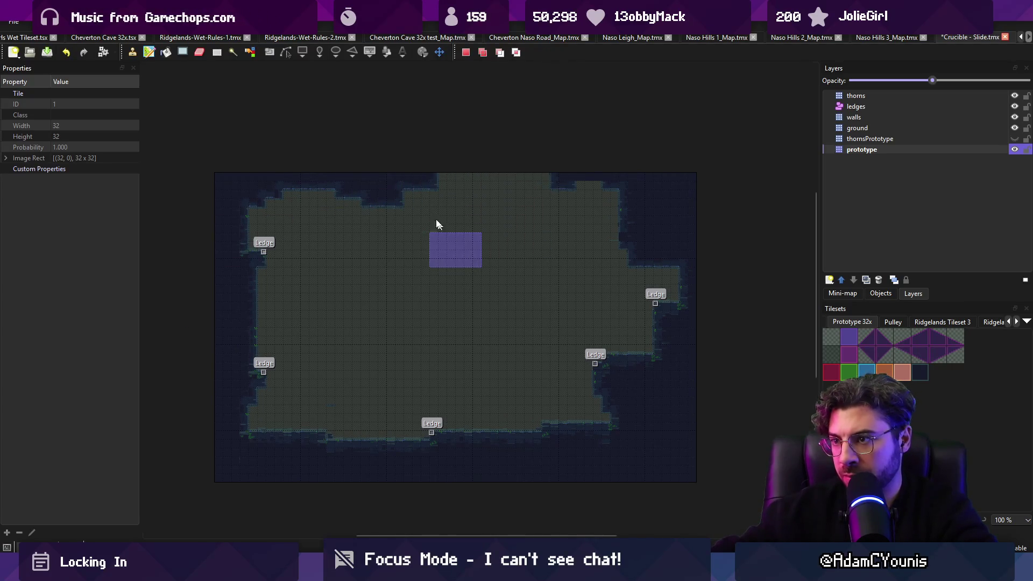
key("ctrl+c")
key("ctrl+v")
key("ctrl+s")
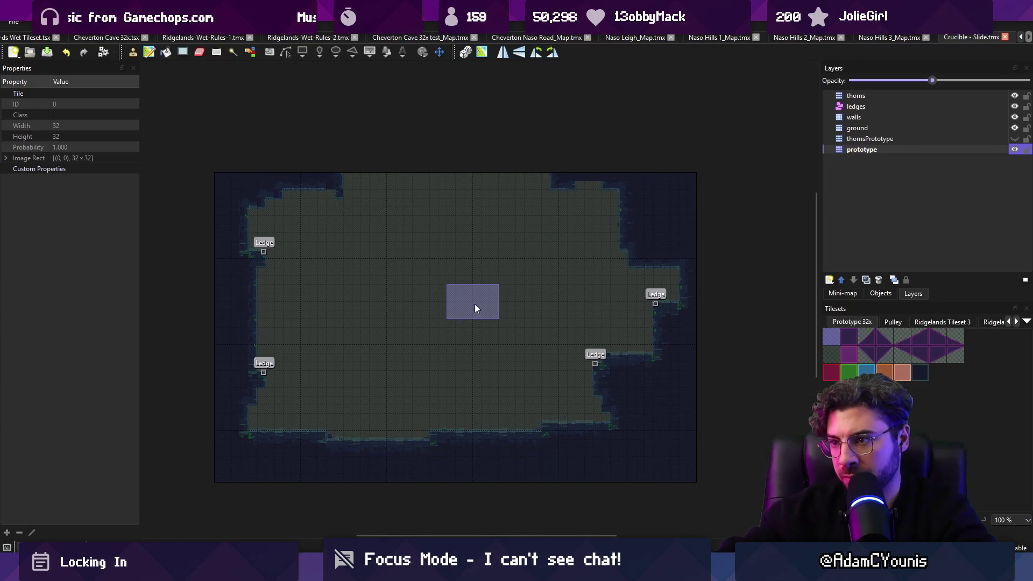
Step: Place a ledged wall piece and copy a right-edge wall chunk lower down
right_click(628, 379)
left_click(595, 411)
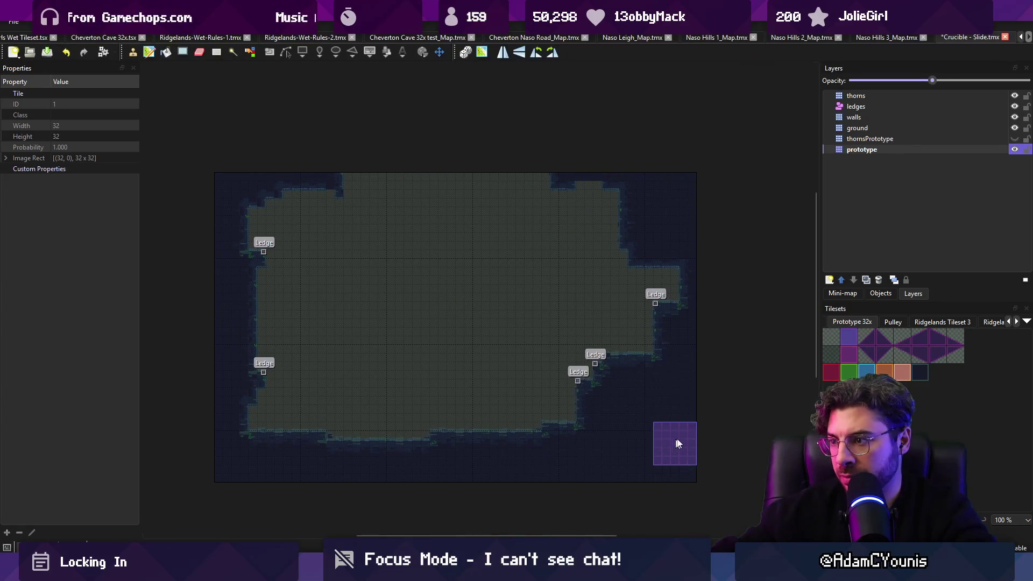
key("r")
left_click_drag(602, 225, 694, 318)
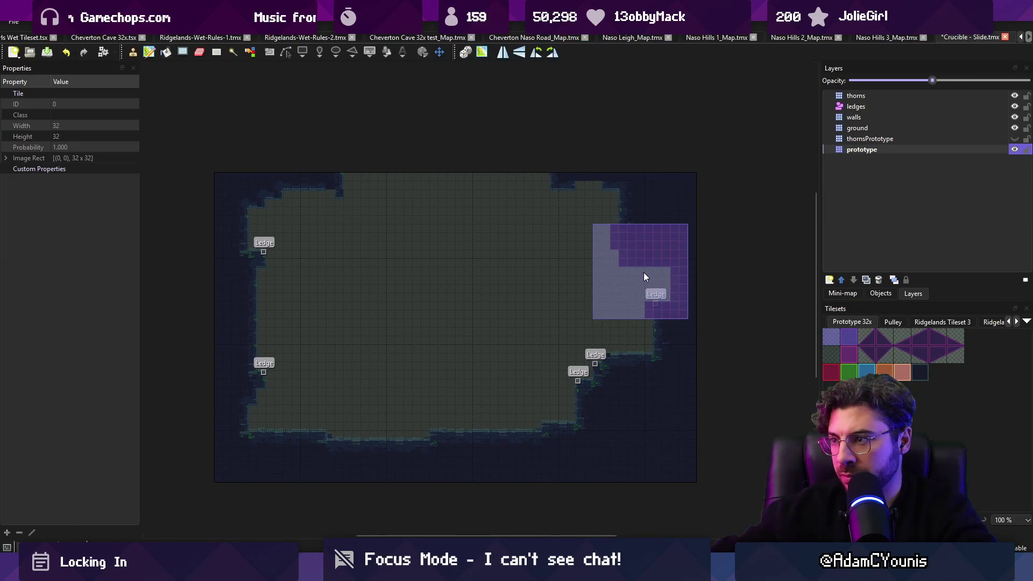
key("ctrl+c")
key("ctrl+v")
left_click(648, 318)
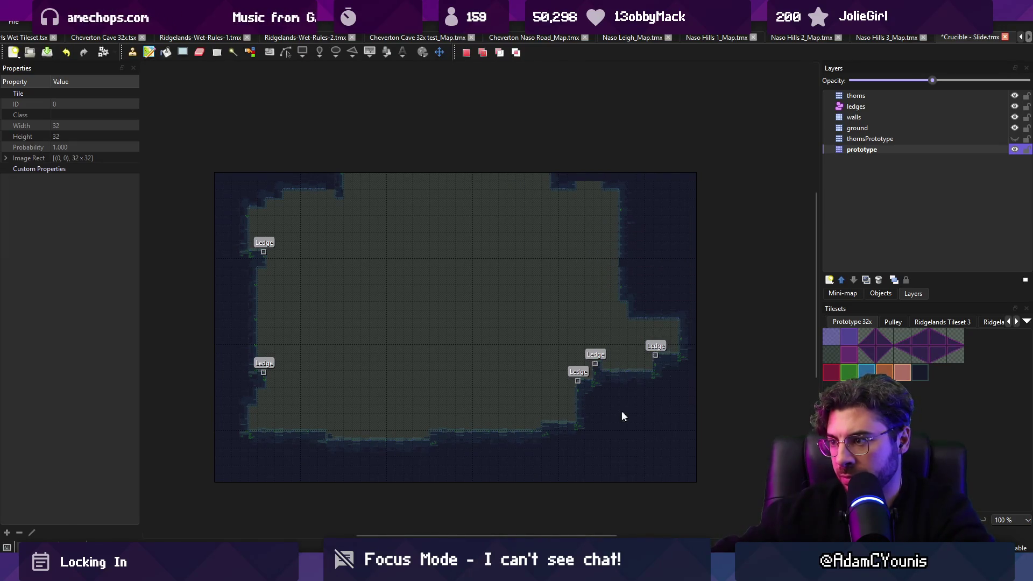
Step: Add a wall step with a new ledge, save Crucible - Slide, and return to Unity
right_click(648, 405)
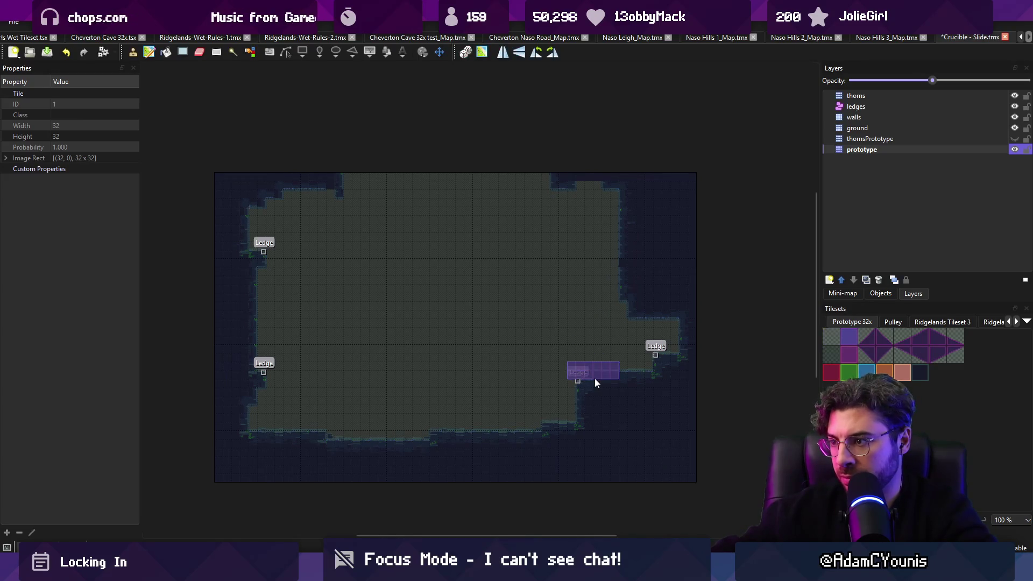
key("r")
key("ctrl+v")
left_click(563, 418)
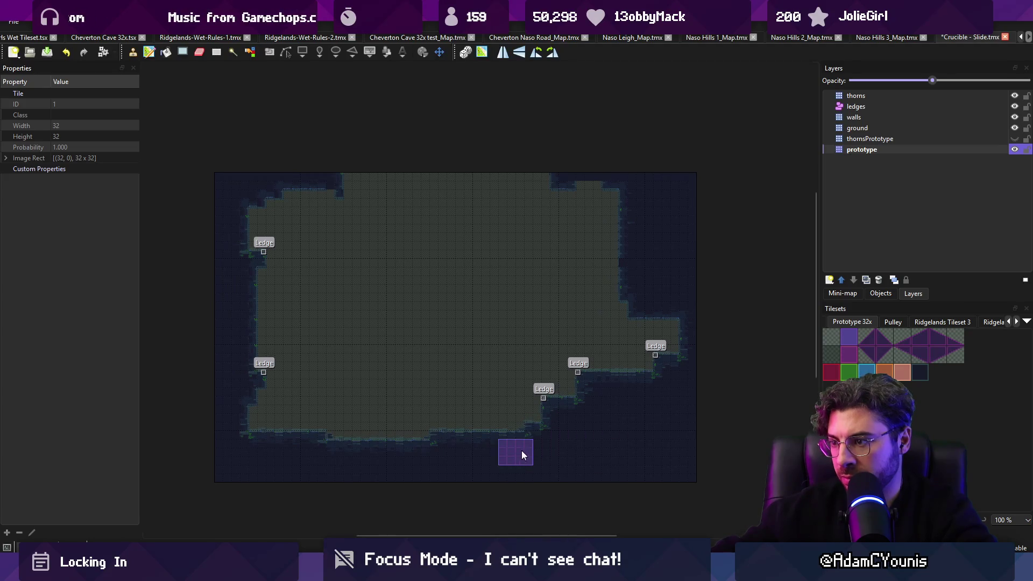
key("ctrl+s")
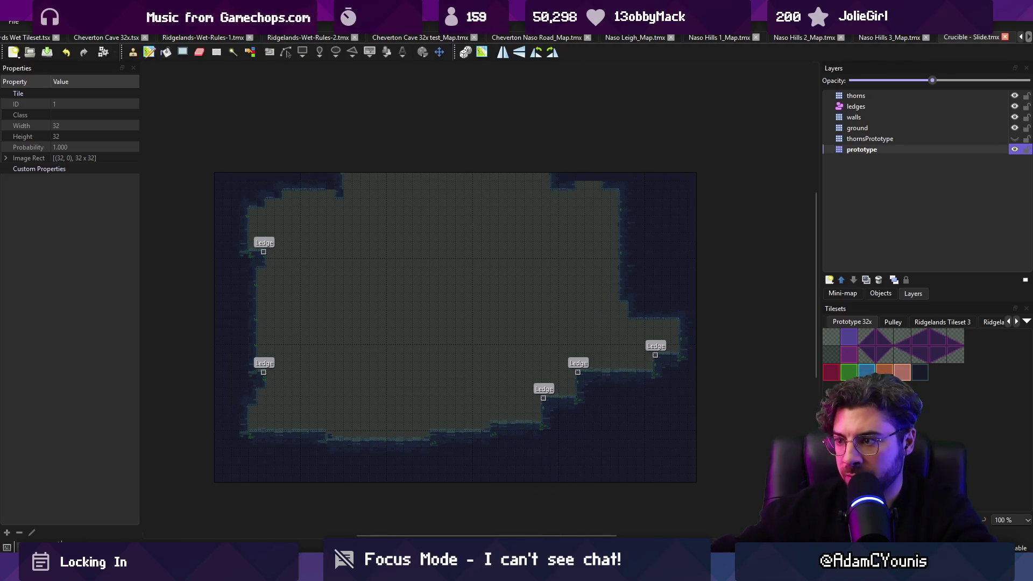
key("alt+Tab")
scroll(355, 277, "up", 3)
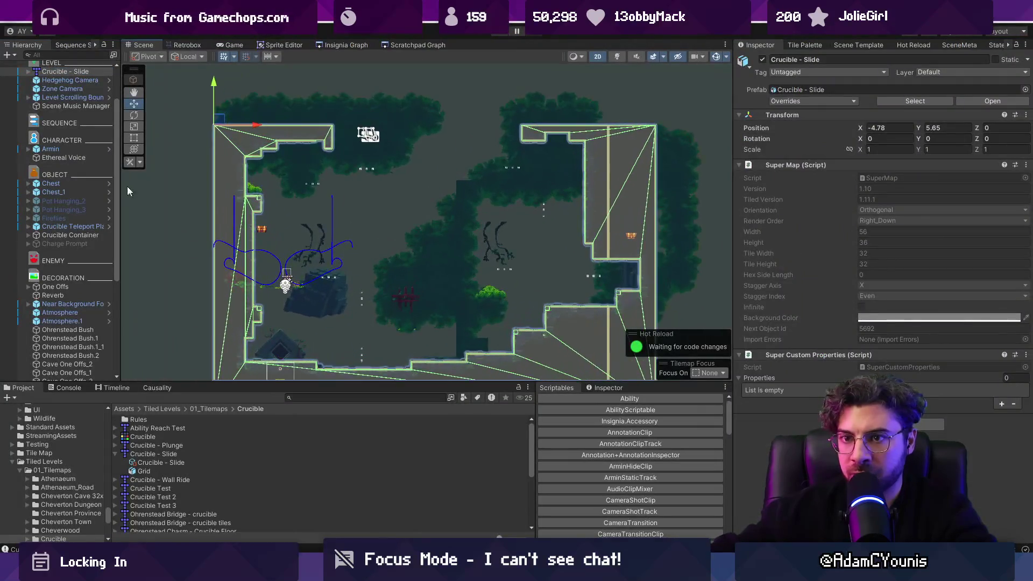
Step: Move the Crucible Teleport Platform right into the new room and set its Scale X to 1
scroll(267, 266, "up", 3)
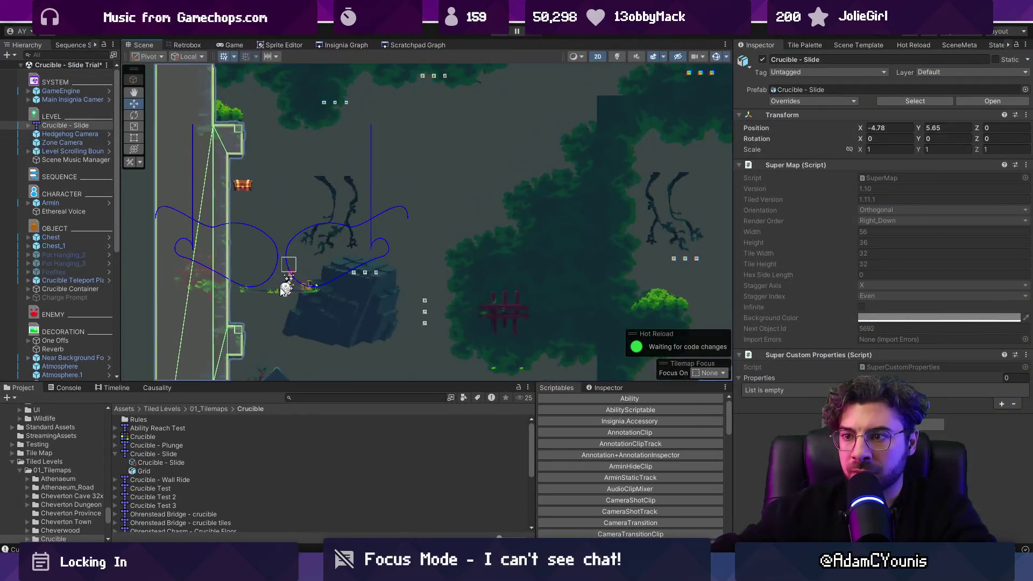
left_click(286, 283)
left_click(281, 288)
scroll(106, 311, "down", 1)
left_click(102, 248)
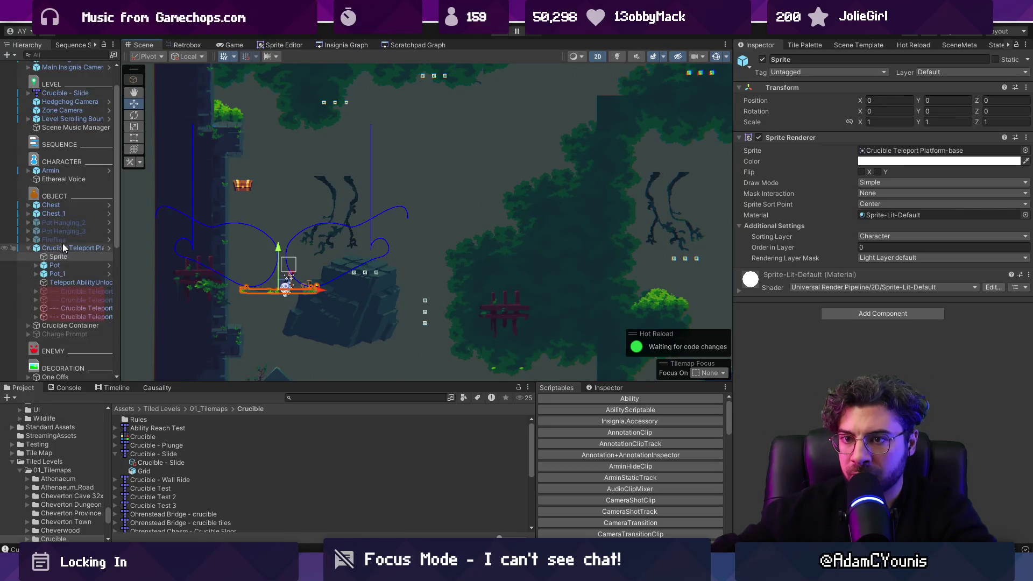
double_click(102, 248)
mouse_move(270, 267)
left_mouse_down()
mouse_move(334, 239)
mouse_move(581, 262)
mouse_move(573, 280)
left_mouse_up()
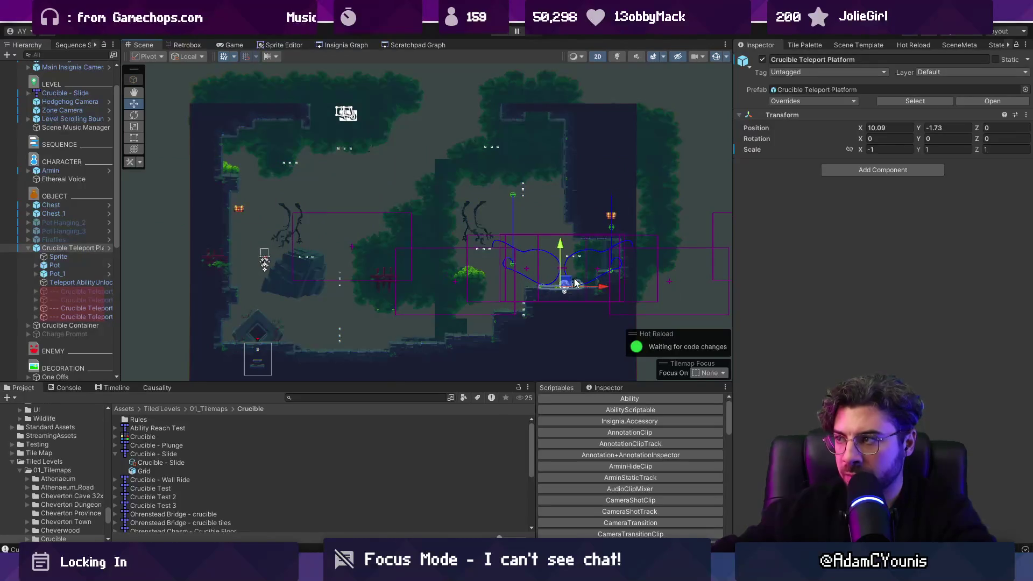
left_click(875, 149)
type("1")
Step: Round the platform's position to 10.32, -1.68, save the scene, and select Layer1
scroll(627, 238, "up", 2)
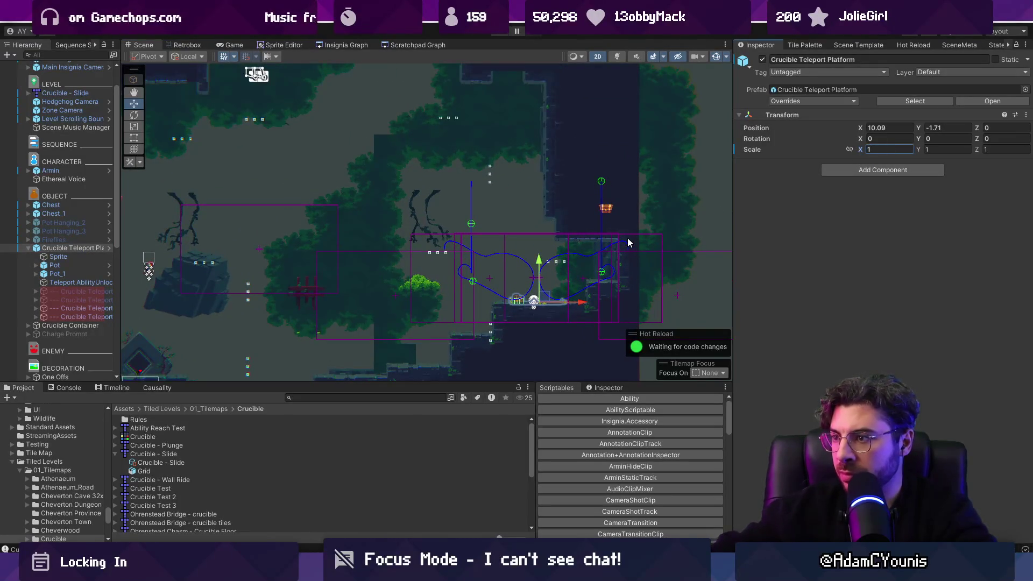
scroll(581, 302, "up", 5)
left_click_drag(439, 297, 469, 294)
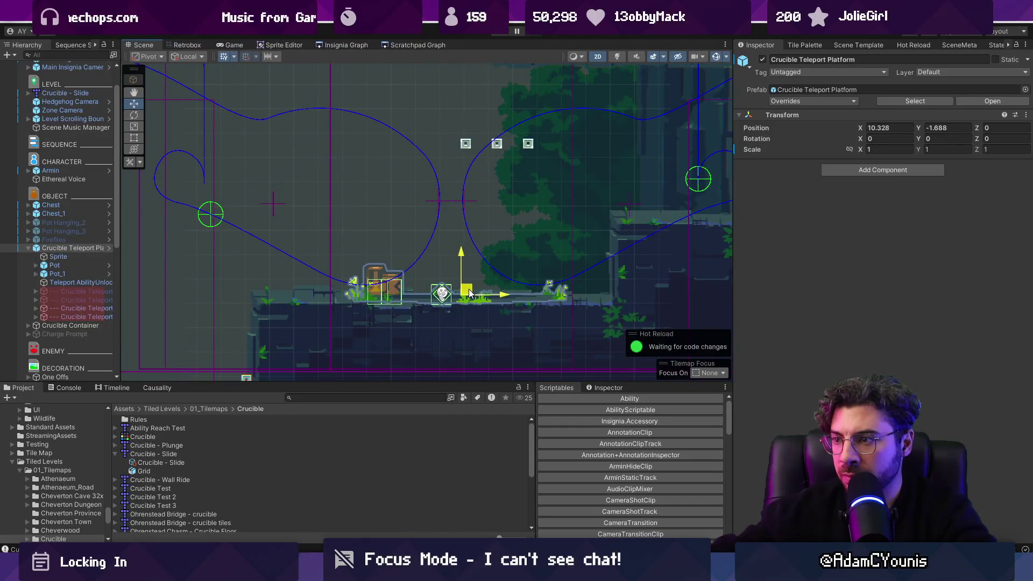
scroll(468, 293, "down", 2)
key("BackSpace")
left_click(944, 129)
key("BackSpace")
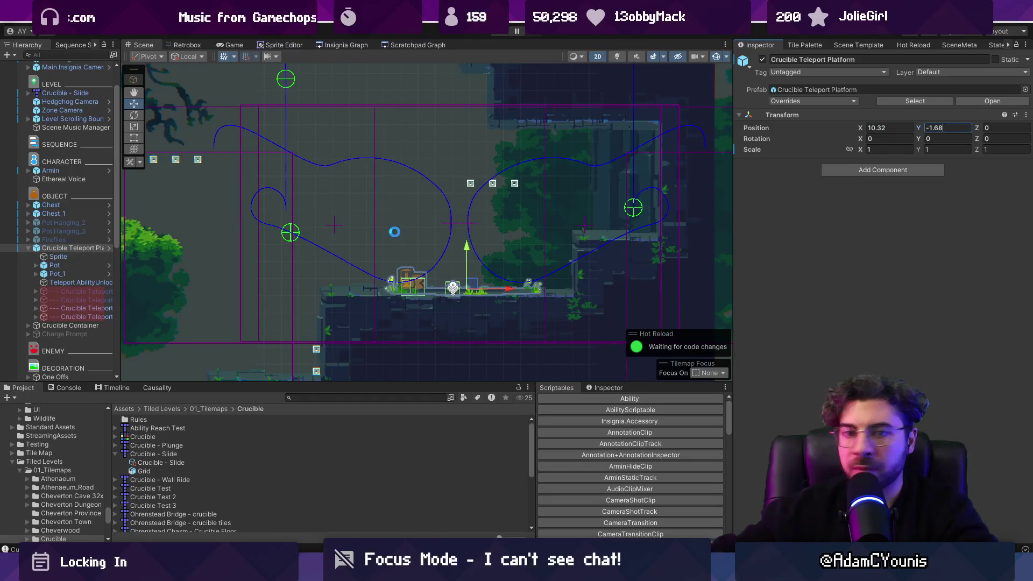
scroll(395, 232, "down", 5)
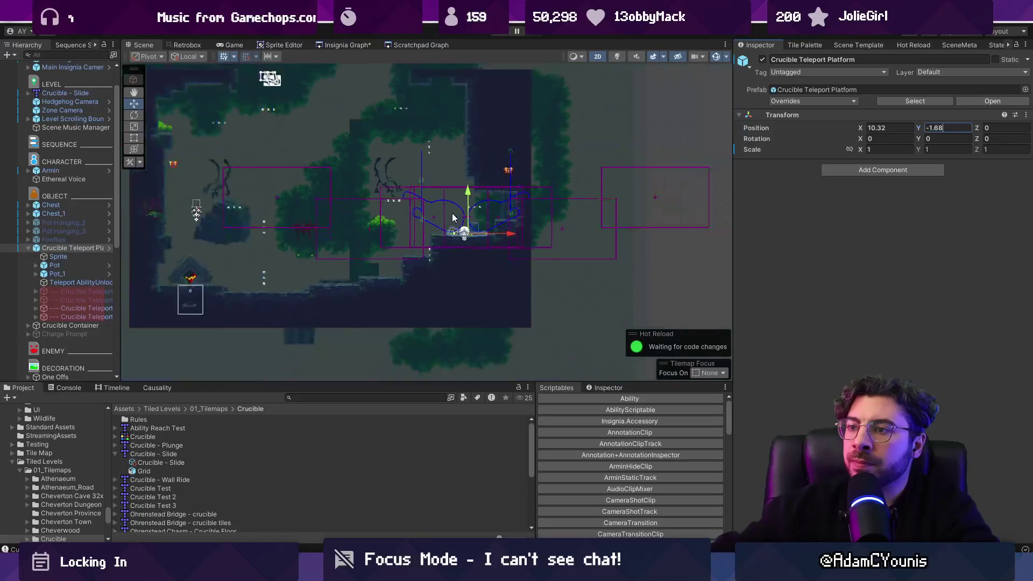
key("ctrl+s")
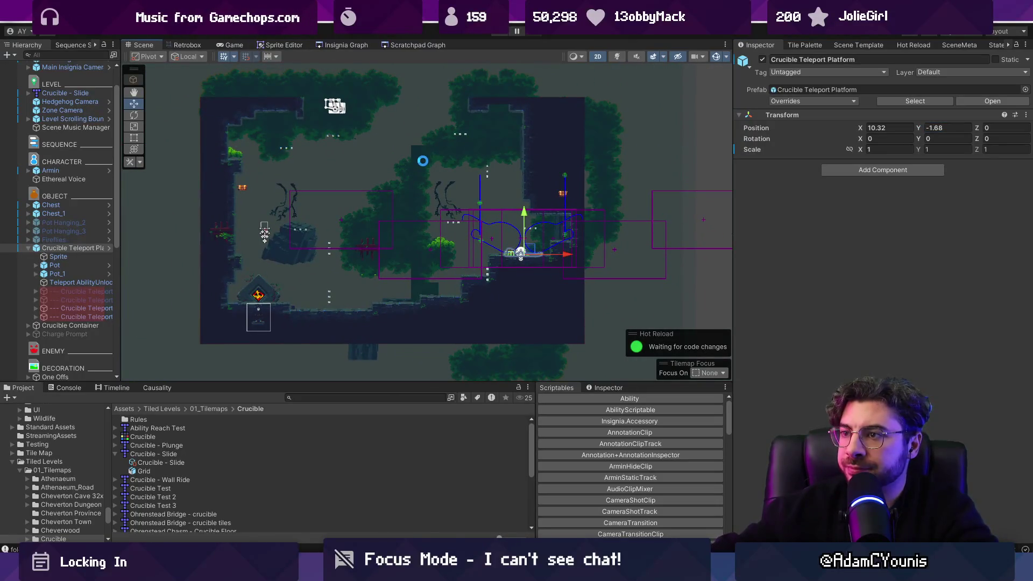
left_click(423, 161)
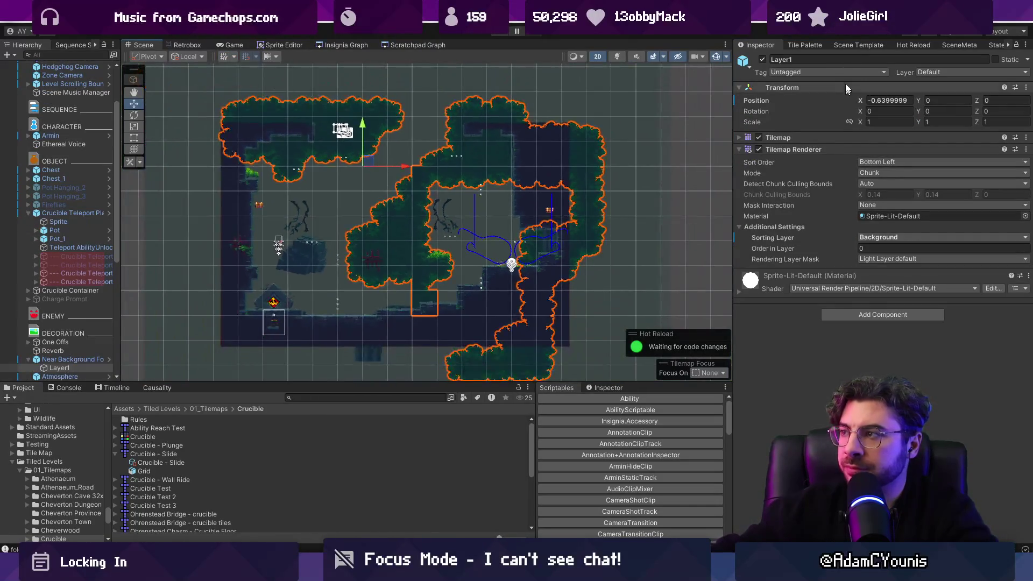
Step: Paint foliage tiles into the room's top gap and reshape the inner wall with dark tiles
left_click(876, 46)
left_click(805, 46)
left_click(822, 203)
mouse_move(485, 210)
left_mouse_down()
mouse_move(427, 200)
mouse_move(400, 154)
left_mouse_up()
mouse_move(466, 145)
left_mouse_down()
mouse_move(397, 104)
mouse_move(397, 150)
mouse_move(420, 203)
mouse_move(397, 348)
mouse_move(431, 328)
mouse_move(498, 351)
mouse_move(444, 299)
left_mouse_up()
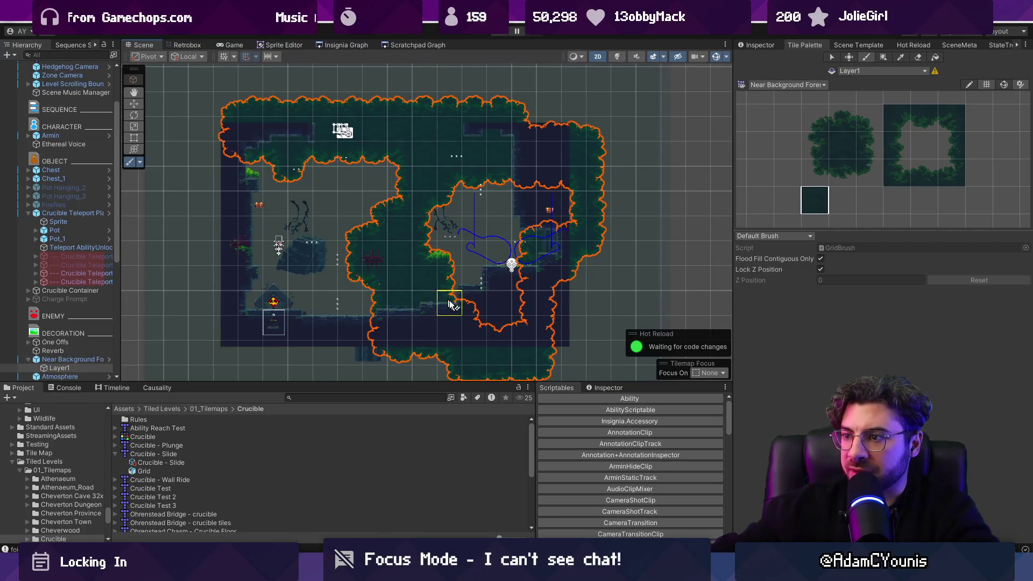
mouse_move(528, 253)
left_mouse_down()
mouse_move(471, 272)
mouse_move(503, 297)
mouse_move(473, 323)
mouse_move(459, 268)
left_mouse_up()
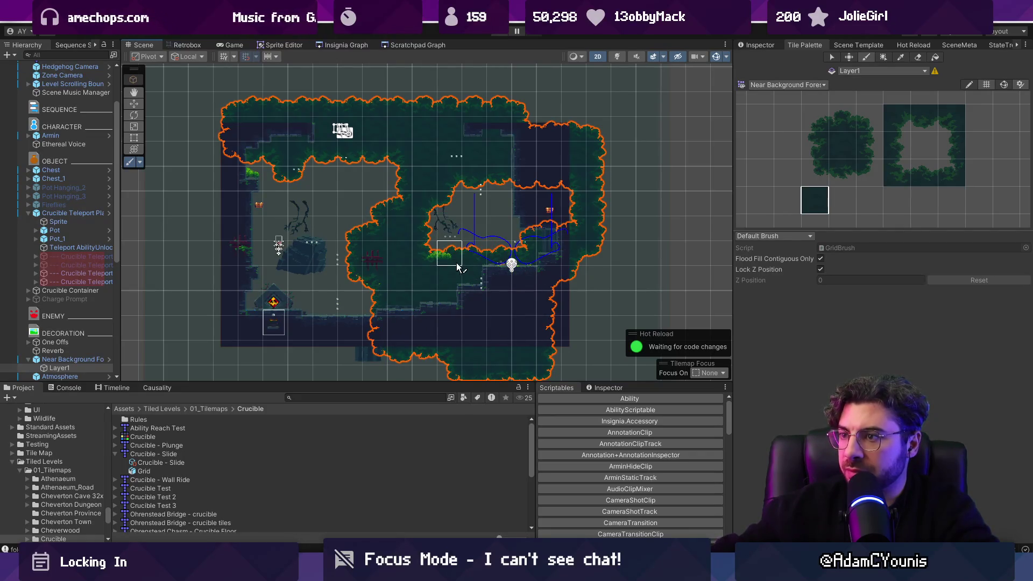
scroll(32, 264, "up", 2)
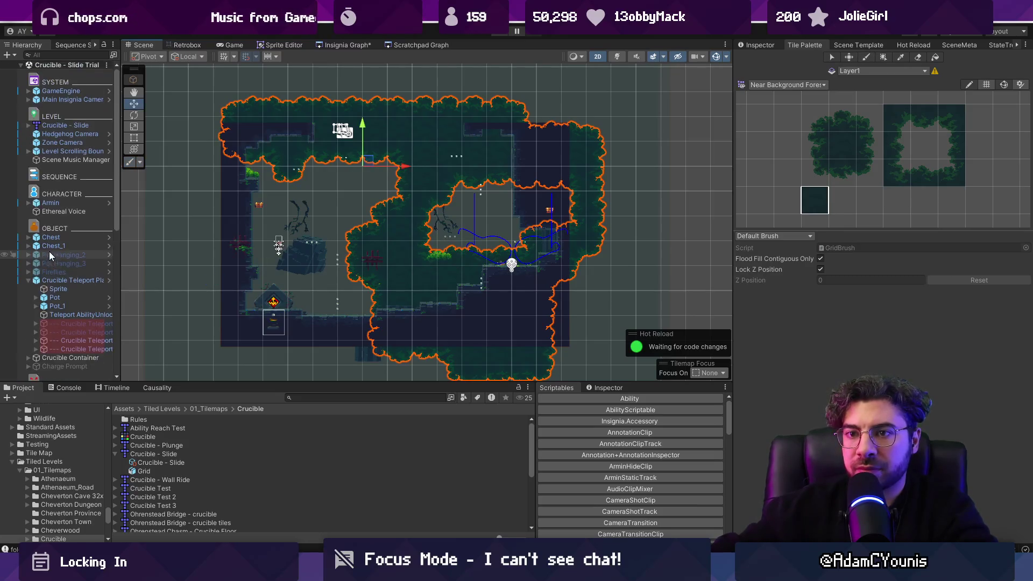
left_click(29, 248)
Step: Move the Crucible object up and slightly right in the room
scroll(37, 303, "down", 3)
left_click(29, 229)
left_click(48, 213)
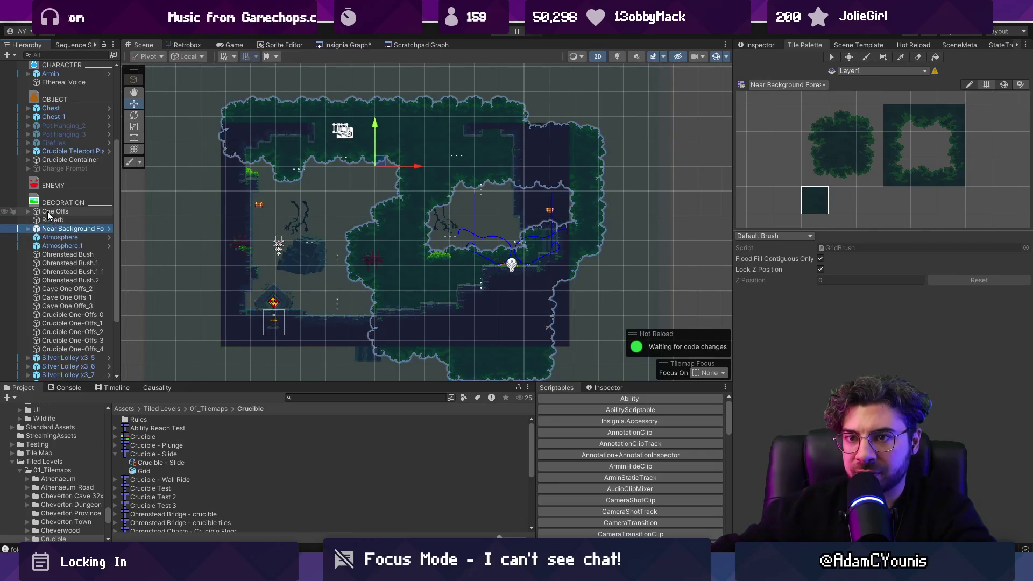
scroll(216, 329, "up", 2)
left_click(286, 296)
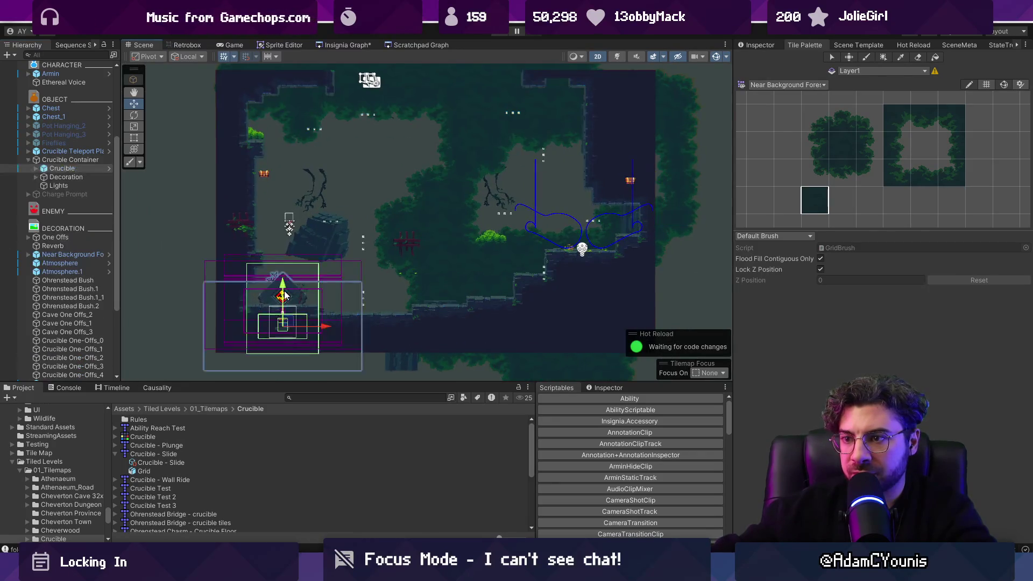
mouse_move(287, 323)
left_mouse_down()
mouse_move(298, 295)
mouse_move(294, 304)
left_mouse_up()
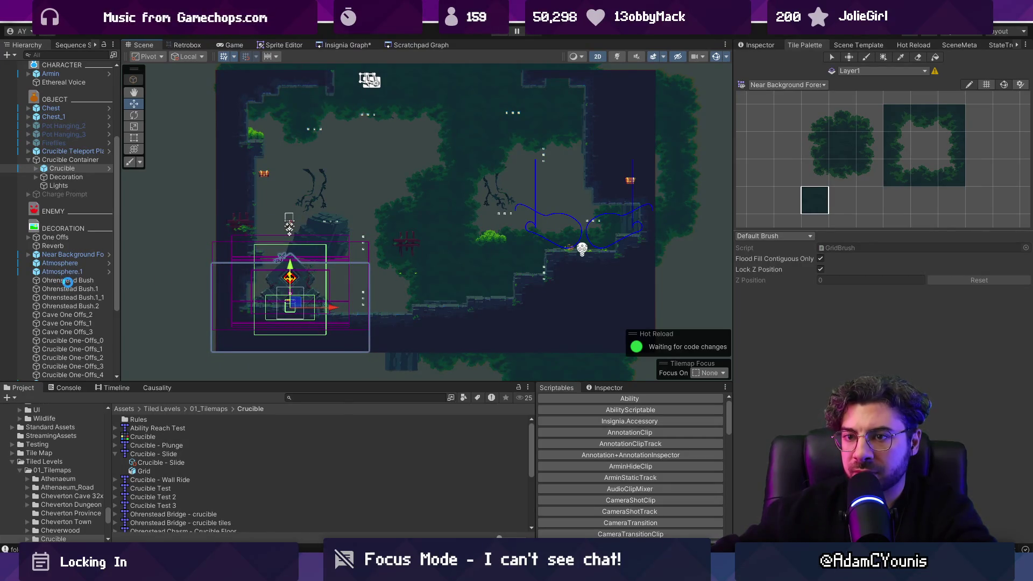
Step: Select the 26 Ohrenstead Bush through cave-vine decorations and deactivate them all
left_click(68, 281)
scroll(69, 274, "down", 5)
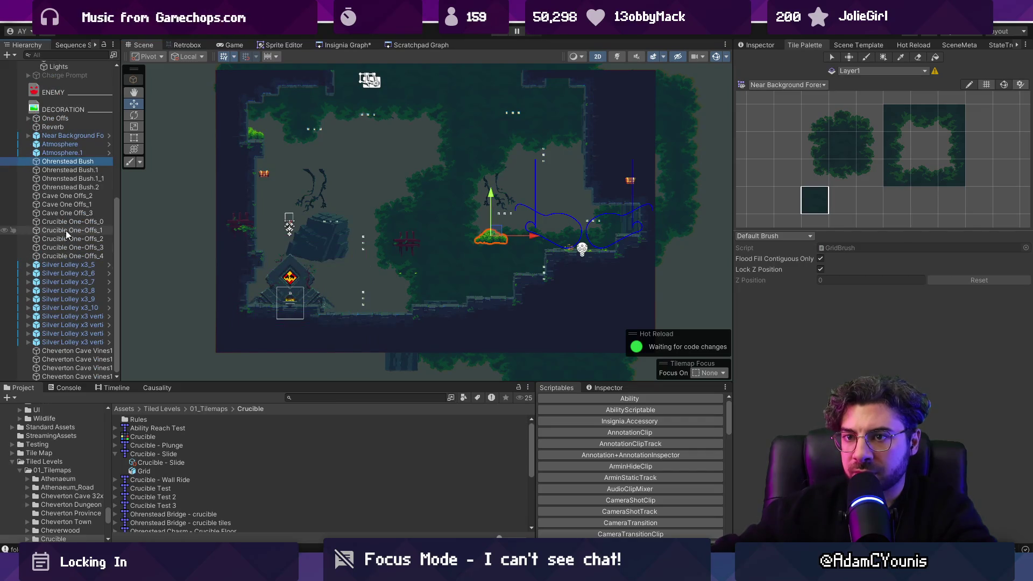
left_click(72, 256, "shift")
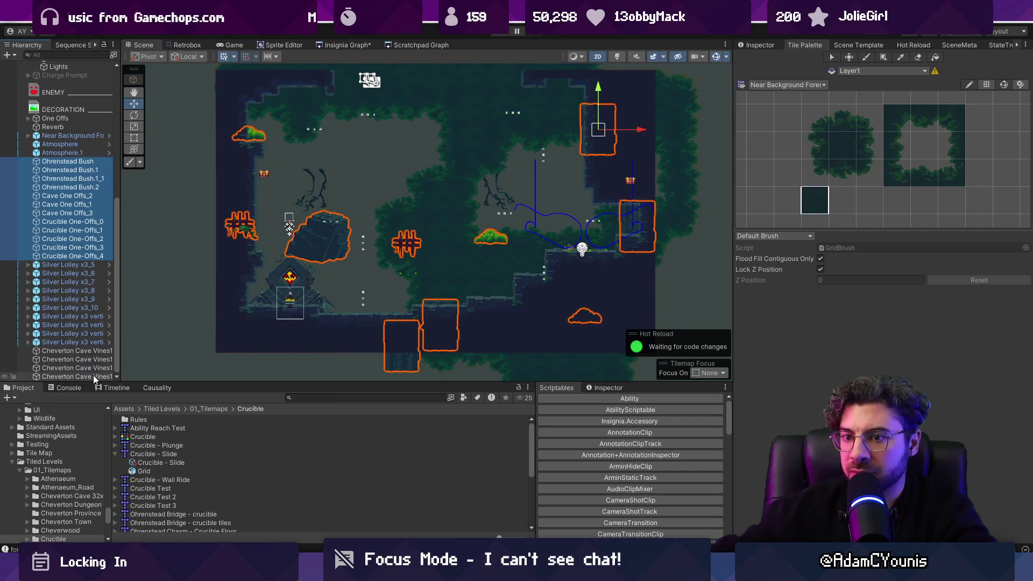
left_click(75, 377, "shift")
left_click(760, 45)
left_click(763, 60)
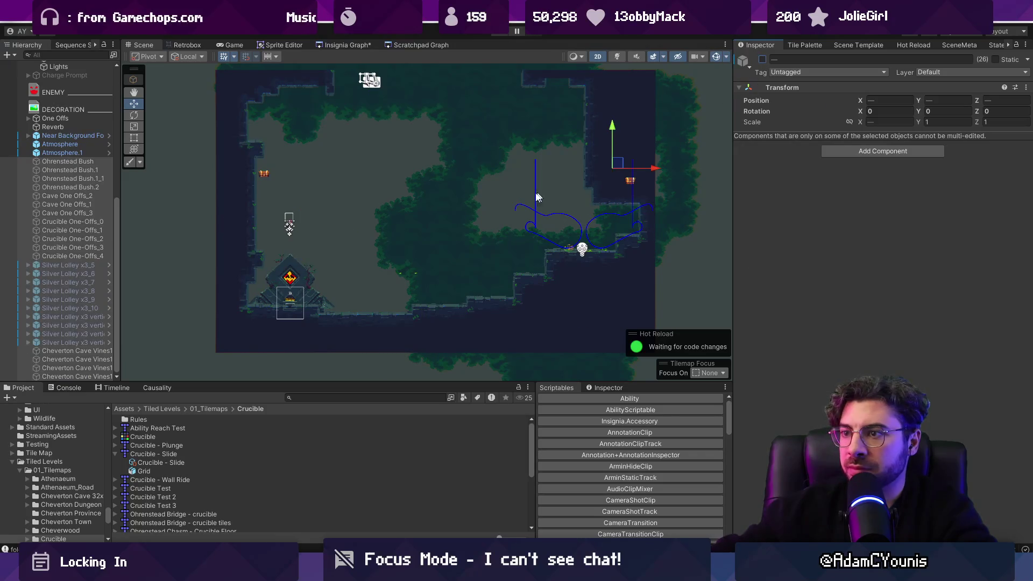
left_click(264, 174)
Step: Set the quest flag of both Chest and Chest_1 to None
scroll(66, 169, "up", 4)
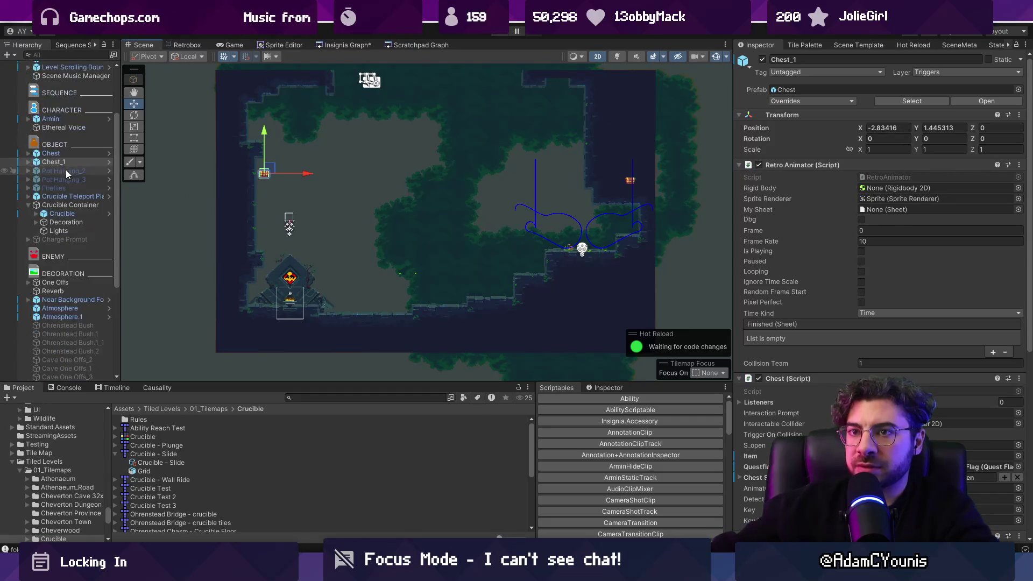
left_click(67, 155, "ctrl")
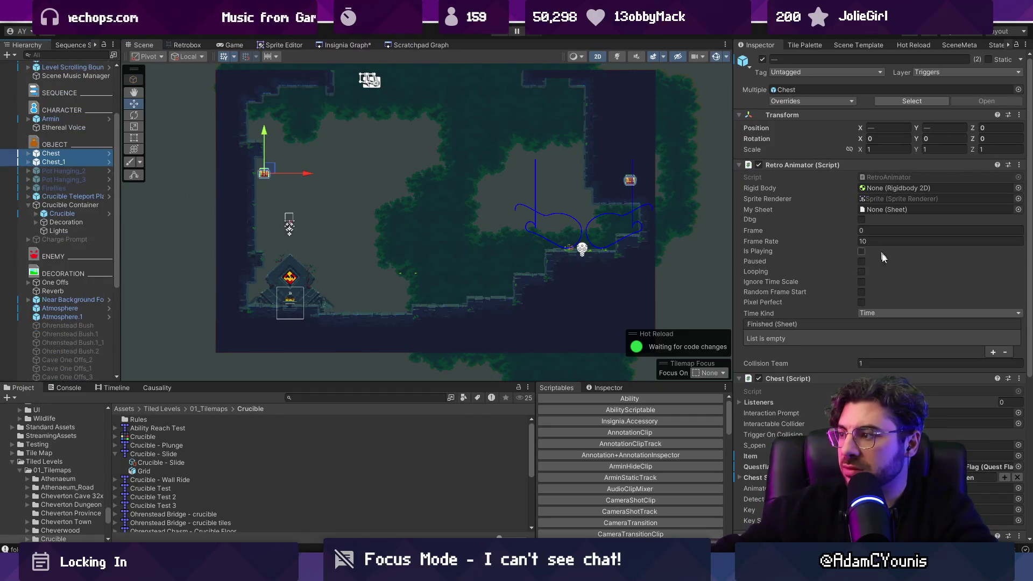
left_click(1018, 467)
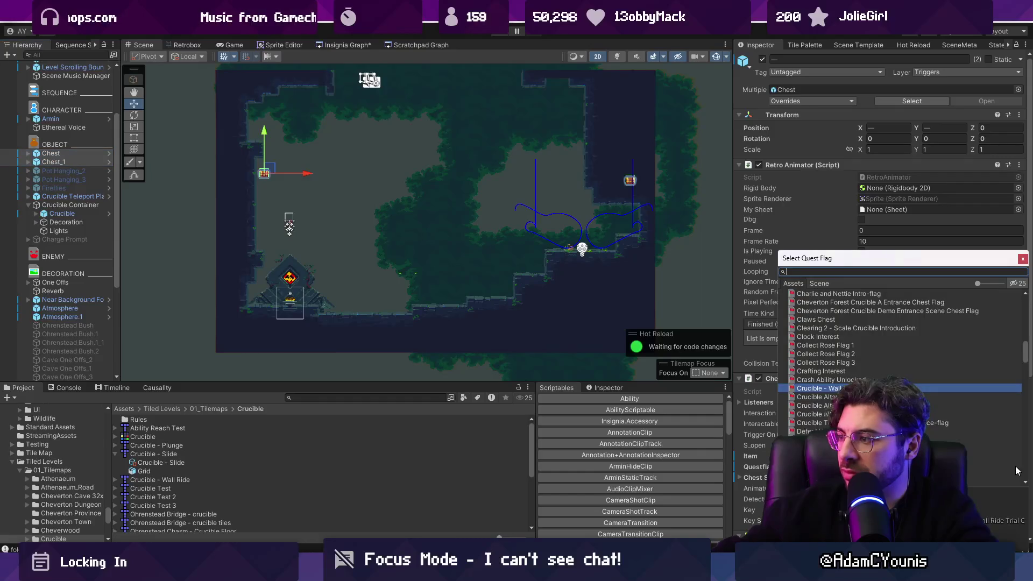
type("nopn")
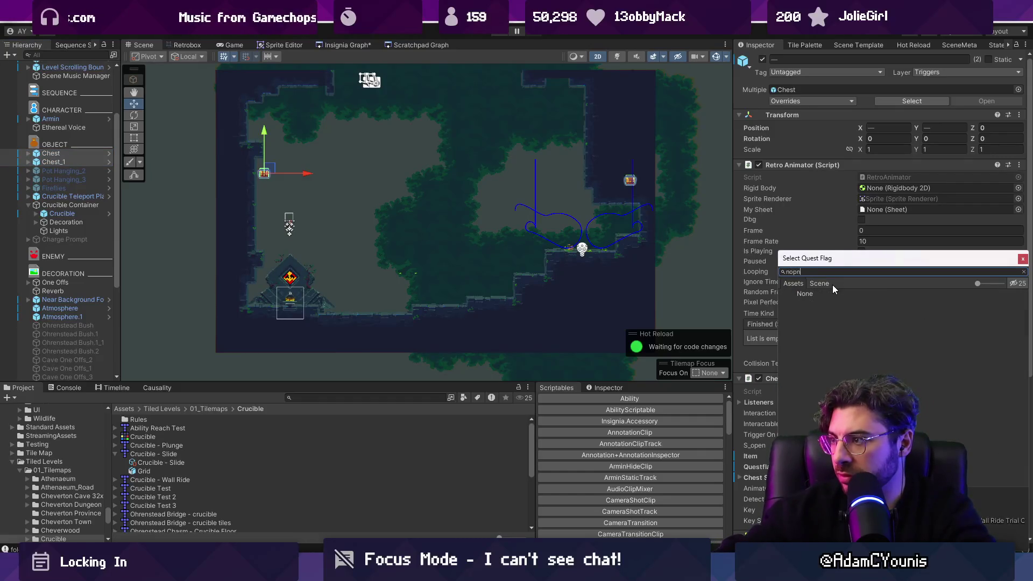
type("one")
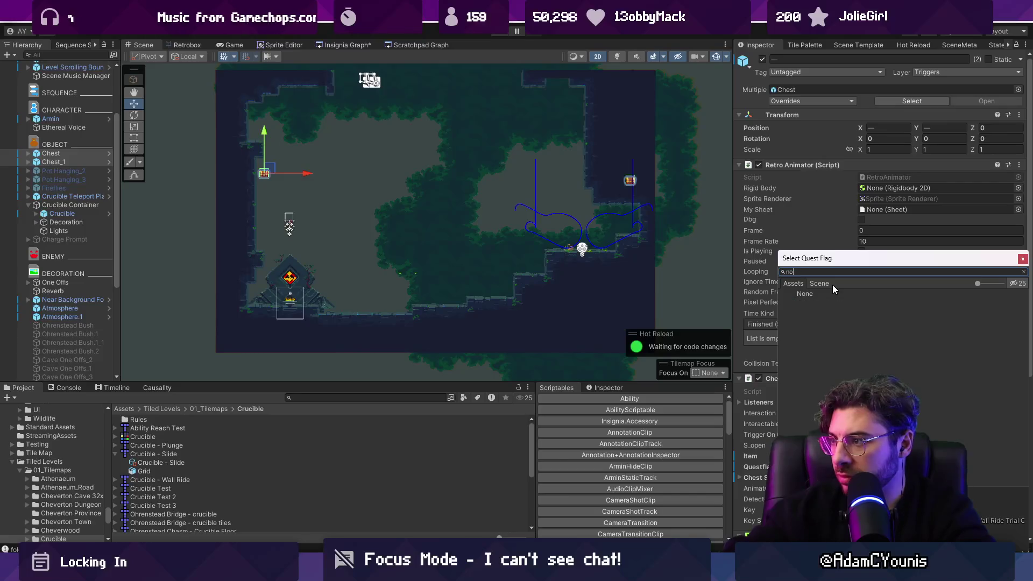
key("Return")
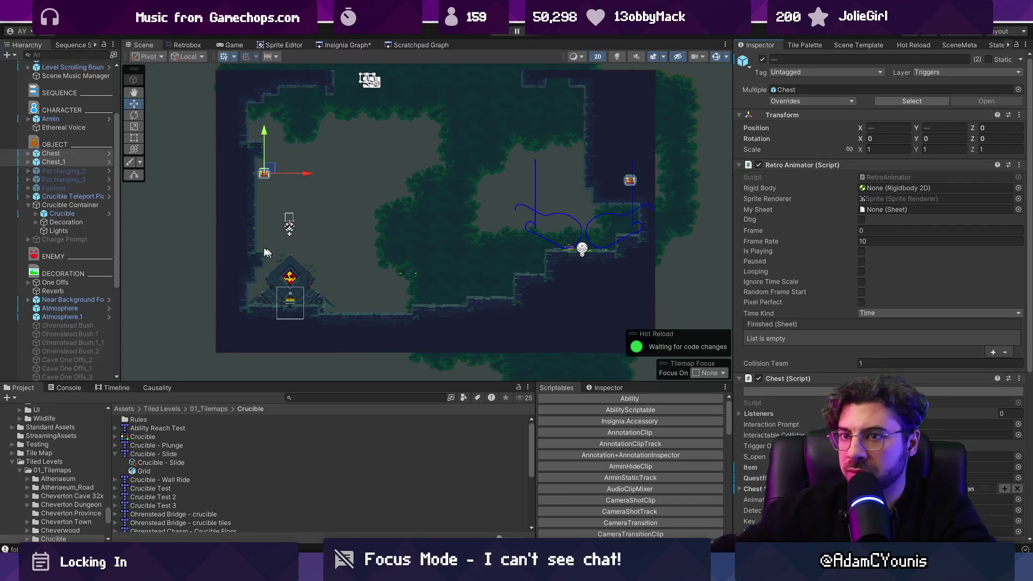
Step: Drop Chest and Chest_1 onto the room floor and move Armin onto the right-hand platform
left_click(67, 153)
left_click_drag(286, 184, 256, 192)
left_click_drag(603, 194, 419, 314)
left_click(45, 163)
mouse_move(239, 177)
left_mouse_down()
mouse_move(347, 302)
mouse_move(366, 308)
left_mouse_up()
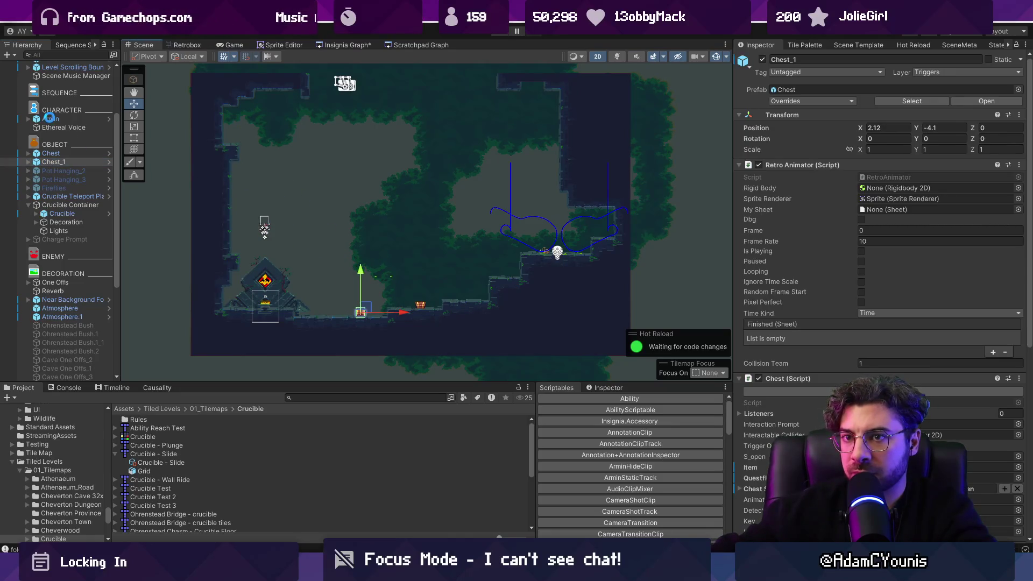
left_click(49, 118)
mouse_move(273, 229)
left_mouse_down()
mouse_move(530, 221)
mouse_move(570, 246)
left_mouse_up()
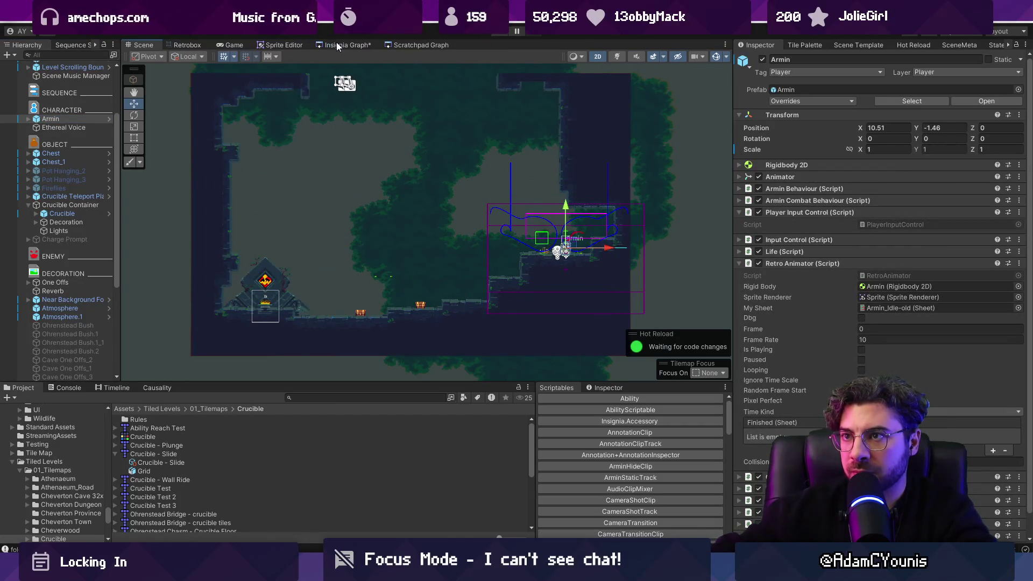
key("ctrl+g")
Step: Zoom out the level graph to show the Crucible - Slide Trial room among its linked rooms
scroll(411, 218, "down", 2)
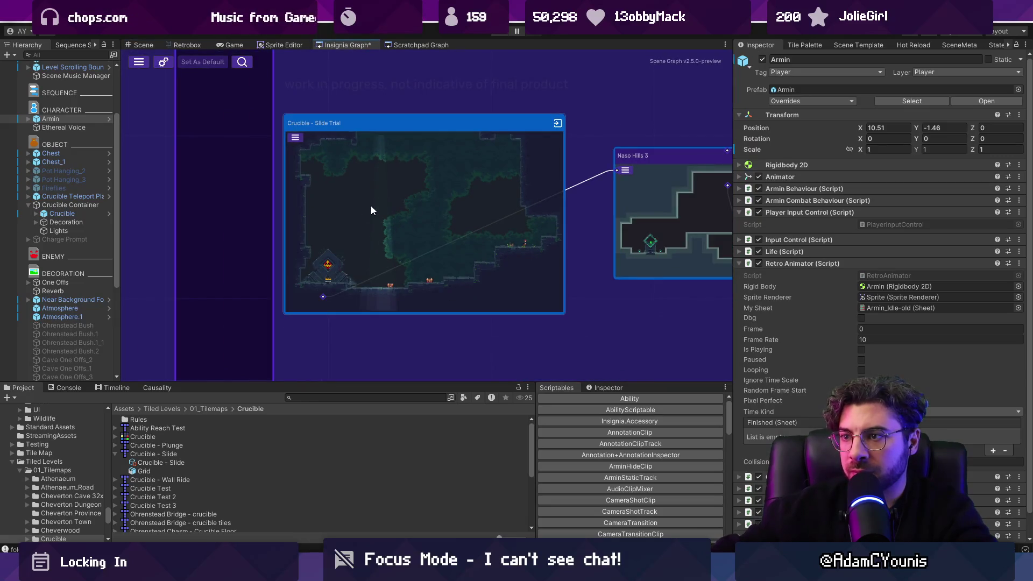
left_click(132, 47)
left_click(317, 206)
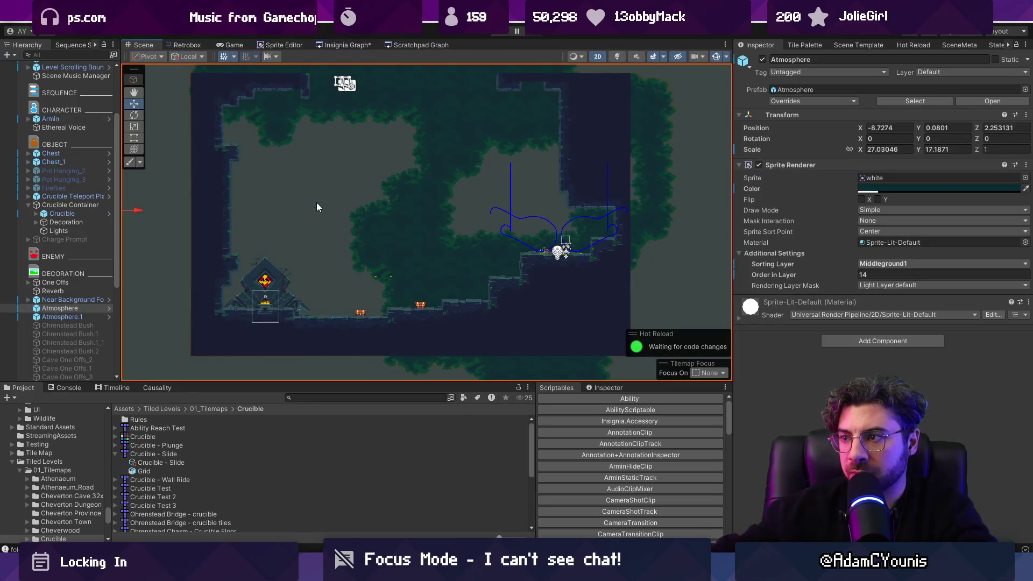
left_click(344, 46)
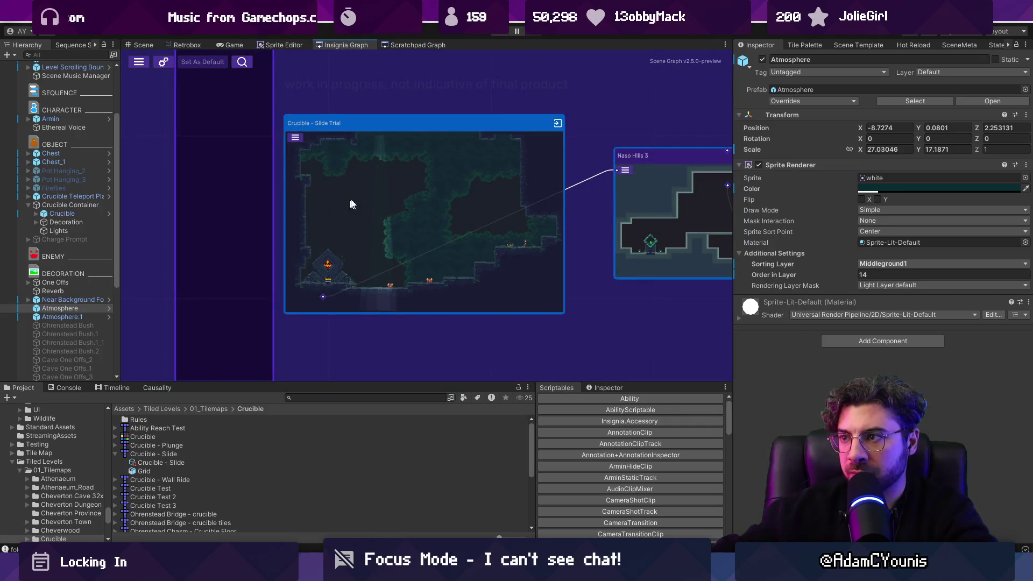
scroll(344, 206, "down", 4)
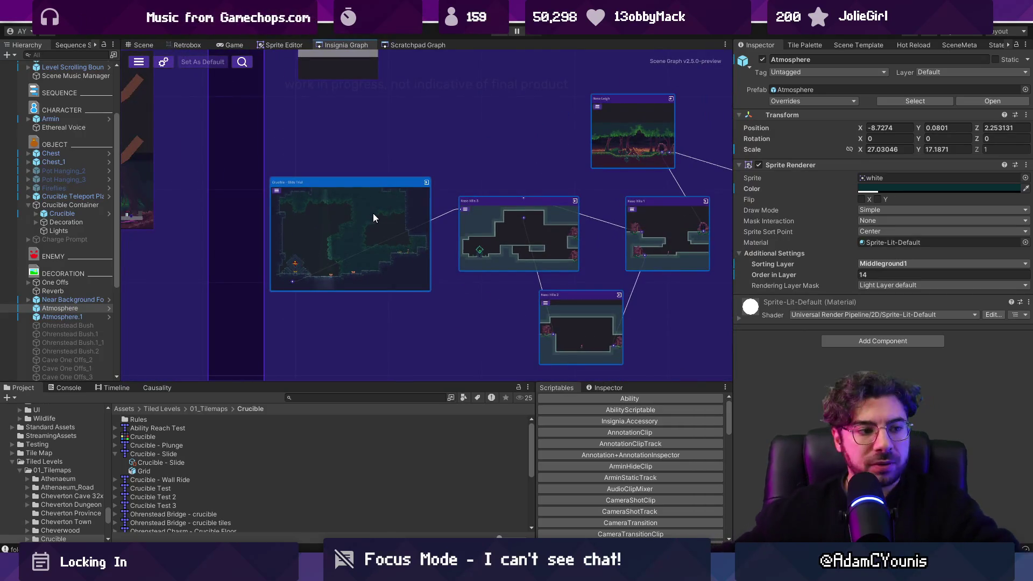
Step: Search the Project assets for 'fast travel menu'
left_click(333, 398)
type("fast tra")
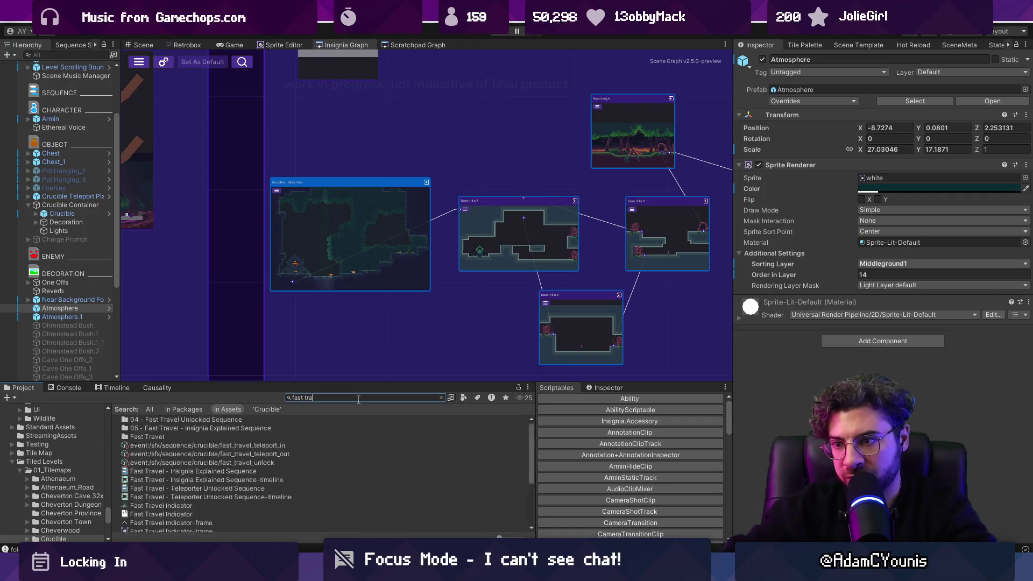
type("vel ment")
key("BackSpace")
Step: Open the Fast Travel Menu prefab for editing and widen the properties panel
type("u")
double_click(162, 420)
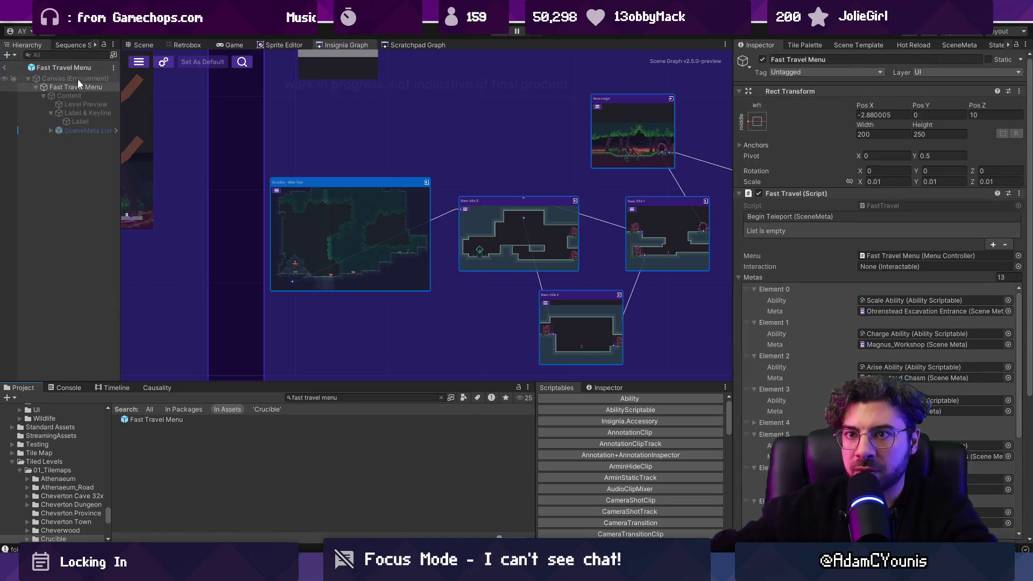
scroll(883, 328, "down", 5)
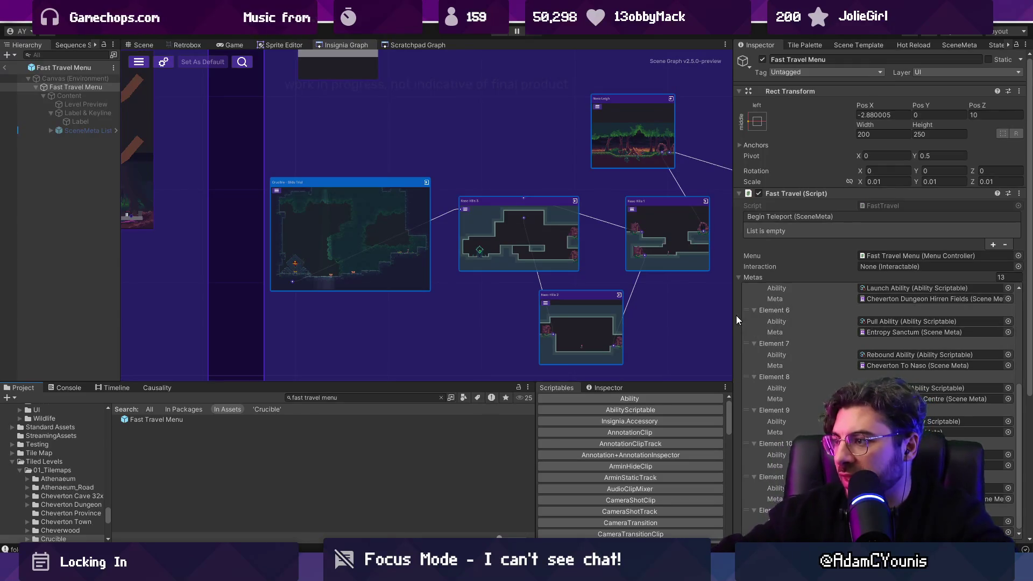
left_click_drag(737, 320, 623, 320)
Step: Search Element 9's scene meta picker for 'sli', then close it
left_click(818, 421)
left_click(813, 432)
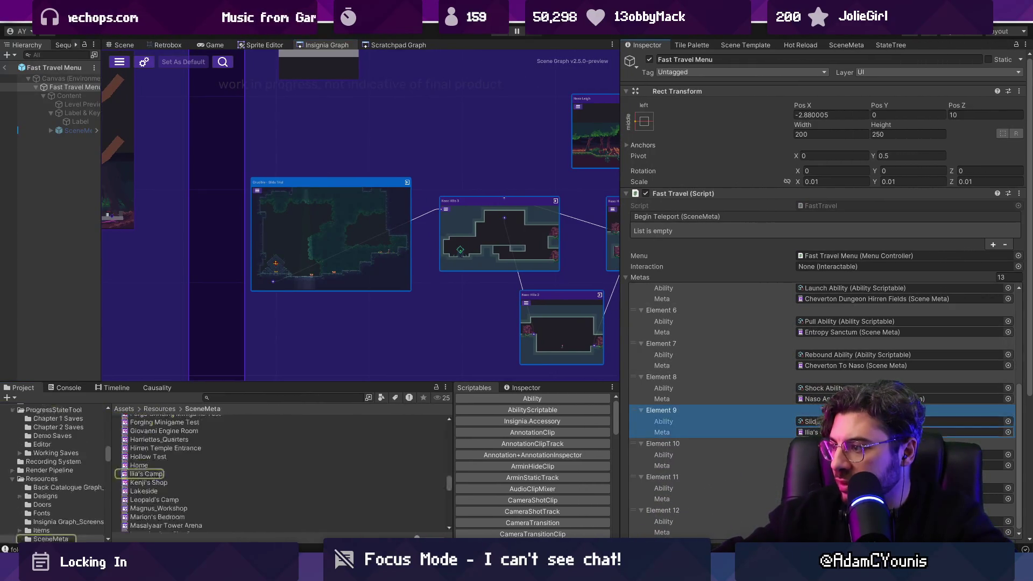
left_click(1008, 432)
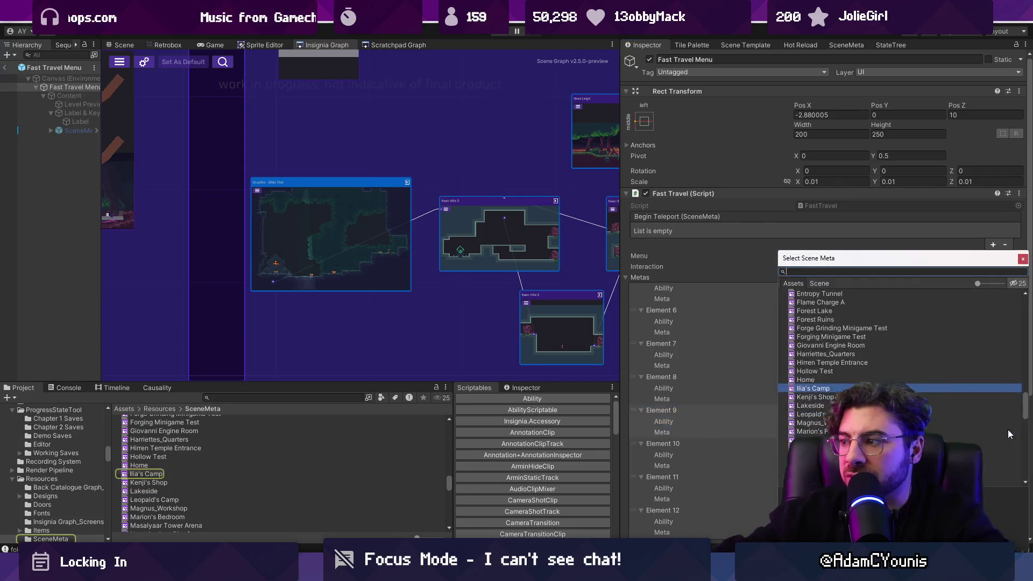
type("sli")
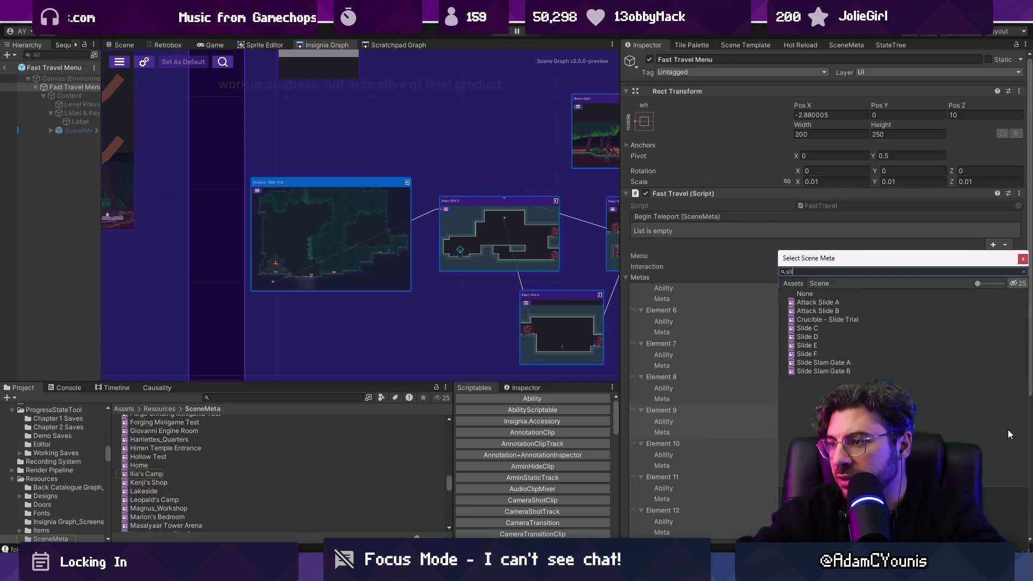
key("BackSpace")
key("Escape")
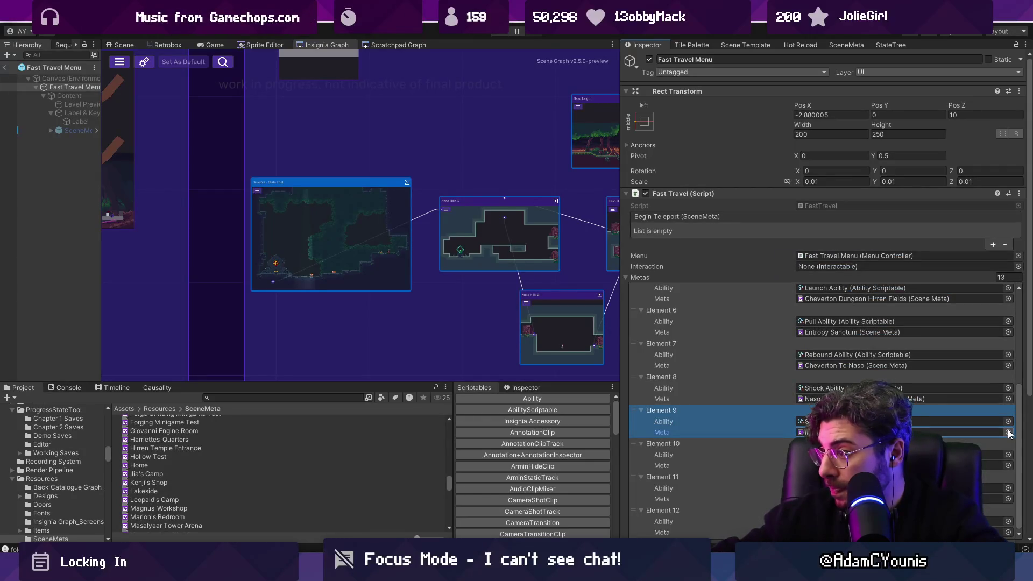
scroll(1010, 434, "up", 5)
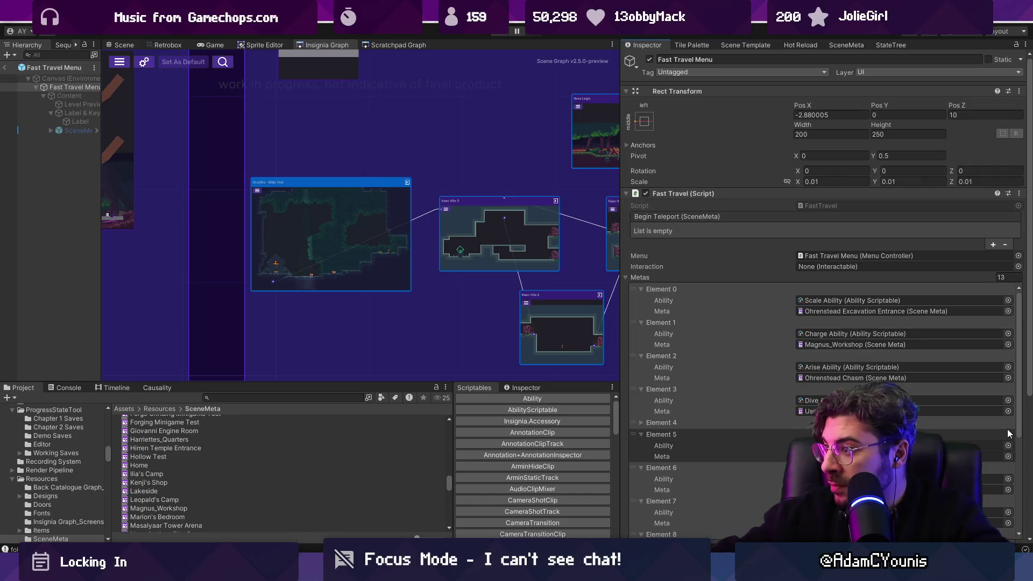
scroll(1010, 434, "down", 5)
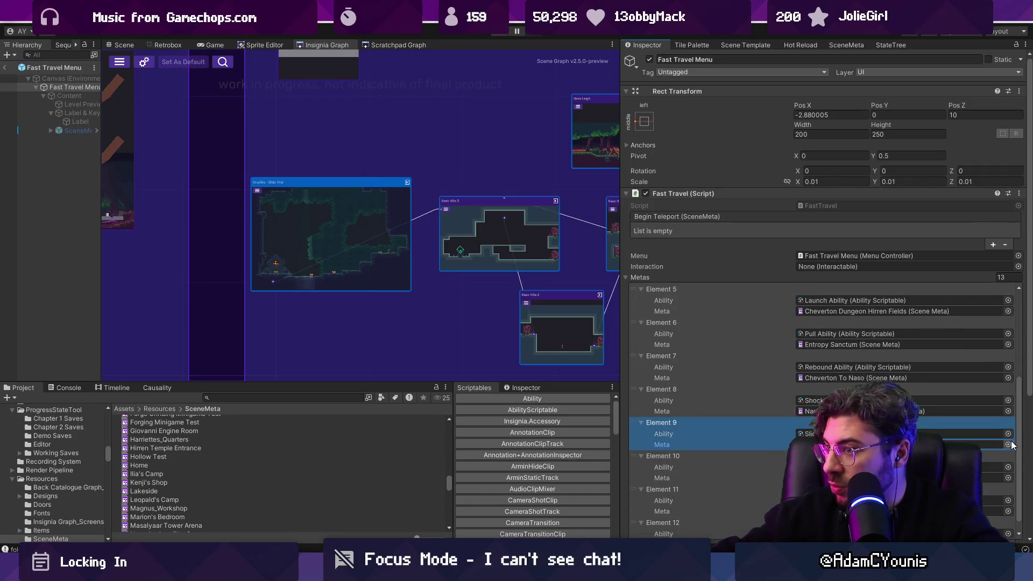
Step: Search Element 9's scene meta picker for 'hills 3', find no match, and switch to the Naso Hills 3 scene
left_click(1010, 443)
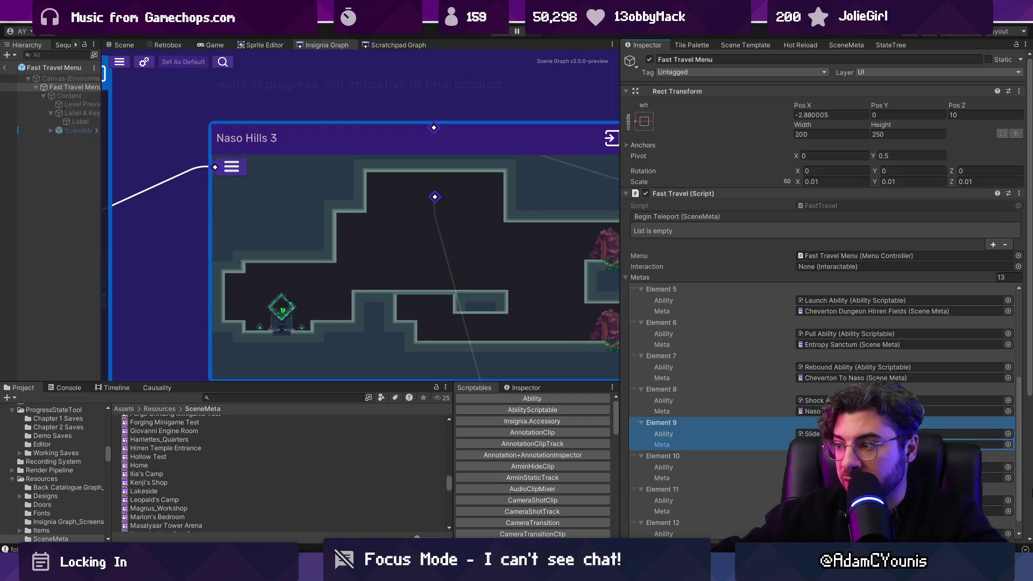
left_click(1007, 445)
type("hills 3")
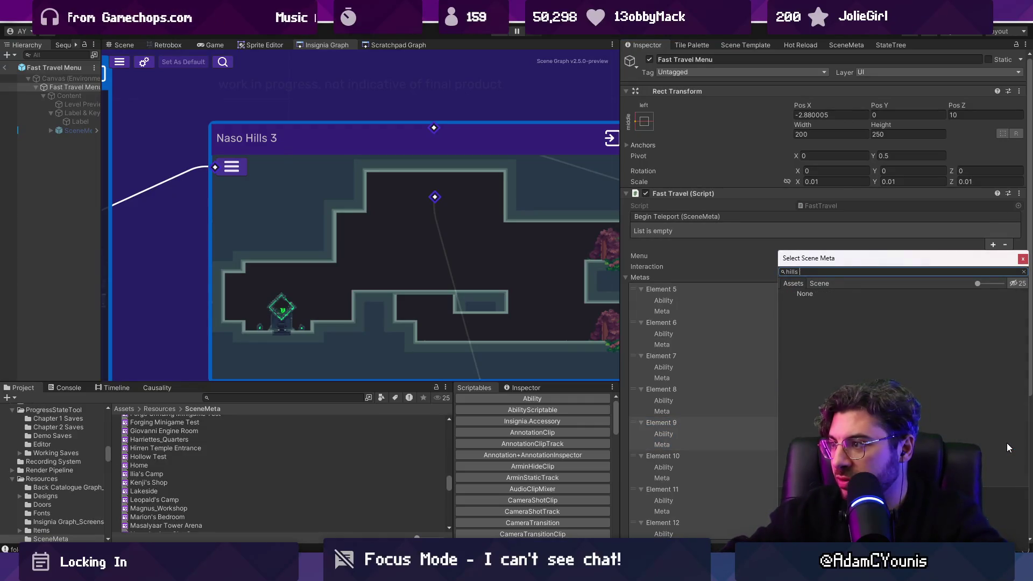
key("BackSpace")
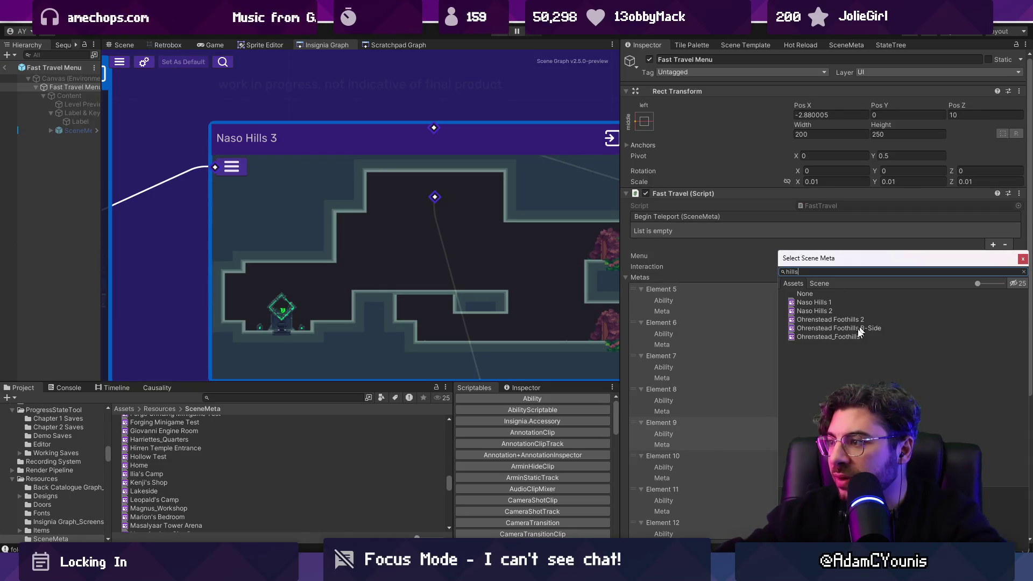
key("BackSpace")
key("BackSpace")
key("BackSpace")
key("Escape")
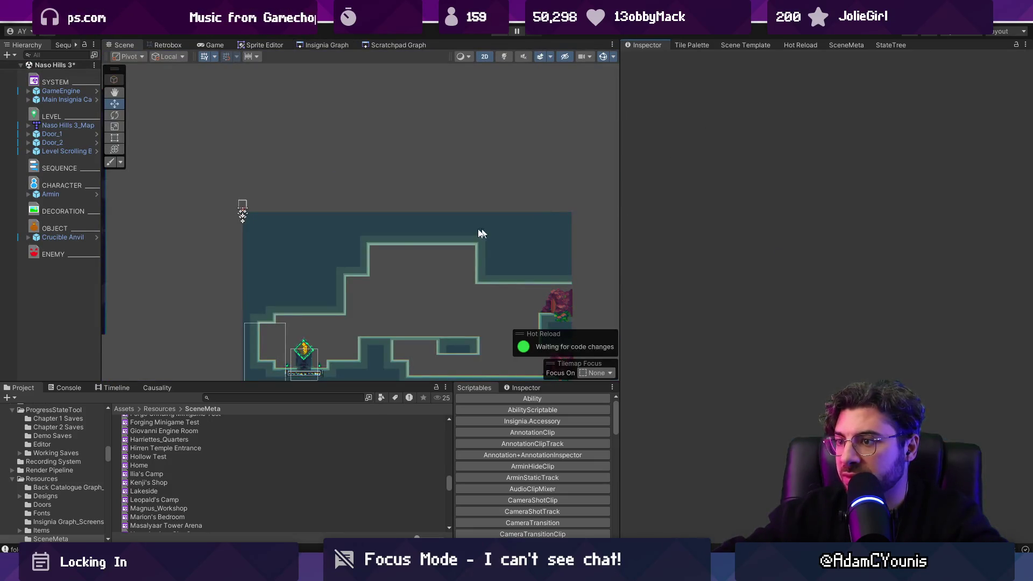
left_click(745, 45)
Step: Create the Naso Hills 3 scene meta with Add / Fix Current Scene and save the scene graph
left_click(847, 45)
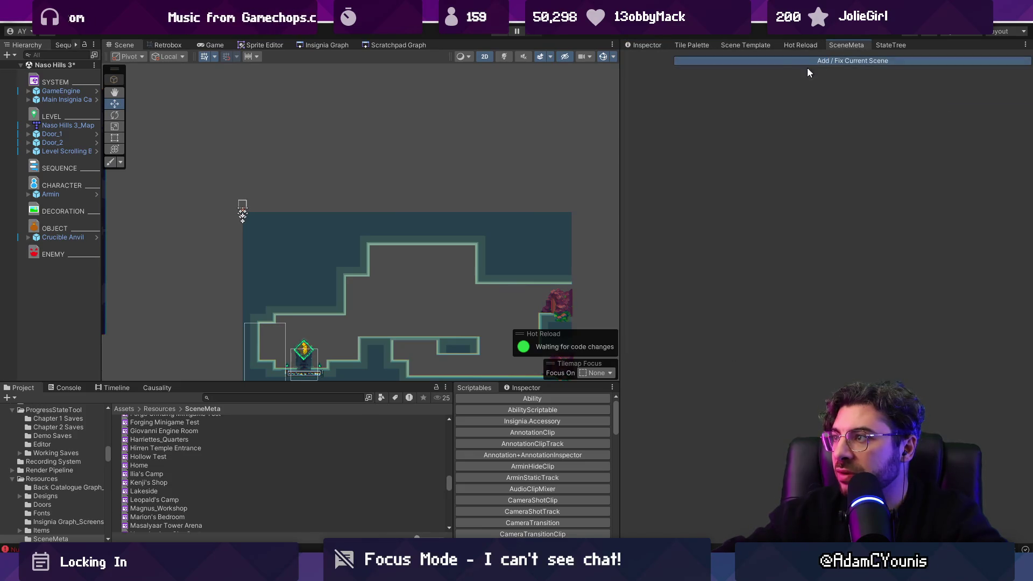
left_click(759, 63)
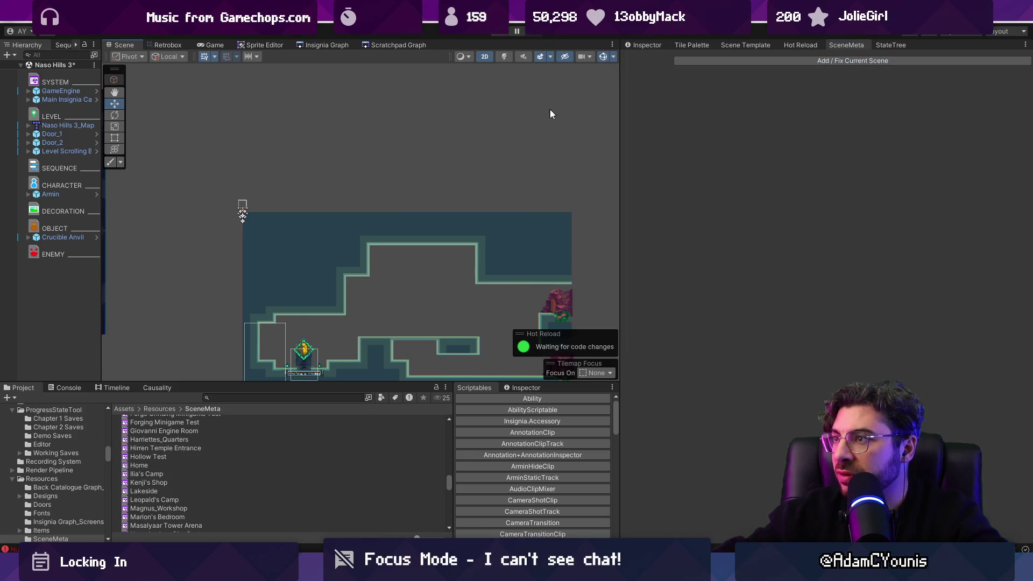
left_click(326, 45)
scroll(312, 191, "up", 3)
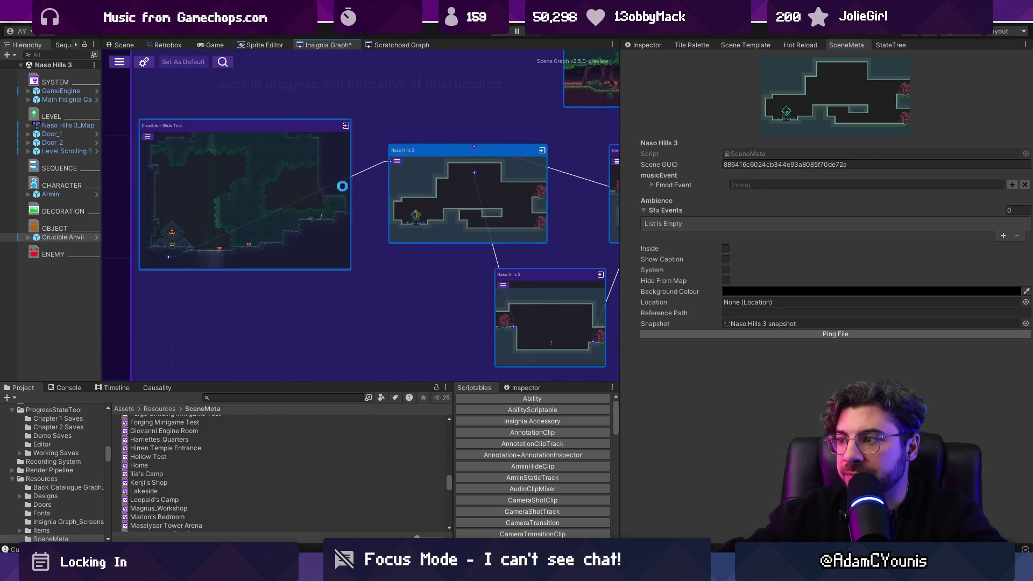
key("ctrl+s")
Step: Reopen the Fast Travel Menu prefab from the Project search to show its Fast Travel script
left_click_drag(258, 387, 258, 394)
left_click(256, 405)
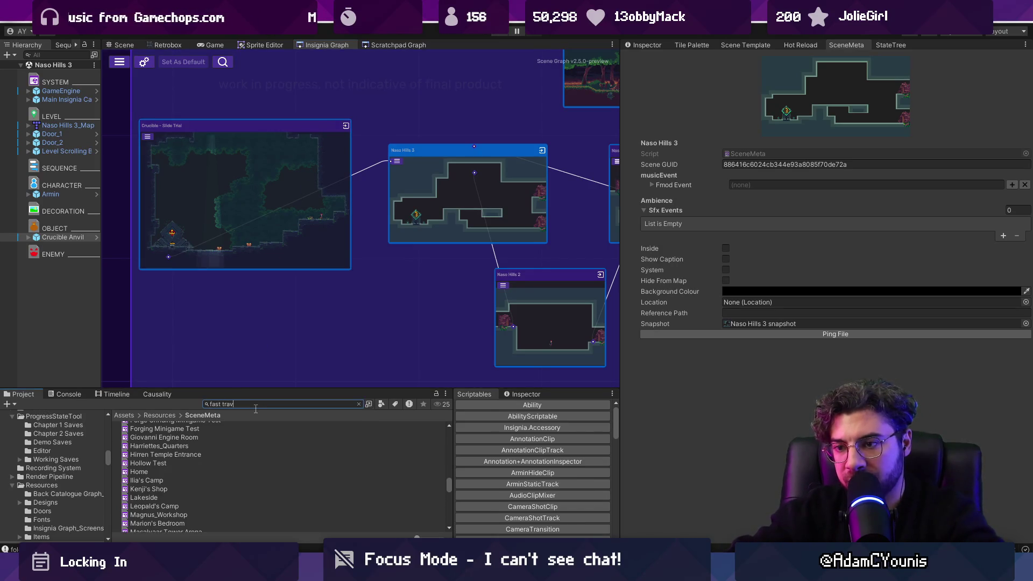
type("el menu")
double_click(222, 425)
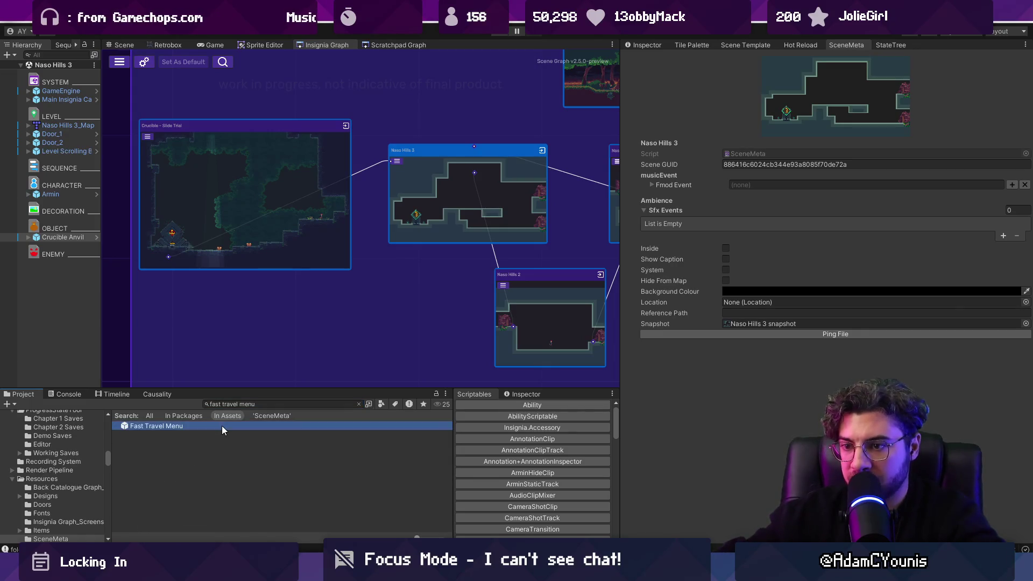
left_click(643, 45)
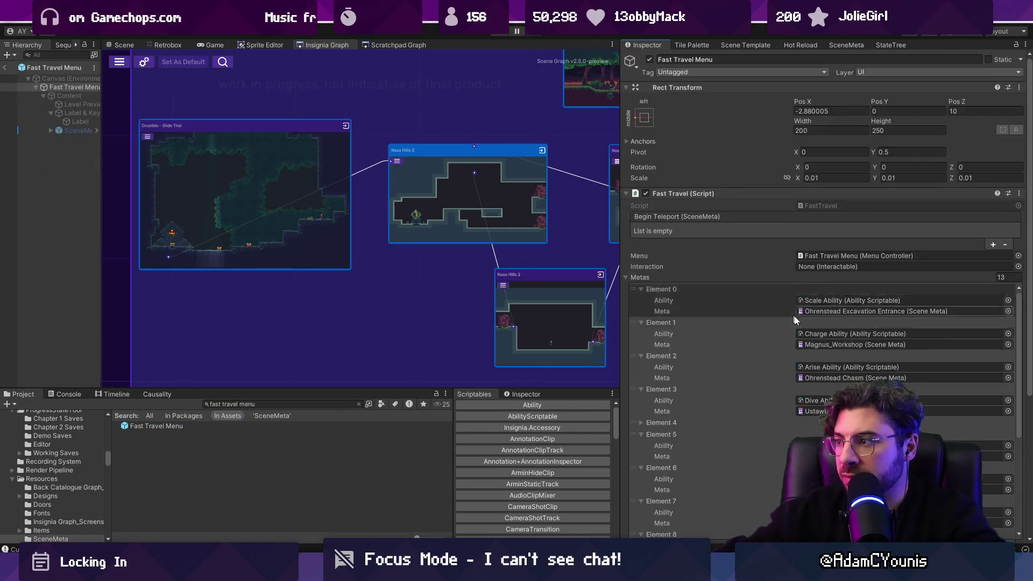
Step: Assign Naso Hills 3 as Element 9's scene meta, searching '3' in the picker
scroll(915, 350, "down", 5)
left_click(1008, 374)
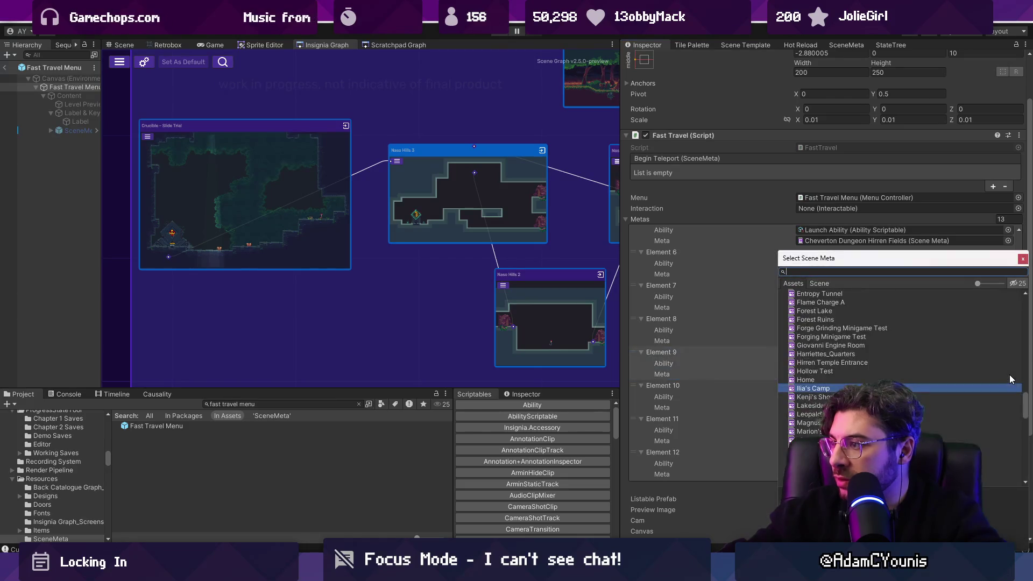
key("Escape")
left_click(1008, 374)
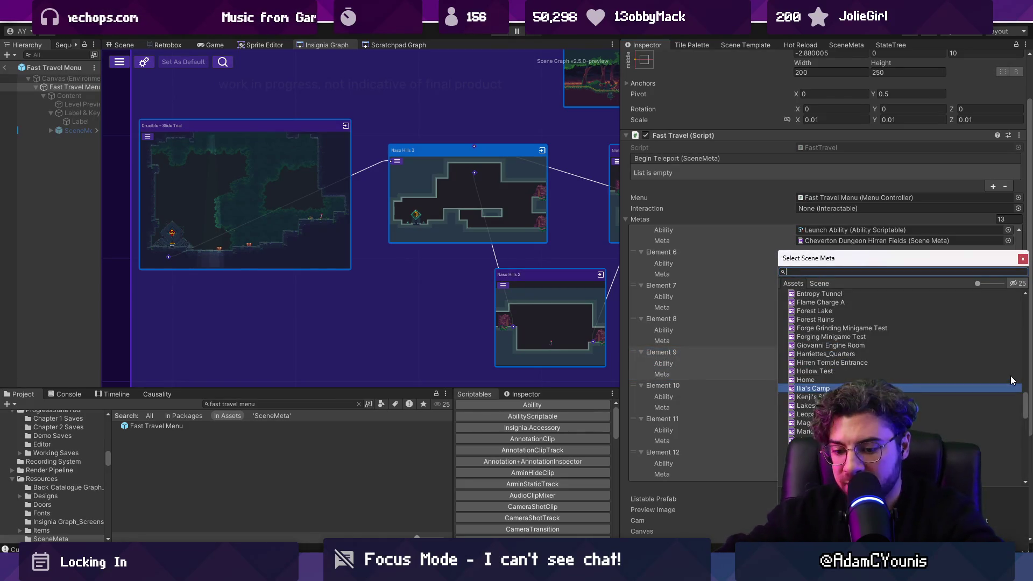
type("hills3")
key("Down")
key("Return")
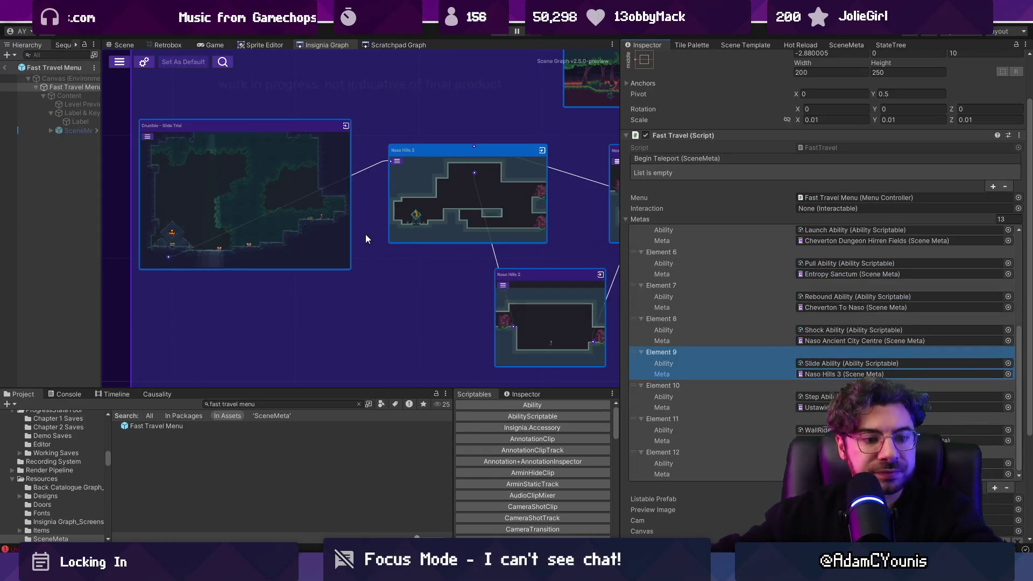
Step: Clear all entries from the Console
scroll(370, 230, "down", 2)
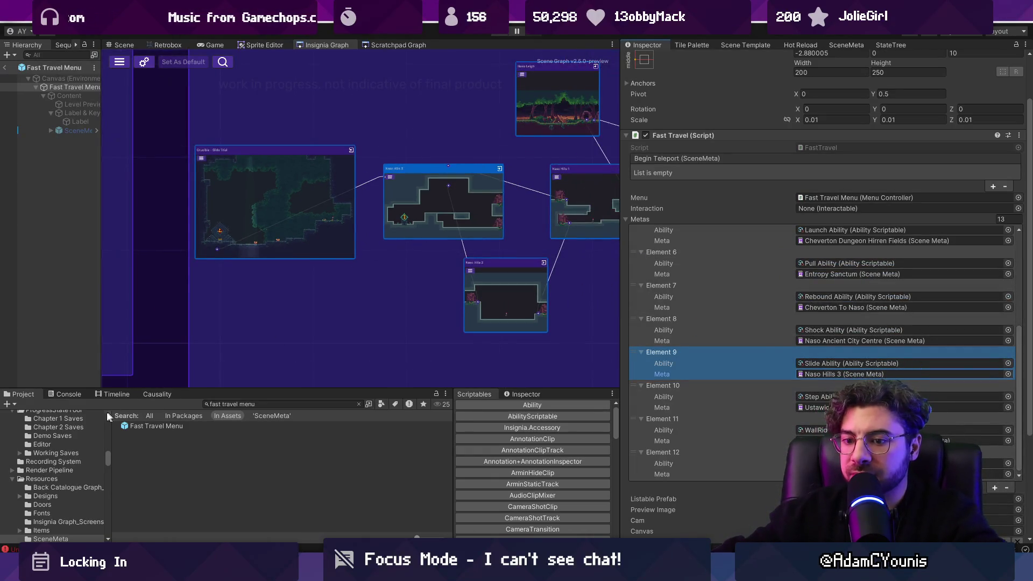
left_click(72, 393)
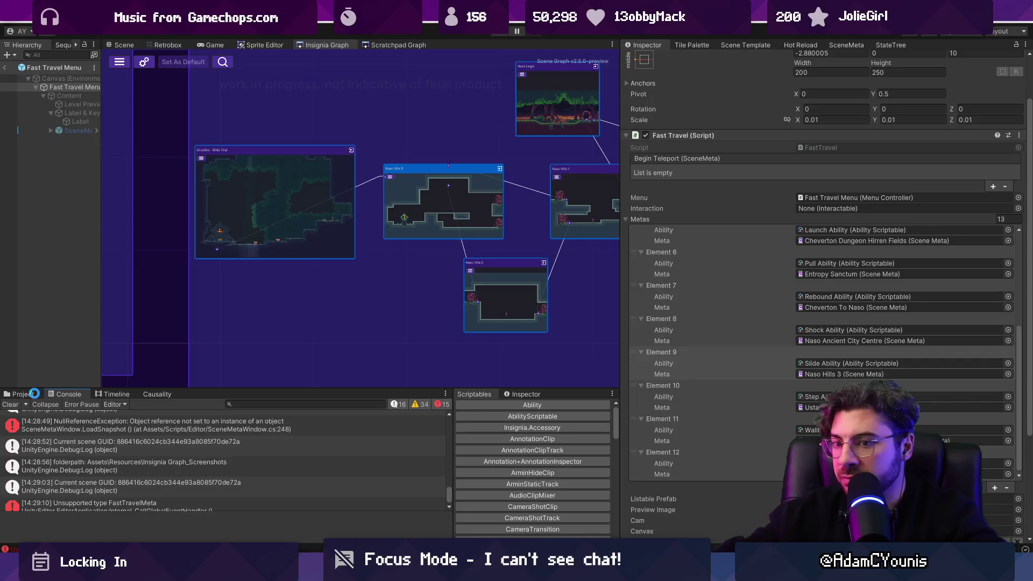
left_click(10, 404)
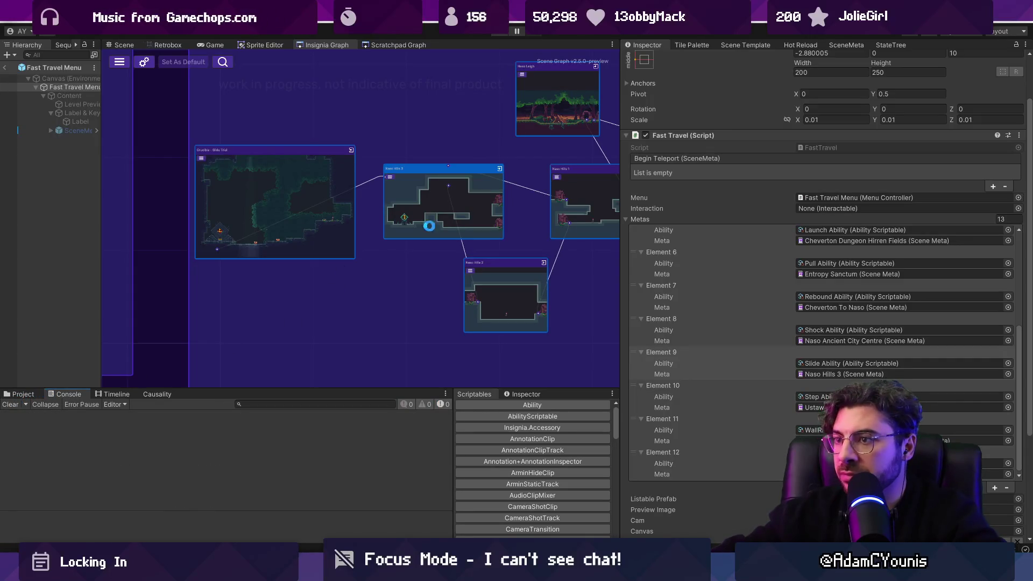
scroll(341, 258, "down", 3)
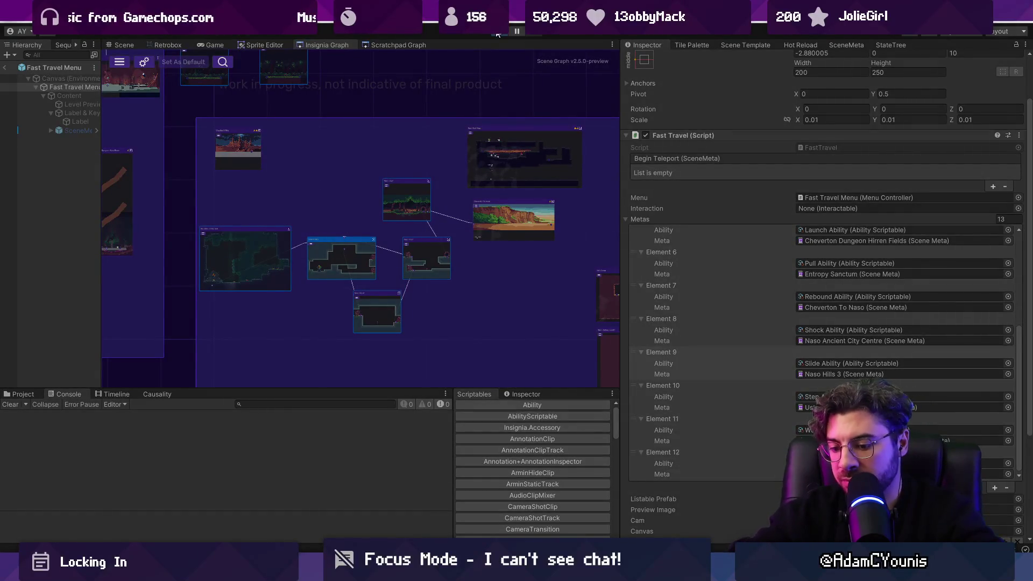
Step: Play the game and pan and zoom the world map across its rooms, back to the player's room
left_click(498, 34)
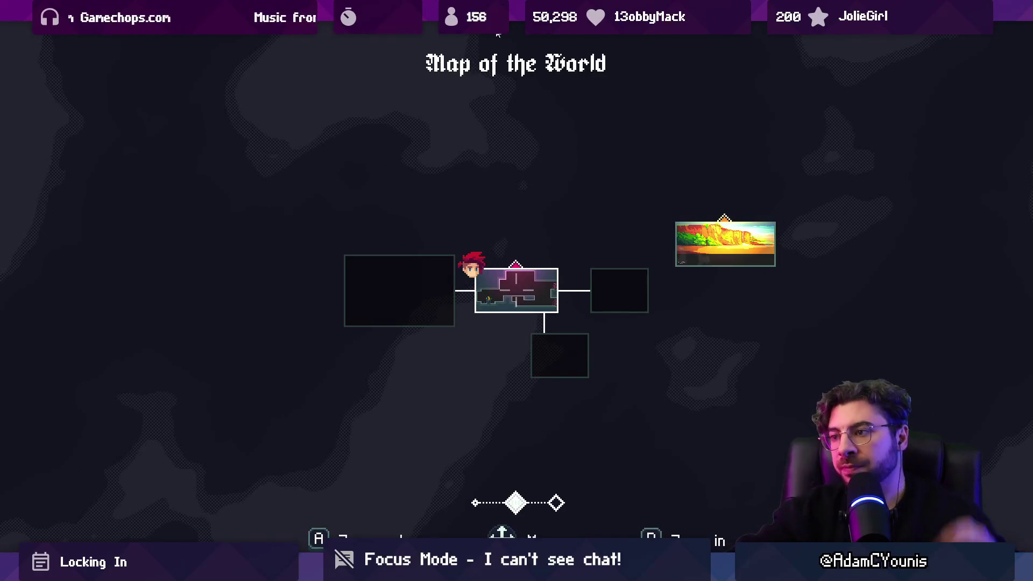
key("Left")
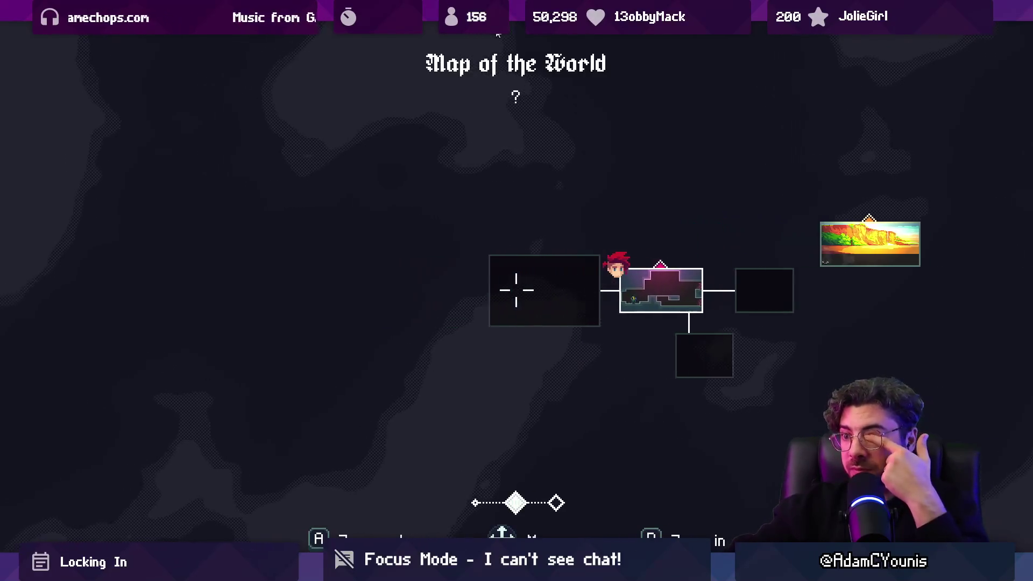
scroll(498, 34, "up", 1)
scroll(498, 34, "down", 1)
scroll(498, 34, "down", 1)
key("Left")
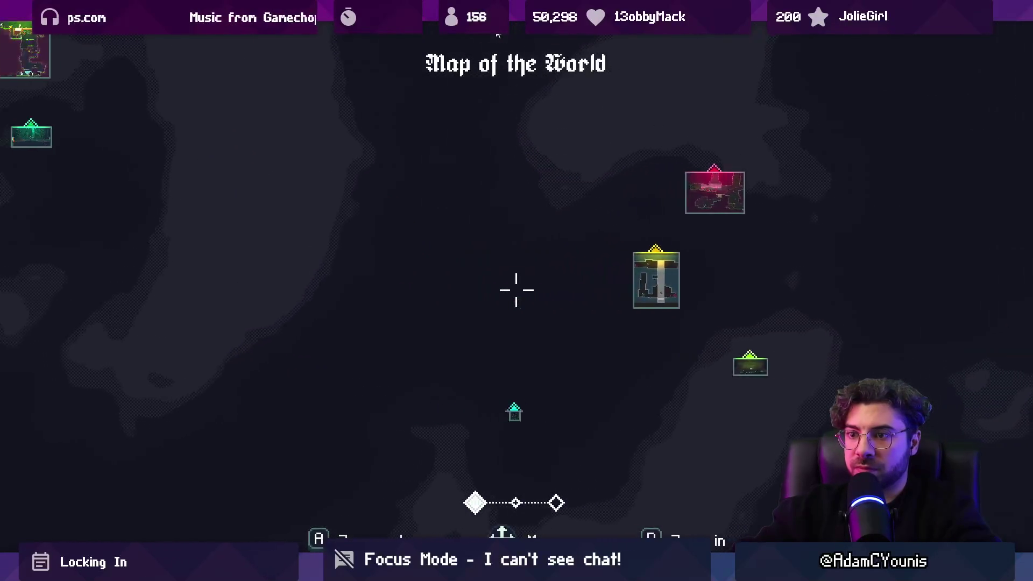
key("Right")
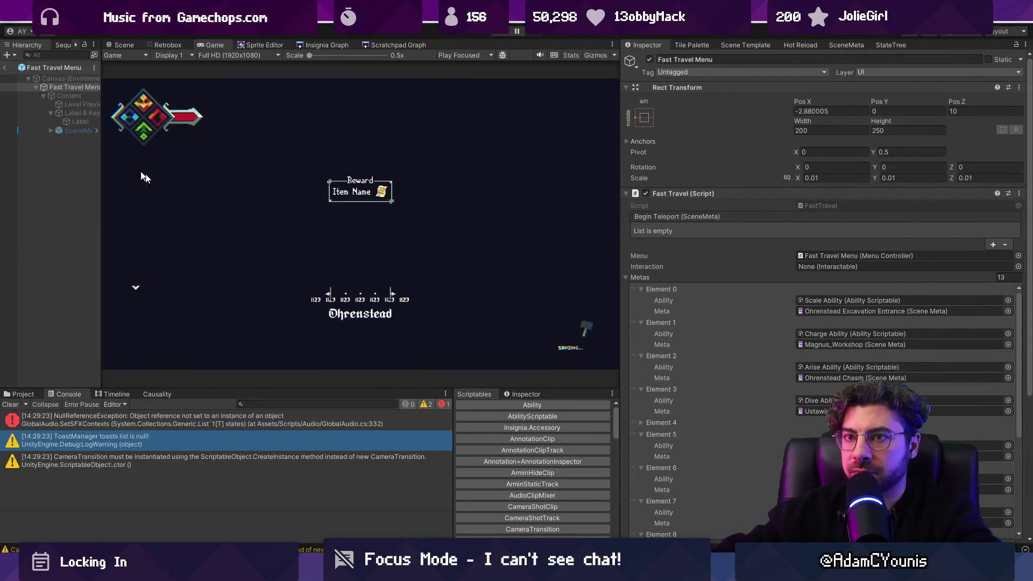
left_click(15, 405)
Step: Leave the Fast Travel Menu prefab and return to the Naso Hills 3 scene
left_click(22, 393)
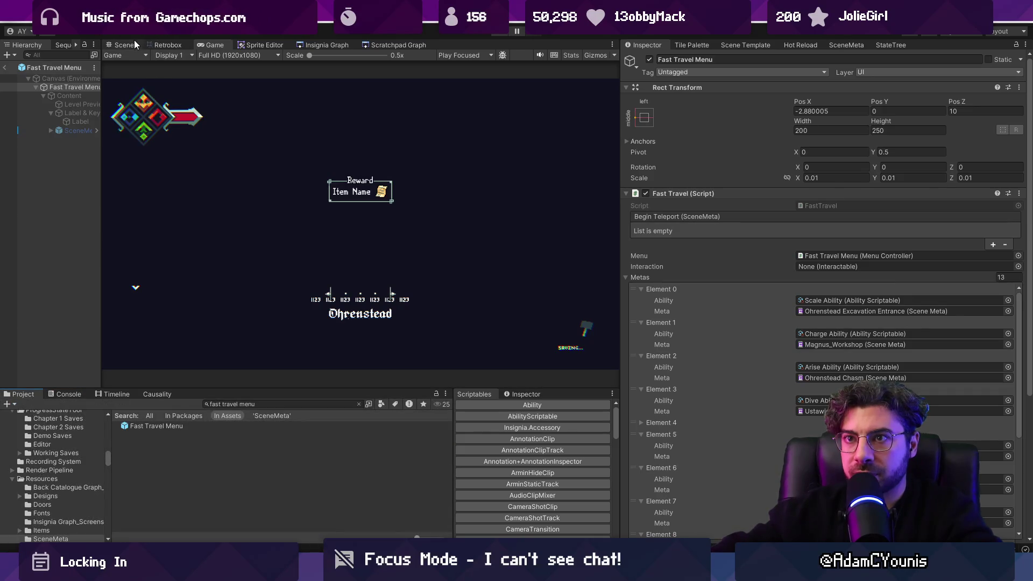
key("ctrl+p")
left_click(6, 69)
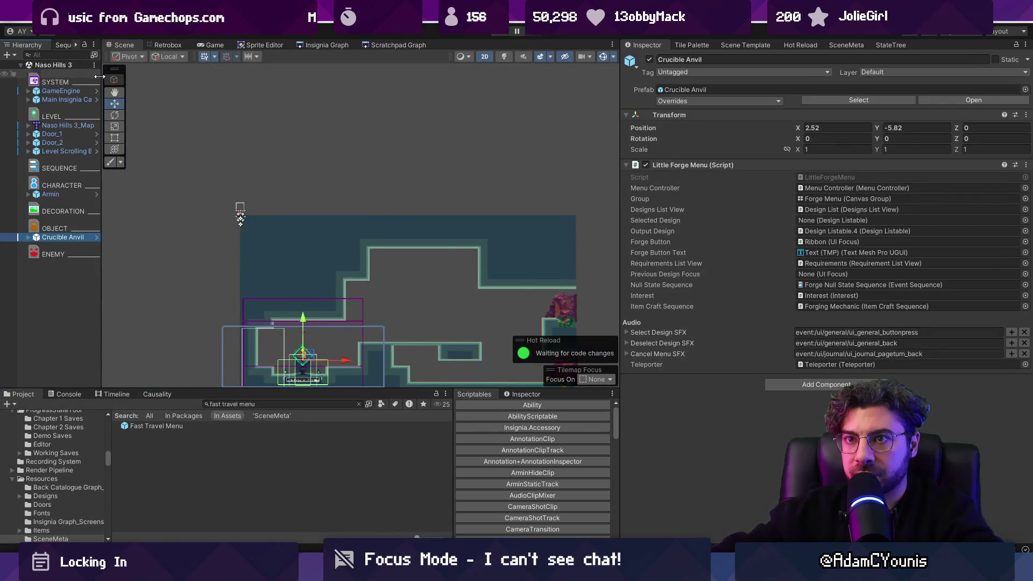
left_click_drag(99, 77, 166, 77)
scroll(322, 242, "down", 3)
left_click(360, 46)
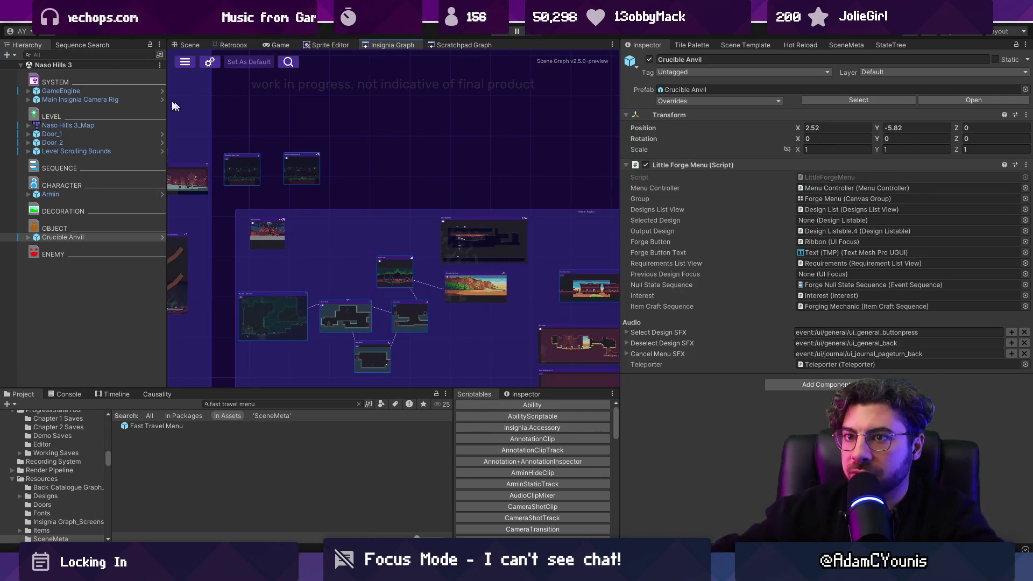
Step: Set the GameEngine's Progress State to Game Complete
left_click(214, 109)
left_click(1018, 188)
type("c")
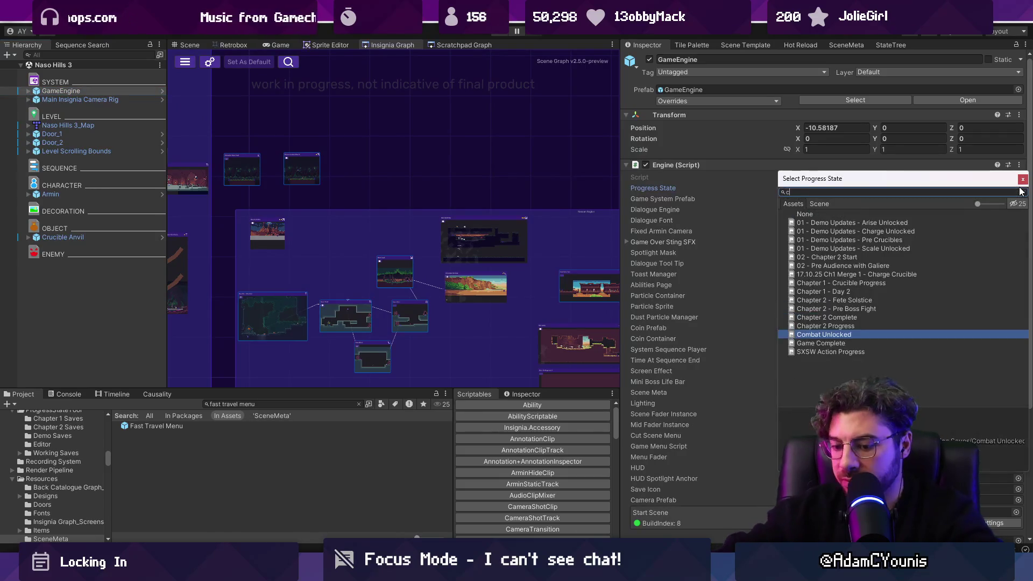
type("te")
key("Down")
key("Return")
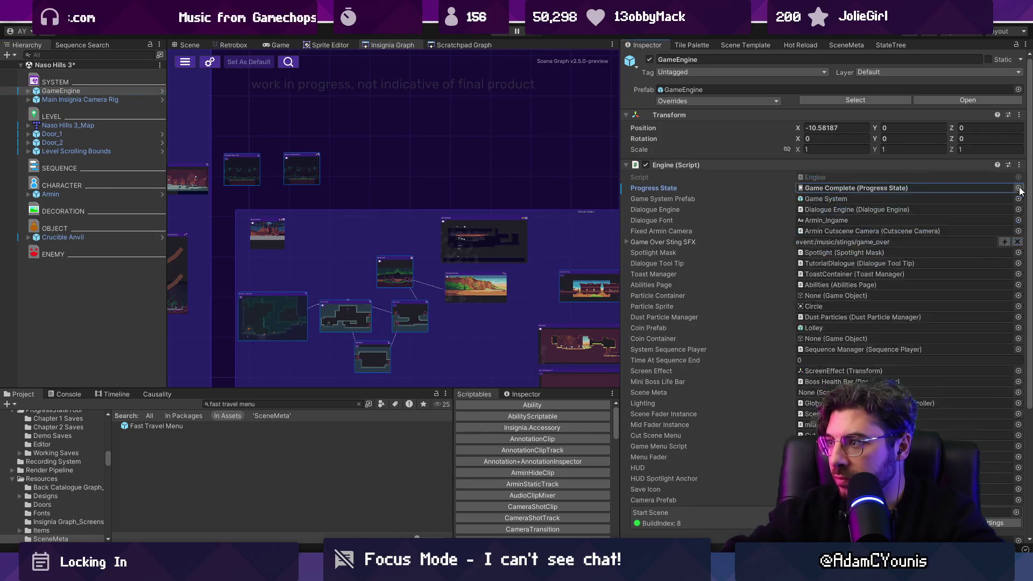
key("ctrl+p")
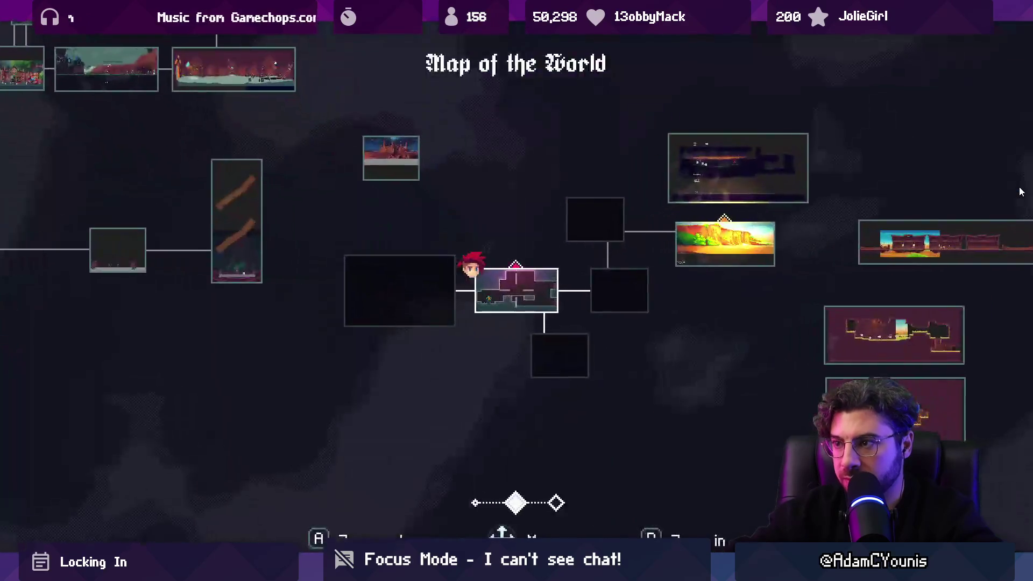
key("Left")
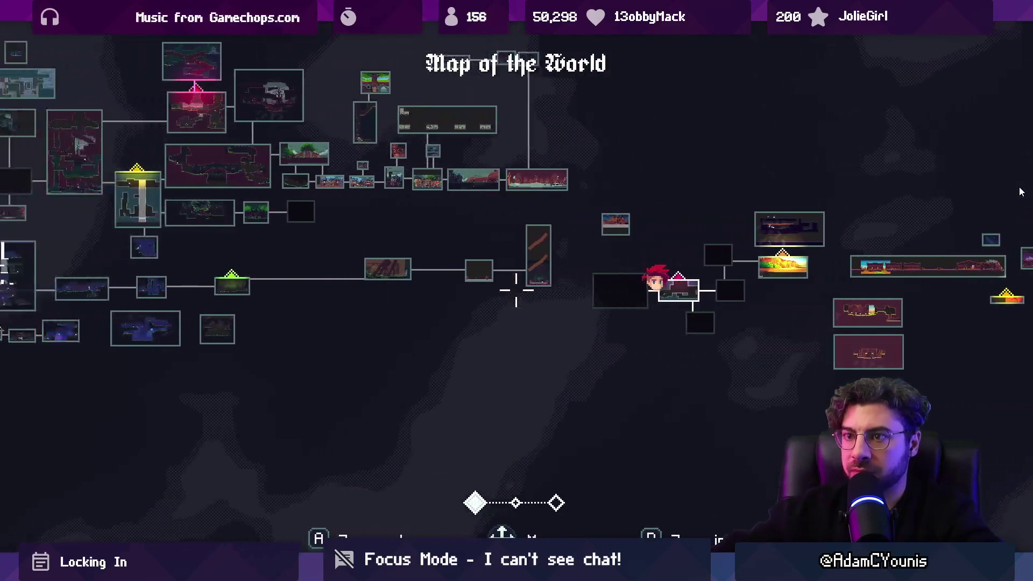
key("Left")
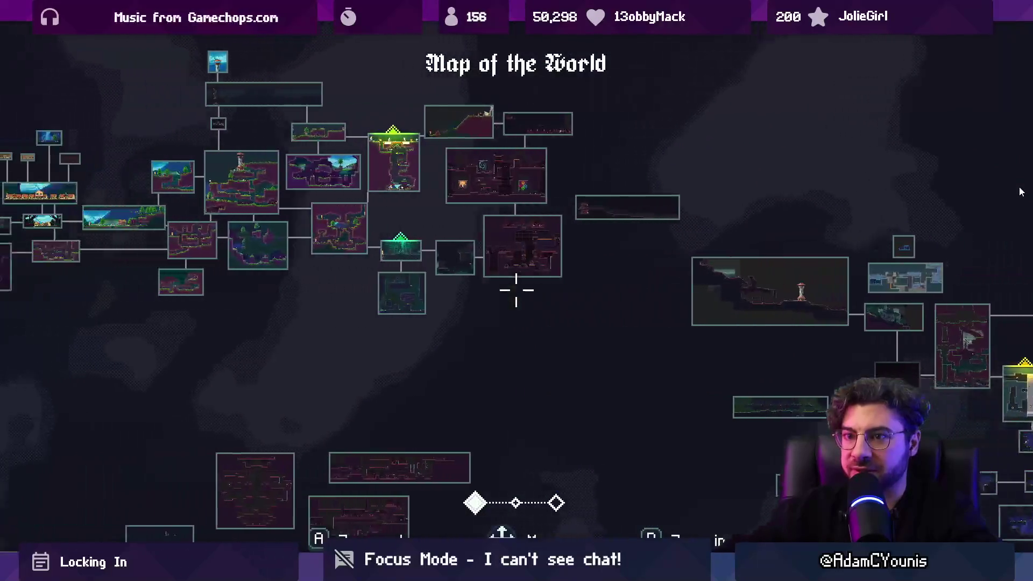
key("Right")
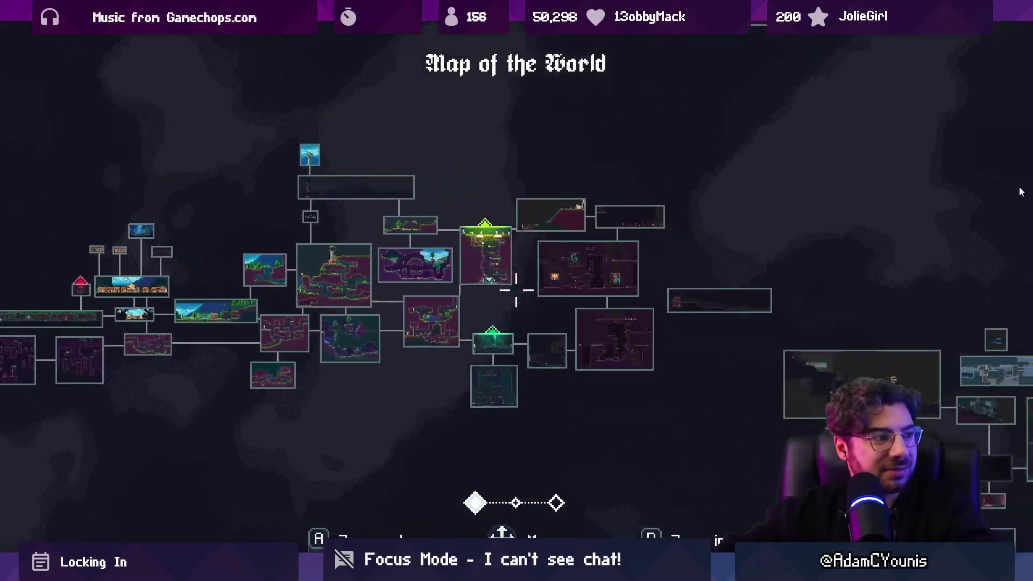
key("Down")
key("Right")
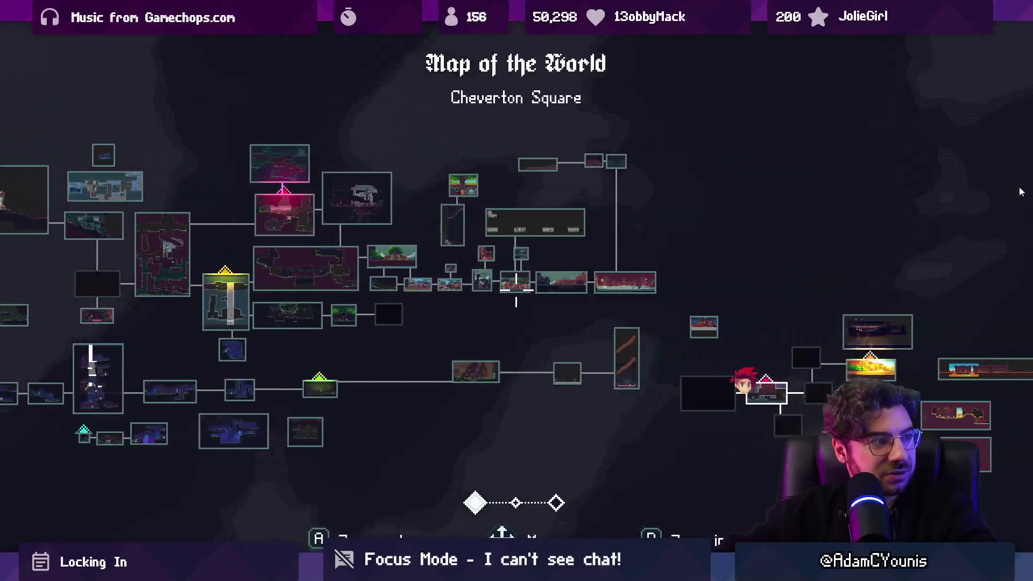
key("Down")
key("r")
key("Up")
key("Left")
key("r")
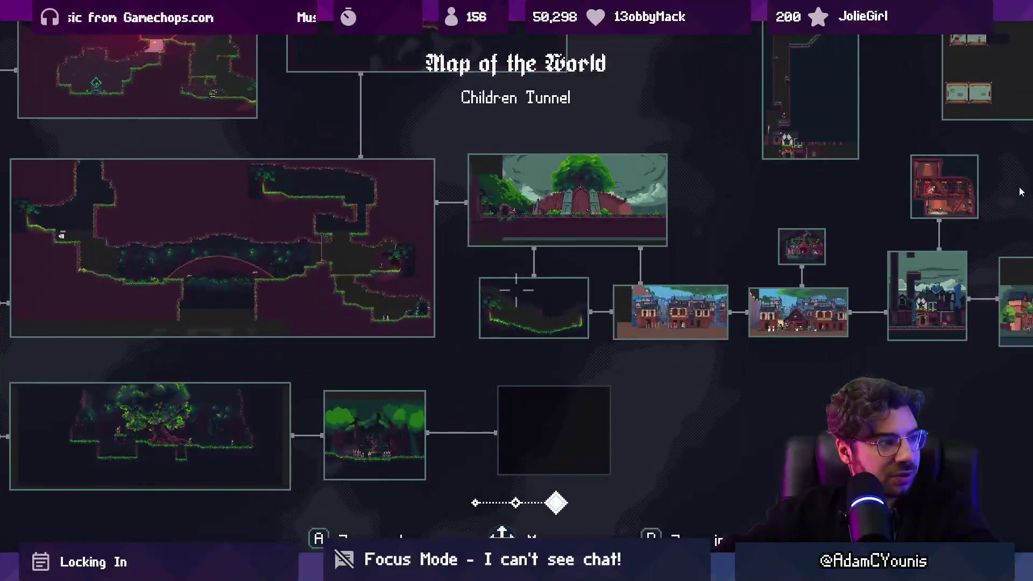
key("Right")
key("f")
key("f")
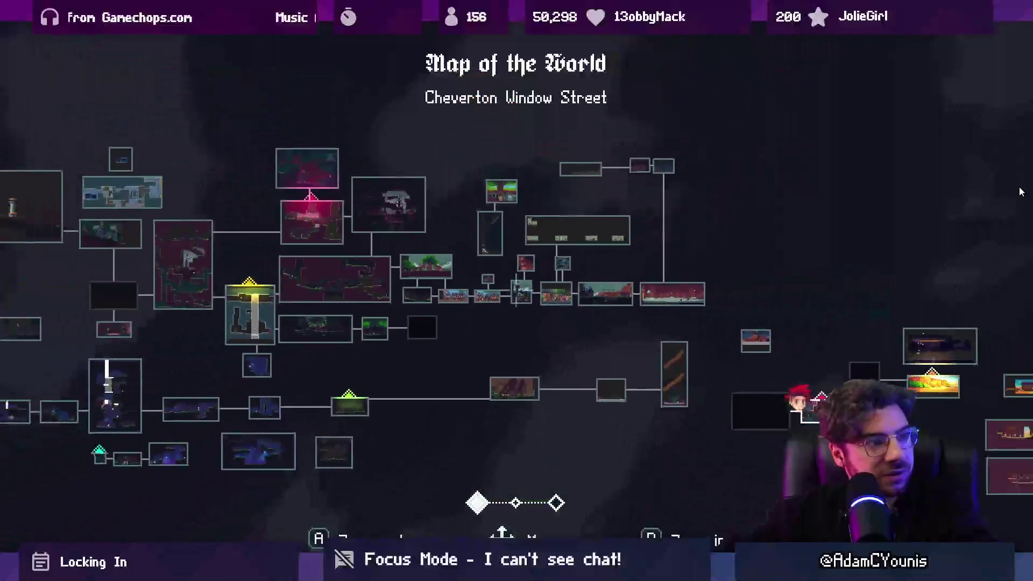
key("Right")
key("Down")
key("Right")
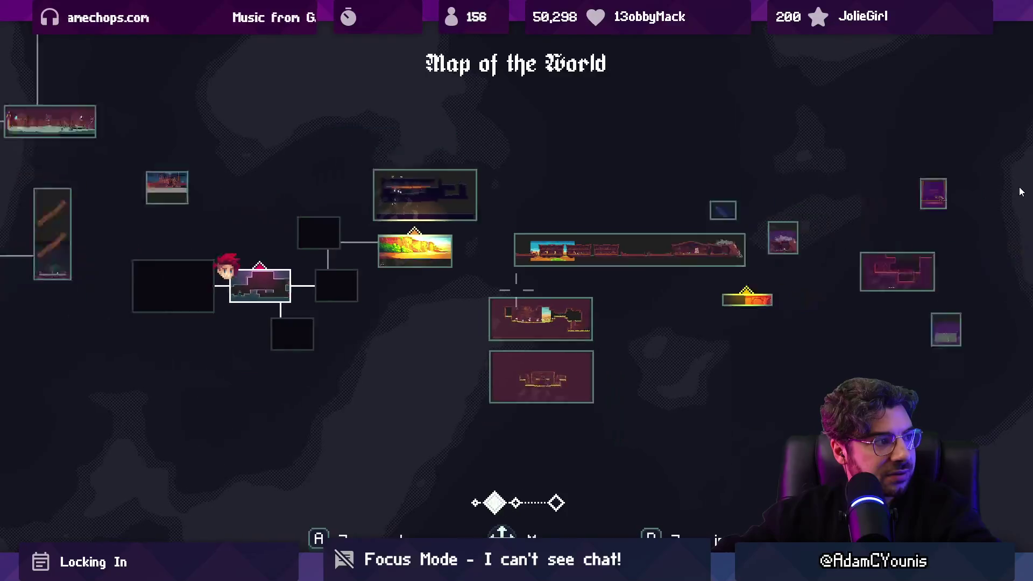
key("Left")
key("Up")
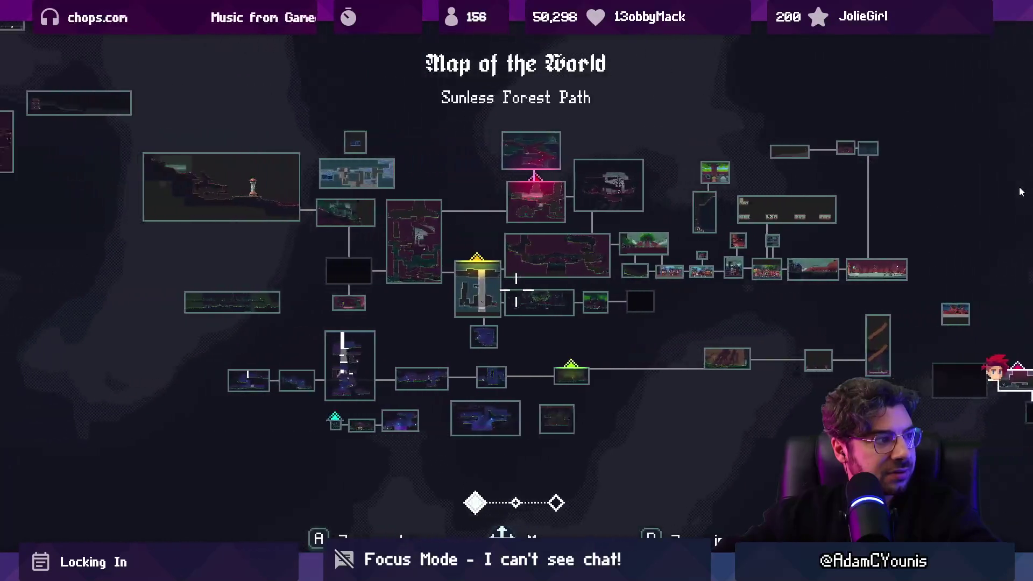
key("Left")
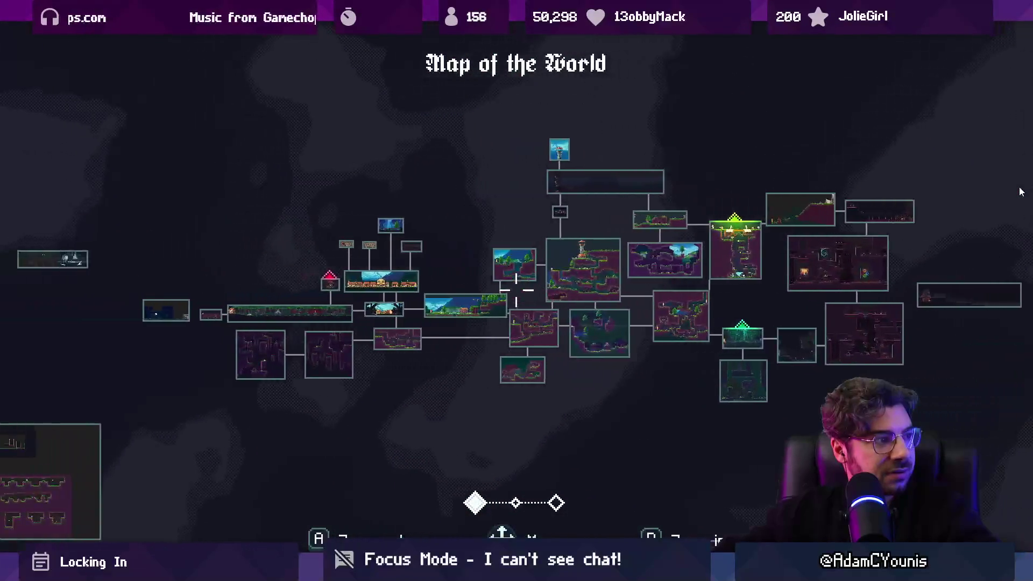
key("Down")
key("Left")
key("Up")
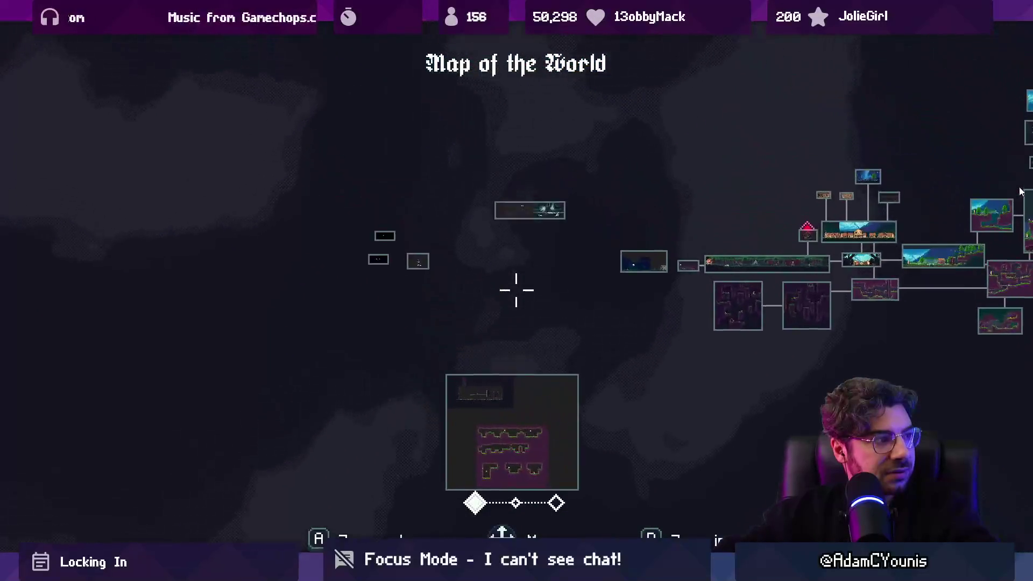
key("Right")
key("Right")
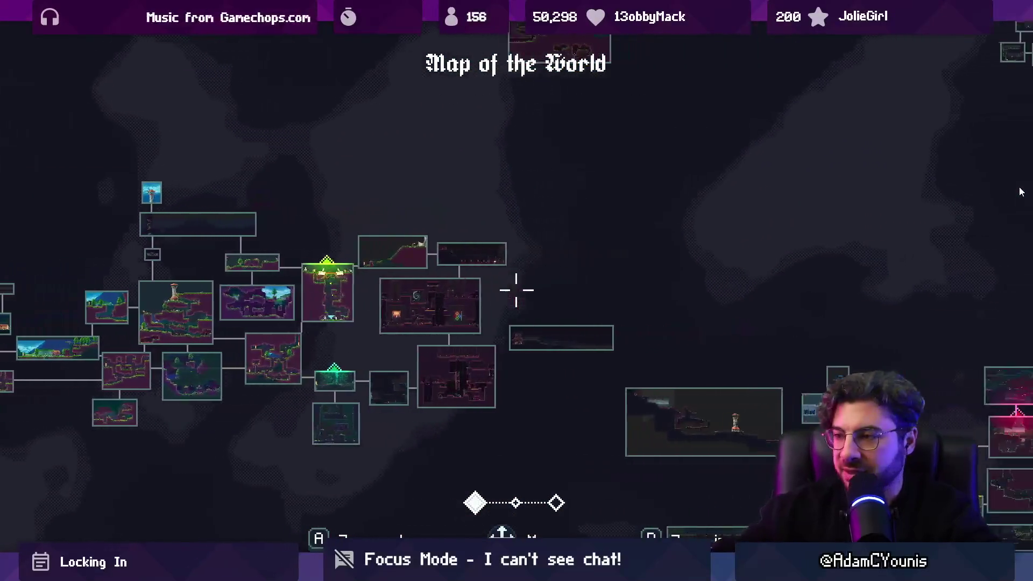
key("Up")
key("Right")
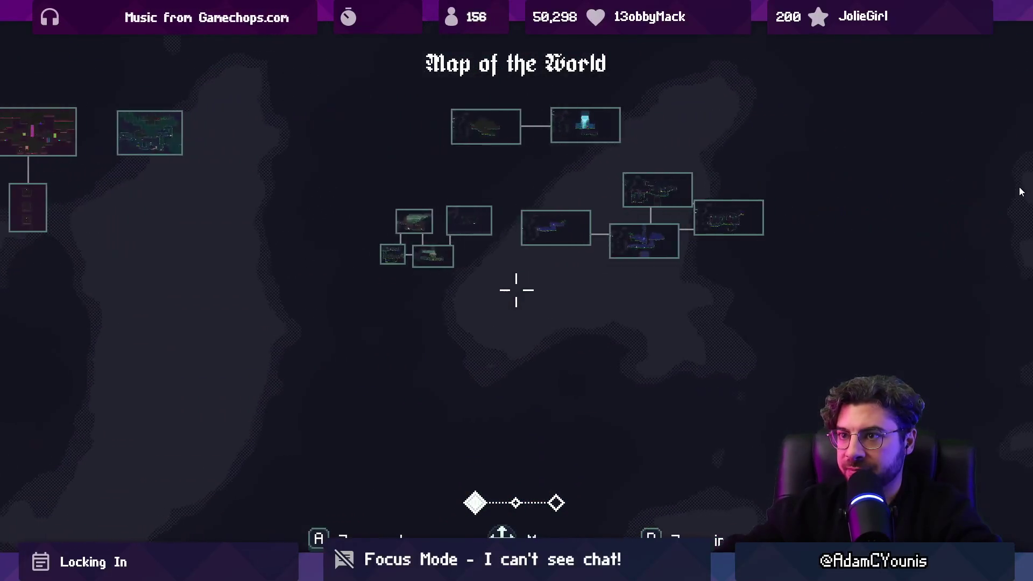
key("Down")
key("Left")
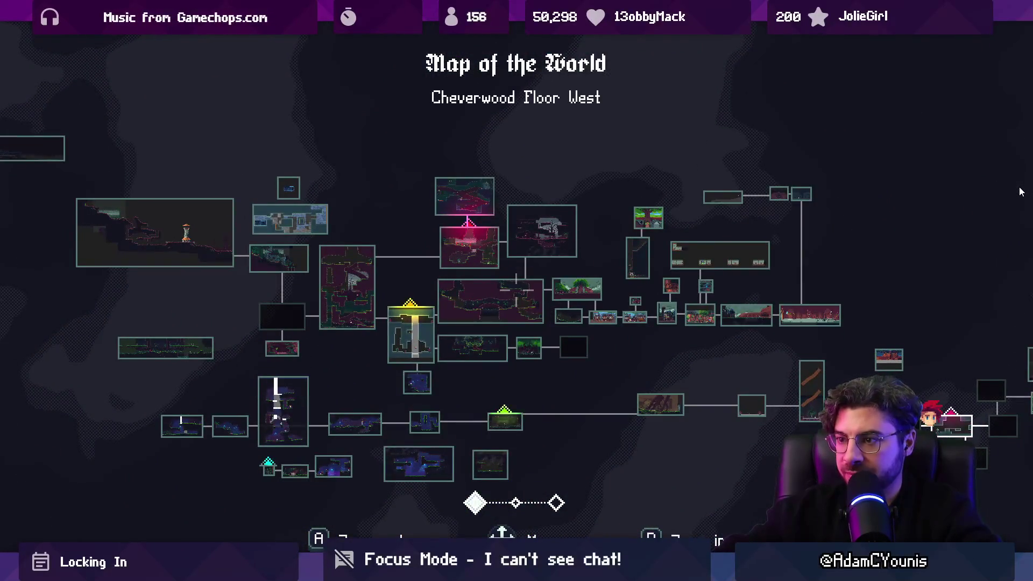
key("Right")
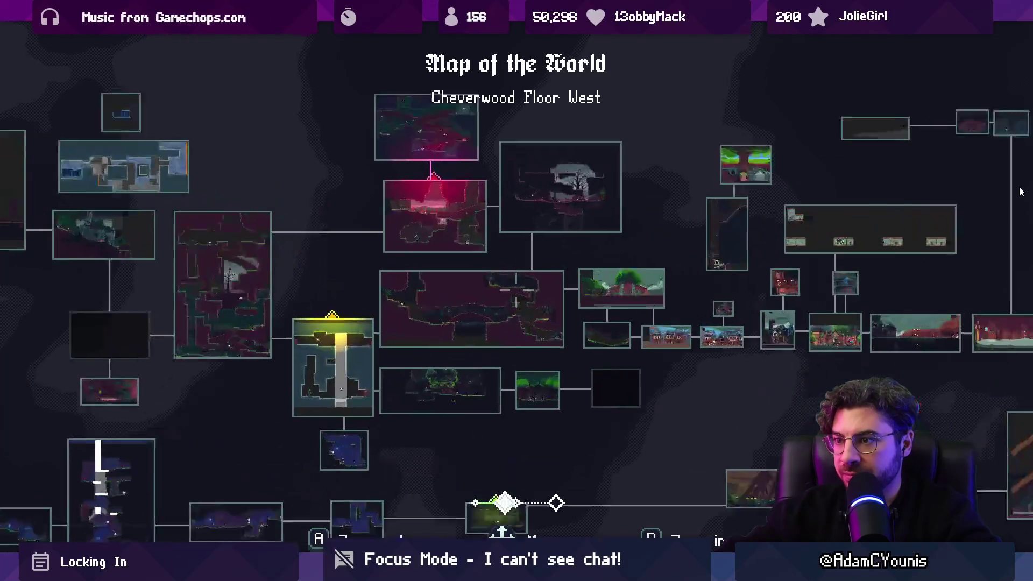
key("Left")
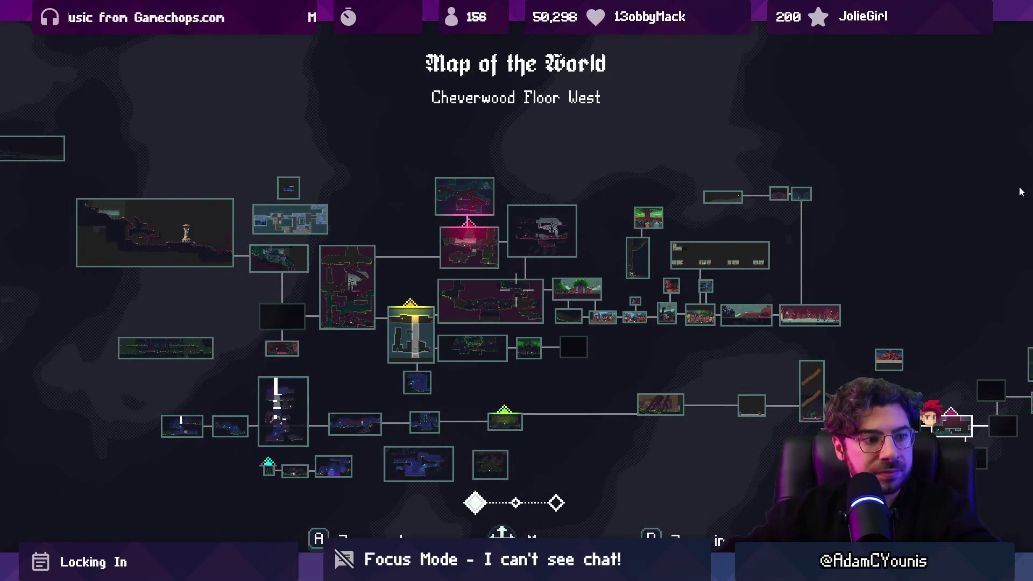
key("Right")
key("Left")
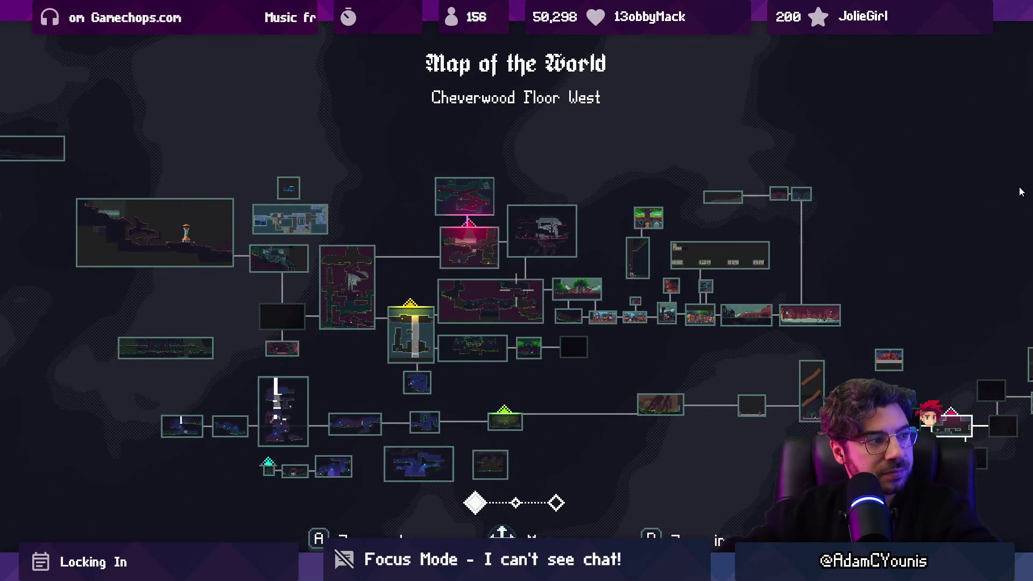
key("Right")
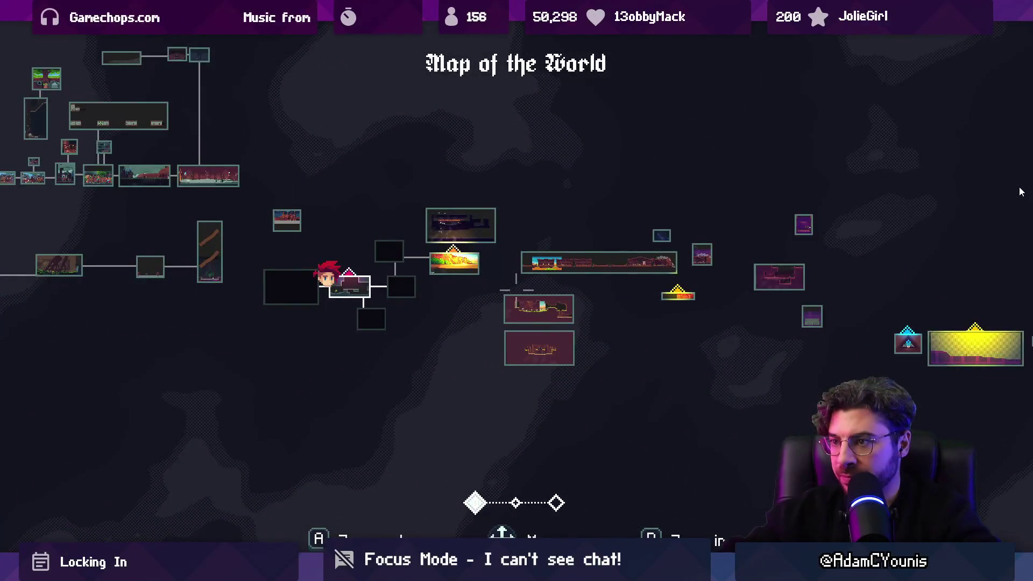
key("Down")
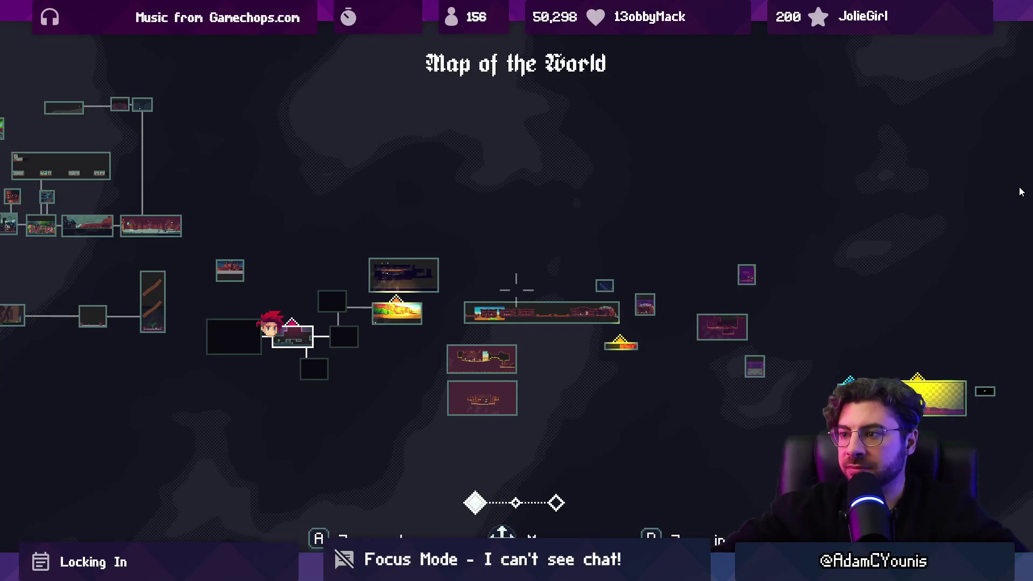
key("Down")
key("Right")
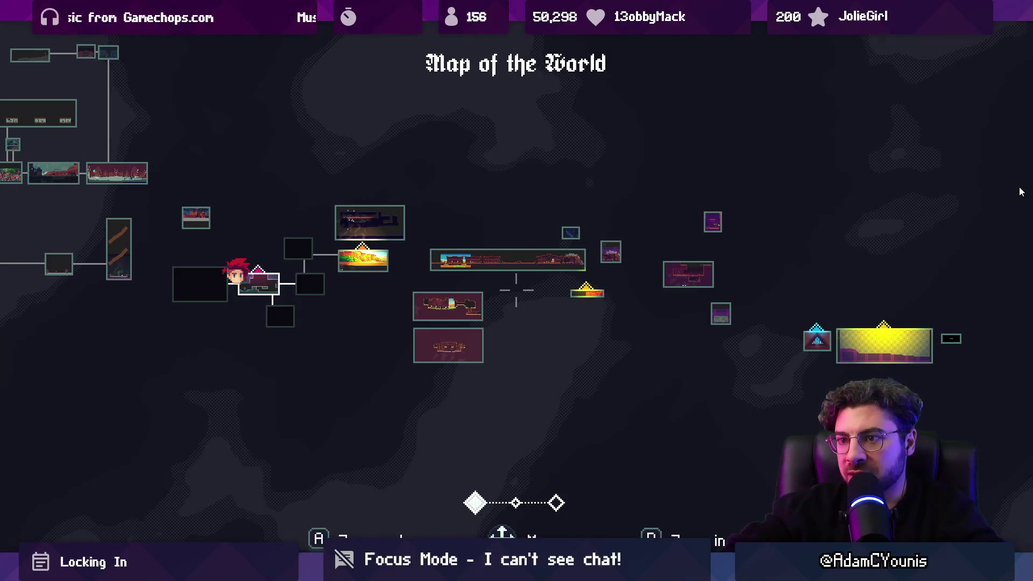
key("d")
key("d")
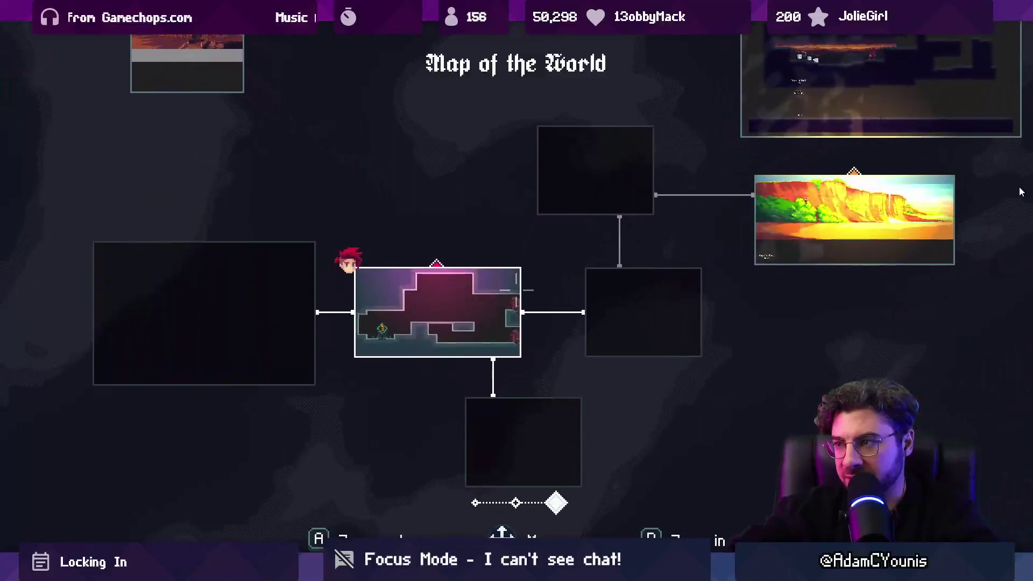
key("a")
key("a")
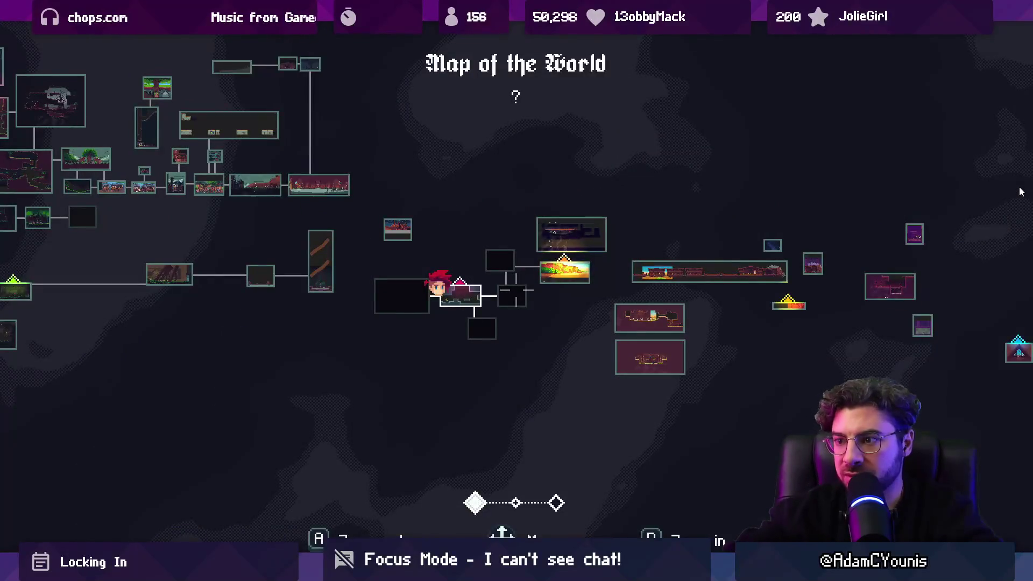
key("Escape")
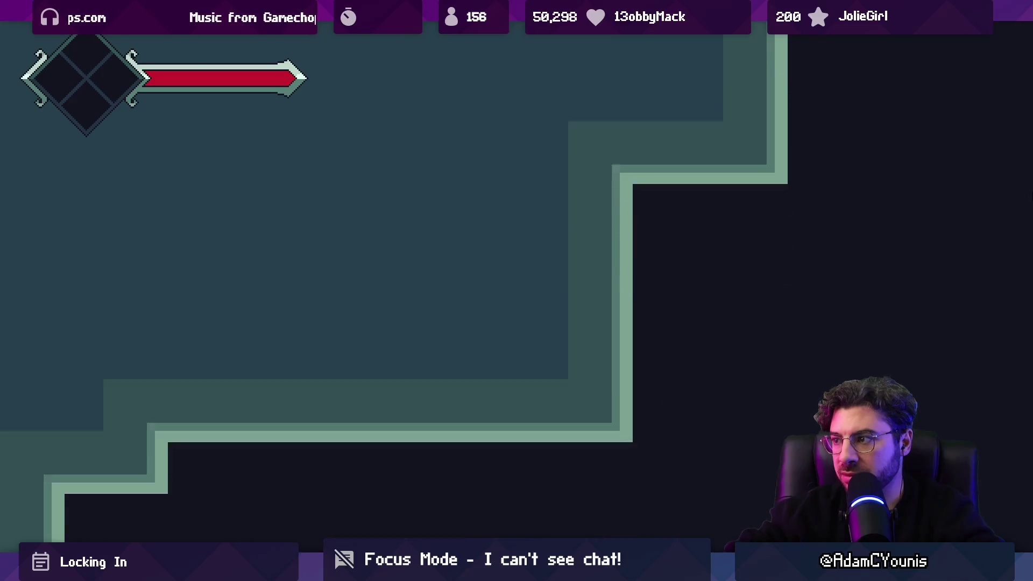
Step: Run the character right, jump onto the high ledge into the next room, and check the world map
key("Right")
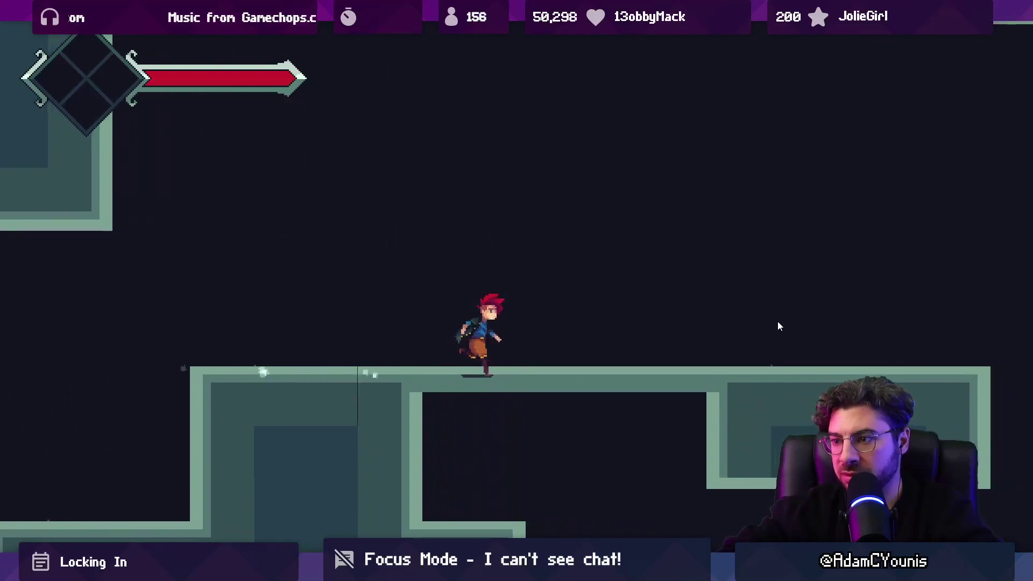
key("Right")
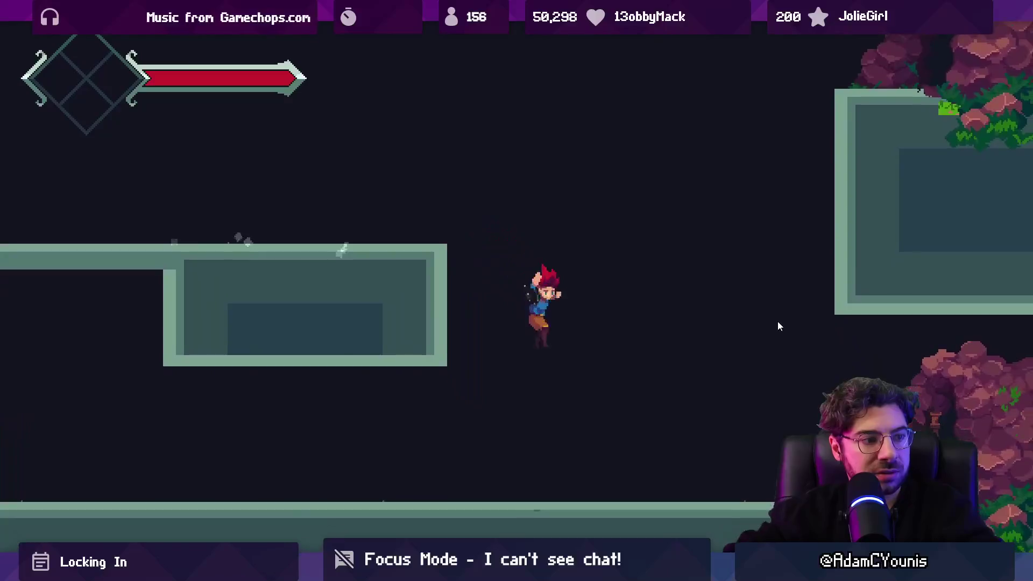
key("space")
key("Right")
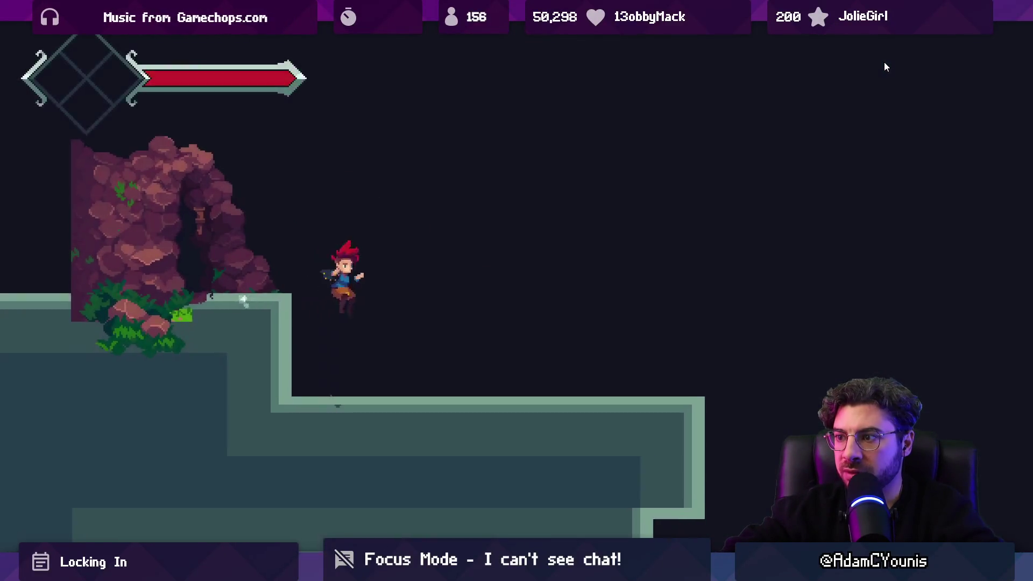
key("space")
key("m")
key("m")
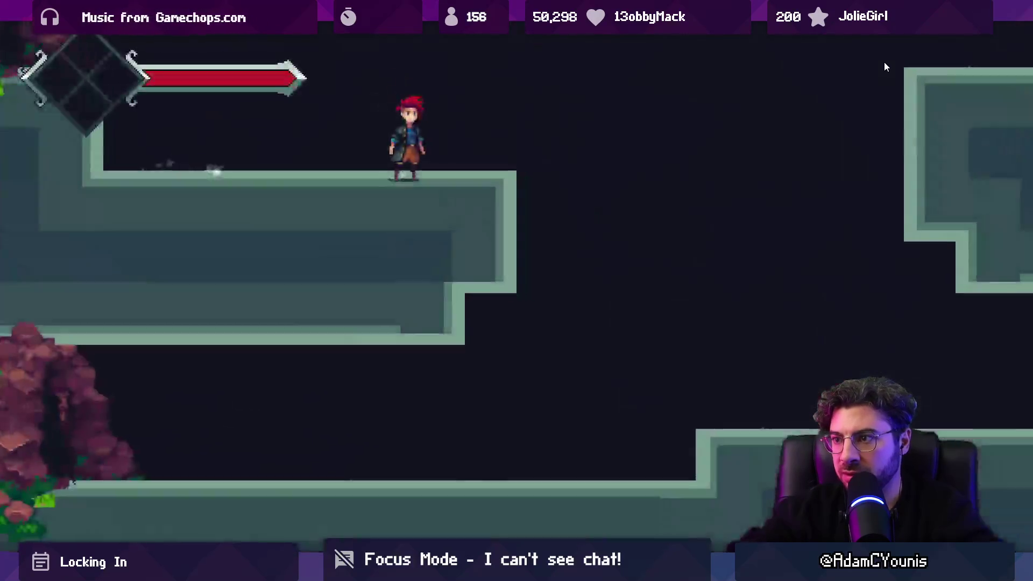
key("Right")
Step: Go through the cave door, view the world map zoomed in one level, and walk on right
key("space")
key("Right")
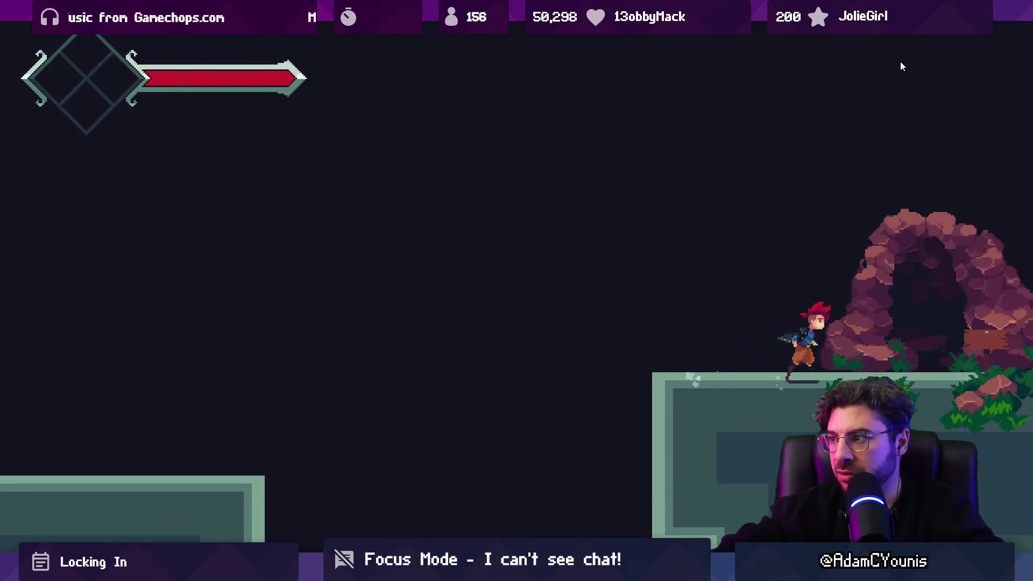
key("s")
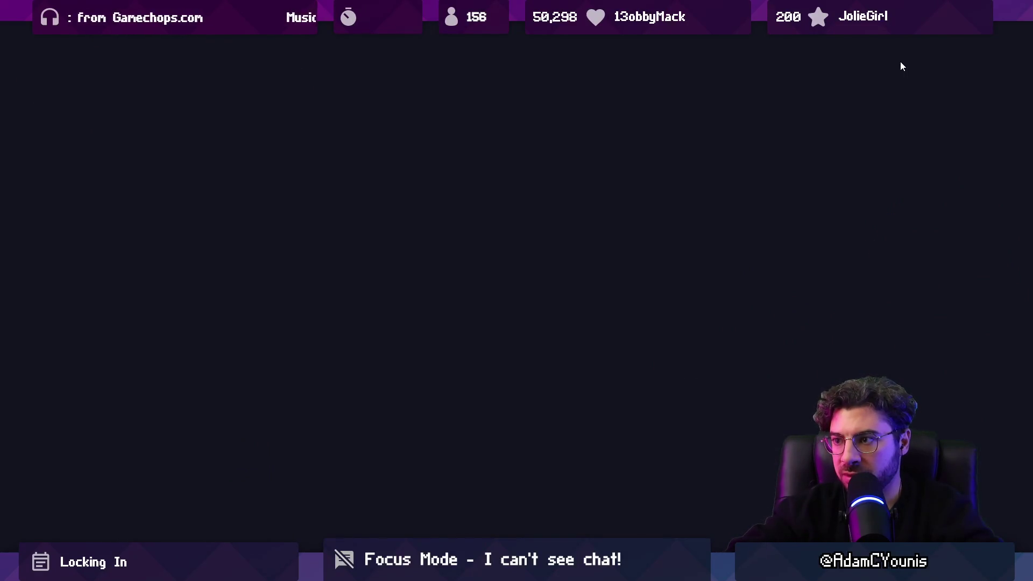
key("m")
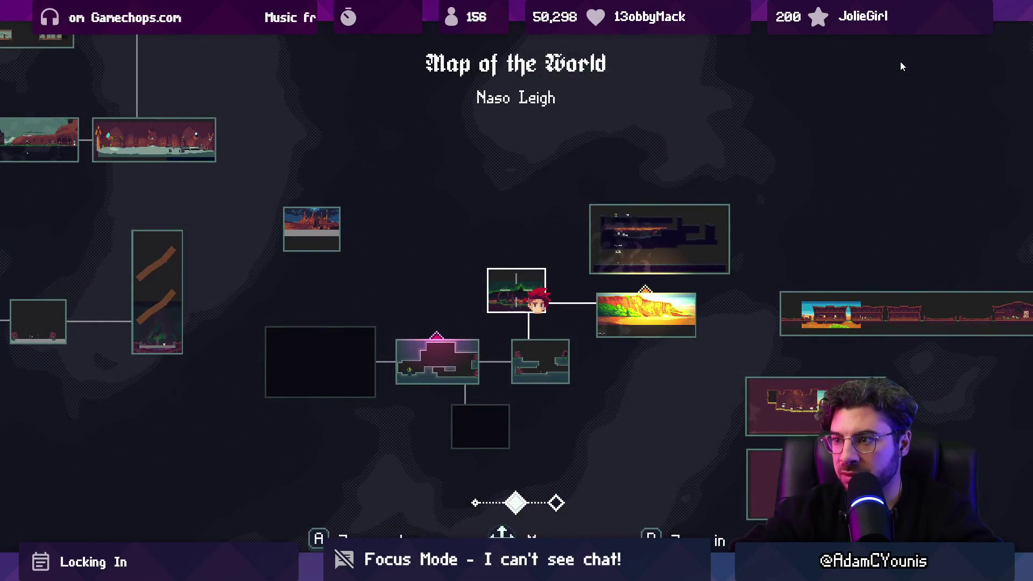
key("d")
key("m")
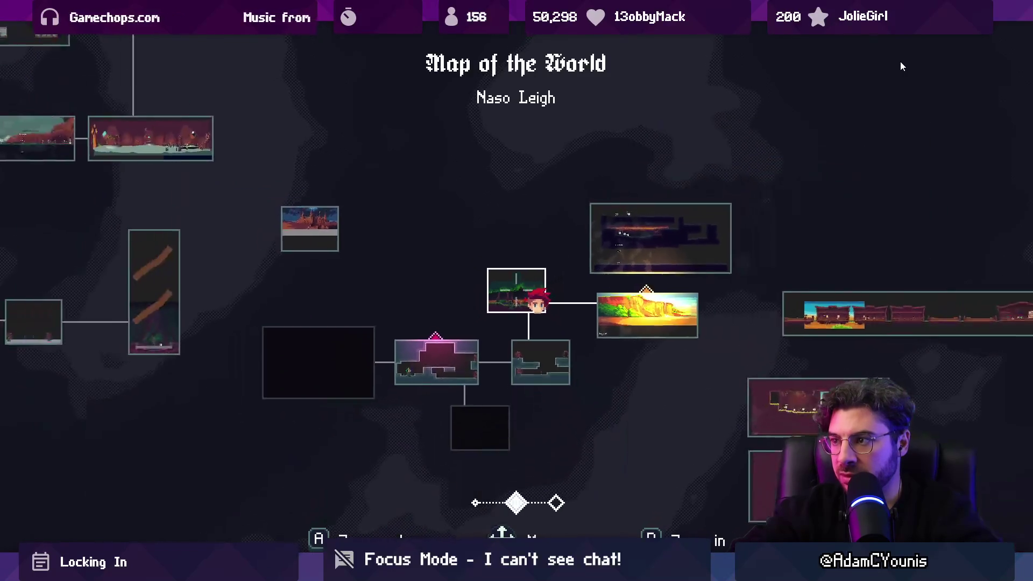
key("Right")
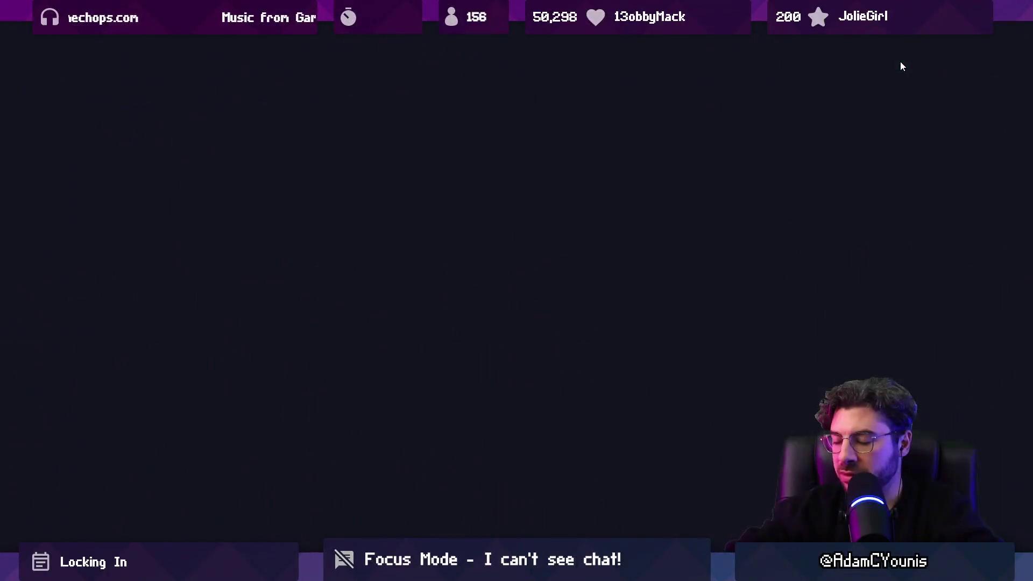
Step: Dismiss the world map, run right toward the waterfall, then roll back left
key("m")
key("m")
key("Right")
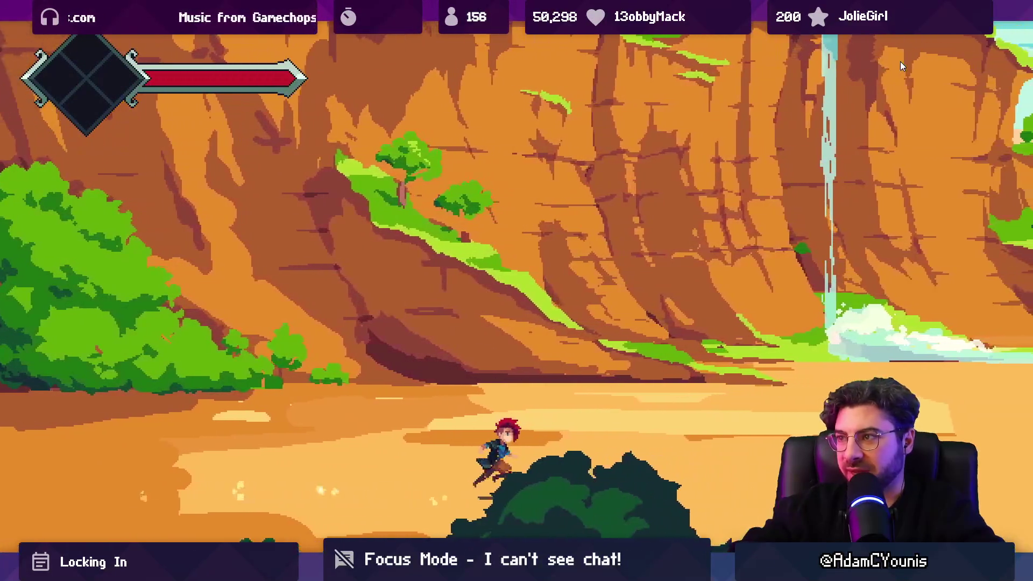
key("Right")
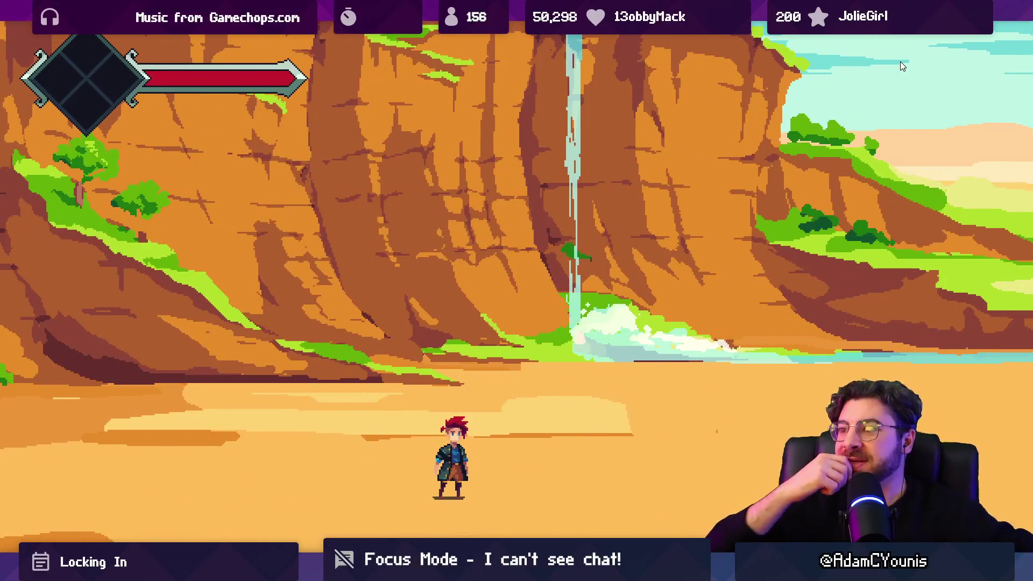
key("Right")
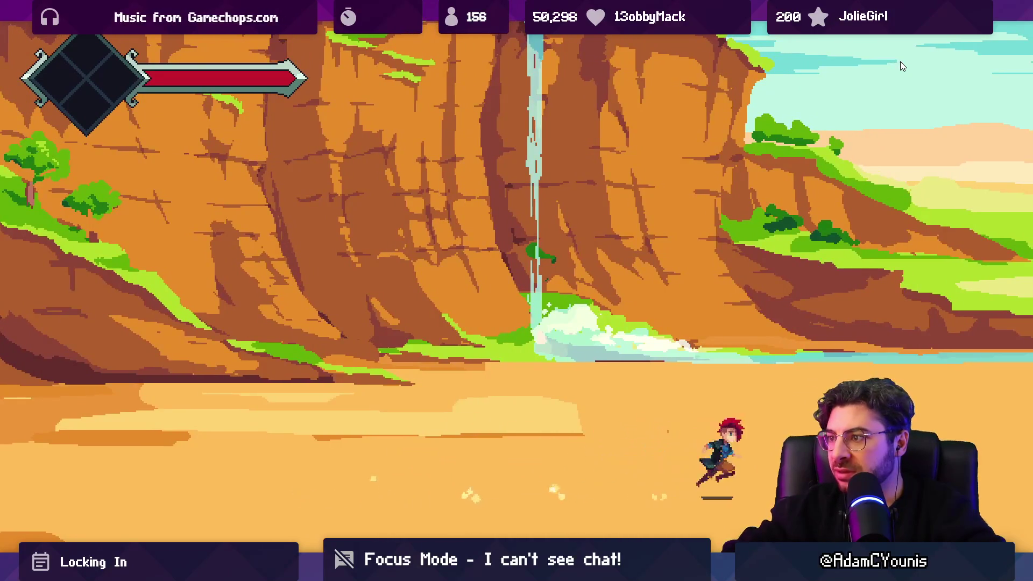
key("Left")
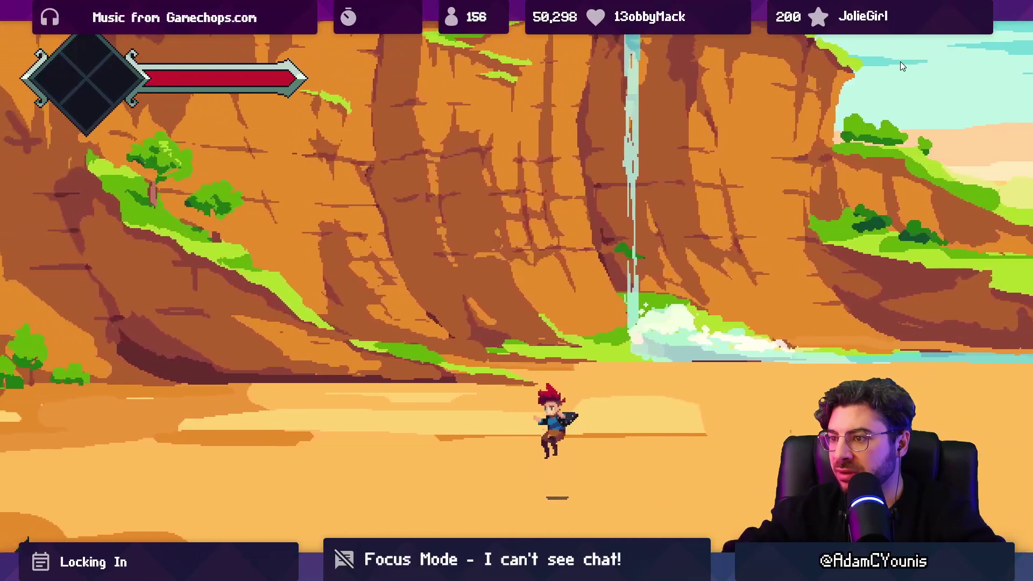
key("Right")
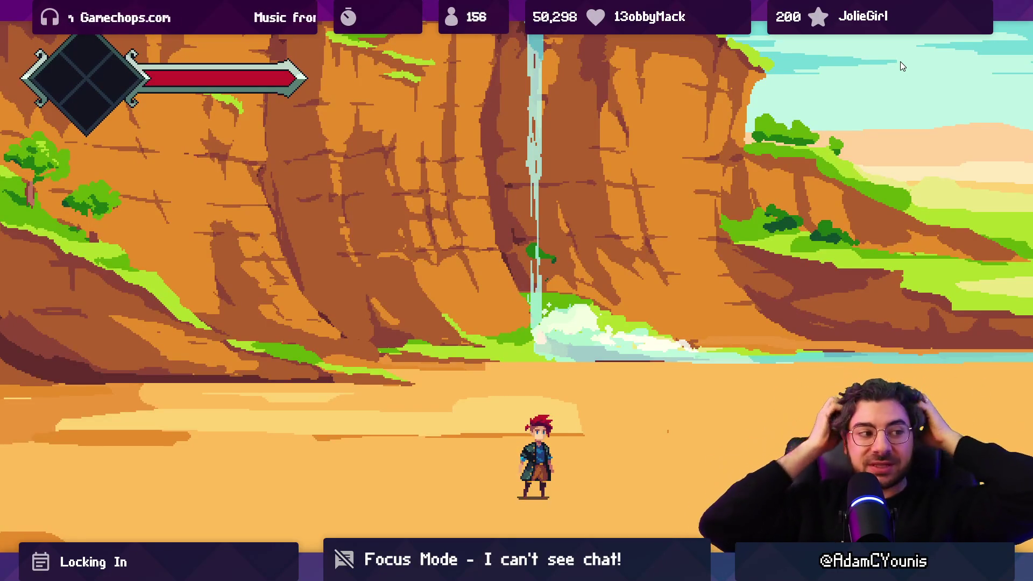
Step: Jump, roll and run the character left and right, then stop the playtest
key("Left")
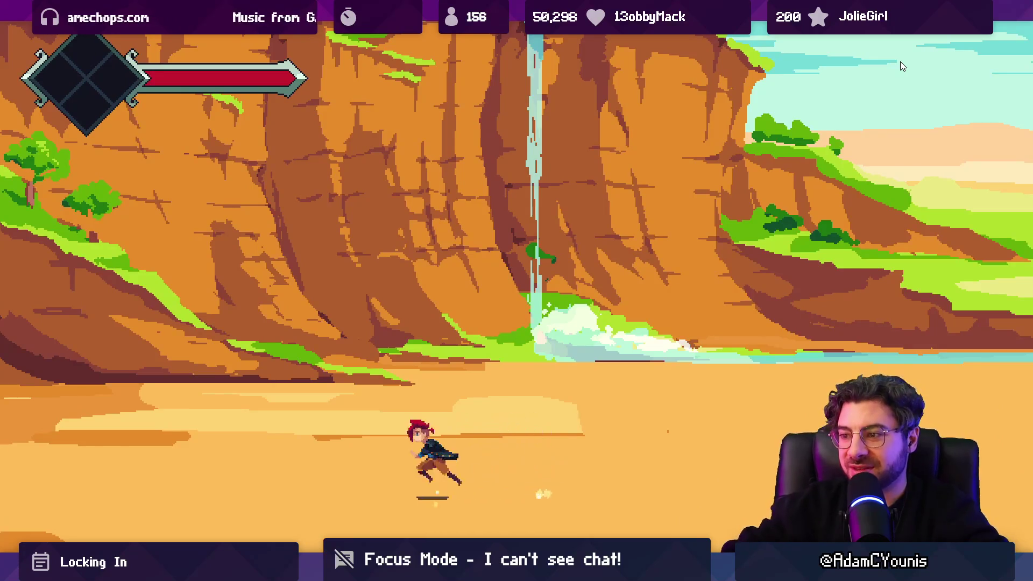
key("Right")
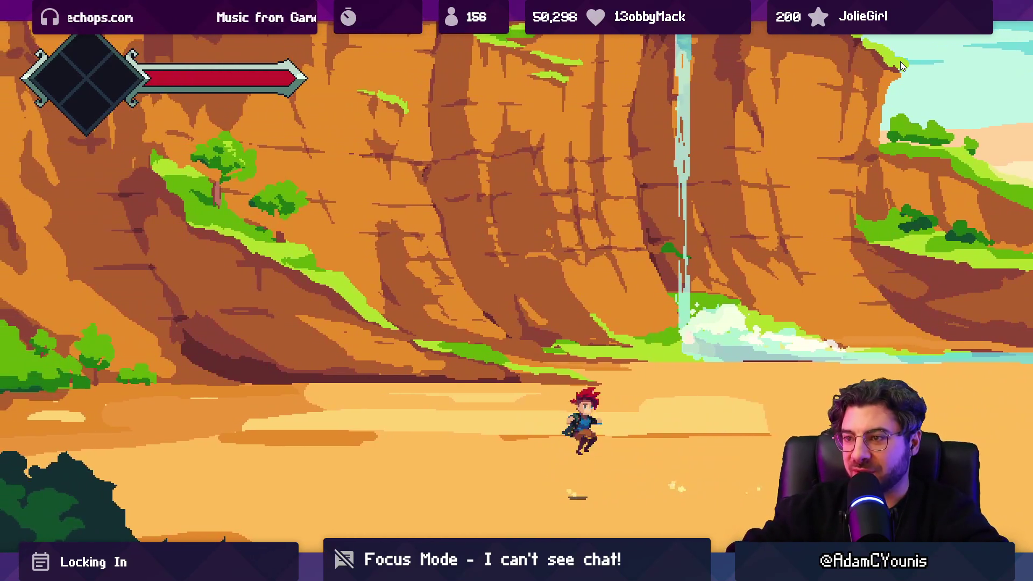
key("Left")
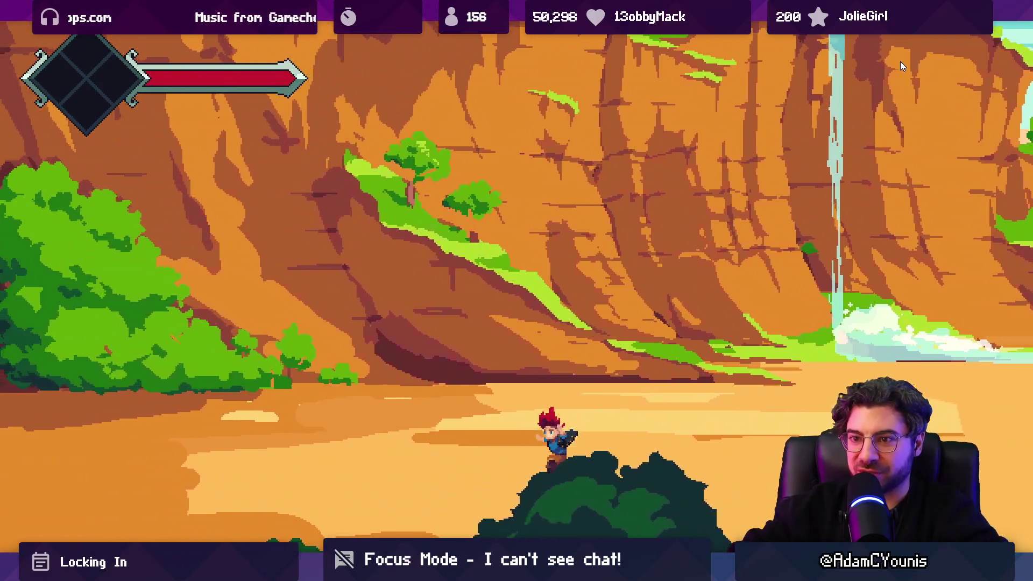
key("Left")
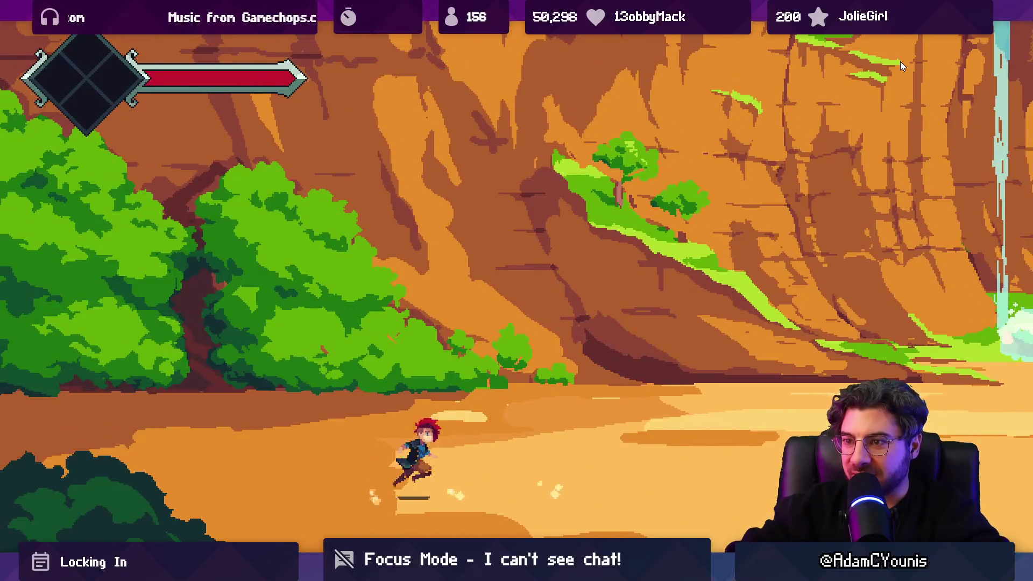
key("Right")
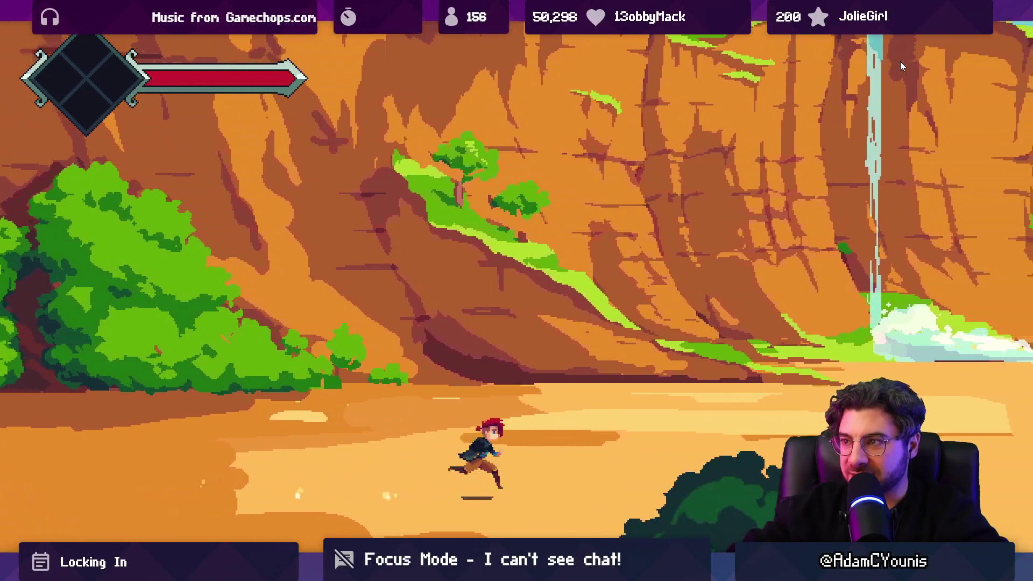
key("Right")
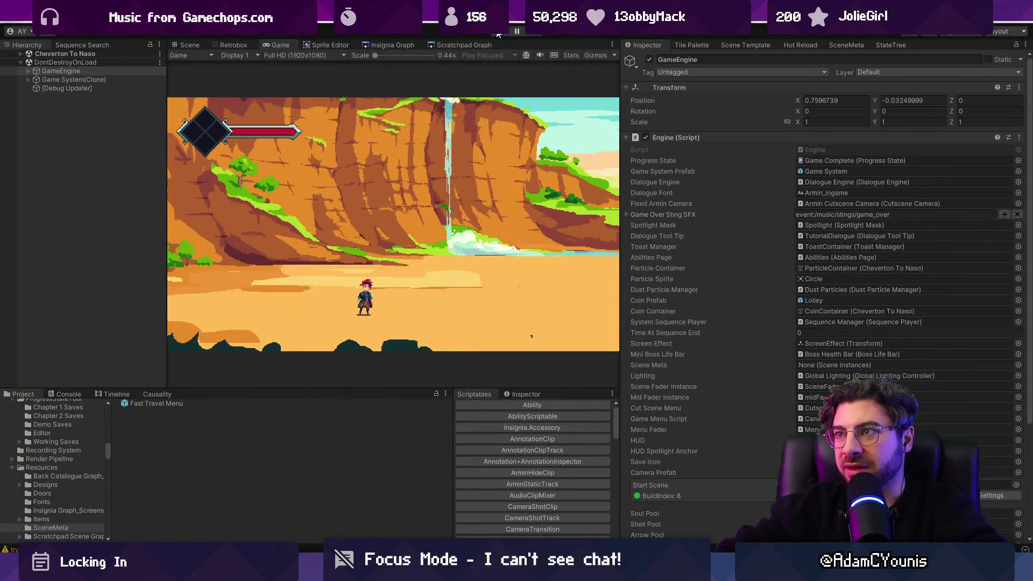
left_click(498, 34)
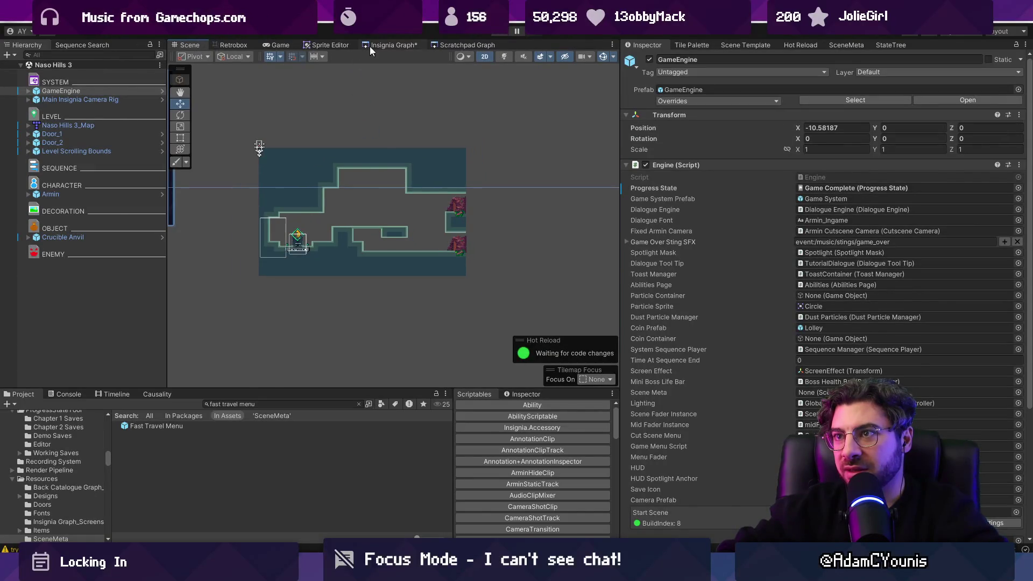
Step: Switch to the Insignia Graph and zoom around the connected room nodes
left_click(394, 45)
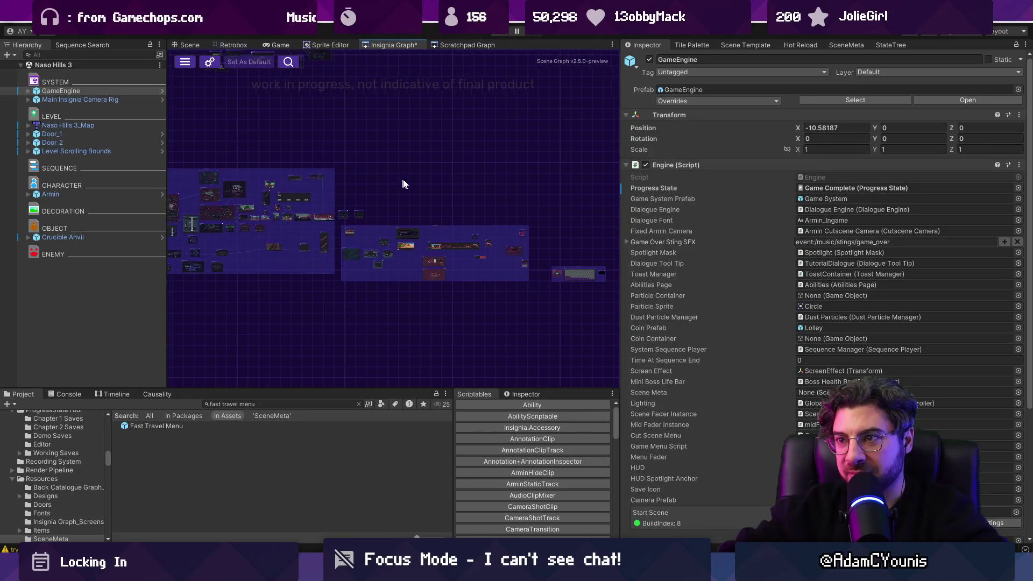
scroll(353, 191, "down", 3)
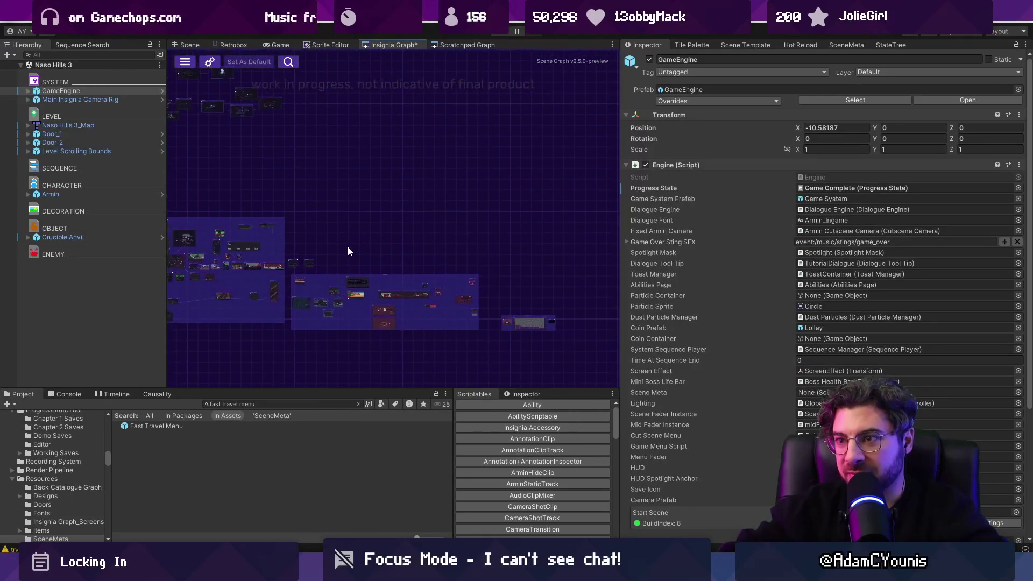
scroll(350, 302, "up", 5)
scroll(358, 269, "up", 3)
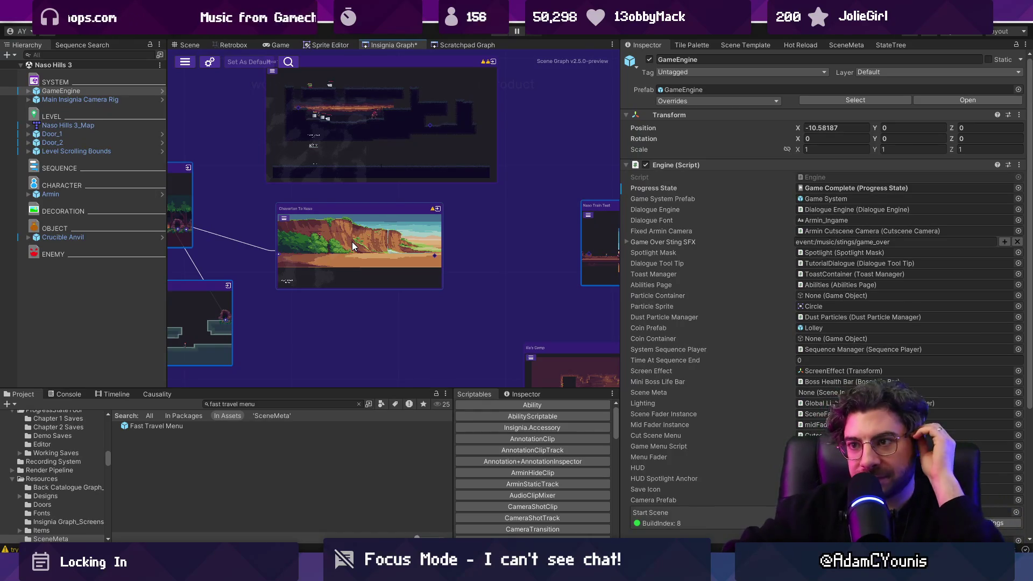
scroll(489, 249, "down", 2)
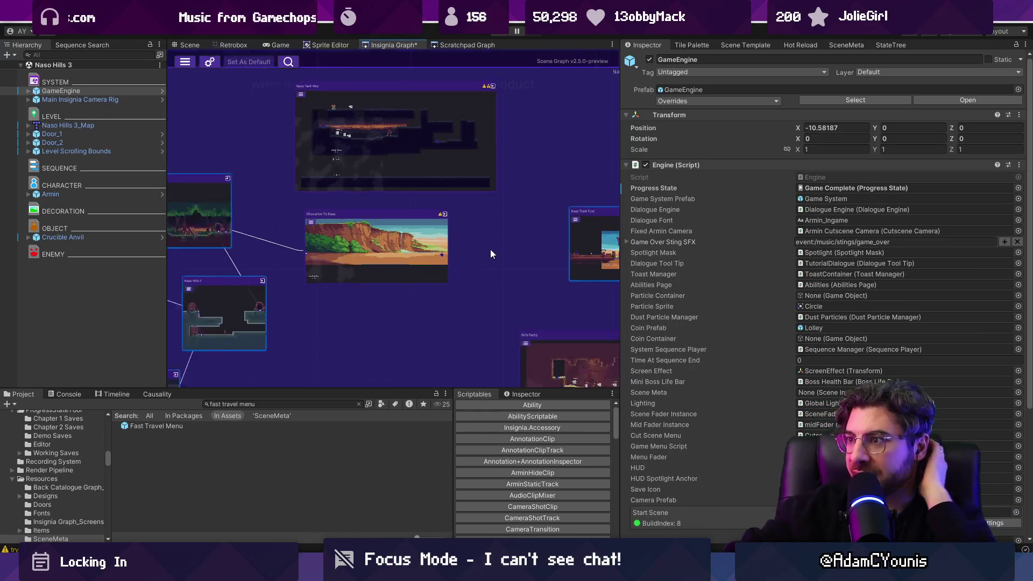
Step: Widen the graph panel and open the Naso Hills 3 room for editing
left_click_drag(619, 249, 831, 249)
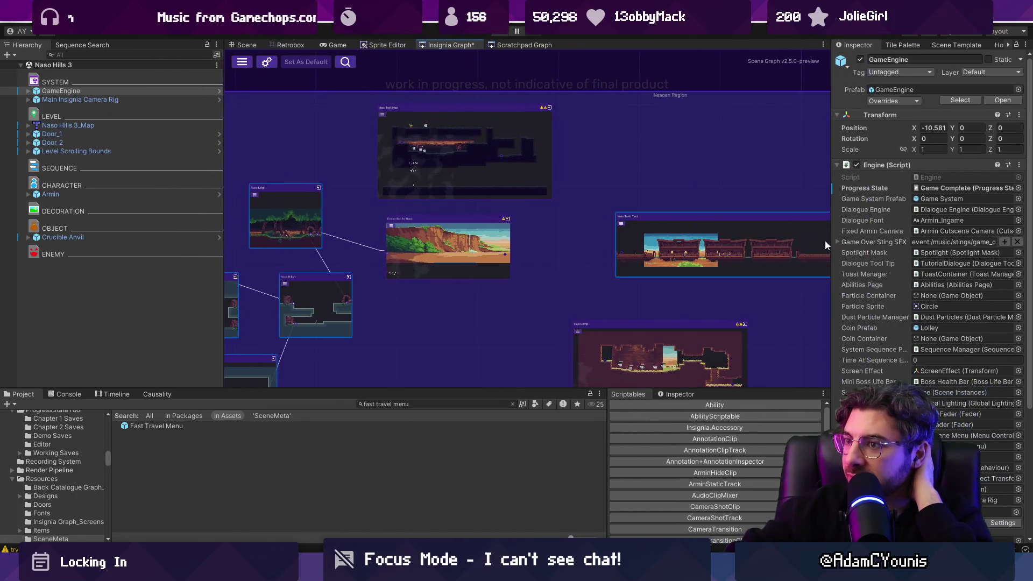
scroll(366, 260, "up", 3)
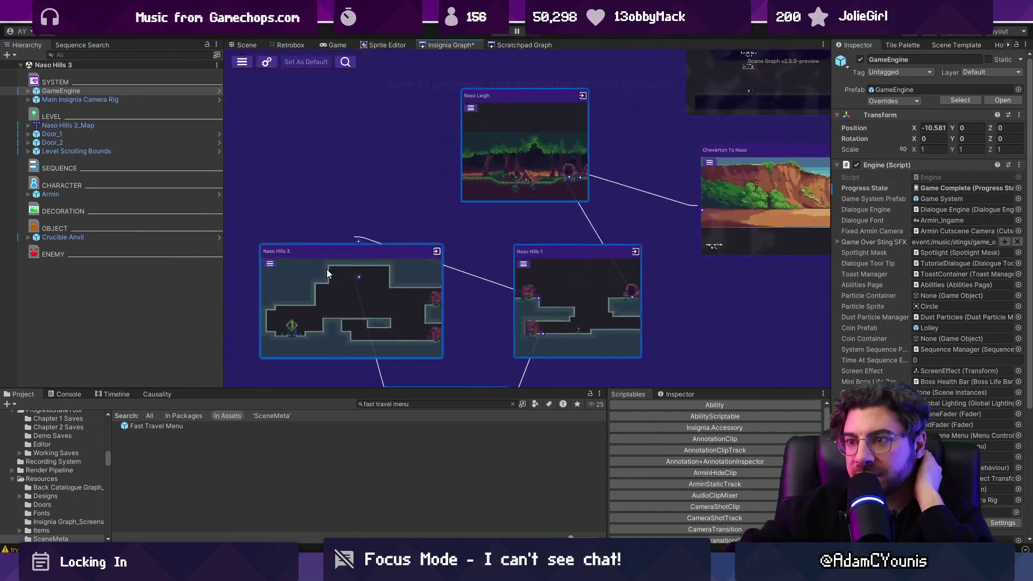
double_click(368, 231)
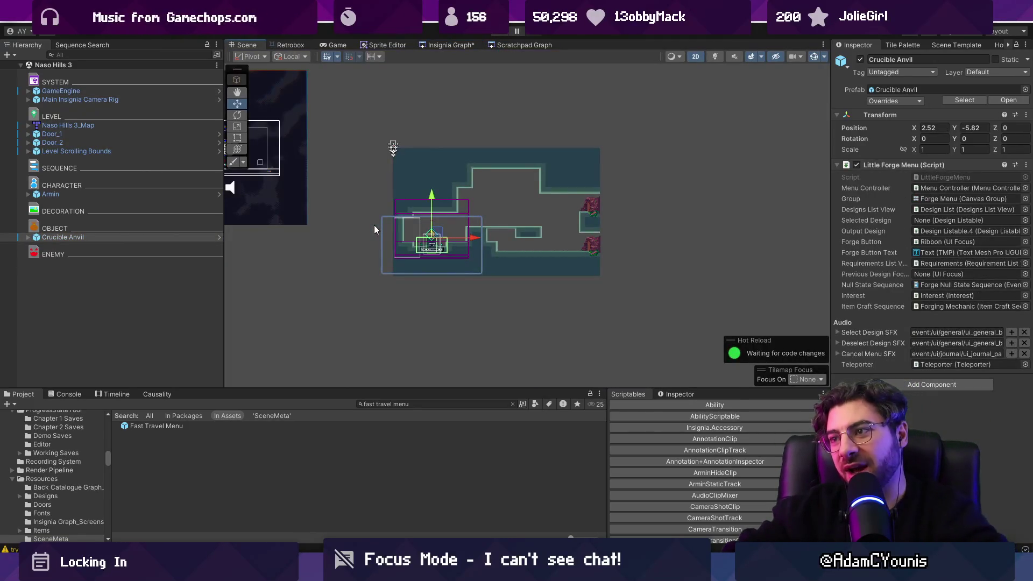
Step: Return to the room graph and nudge the Naso Hills 3 node back into place
key("super")
key("Escape")
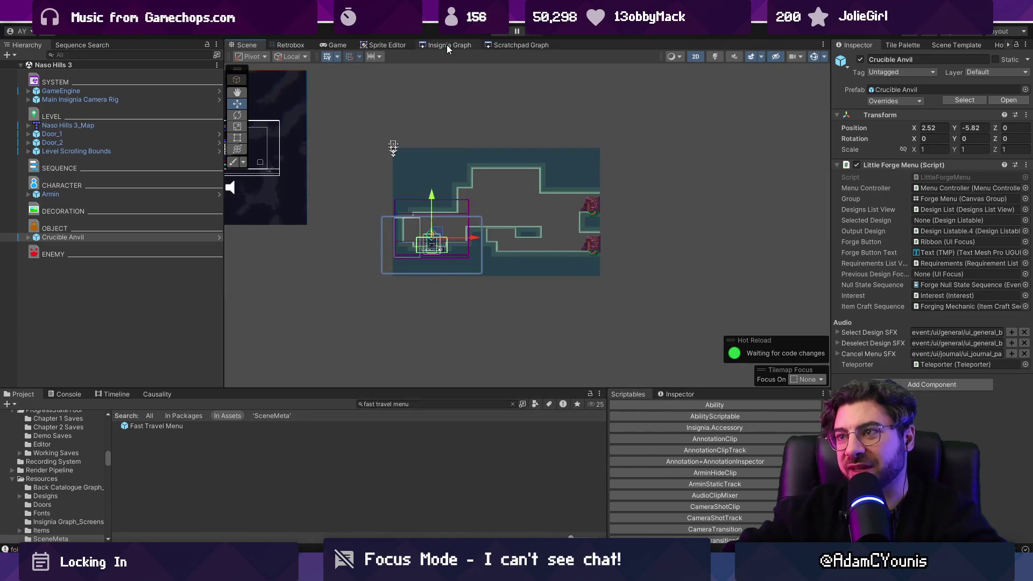
left_click(447, 47)
mouse_move(512, 180)
left_mouse_down()
mouse_move(490, 170)
mouse_move(515, 185)
left_mouse_up()
scroll(516, 187, "down", 3)
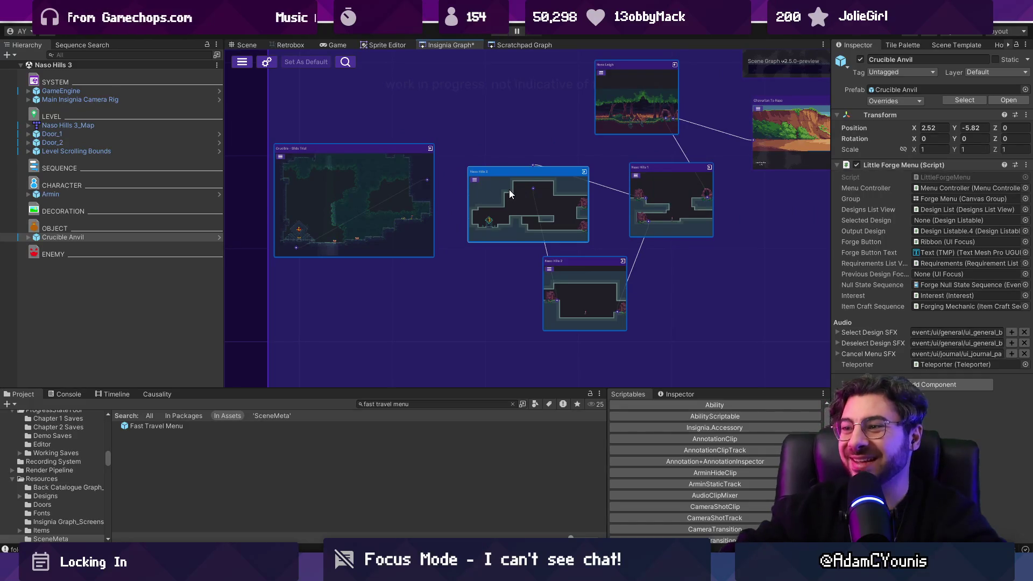
Step: Close the Insignia Graph tab from its tab options menu
right_click(452, 48)
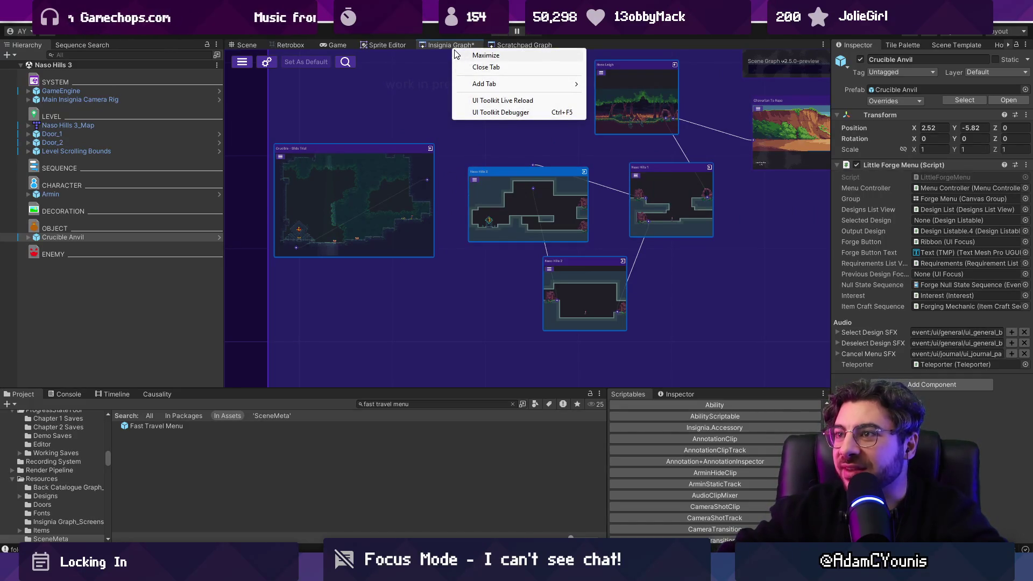
left_click(448, 49)
right_click(442, 44)
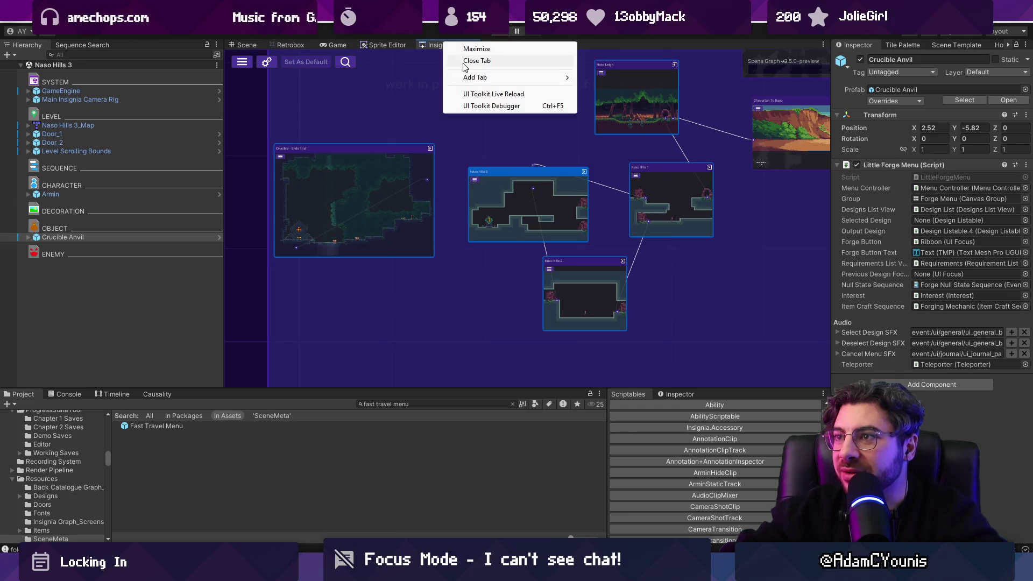
left_click(455, 60)
Step: Reopen the scene graph through Window > Indie Tales > Maps
left_click(382, 31)
mouse_move(422, 109)
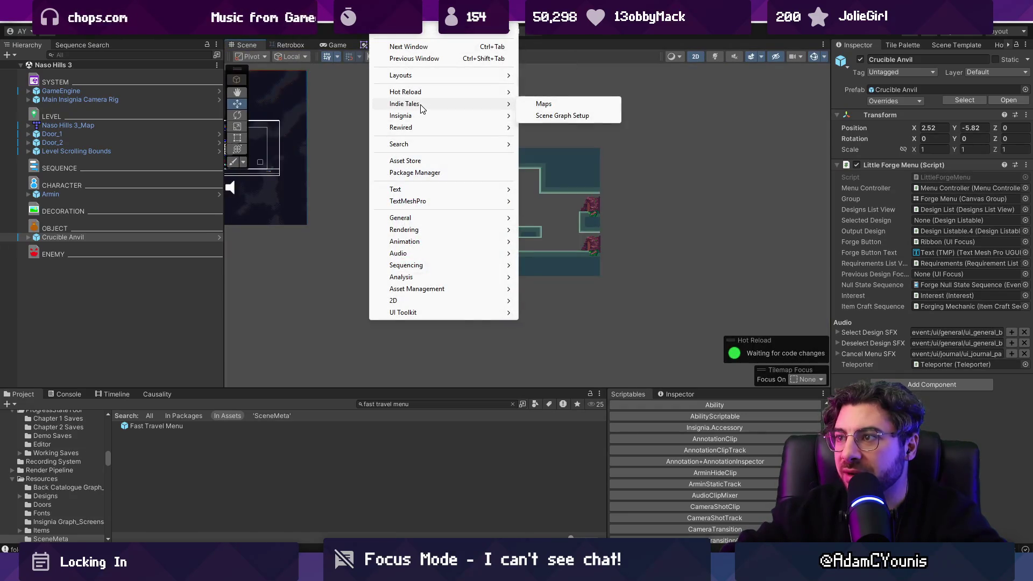
left_click(545, 105)
left_click(388, 81)
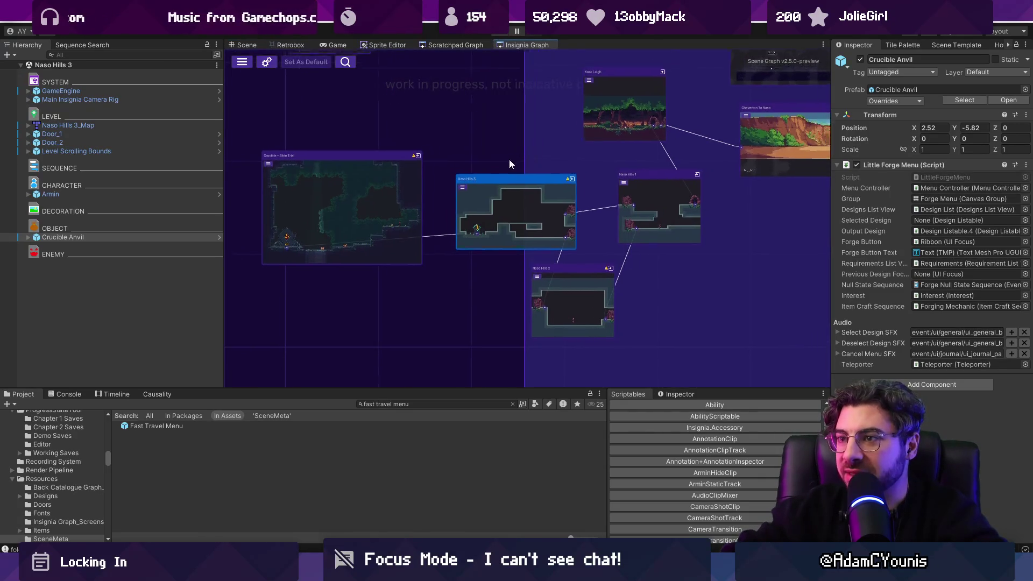
scroll(515, 156, "down", 5)
left_click_drag(439, 202, 444, 205)
mouse_move(374, 200)
left_mouse_down()
mouse_move(422, 198)
mouse_move(370, 201)
mouse_move(386, 205)
left_mouse_up()
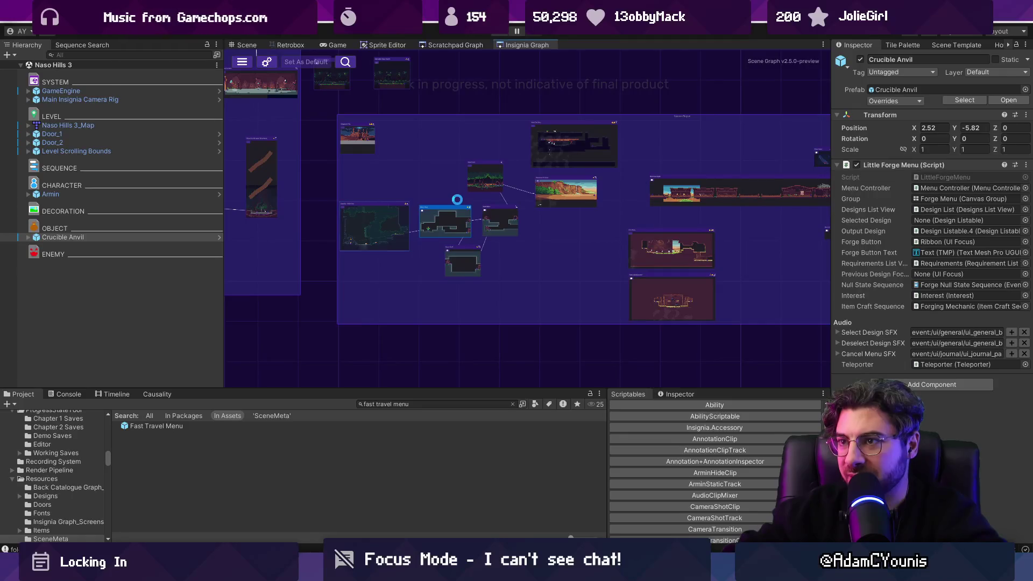
double_click(456, 204)
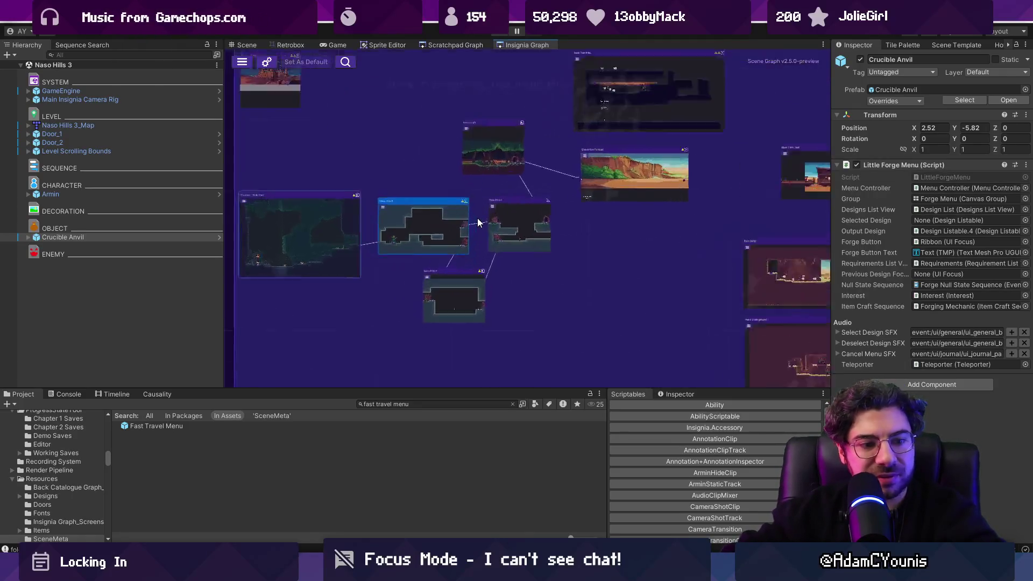
scroll(559, 175, "down", 5)
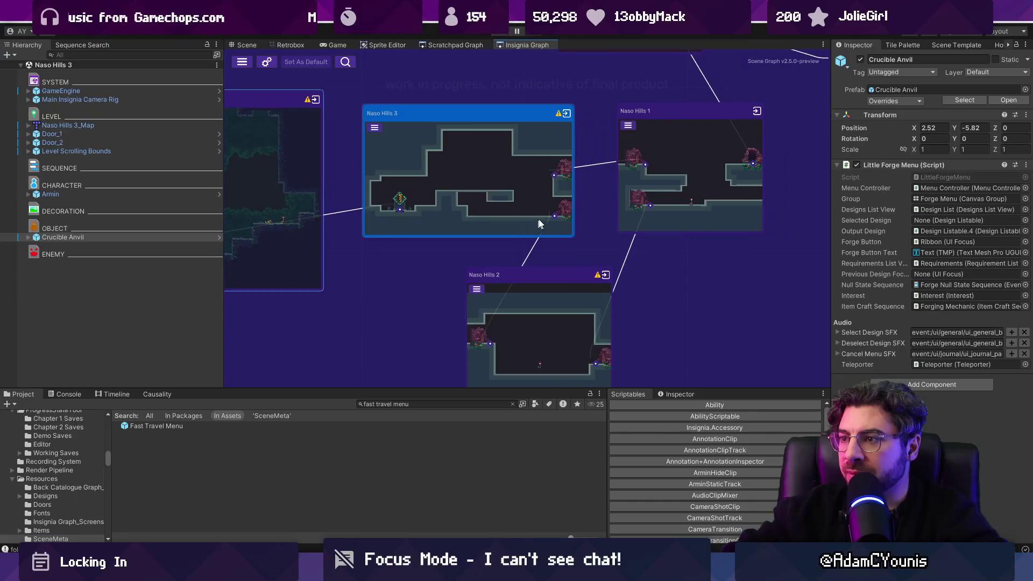
scroll(514, 231, "down", 3)
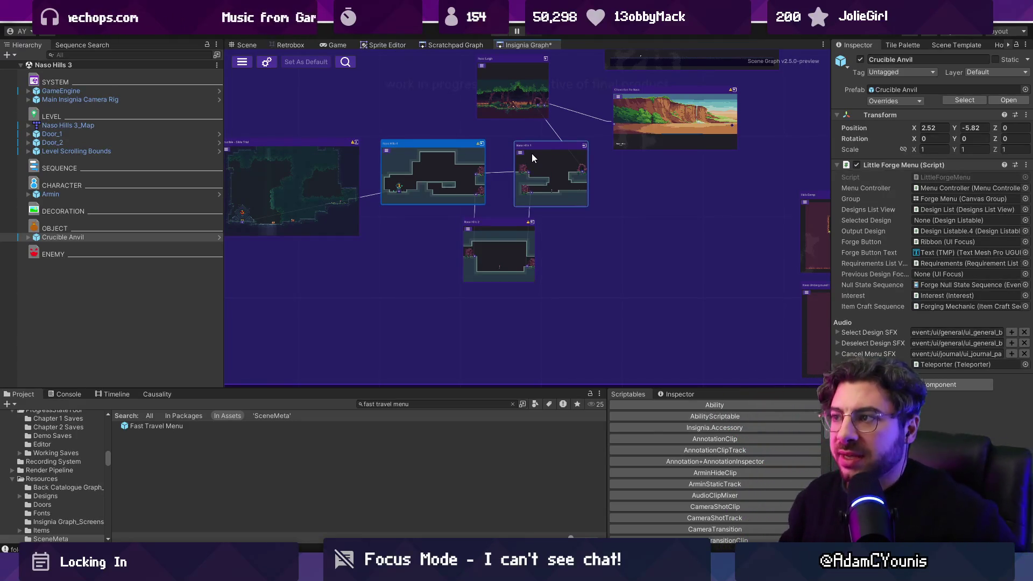
scroll(521, 175, "down", 5)
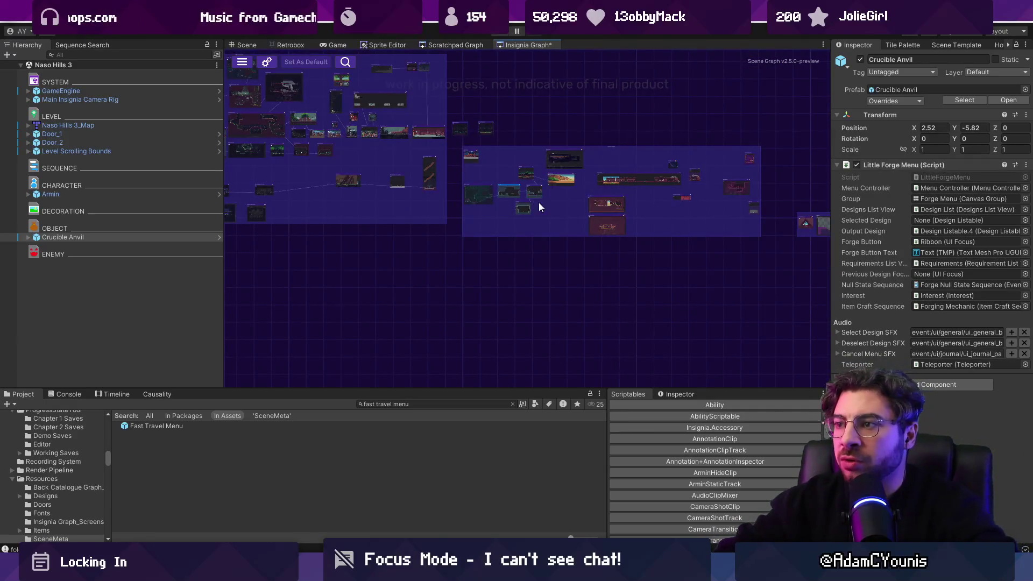
scroll(588, 210, "up", 3)
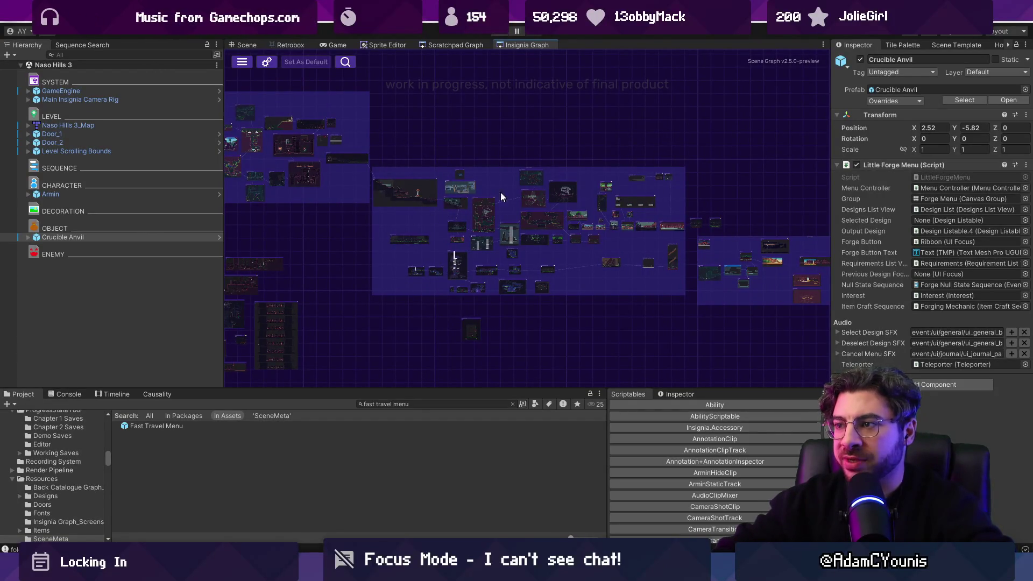
scroll(544, 218, "up", 2)
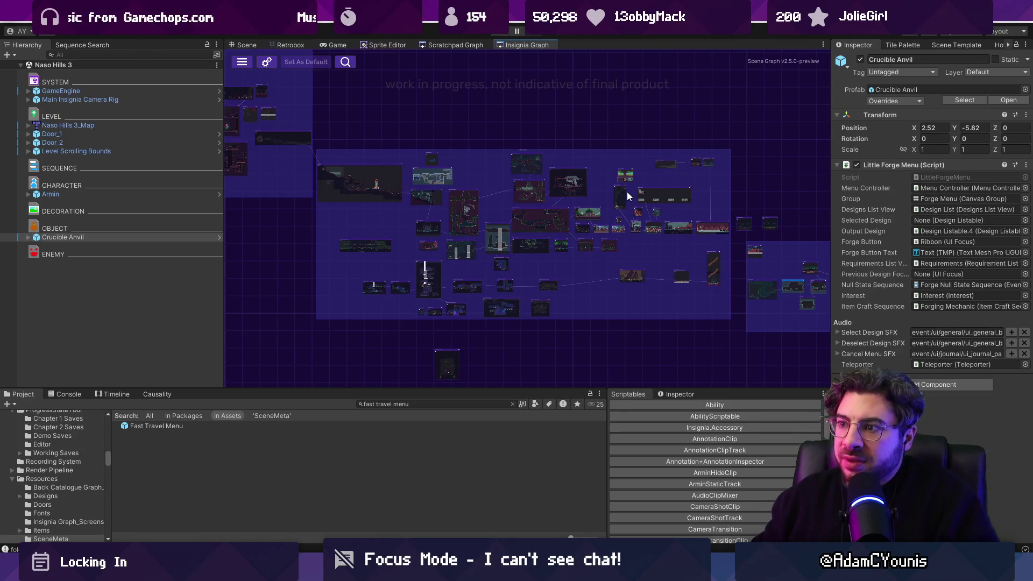
left_click_drag(628, 196, 383, 176)
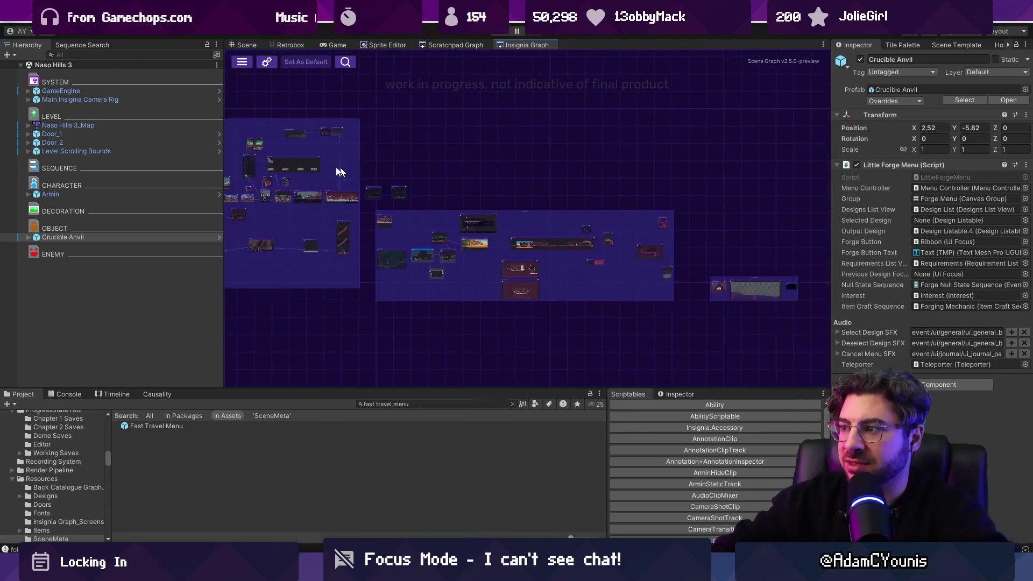
scroll(387, 177, "up", 5)
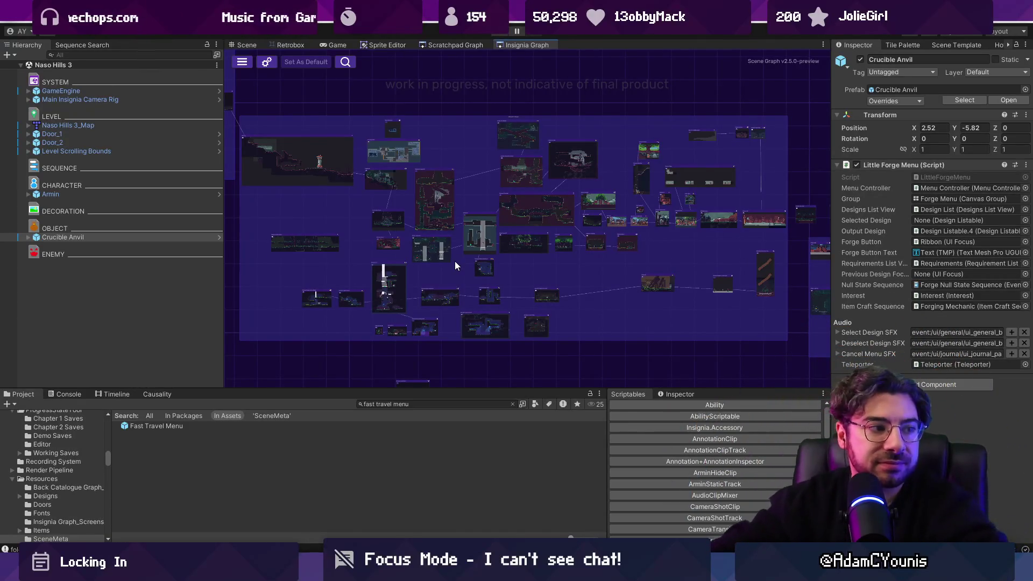
scroll(388, 285, "up", 5)
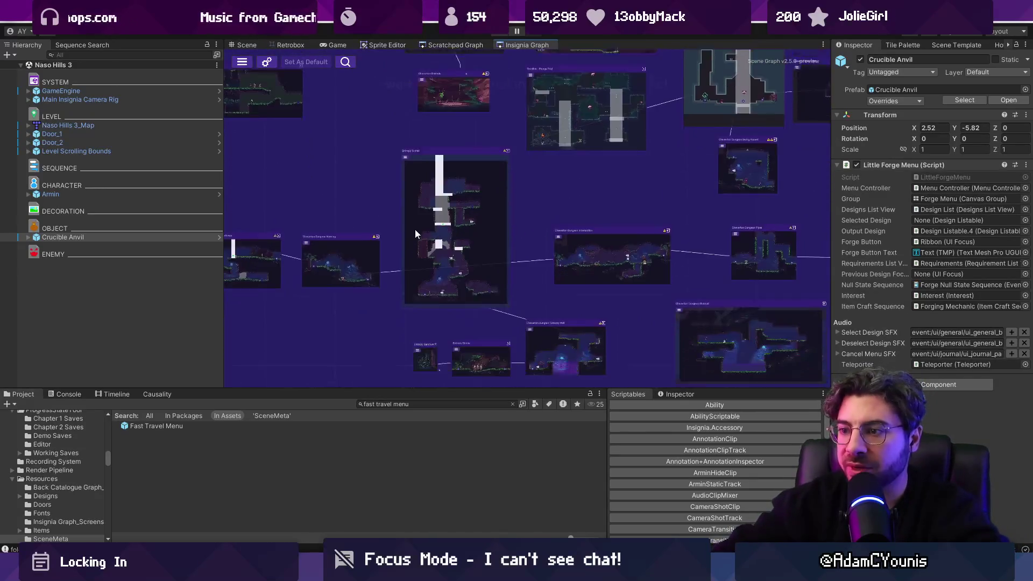
scroll(415, 240, "down", 5)
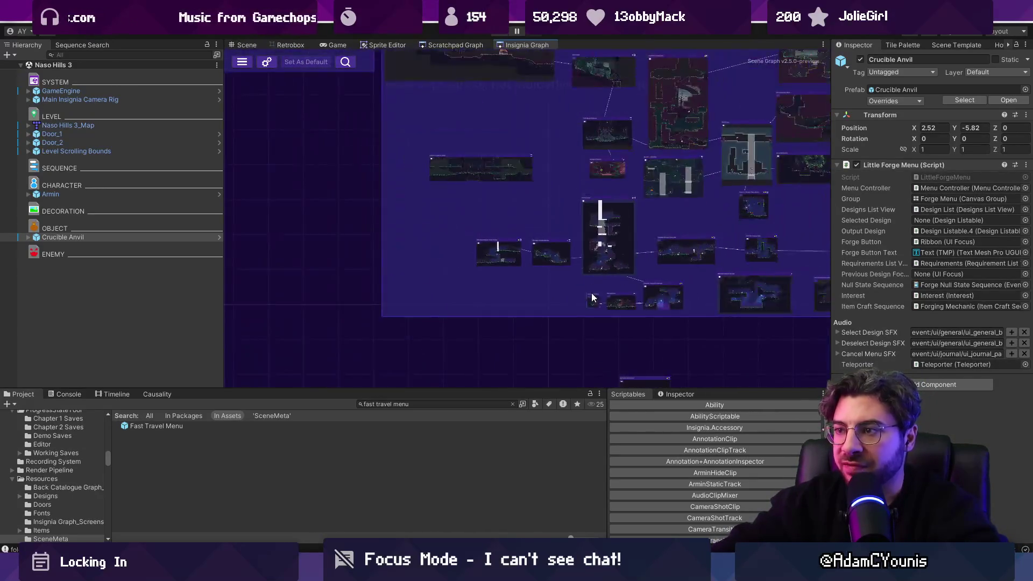
Step: Preview a single room node up close, then zoom back out across the graph
double_click(592, 296)
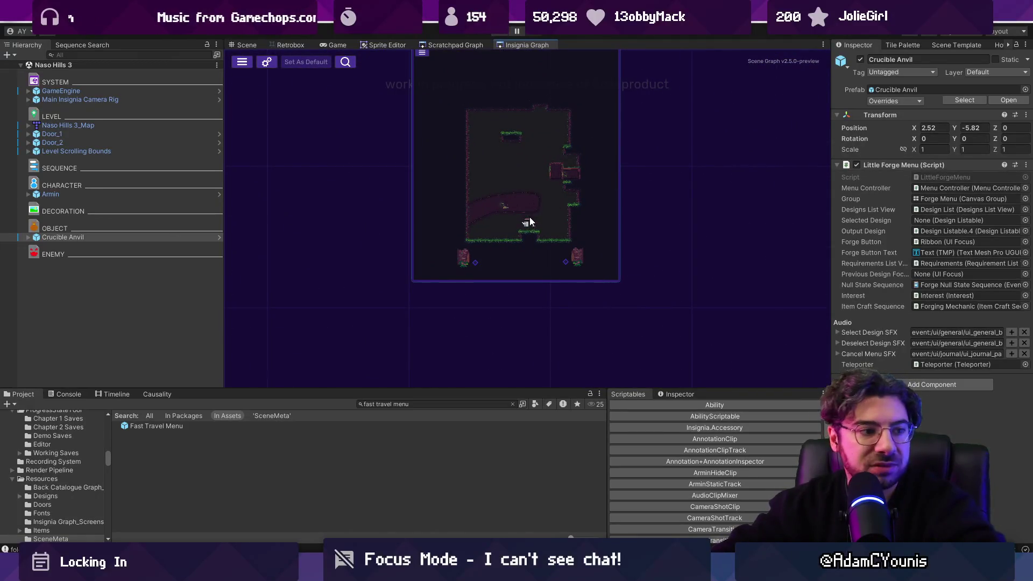
scroll(526, 220, "down", 5)
scroll(529, 274, "up", 5)
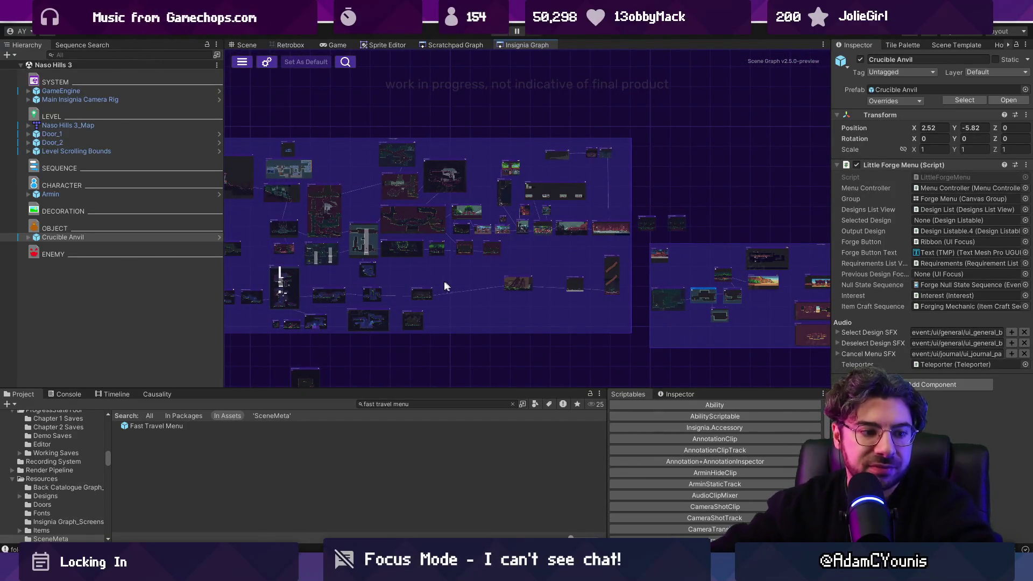
scroll(477, 262, "right", 5)
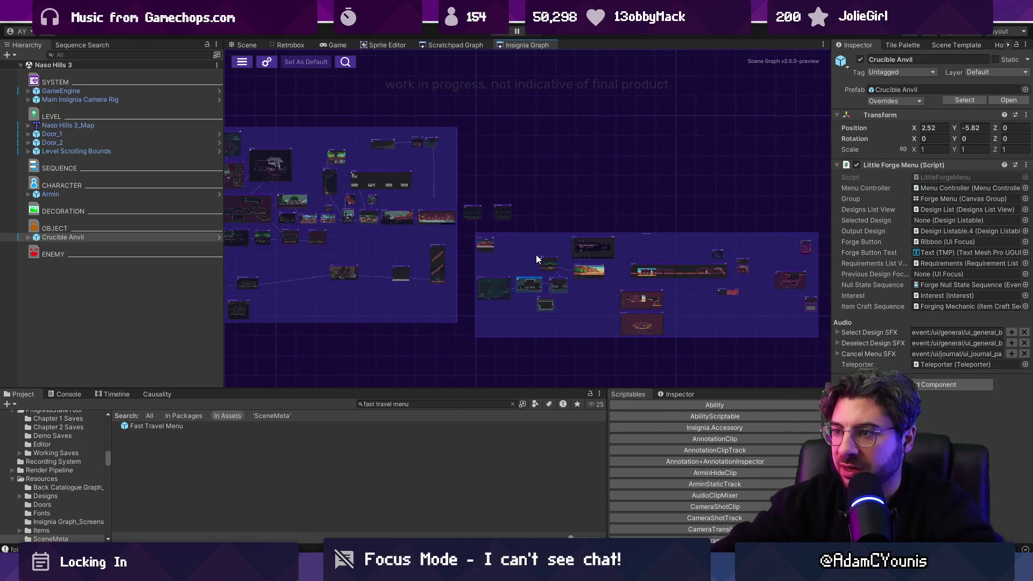
scroll(589, 302, "up", 5)
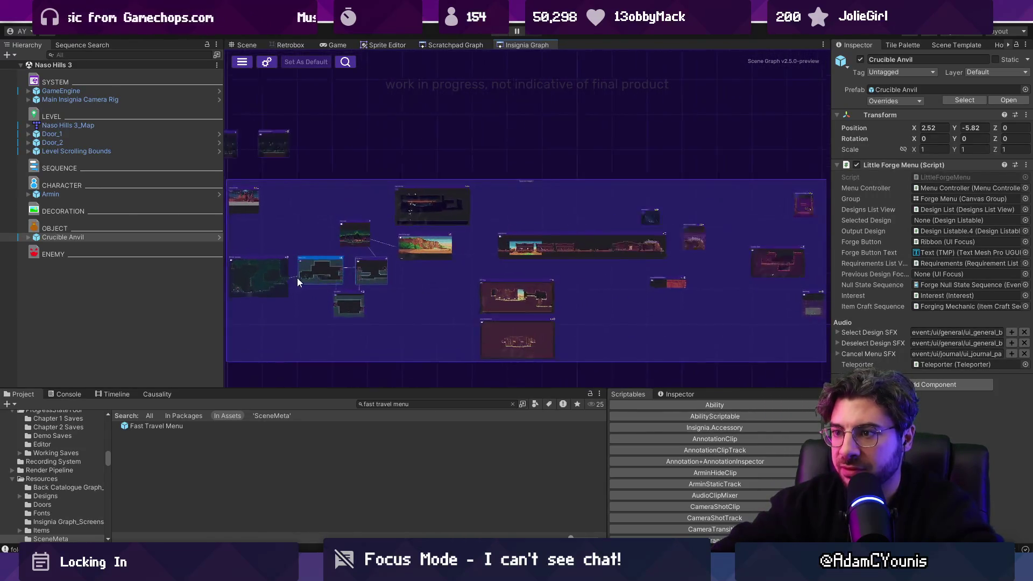
scroll(254, 281, "up", 2)
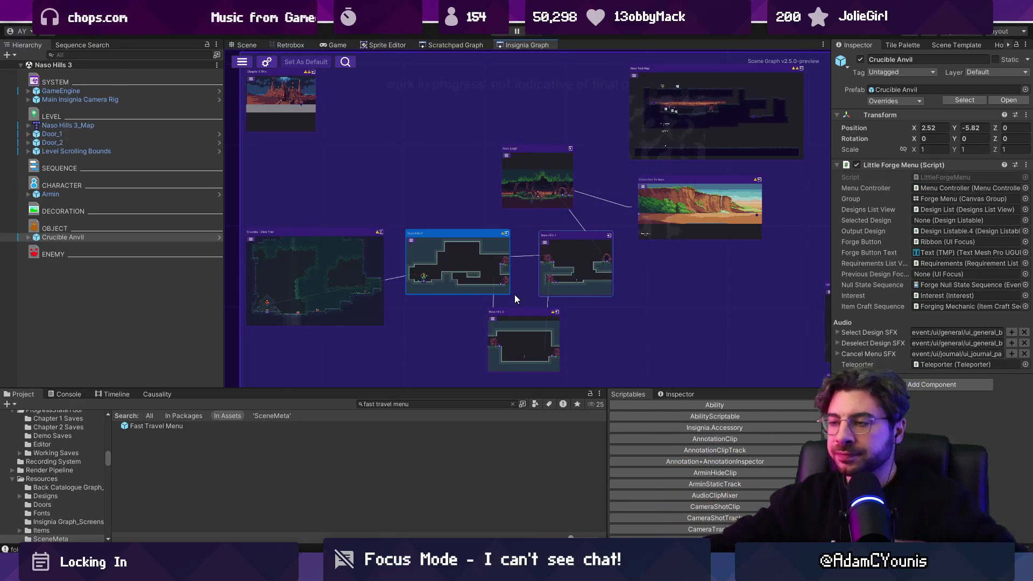
scroll(479, 225, "down", 3)
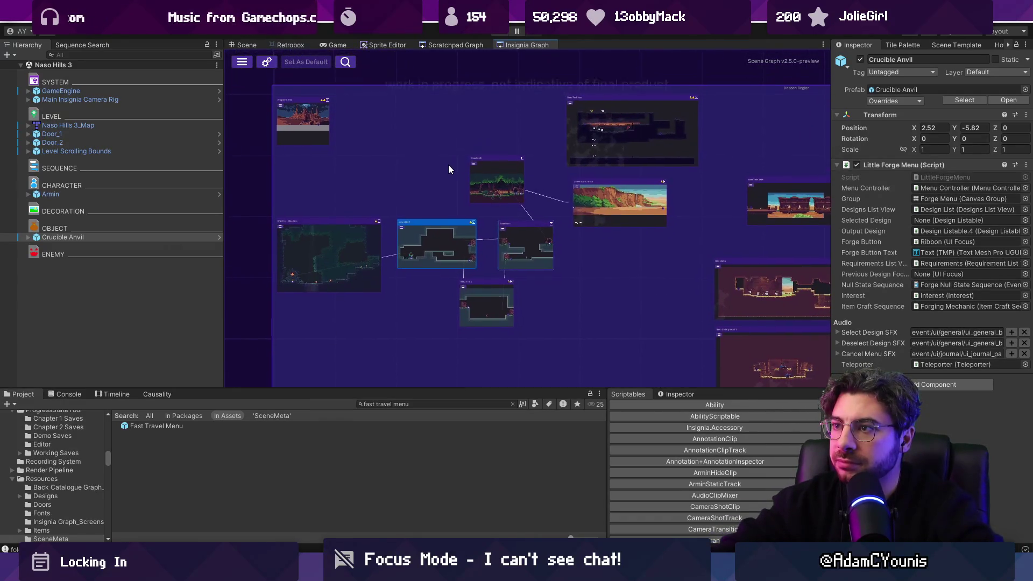
scroll(460, 192, "down", 3)
scroll(479, 256, "up", 3)
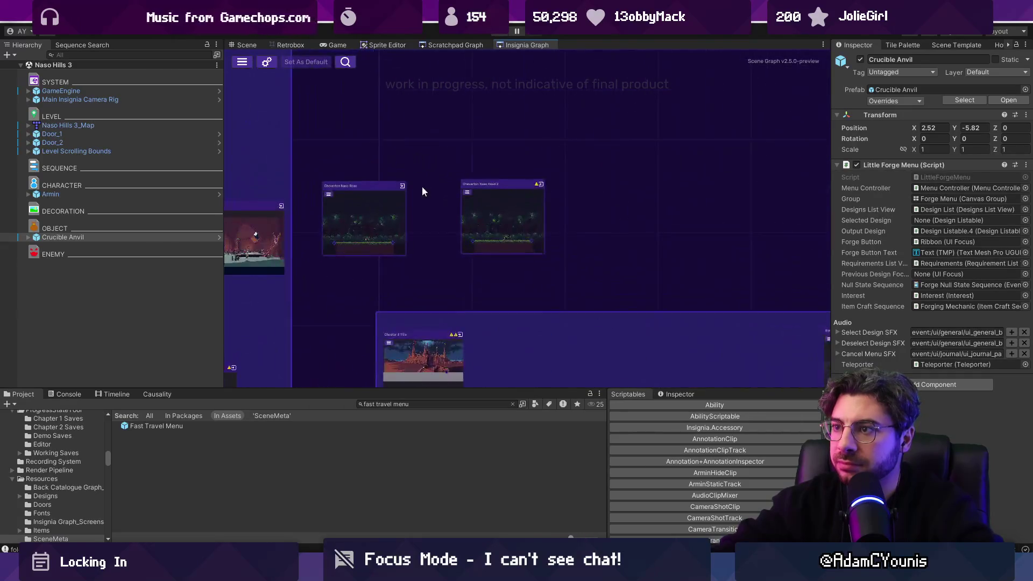
scroll(418, 179, "down", 3)
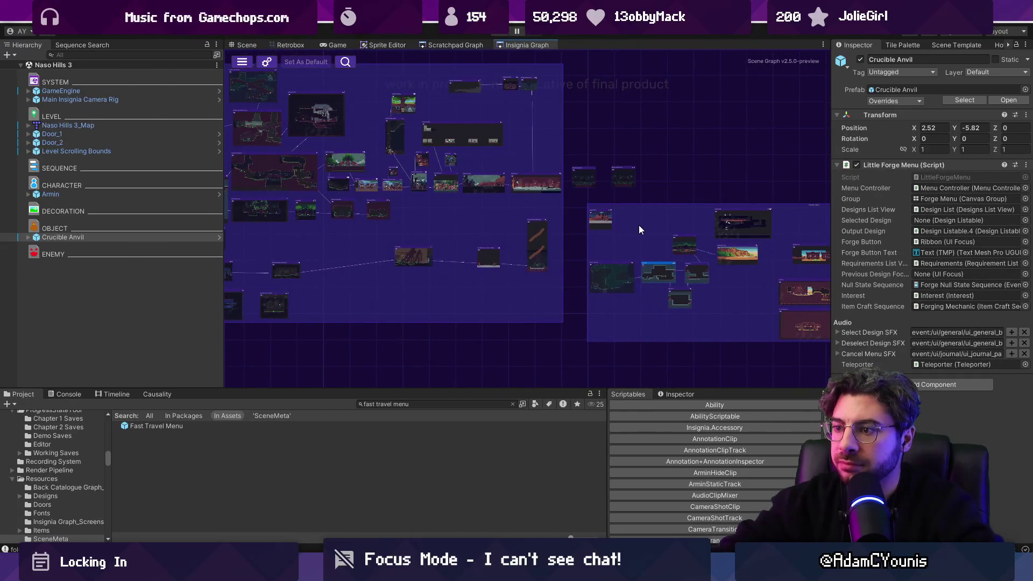
scroll(639, 224, "up", 5)
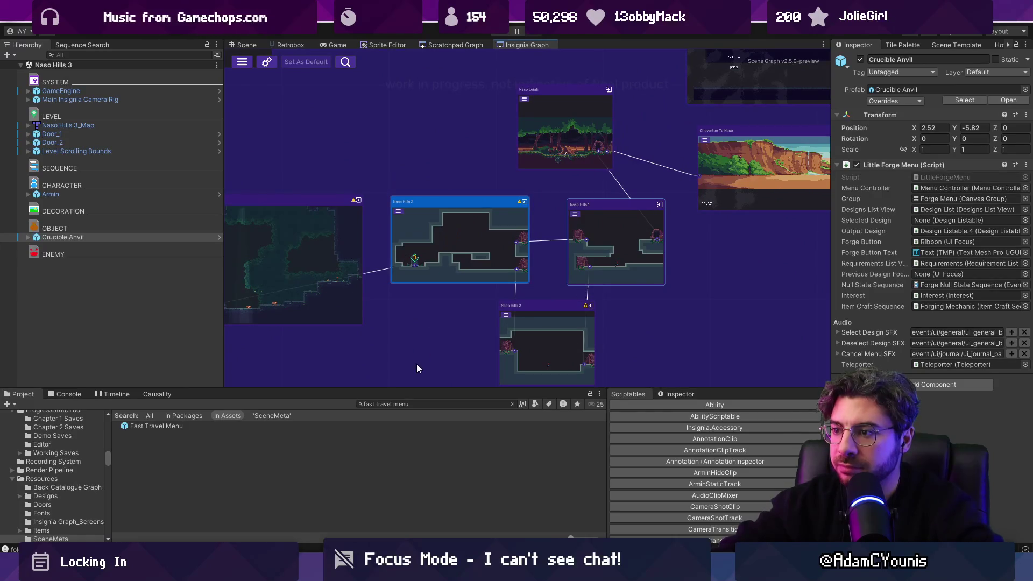
Step: Clear the fast travel menu search in the Project panel to list SceneMeta assets
left_click(512, 405)
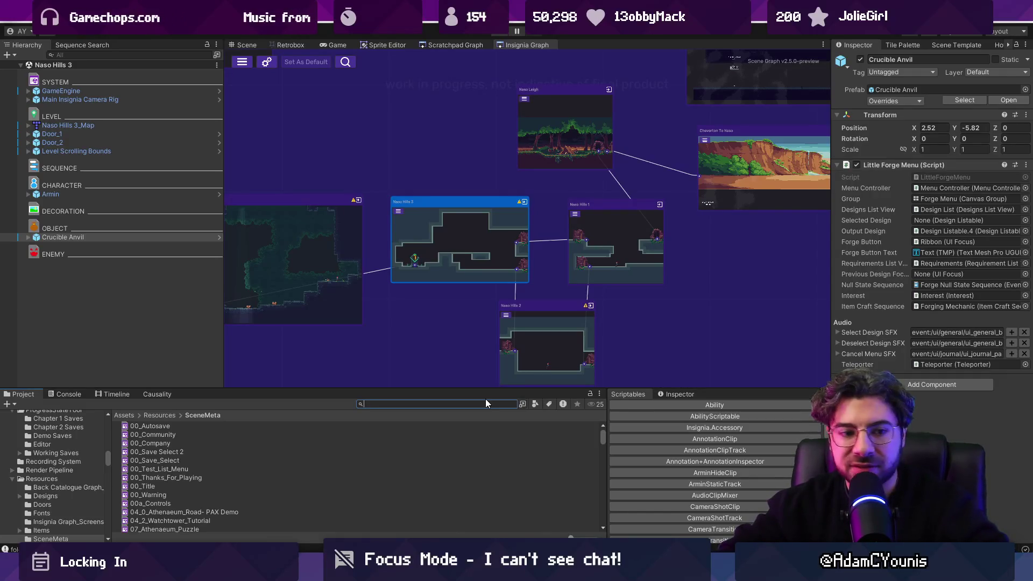
scroll(509, 269, "down", 3)
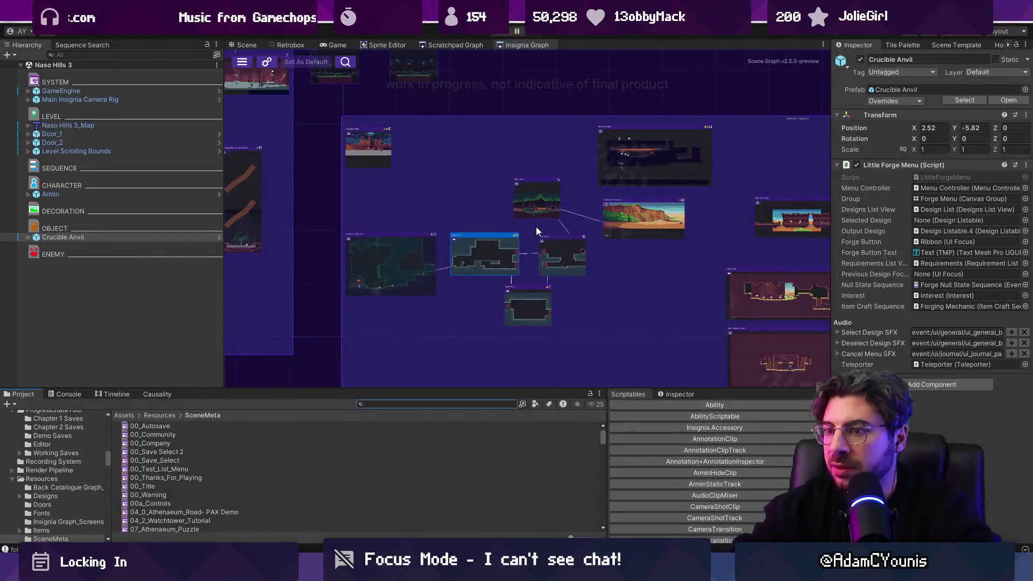
scroll(536, 227, "down", 3)
Step: Pan the graph to the Naso room cluster, bringing Naso Leigh into view
left_click_drag(531, 236, 476, 211)
scroll(622, 240, "up", 1)
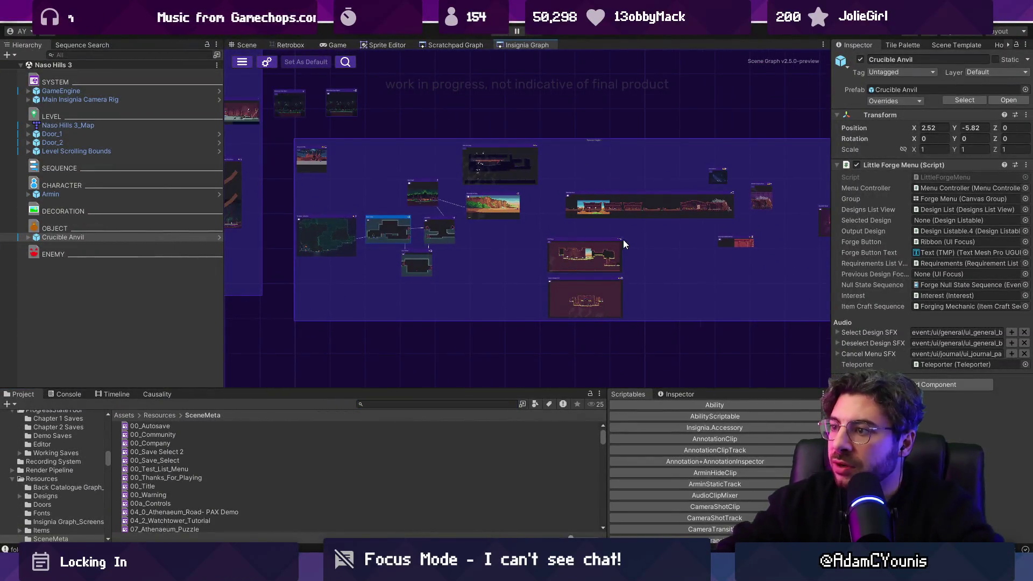
scroll(366, 224, "up", 4)
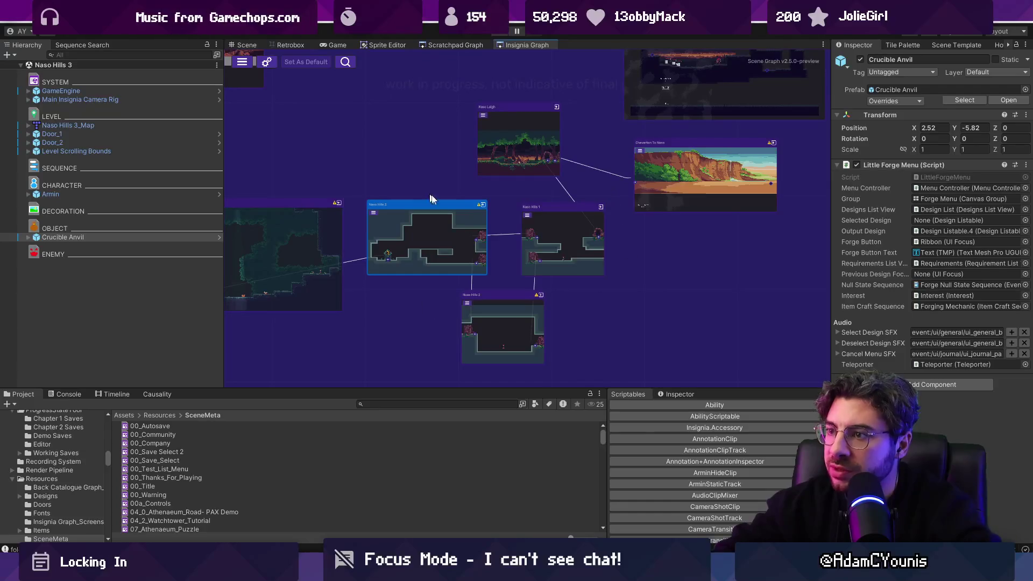
mouse_move(466, 226)
left_mouse_down()
mouse_move(509, 221)
mouse_move(470, 173)
left_mouse_up()
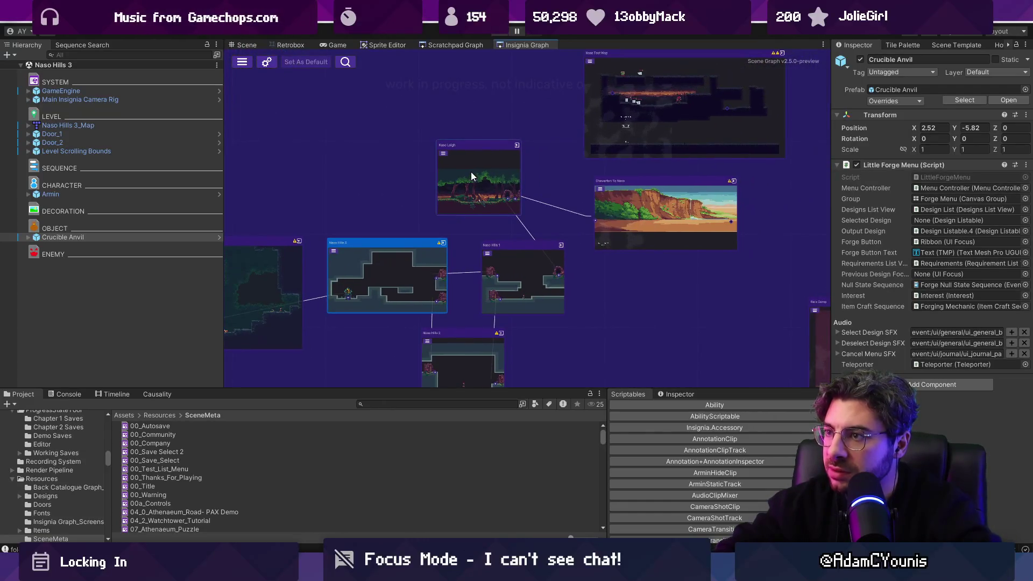
Step: Open the Naso Leigh scene, inspect the SEQUENCE divider, and enlarge the Project browser
double_click(474, 168)
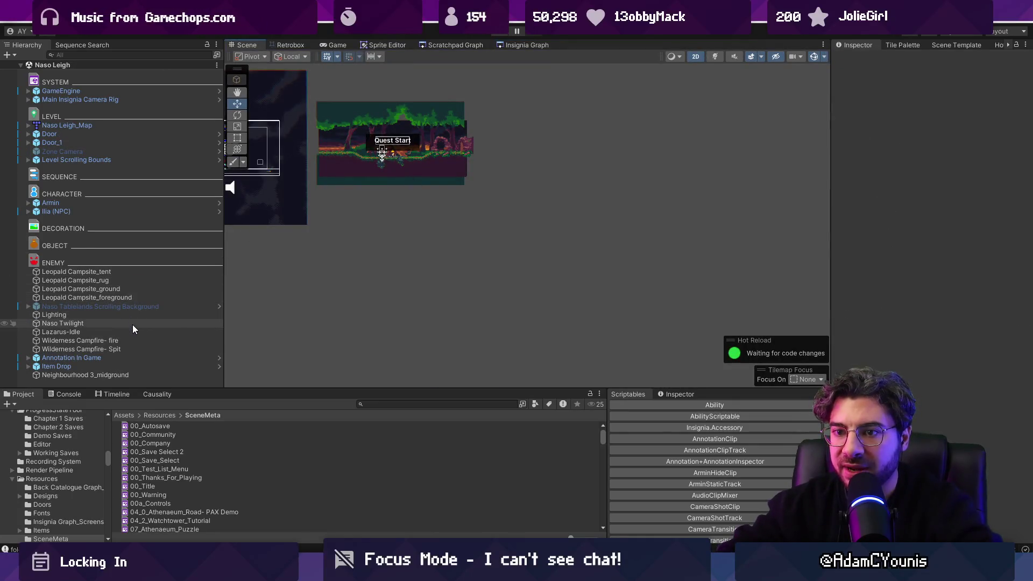
left_click(88, 177)
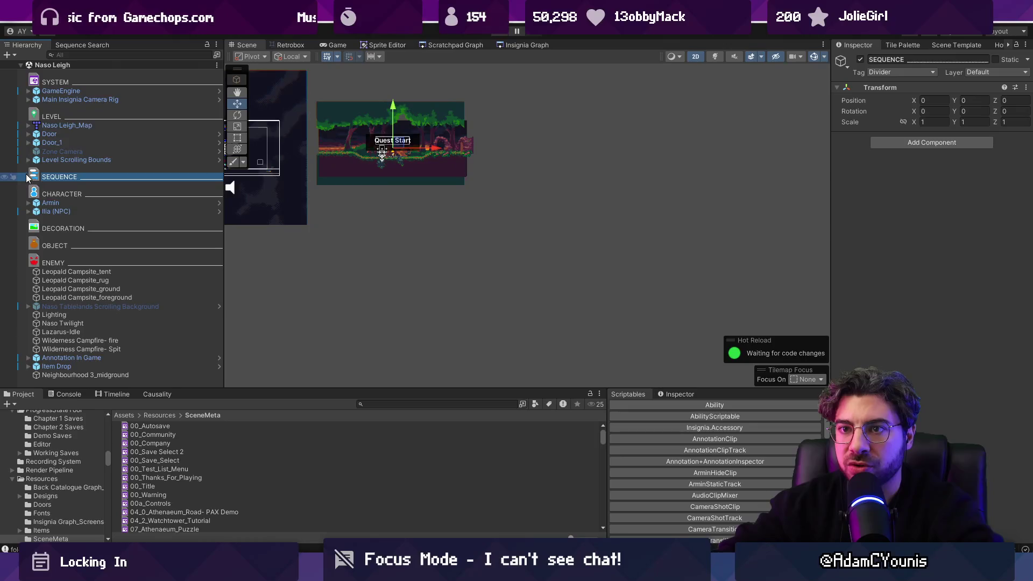
left_click_drag(351, 387, 355, 326)
left_click(392, 342)
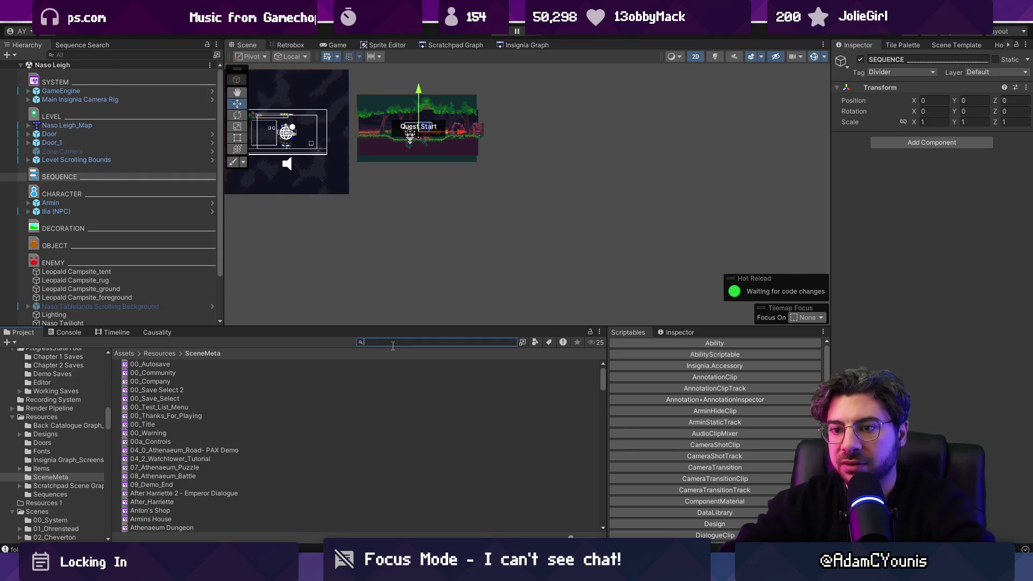
key("alt+Tab")
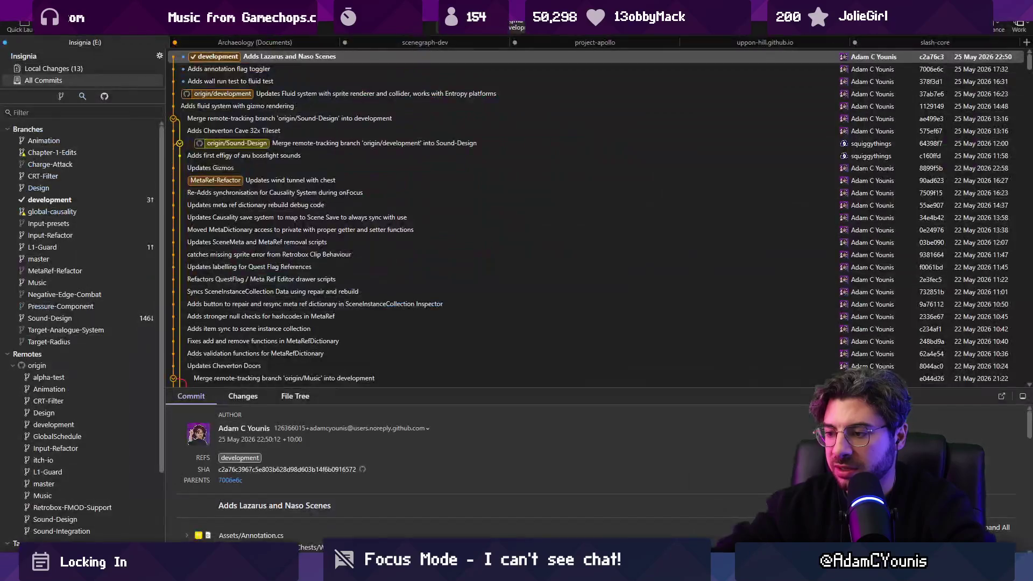
Step: Stage all local changes and commit them as 'Adds Naso Levels and Crucible'
left_click(129, 69)
scroll(337, 212, "down", 20)
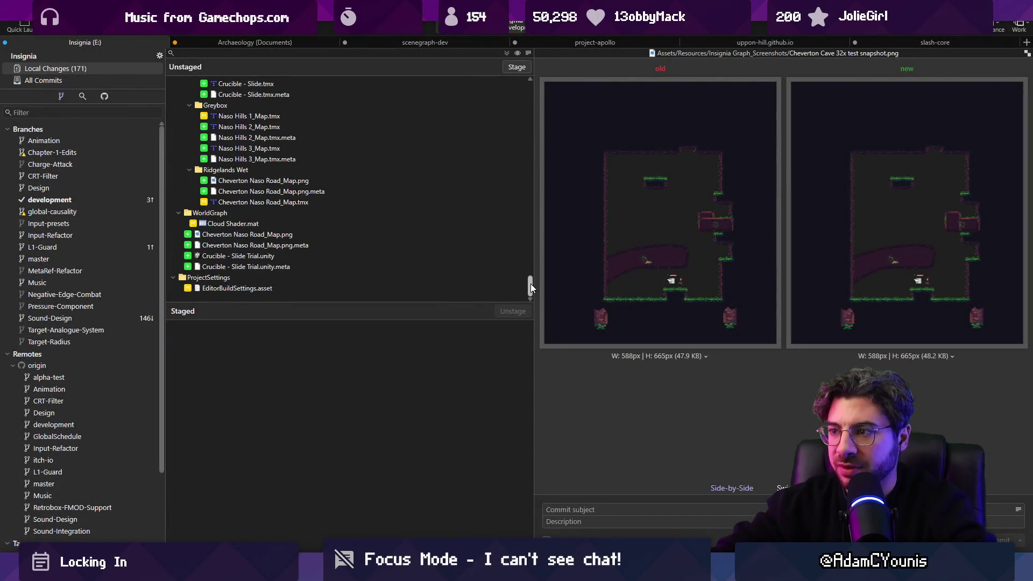
left_click_drag(531, 285, 506, 62)
left_click(517, 67)
left_click(571, 510)
type("Adds Naso Levels and Crucible")
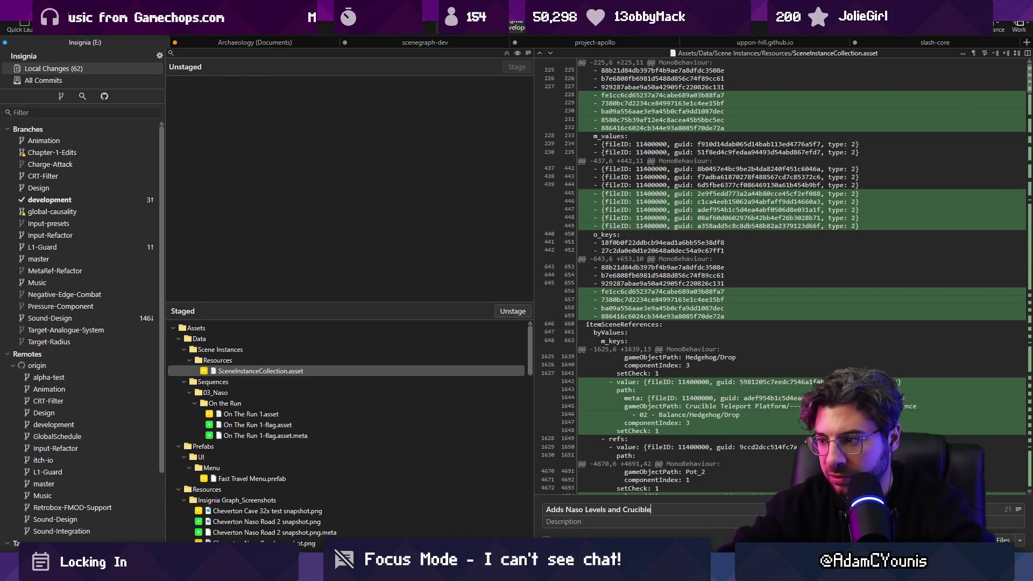
key("ctrl+Return")
Step: Push development to origin, view all commits, and shrink Unity's Project browser
key("ctrl+shift+p")
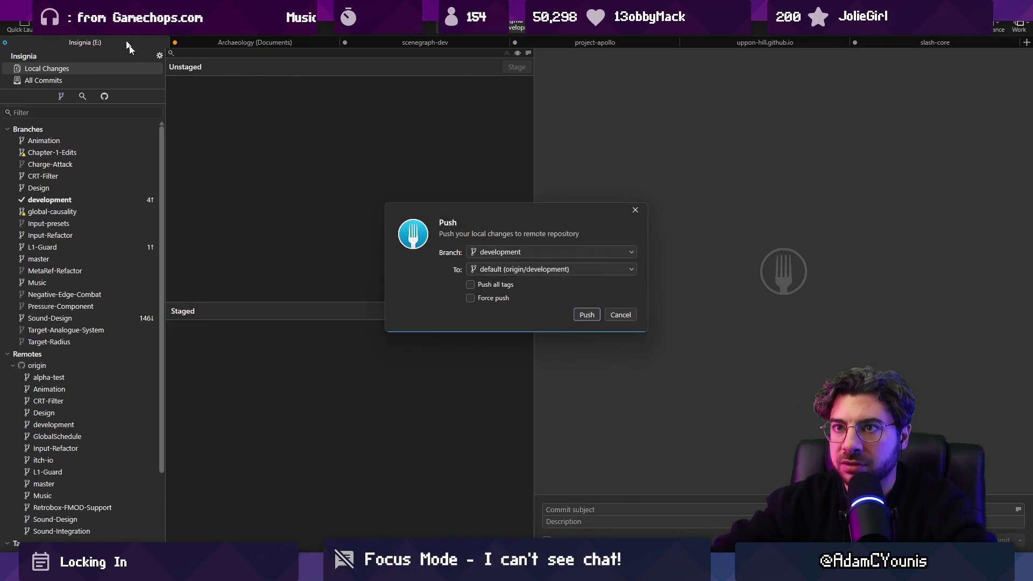
key("Return")
left_click(69, 78)
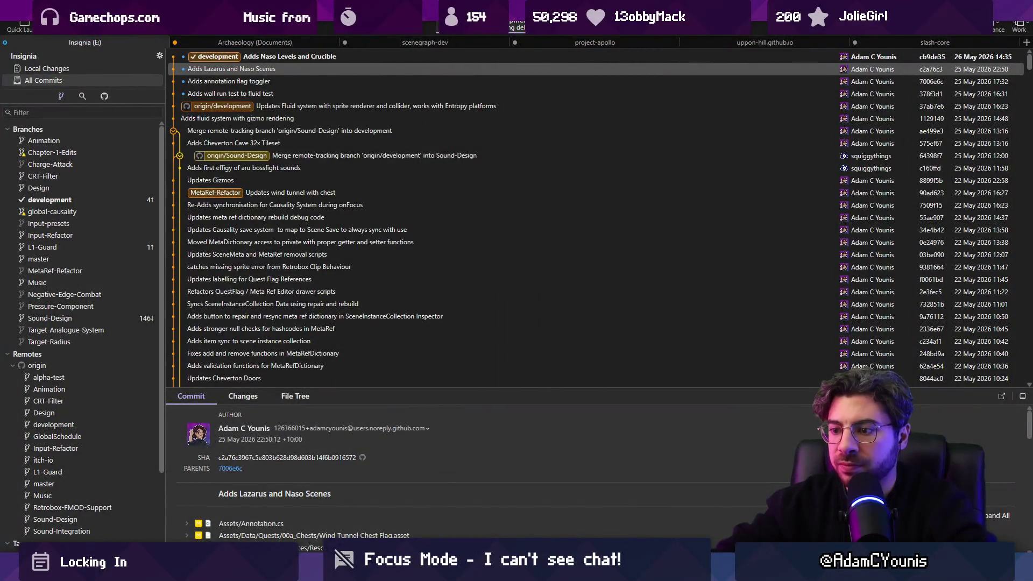
key("alt+Tab")
left_click_drag(394, 327, 394, 360)
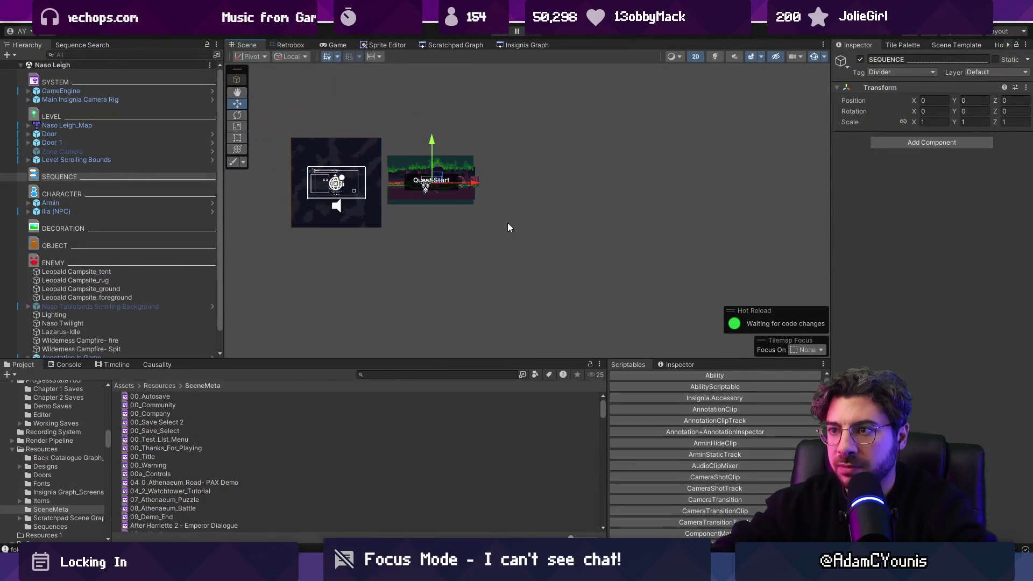
Step: Glance through the Scratchpad and Insignia graphs, then return to the Scene view
scroll(512, 227, "down", 2)
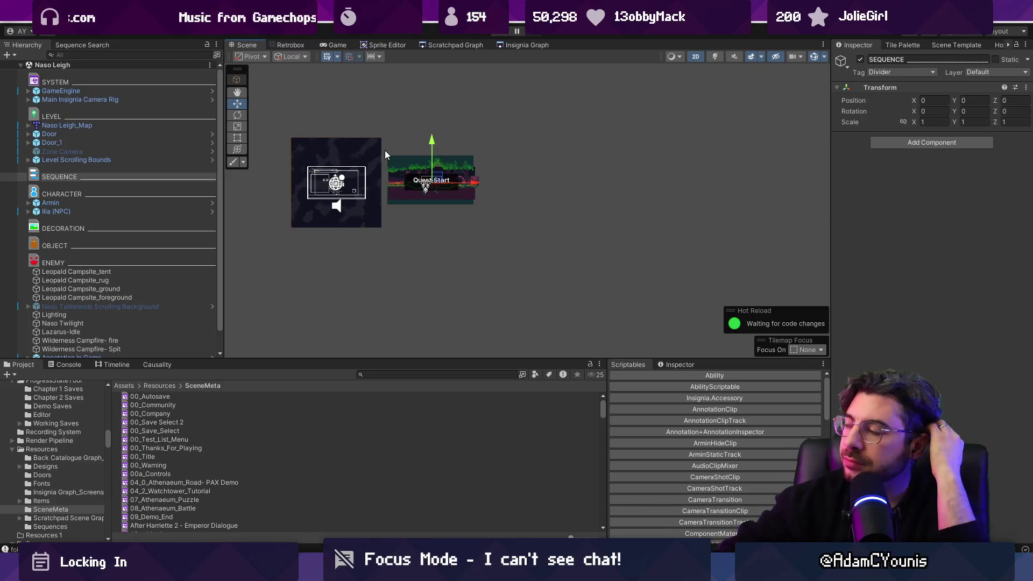
left_click(473, 45)
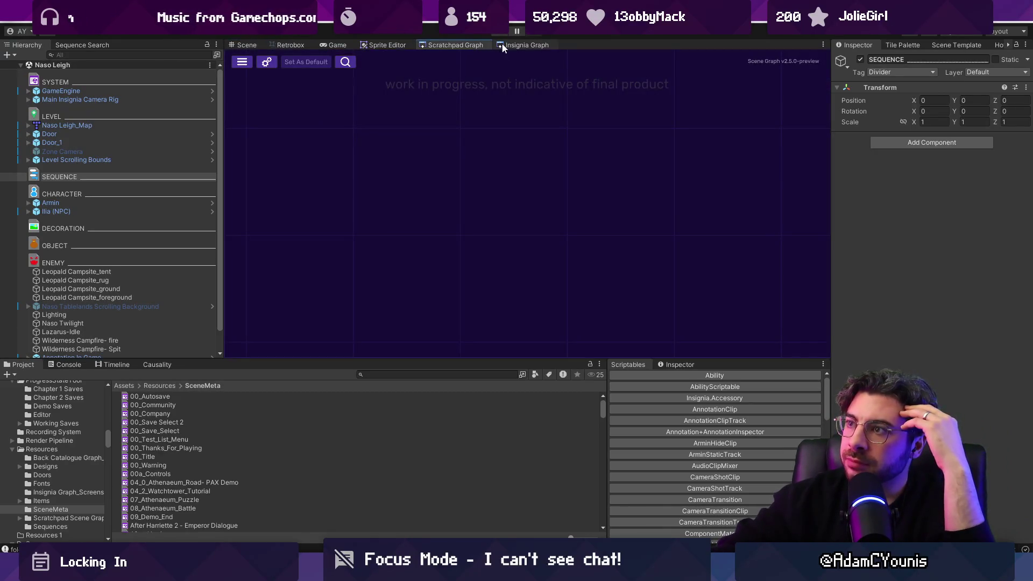
left_click_drag(512, 47, 438, 44)
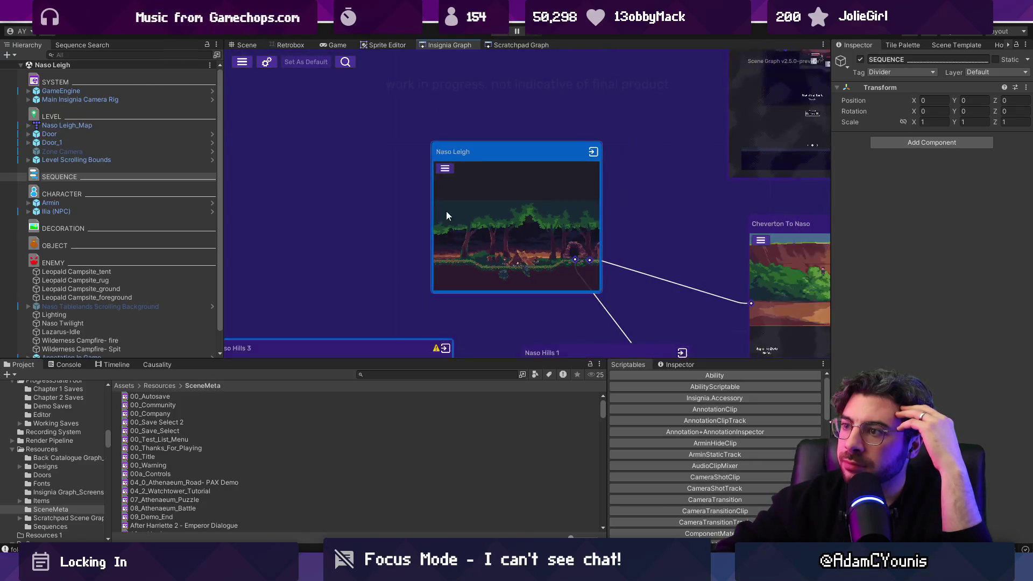
scroll(447, 211, "down", 5)
scroll(464, 186, "down", 3)
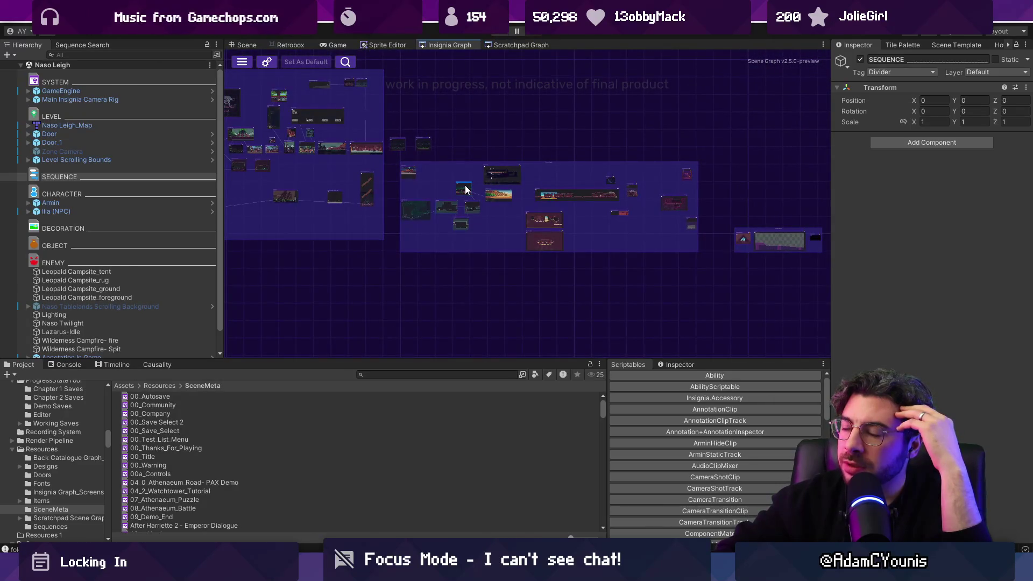
scroll(452, 199, "up", 4)
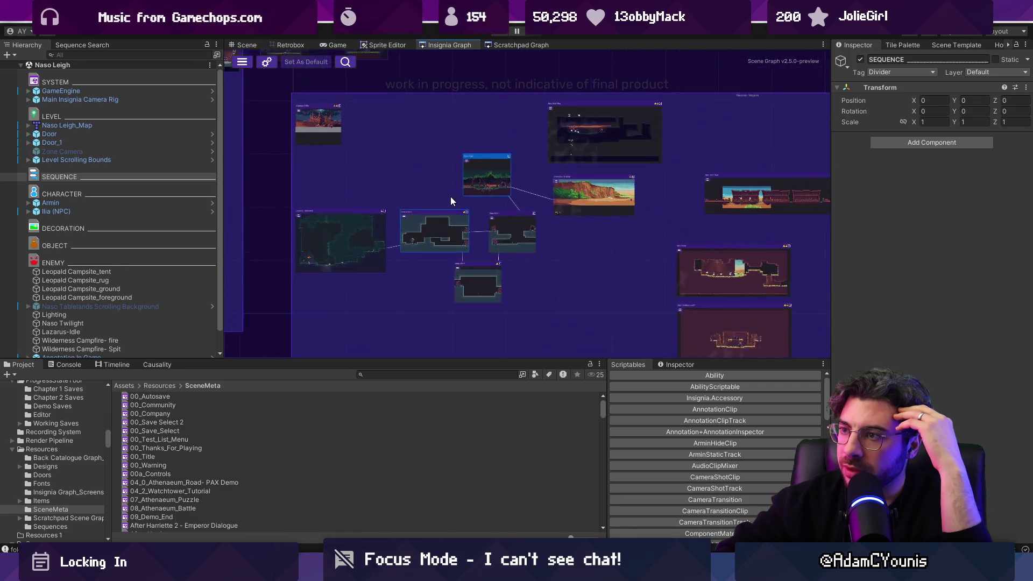
left_click(243, 46)
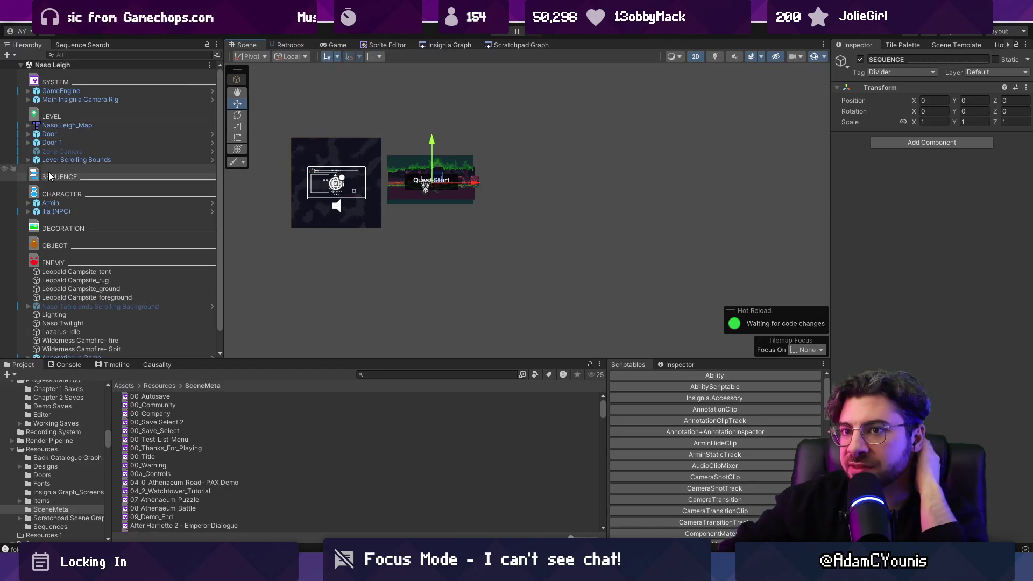
Step: Search the project assets for 'hierarchy' and select the HierarchyProcessor script
left_click(387, 374)
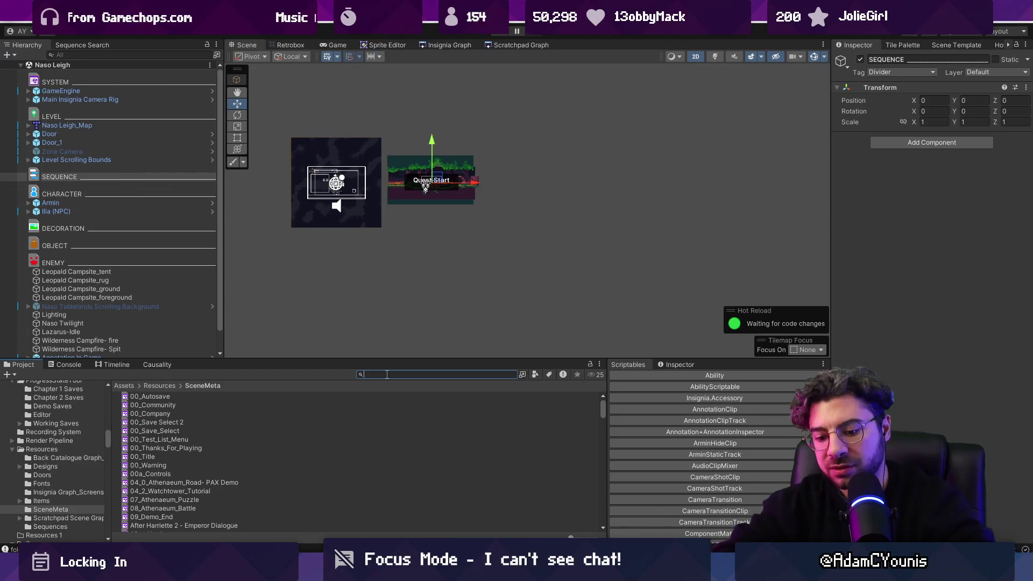
type("scene heararchy")
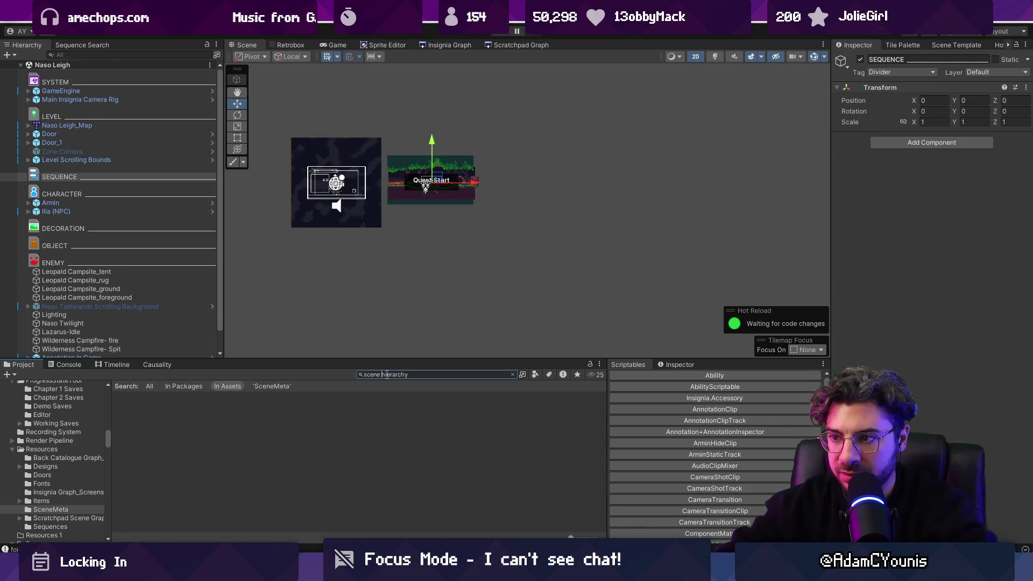
key("BackSpace")
key("Down")
key("Down")
key("Down")
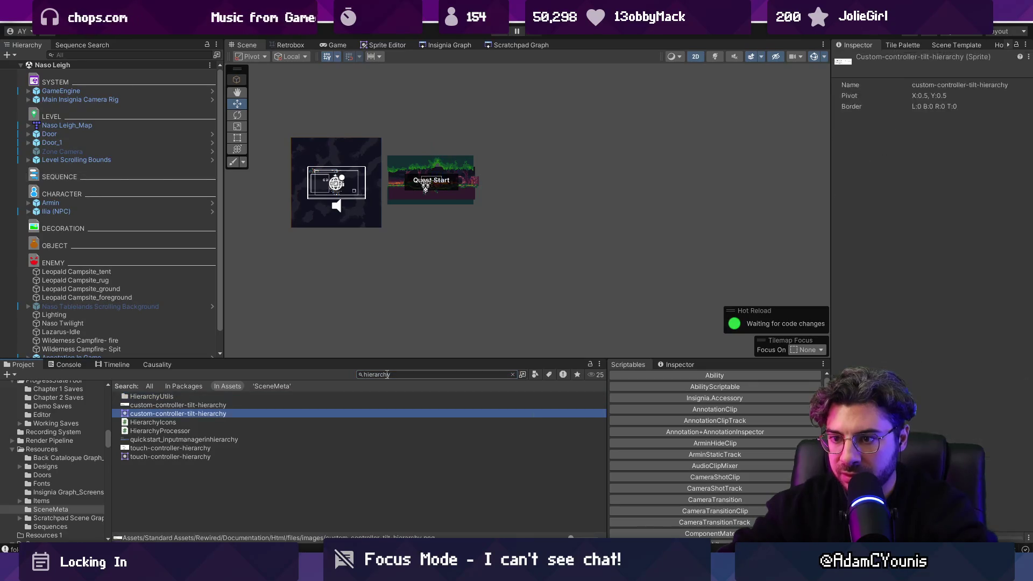
key("Down")
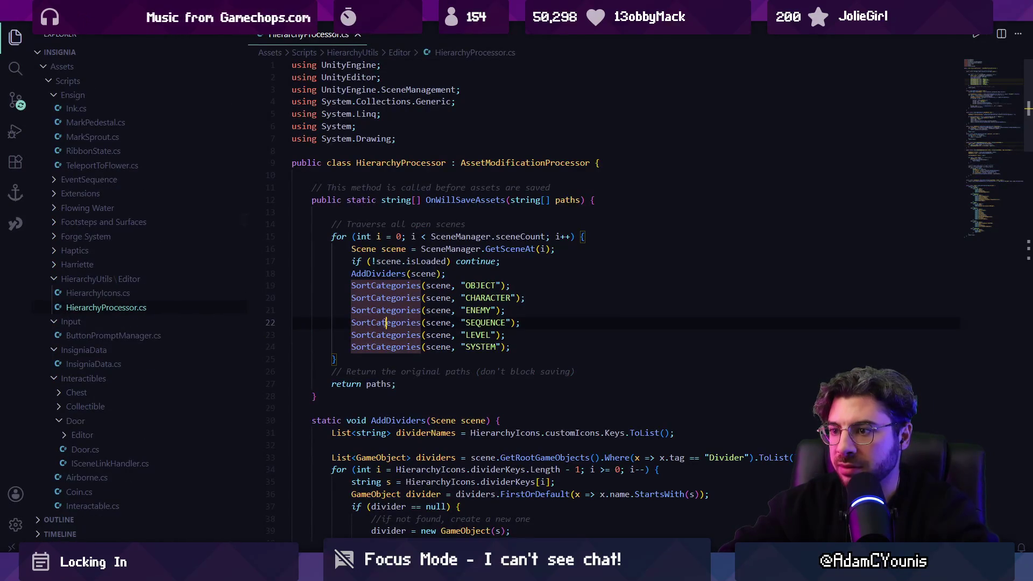
Step: Duplicate the CHARACTER case block in GetDividerTypes
left_click(972, 199)
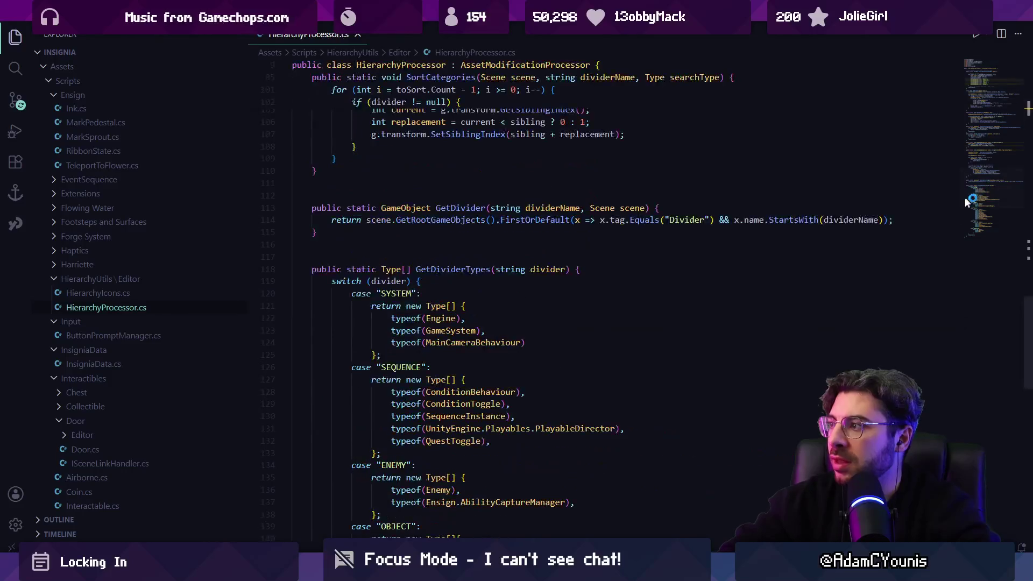
scroll(446, 251, "down", 10)
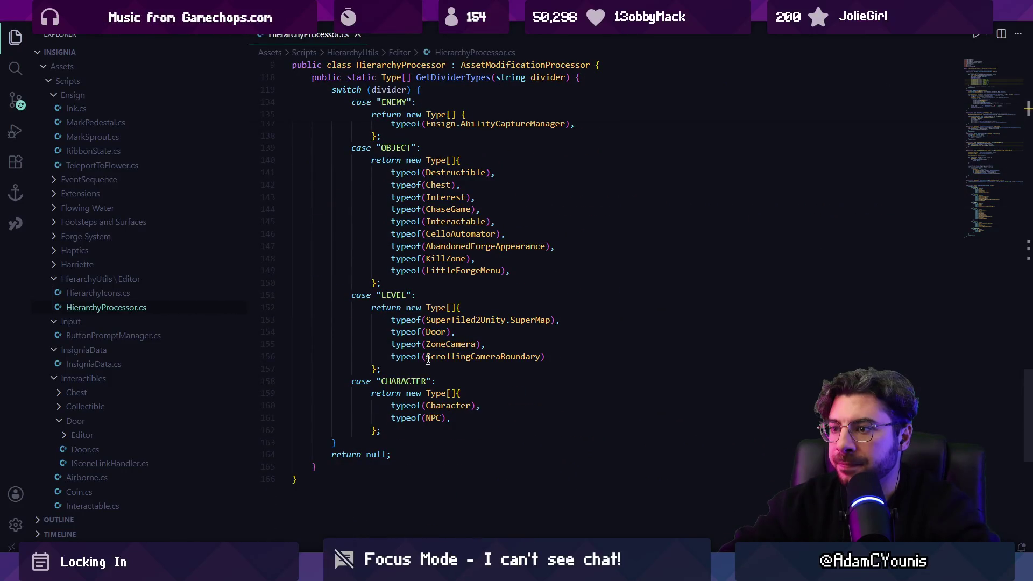
scroll(428, 359, "down", 2)
left_click_drag(382, 350, 346, 324)
key("ctrl+c")
key("Right")
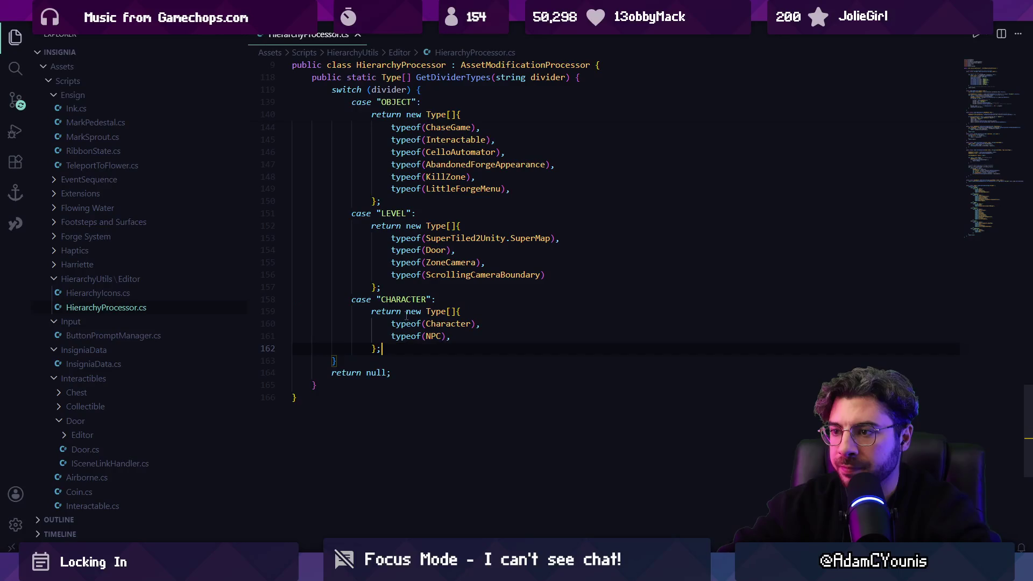
key("Return")
key("ctrl+v")
key("shift+Tab")
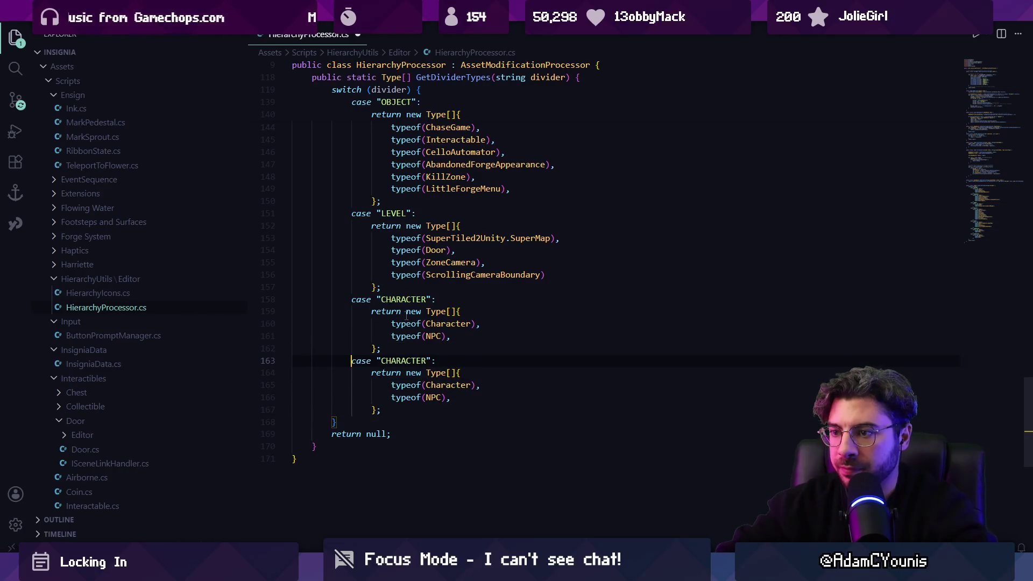
Step: Rename the duplicated case to "DEVELOPMENT"
key("ctrl+Right")
key("Right")
key("Right")
key("ctrl+shift+Right")
type("Proje")
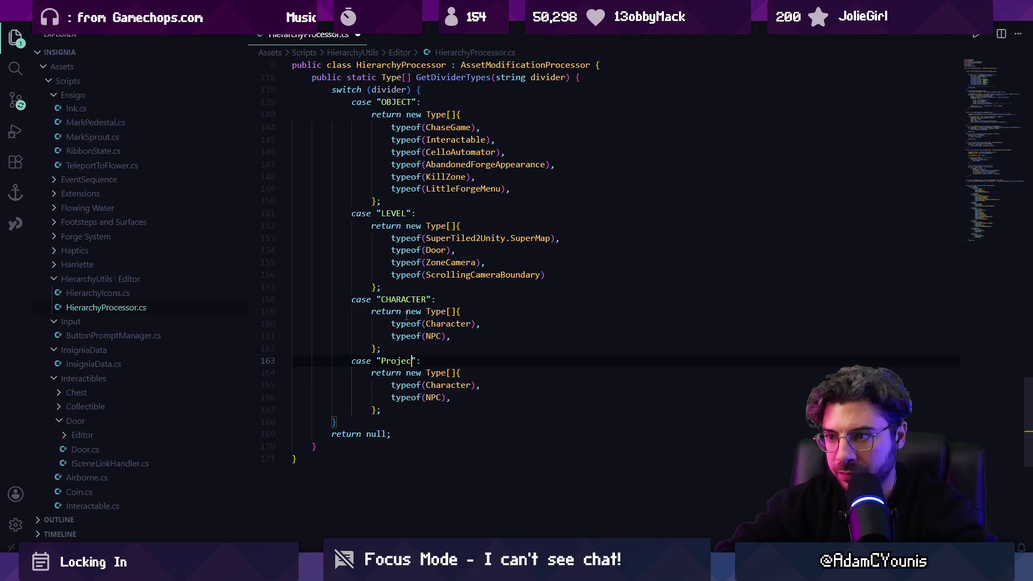
type("ILE")
type("_MANAGHE")
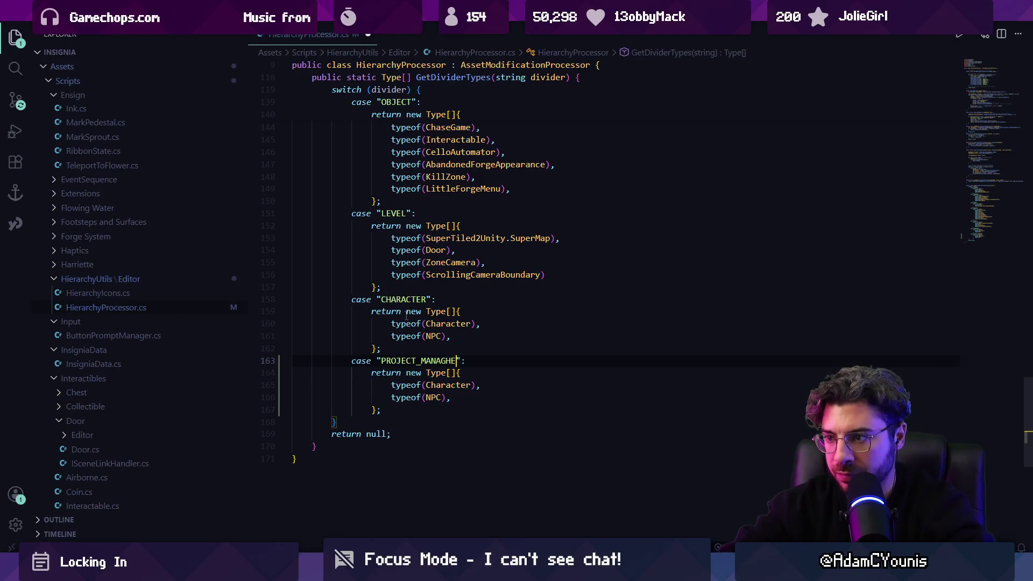
key("BackSpace")
key("BackSpace")
type("E")
scroll(415, 300, "up", 3)
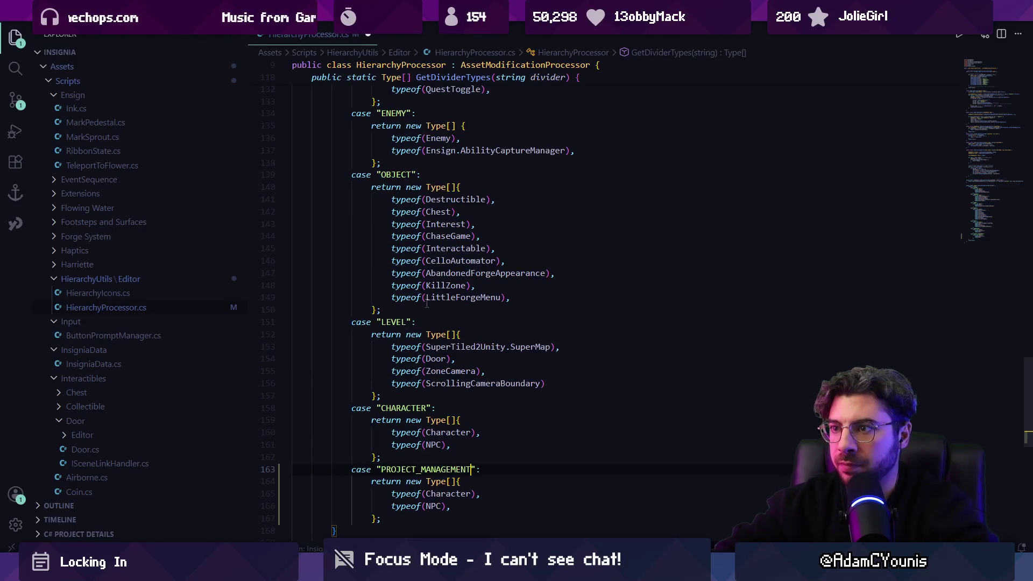
key("ctrl+Left")
key("ctrl+shift+Right")
type("Ma")
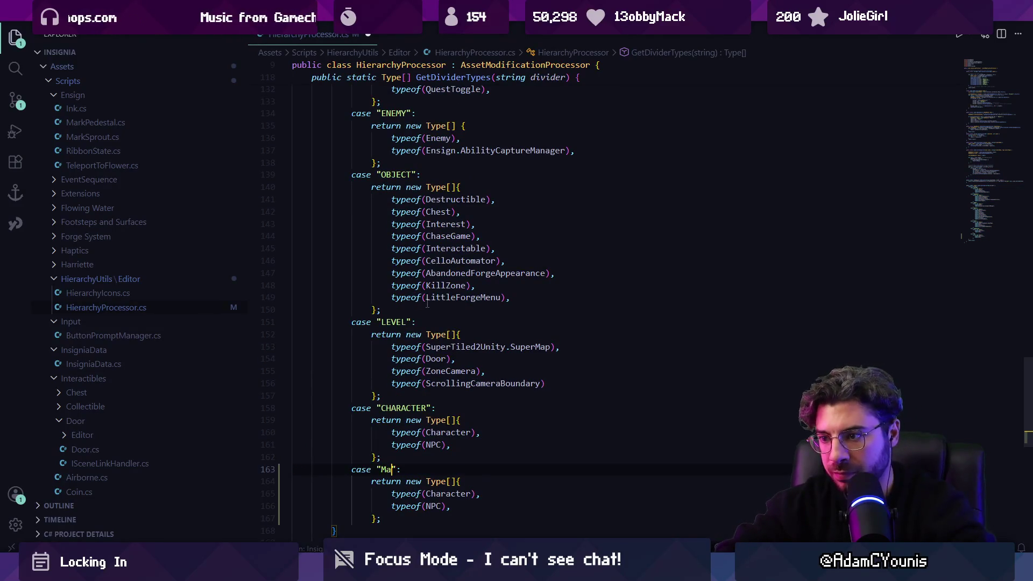
key("ctrl+shift+Left")
type("DEF")
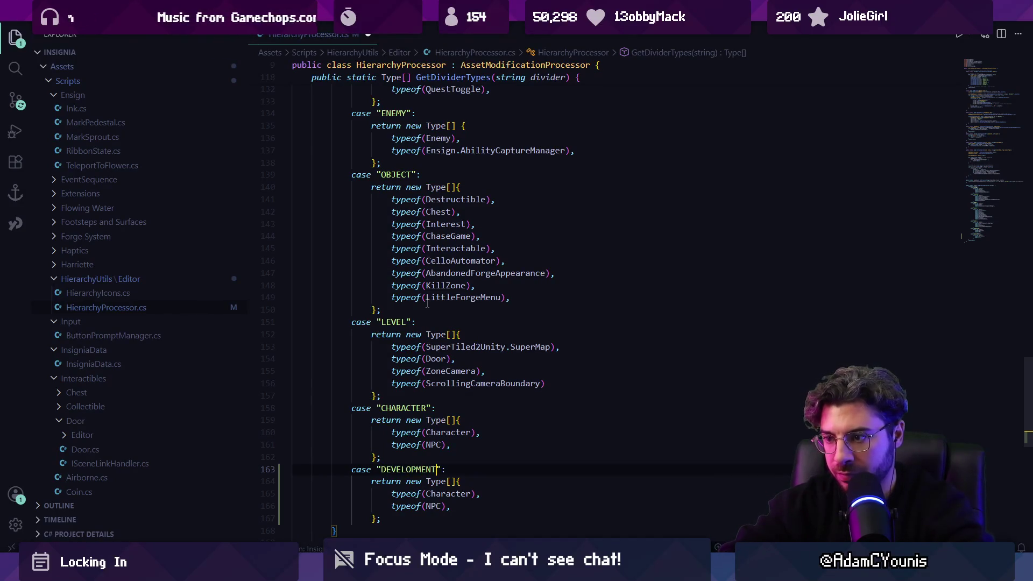
Step: Change the new case's first type to Annotation and delete the leftover NPC line
scroll(428, 304, "down", 2)
double_click(447, 413)
type("Annb")
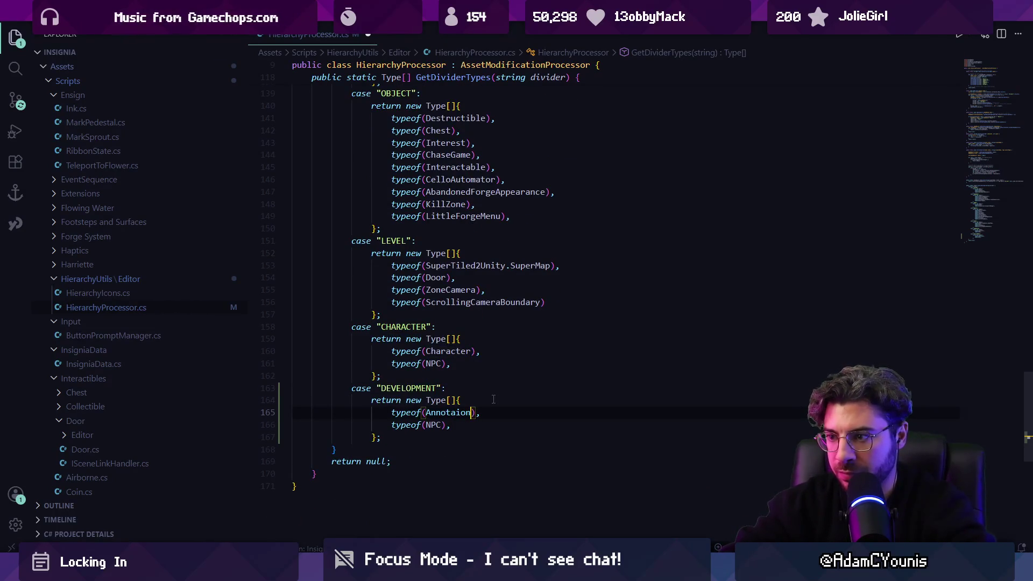
key("BackSpace")
type("tio")
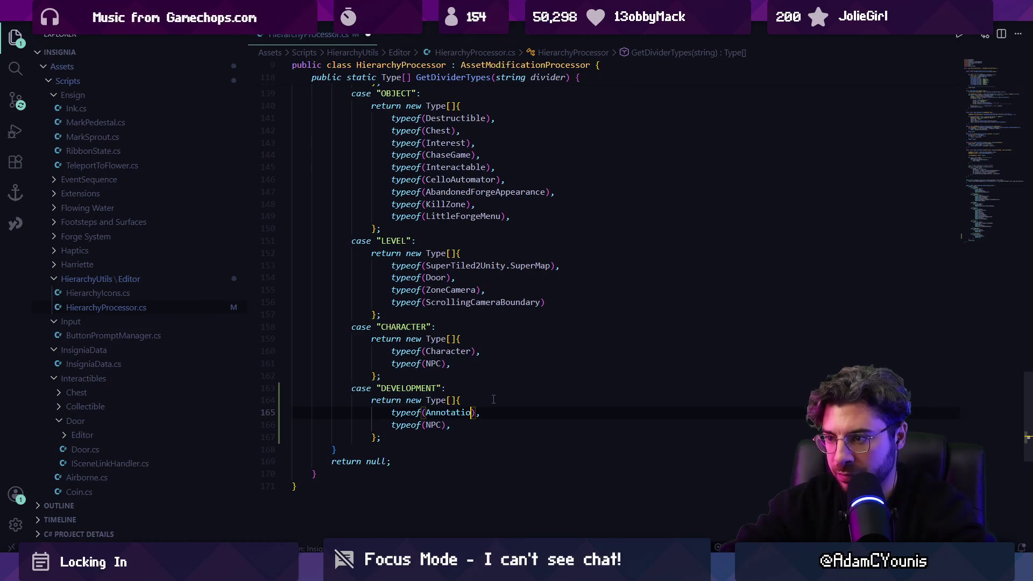
key("Down")
key("ctrl+l")
key("BackSpace")
Step: Add a second type line, typeof(AnnotationUI), to the DEVELOPMENT case
left_click(458, 412)
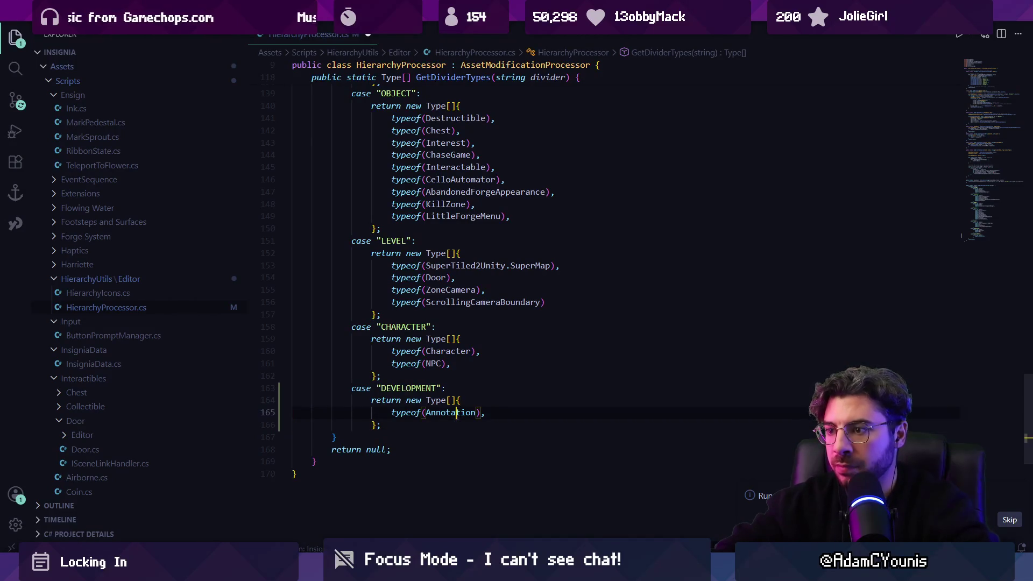
key("ctrl+p")
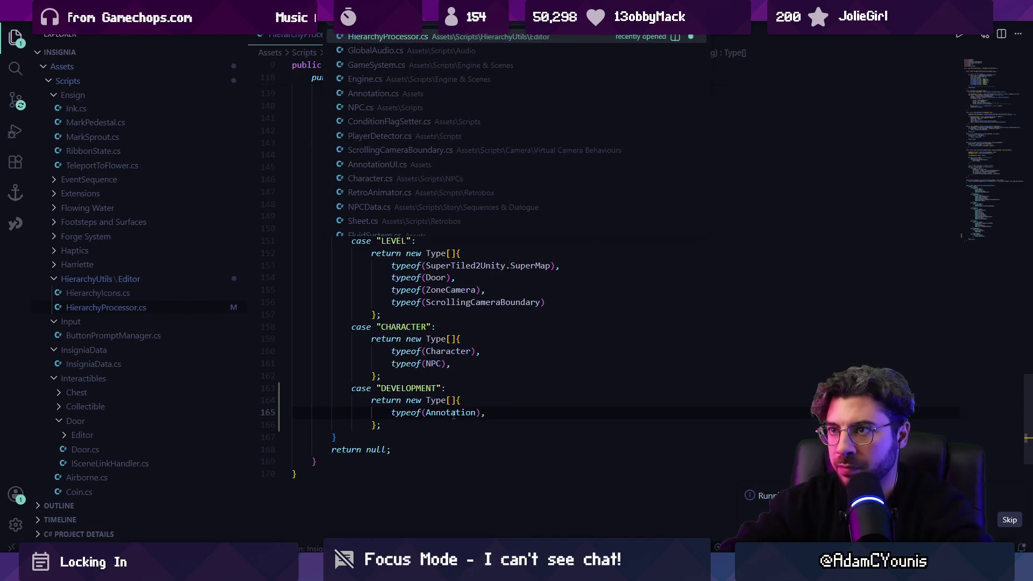
type("Annotation")
key("Escape")
key("End")
key("Return")
key("ctrl+v")
key("shift+Tab")
key("shift+Tab")
key("shift+Tab")
key("Left")
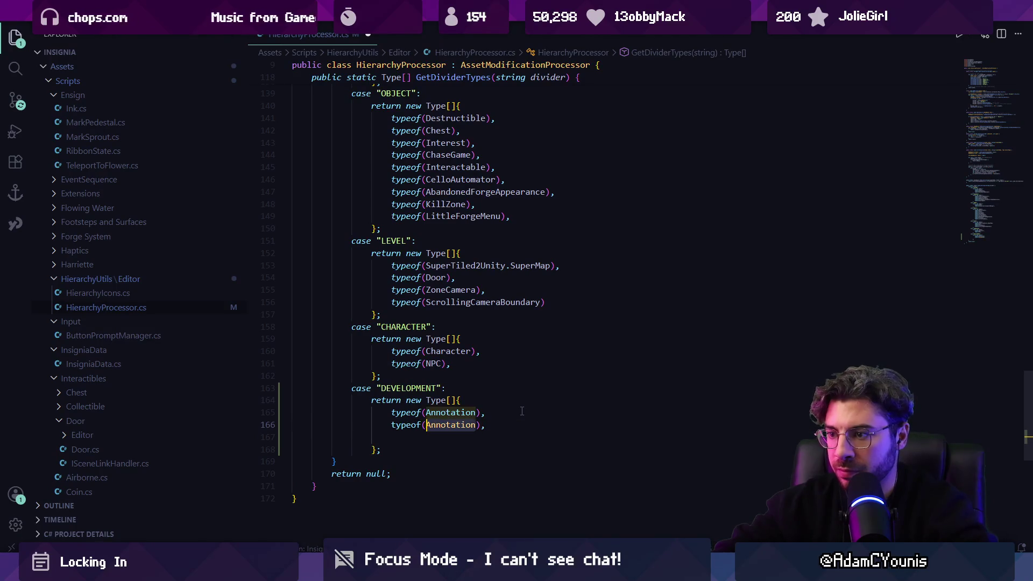
type("UI")
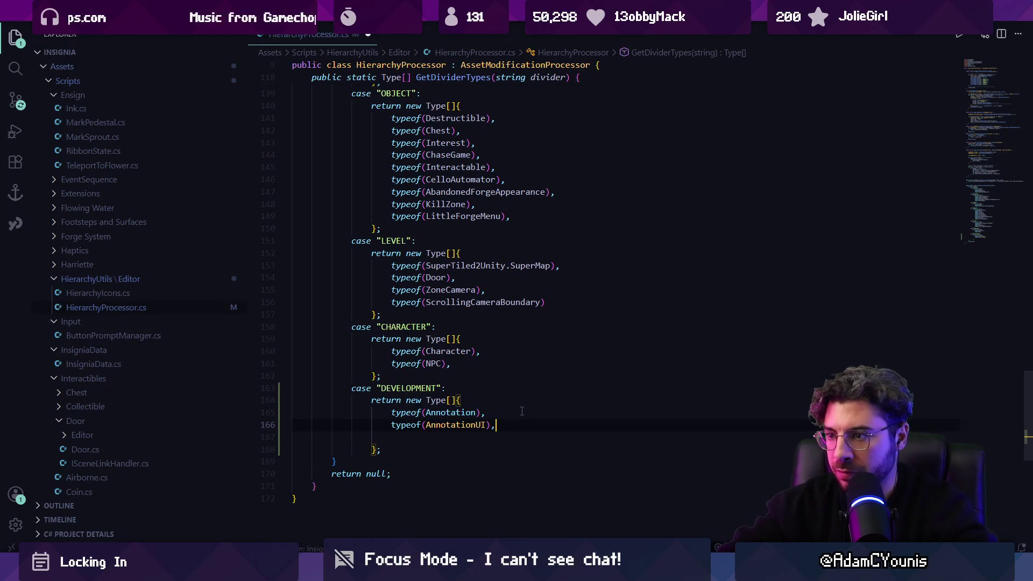
key("BackSpace")
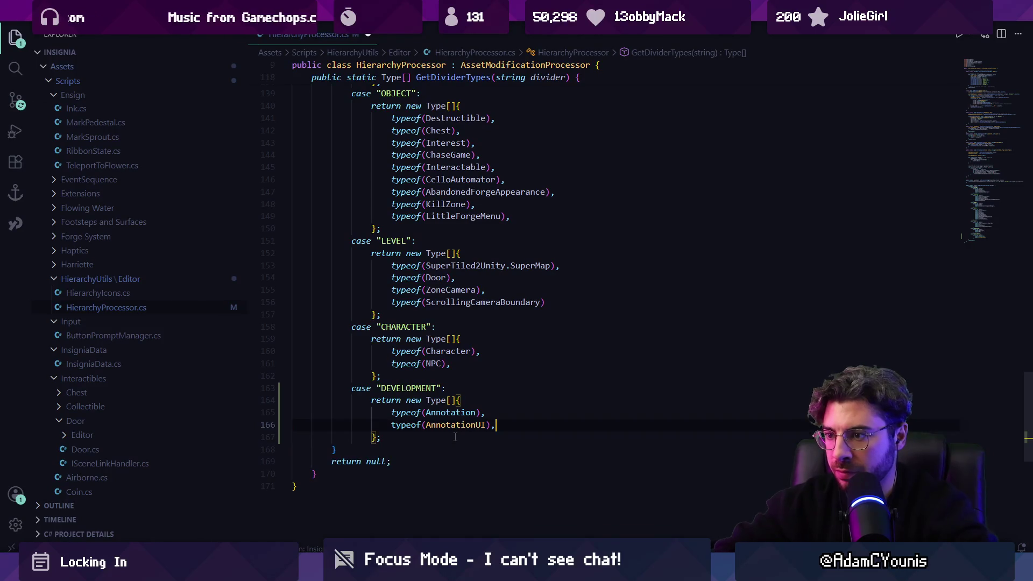
Step: Save HierarchyProcessor.cs and move to the SYSTEM sort call near the top
left_click(452, 412)
key("ctrl+s")
scroll(516, 401, "up", 10)
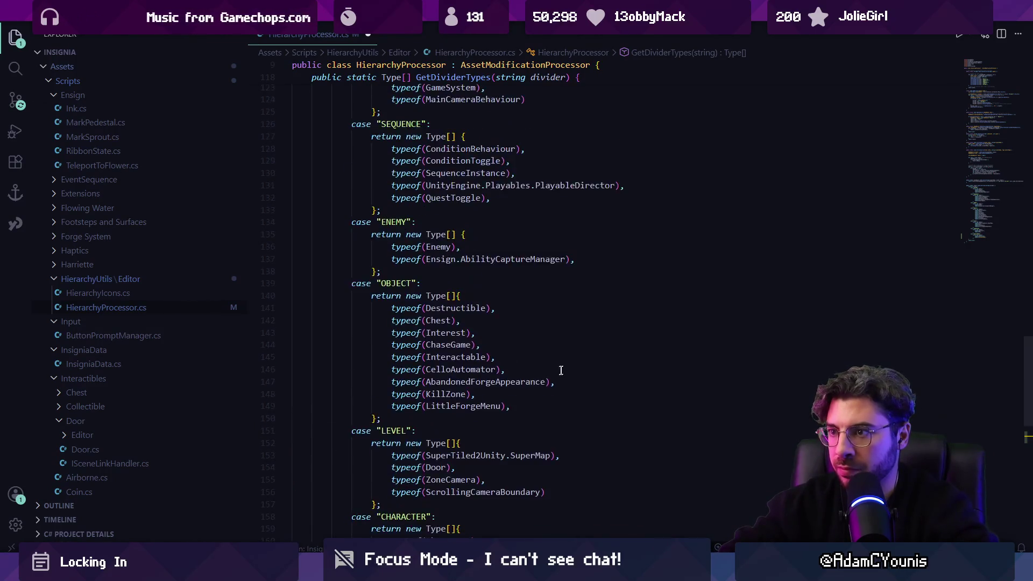
scroll(455, 290, "down", 10)
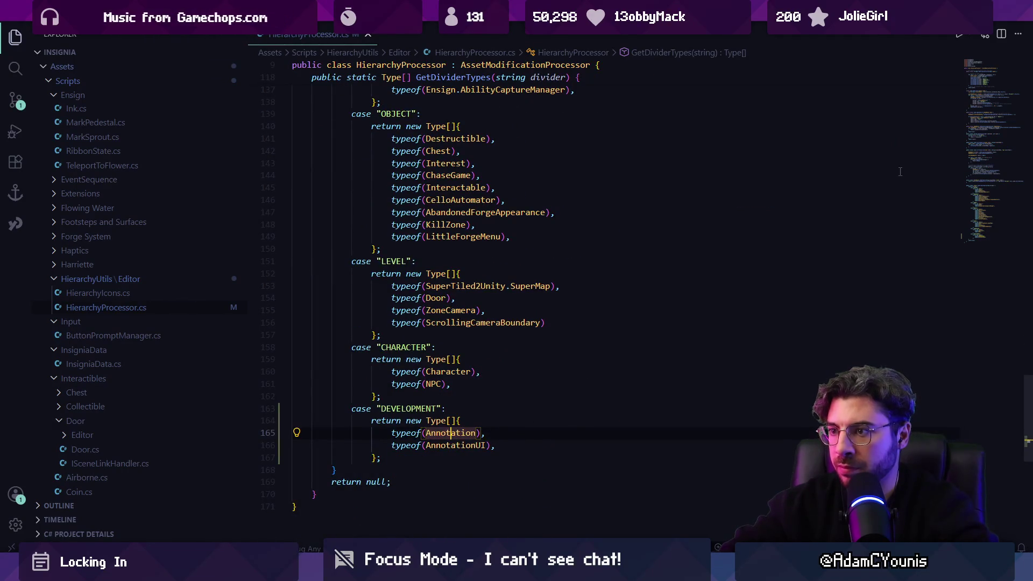
left_click(991, 85)
left_click(540, 371)
Step: Add a SortCategories call for "DEVELOPMENT" and place it above the LEVEL call
key("Return")
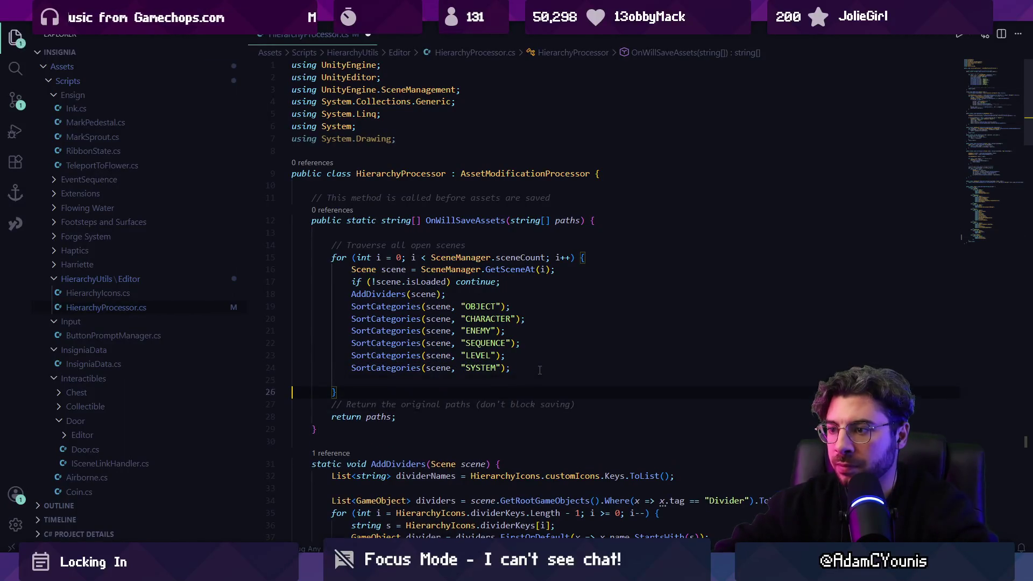
key("Tab")
key("ctrl+shift+Left")
type("DE")
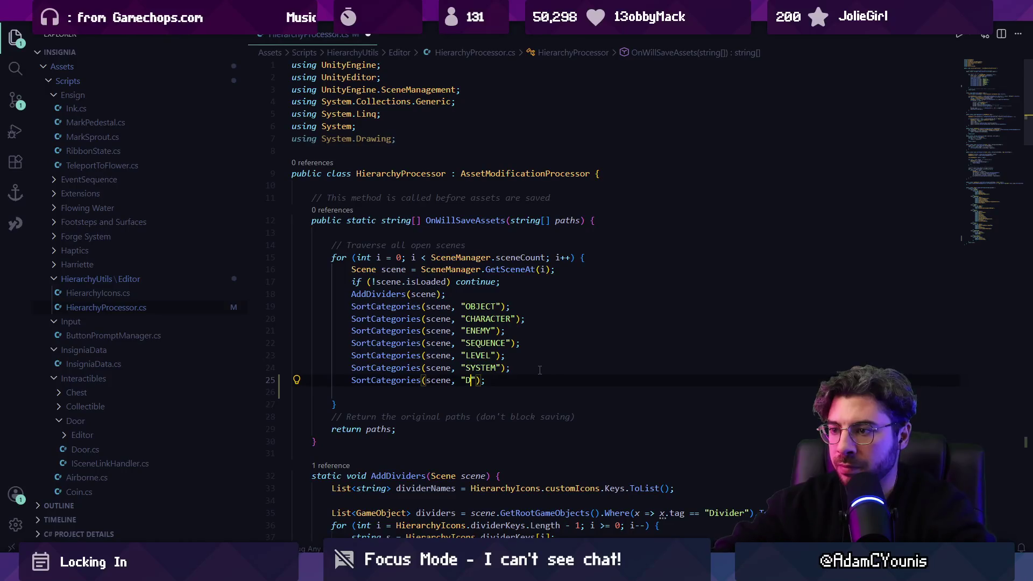
type("EVELOPMENT")
key("alt+Up")
key("alt+Up")
key("alt+Up")
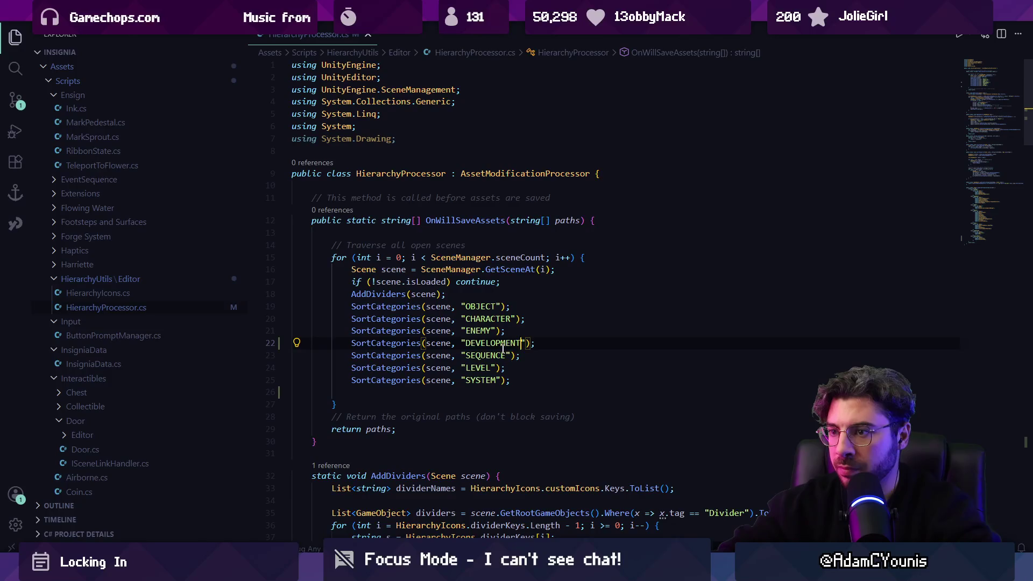
key("alt+Down")
key("alt+Down")
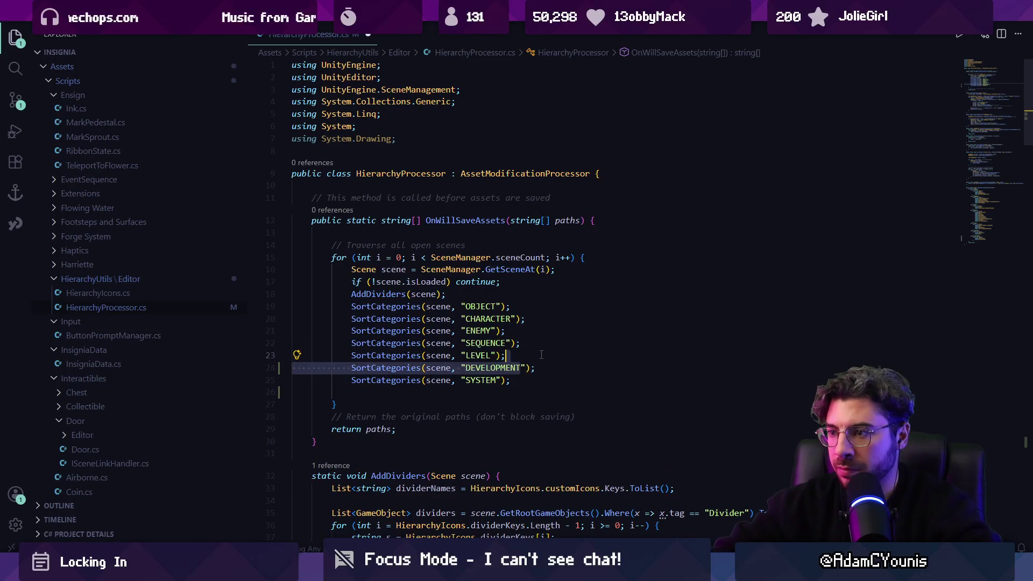
key("alt+Up")
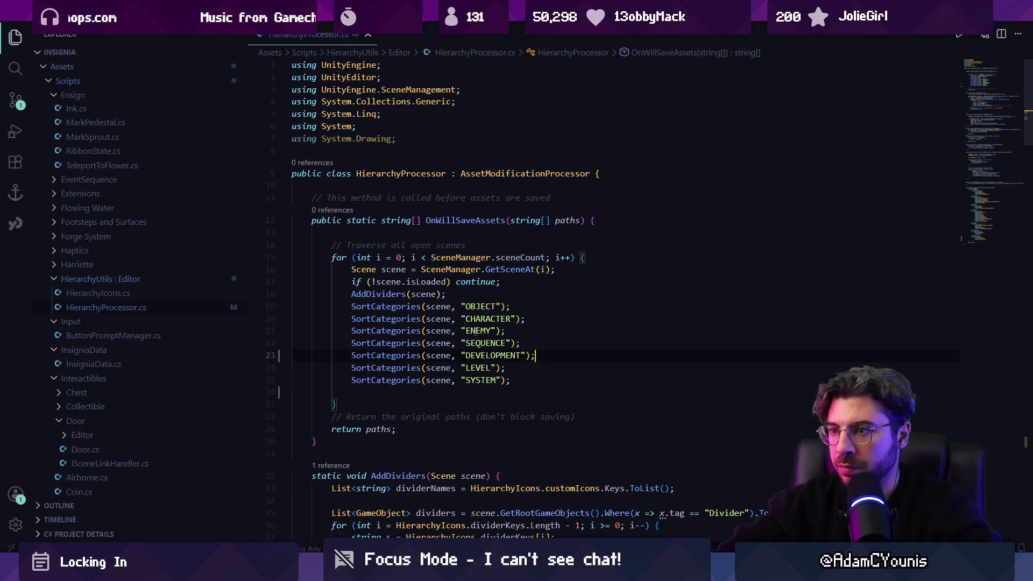
Step: Search the file for 'icon' and open the HierarchyIcons script from AddDividers
scroll(516, 314, "down", 10)
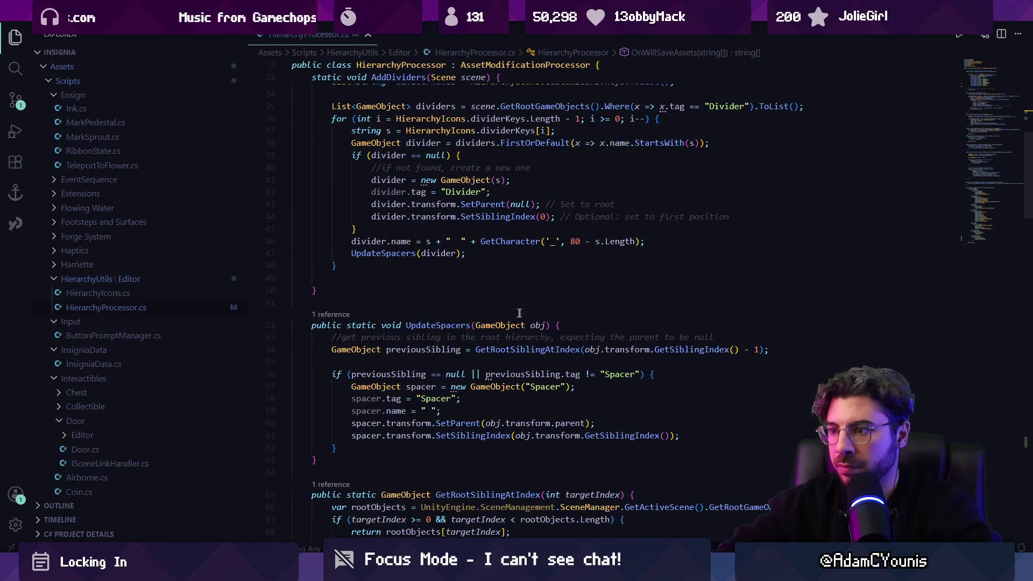
scroll(520, 311, "down", 20)
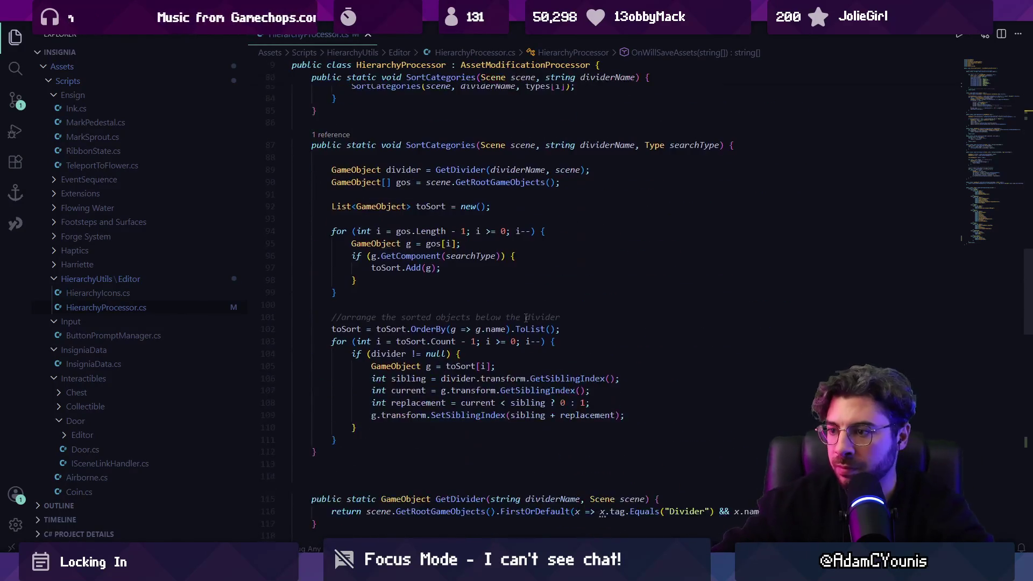
scroll(531, 317, "down", 10)
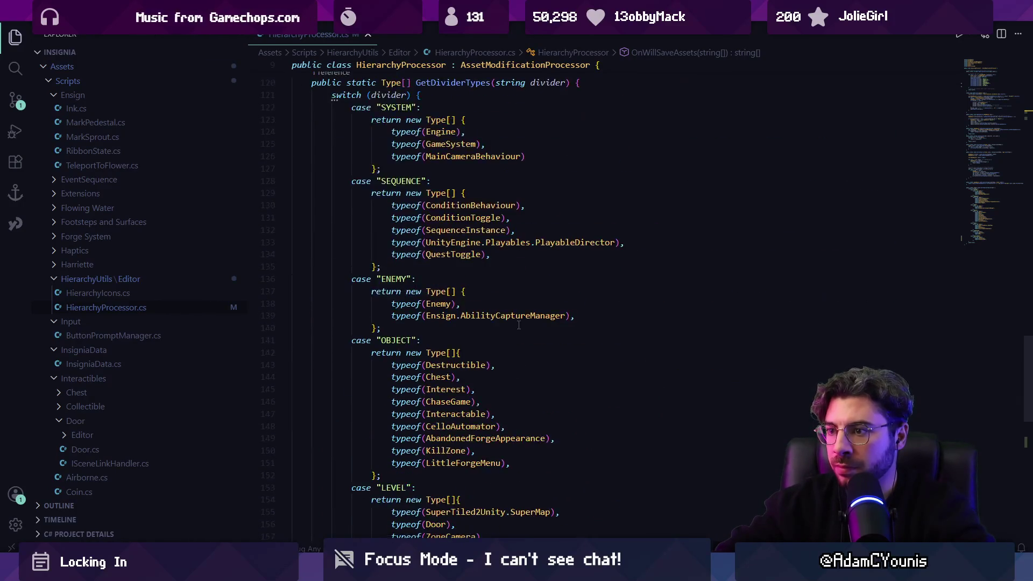
scroll(516, 326, "down", 2)
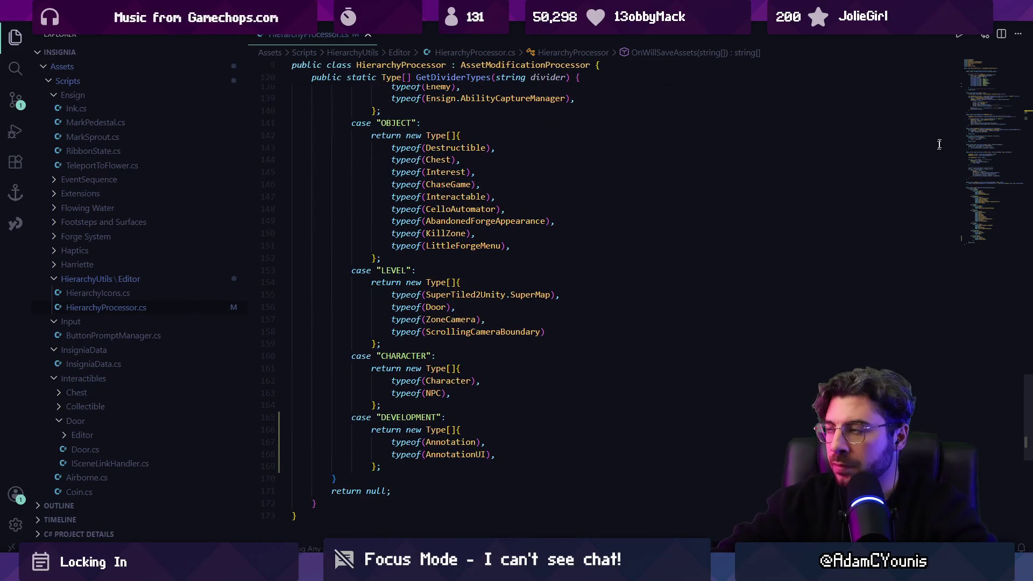
key("alt+Left")
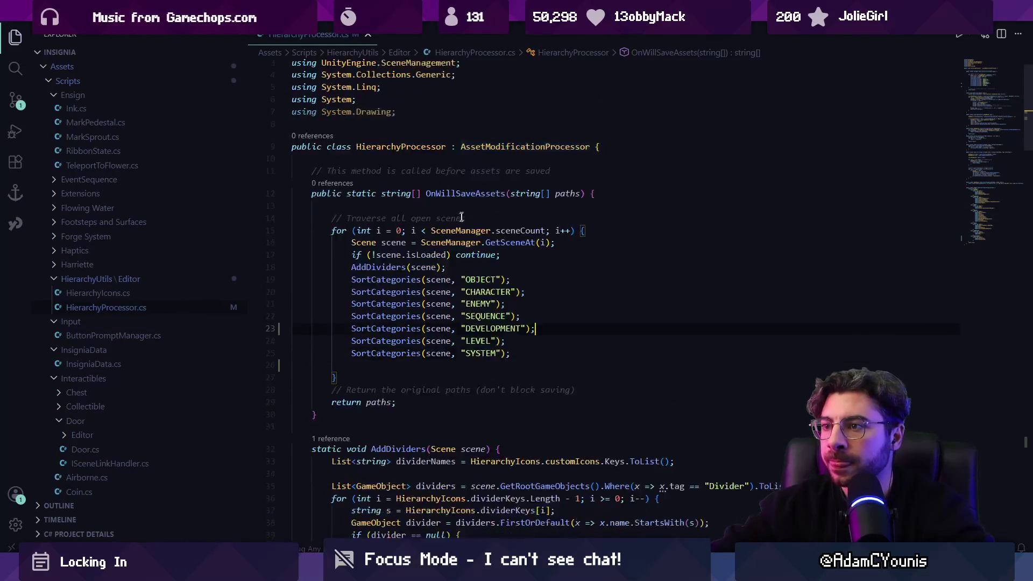
scroll(409, 221, "down", 2)
key("ctrl+f")
type("icon")
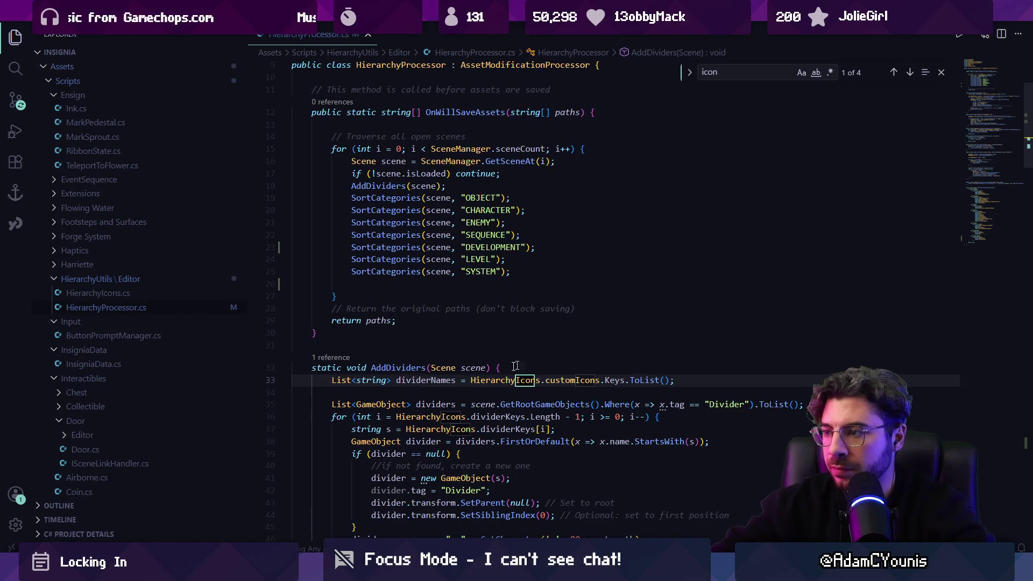
left_click(527, 381, "ctrl")
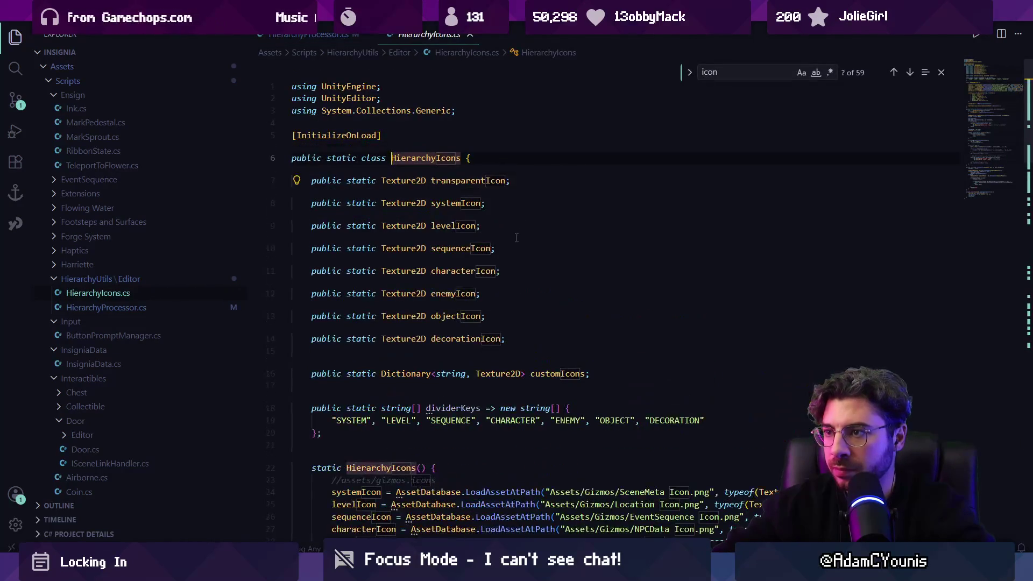
Step: Append "DEVELOPMENT" to the end of the dividerKeys list
scroll(521, 249, "down", 2)
left_click(721, 368)
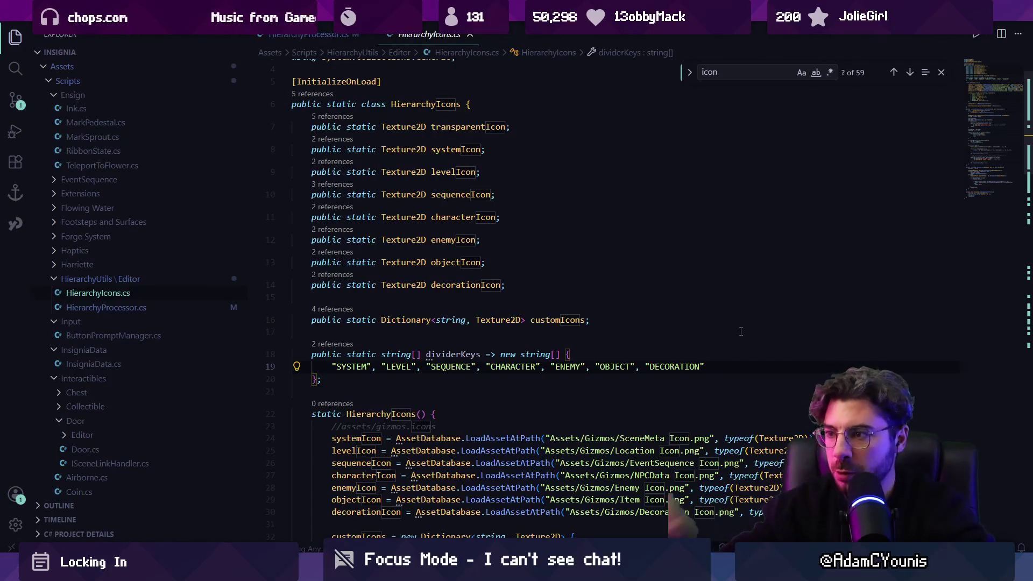
scroll(692, 304, "down", 3)
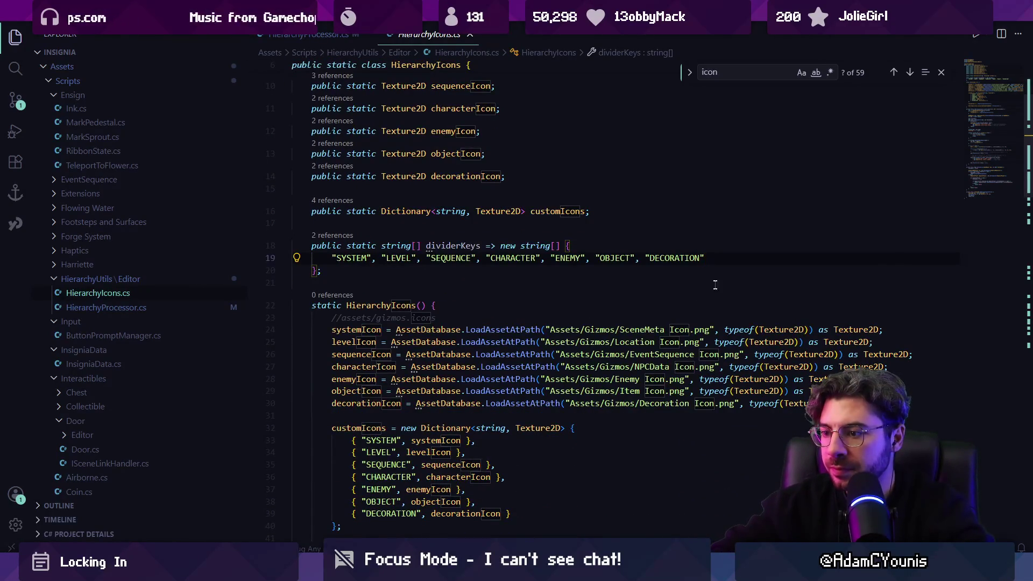
scroll(715, 280, "down", 1)
type(",m")
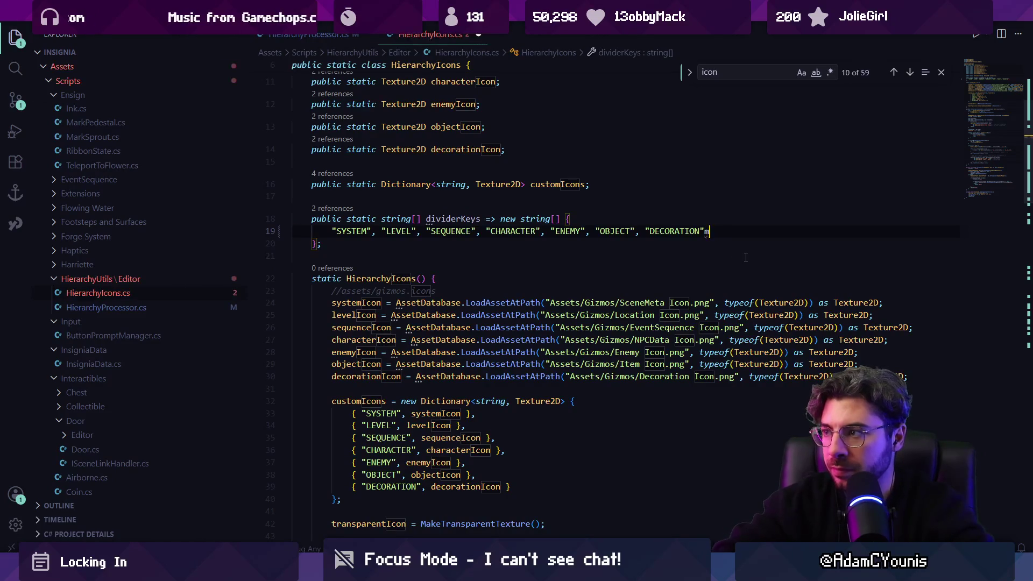
type(" \"DEVELOPMENT")
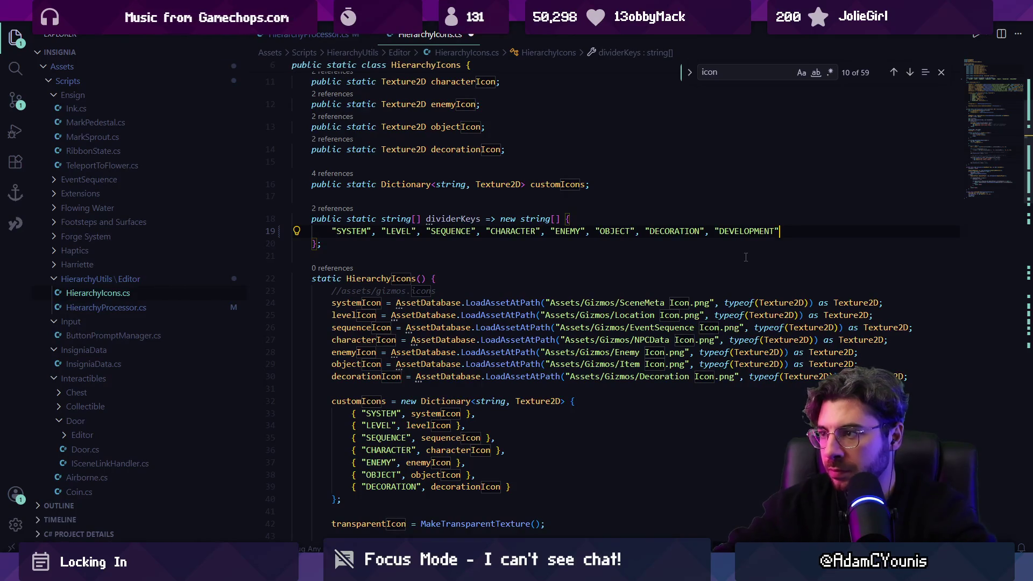
key("ctrl+shift+Left")
key("BackSpace")
key("ctrl+z")
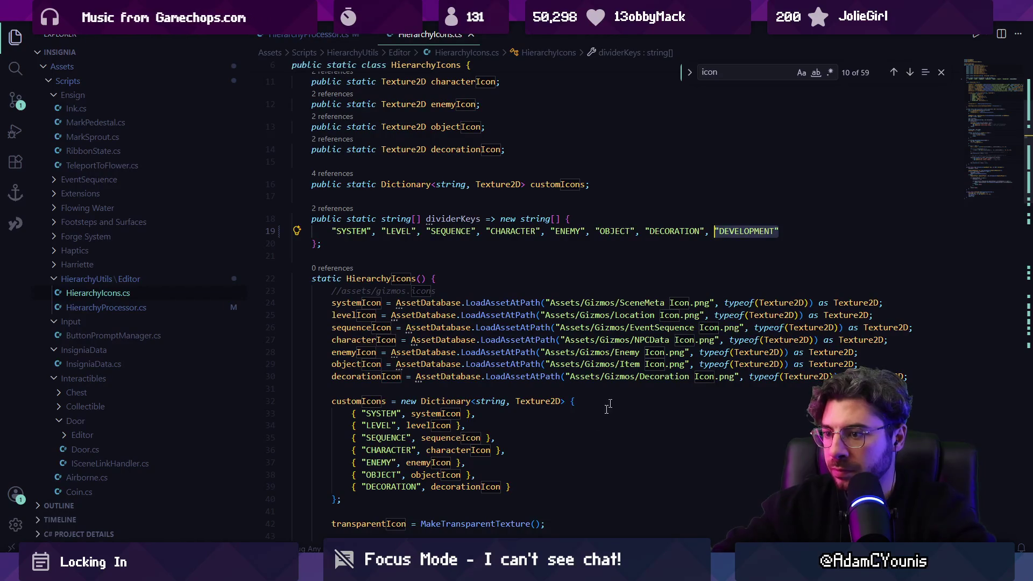
Step: Add a customIcons entry mapping DEVELOPMENT to developmentIcon after the DECORATION entry
left_click(532, 486)
key("Return")
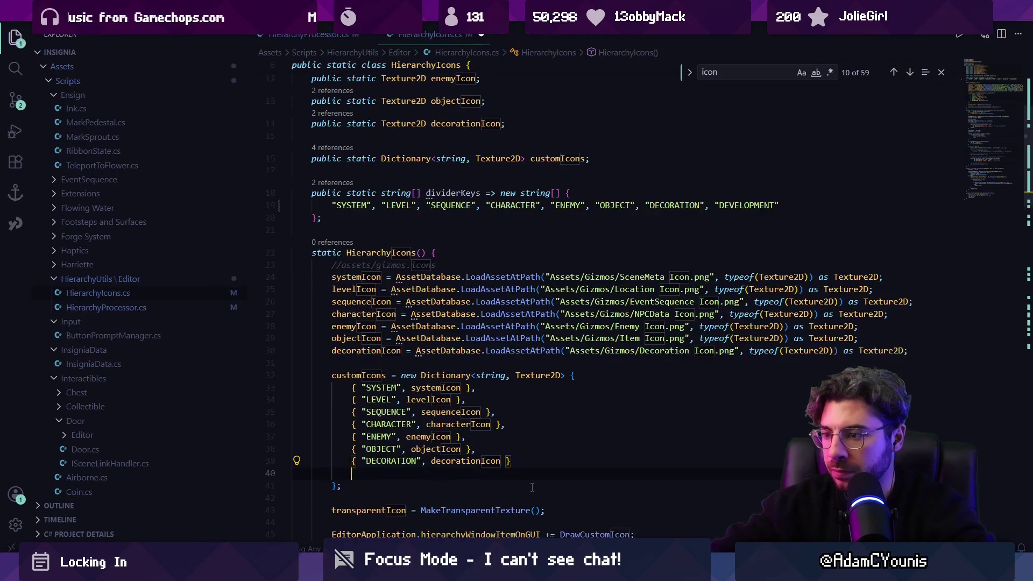
key("Tab")
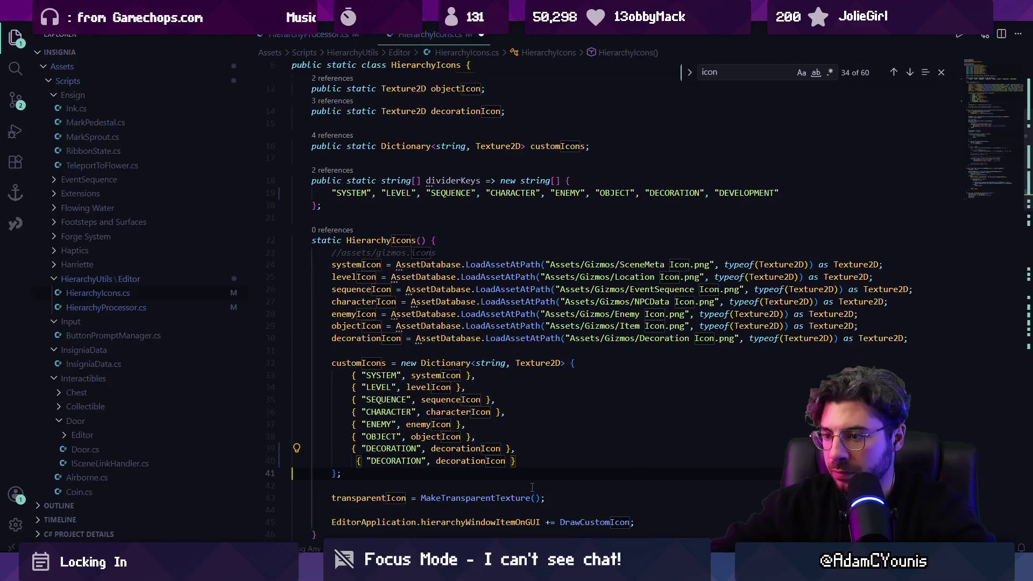
key("Up")
type("DEVELOPMENT")
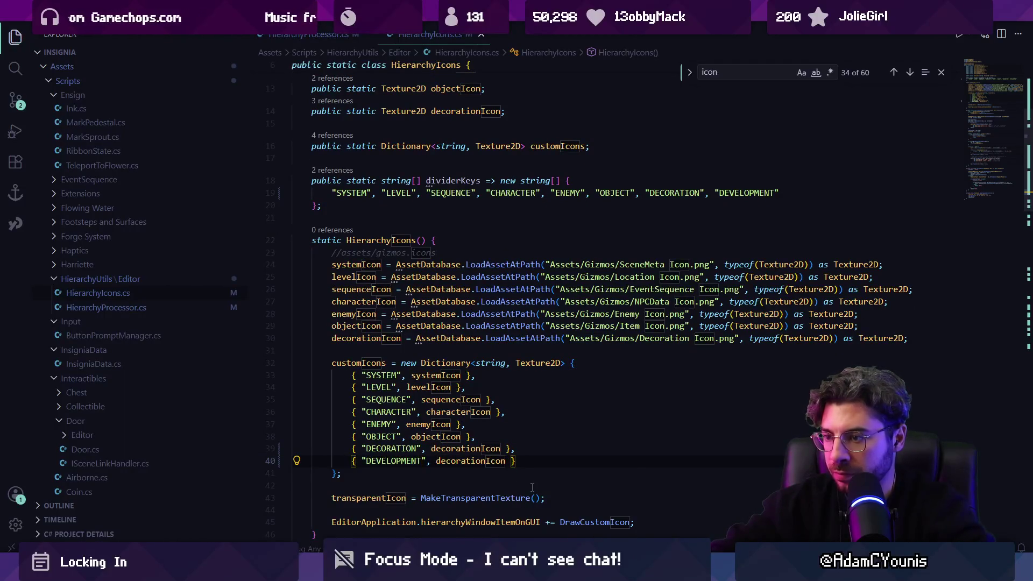
key("ctrl+shift+Right")
key("BackSpace")
type("devel")
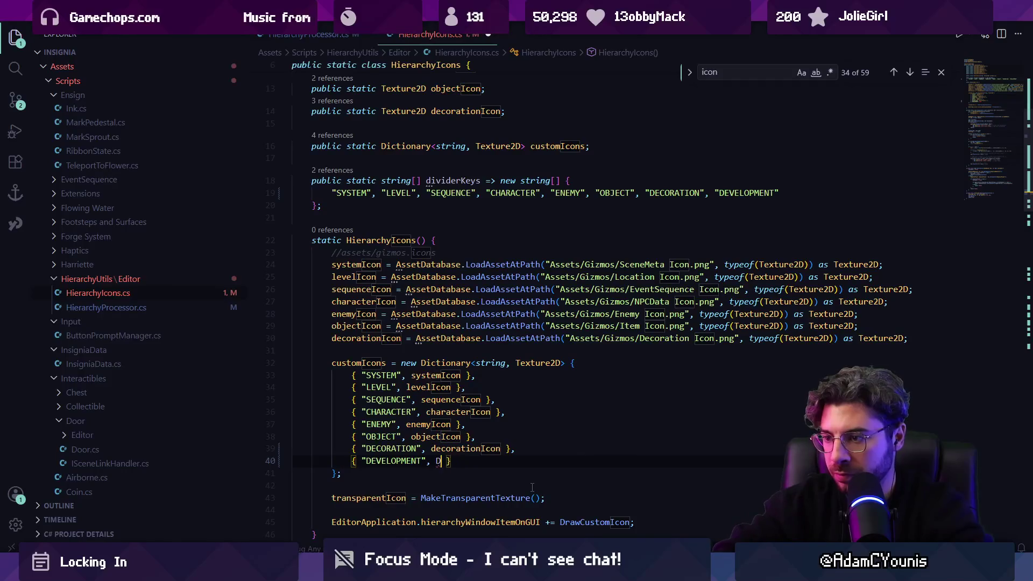
type("opmentIcon")
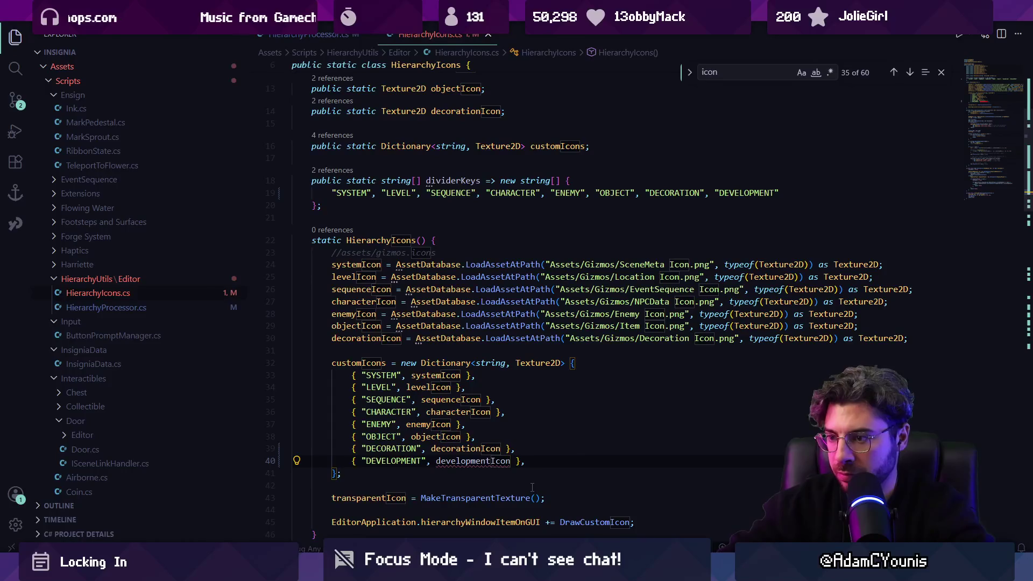
key("Escape")
Step: Declare a public static developmentIcon field and load it from Development Icon.png in the constructor
left_click(391, 350)
scroll(483, 289, "up", 3)
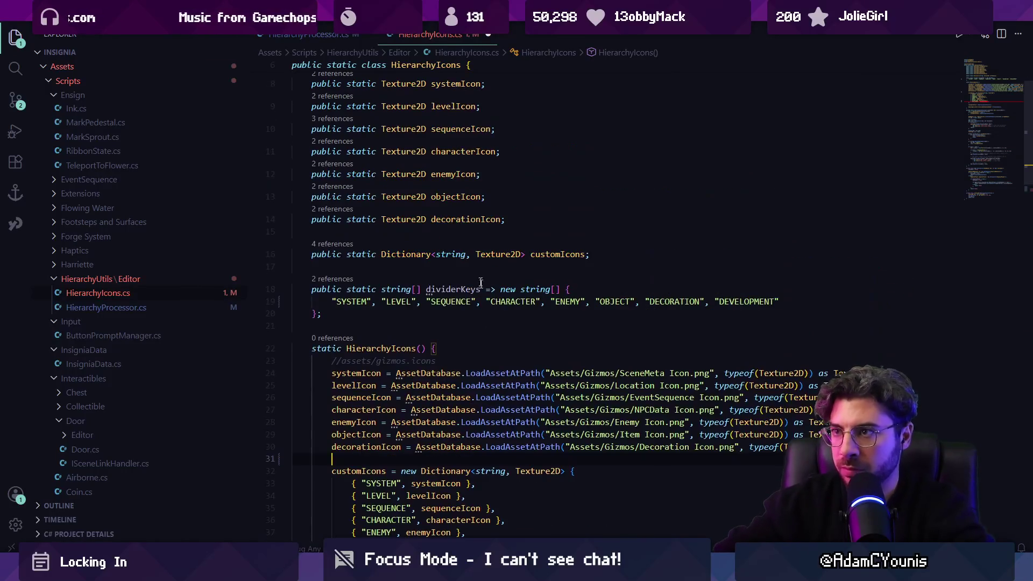
type("public static")
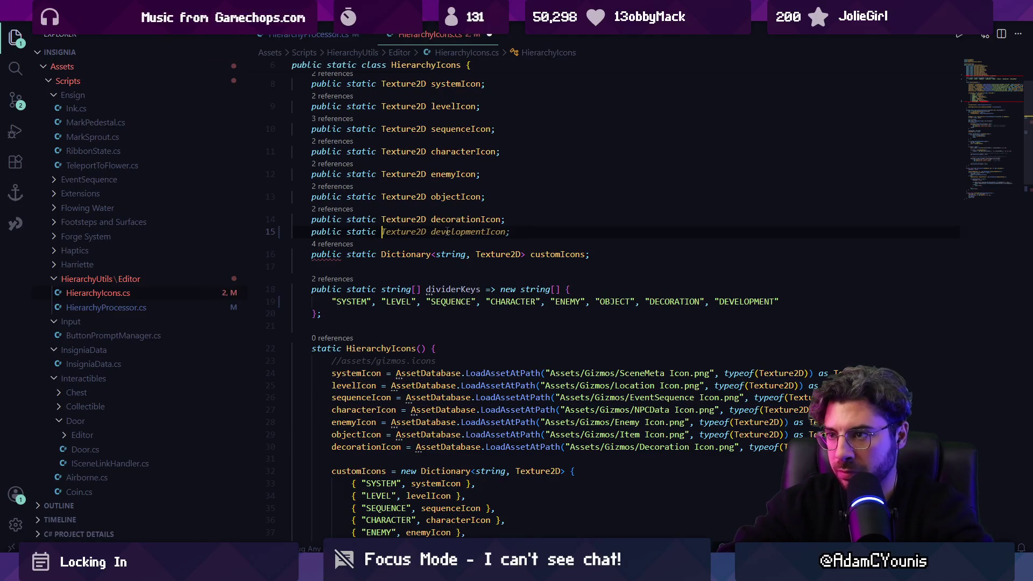
key("Tab")
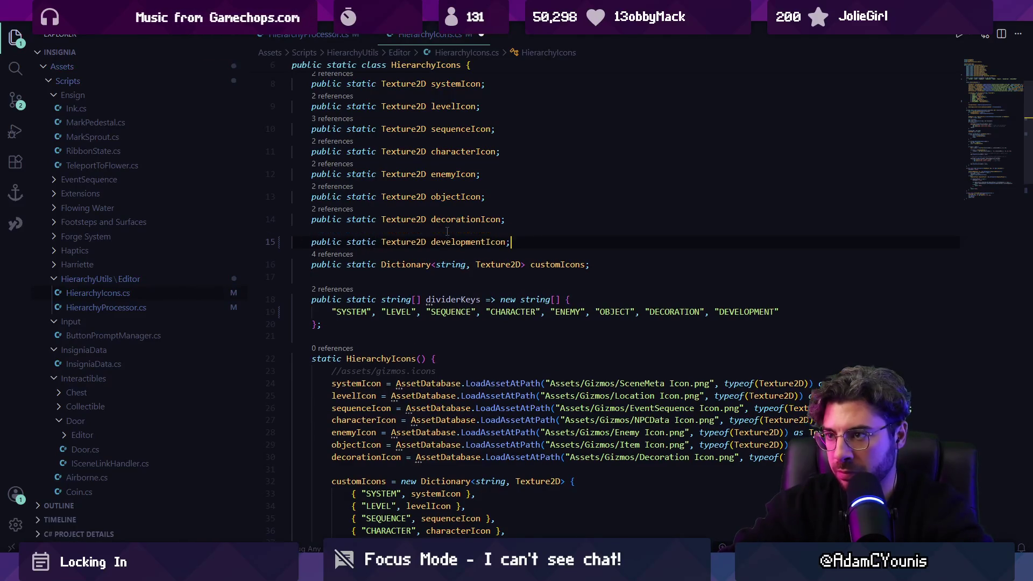
left_click(396, 461)
key("Return")
key("Tab")
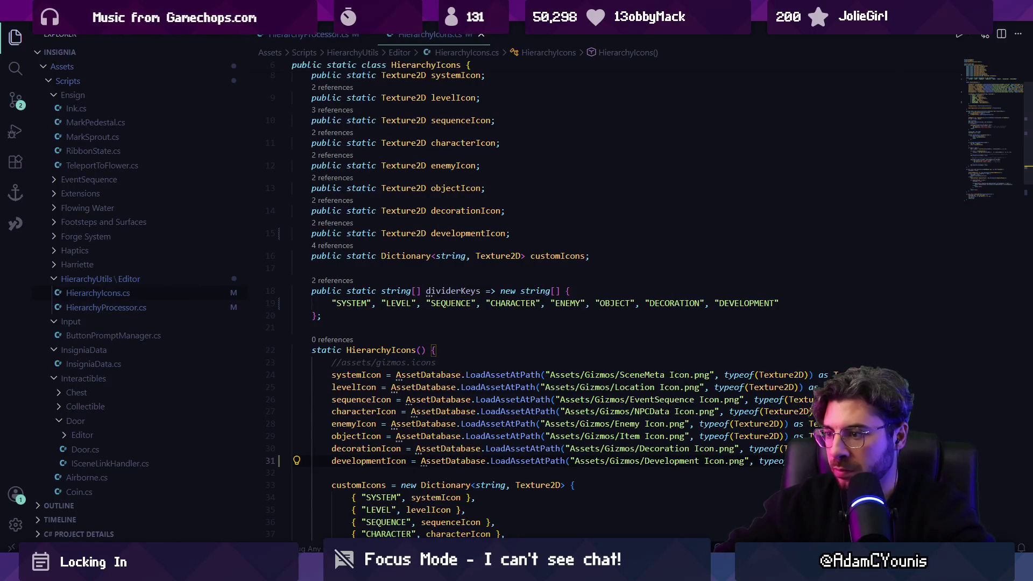
mouse_move(470, 573)
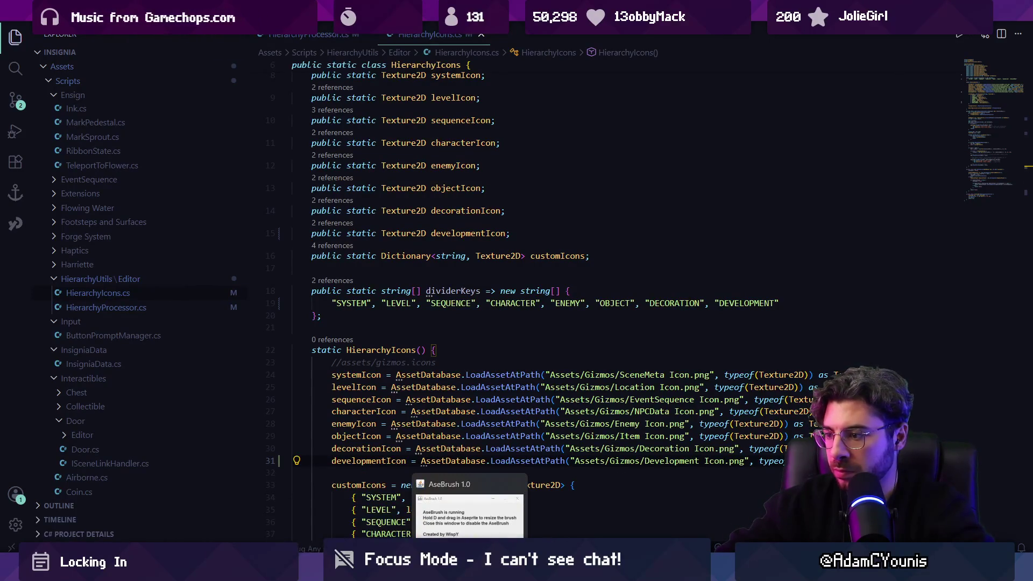
left_click(516, 573)
Step: Open the Insignia document's Scriptable Icons page showing the Quest, SceneMeta, NPC, Decoration and Enemy icons
left_click(115, 46)
scroll(102, 317, "down", 10)
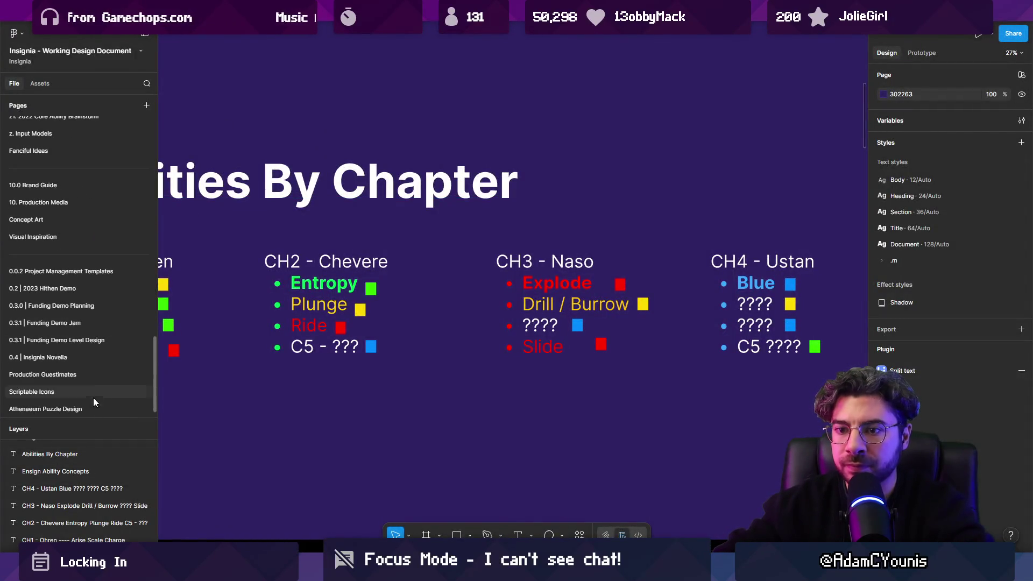
left_click(83, 393)
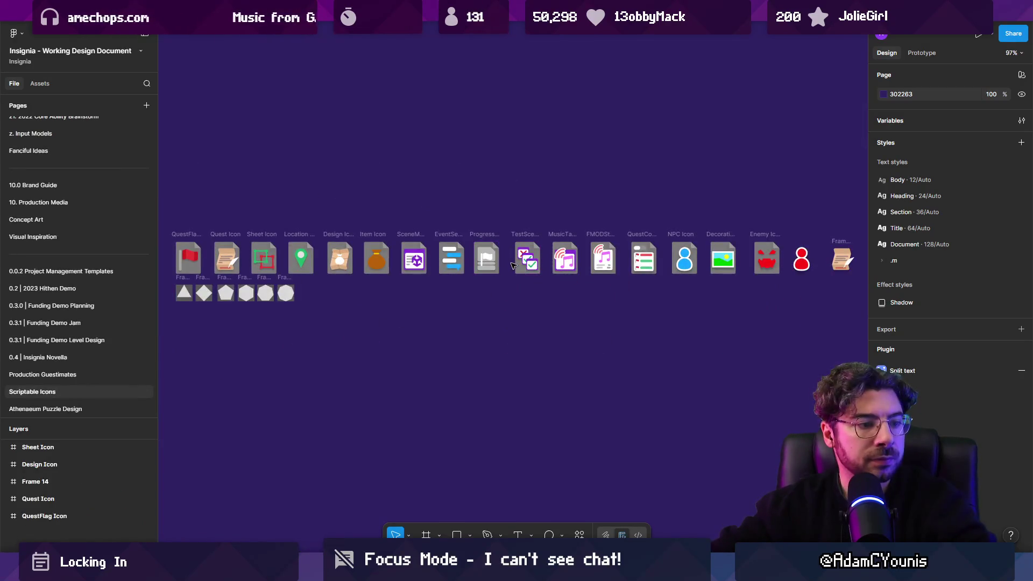
scroll(532, 257, "down", 2)
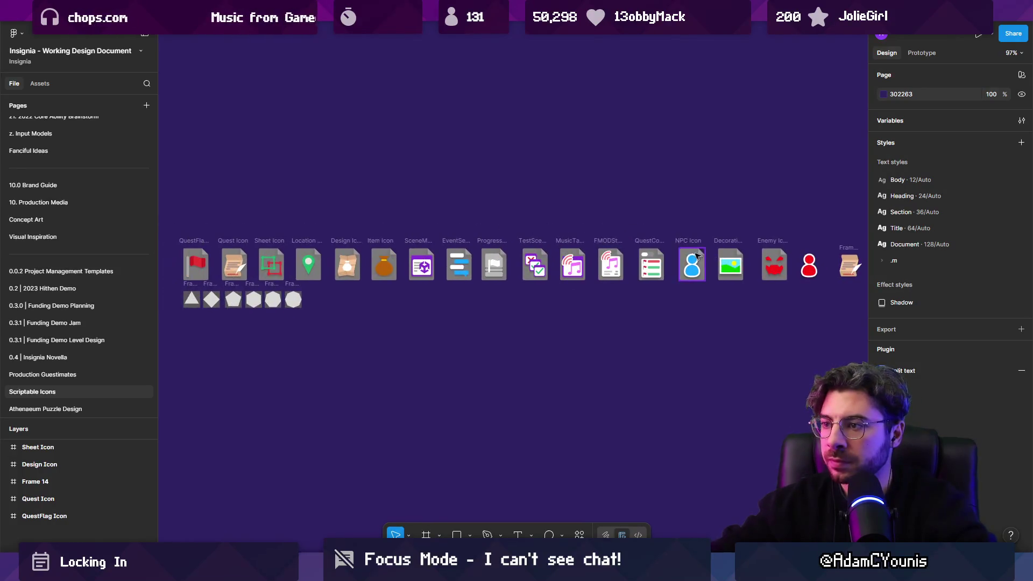
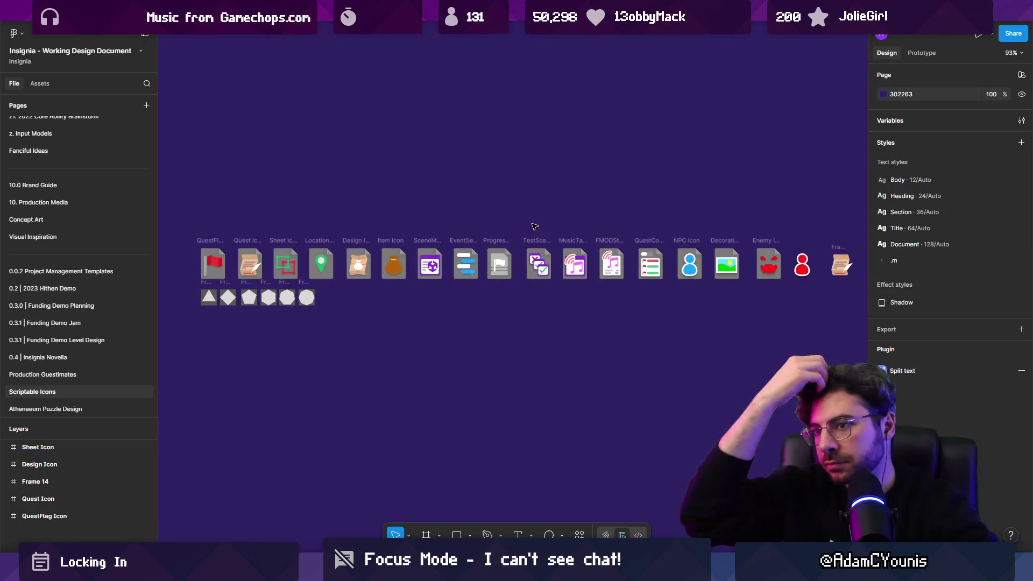
Step: Alt-drag a duplicate of the QuestFlag Icon frame to its left
scroll(477, 211, "right", 3)
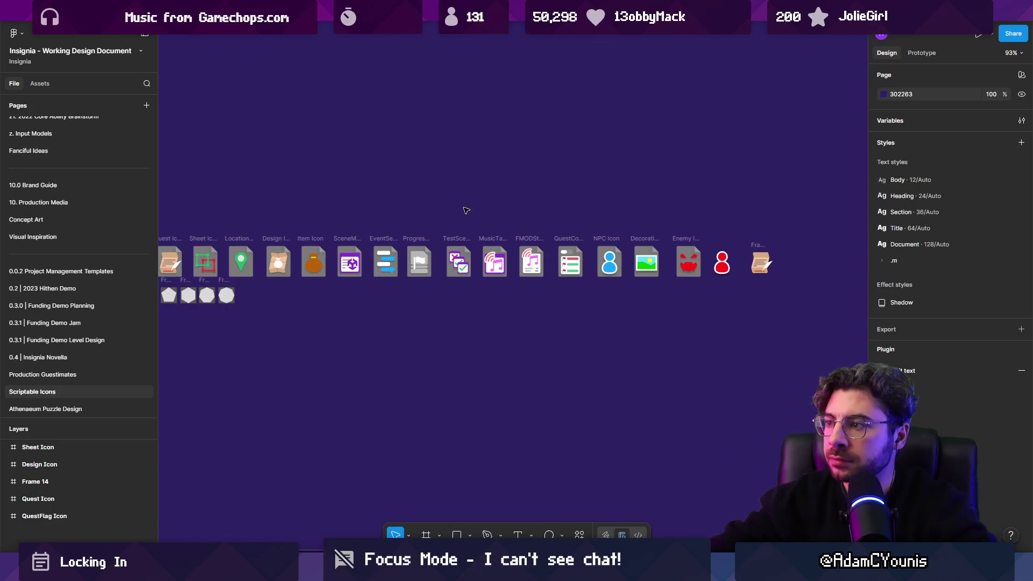
scroll(376, 245, "up", 5)
left_click(518, 243)
mouse_move(518, 243)
left_mouse_down()
mouse_move(404, 244)
mouse_move(417, 246)
left_mouse_up()
Step: Rename the duplicated frame to 'Development Icon'
double_click(415, 245)
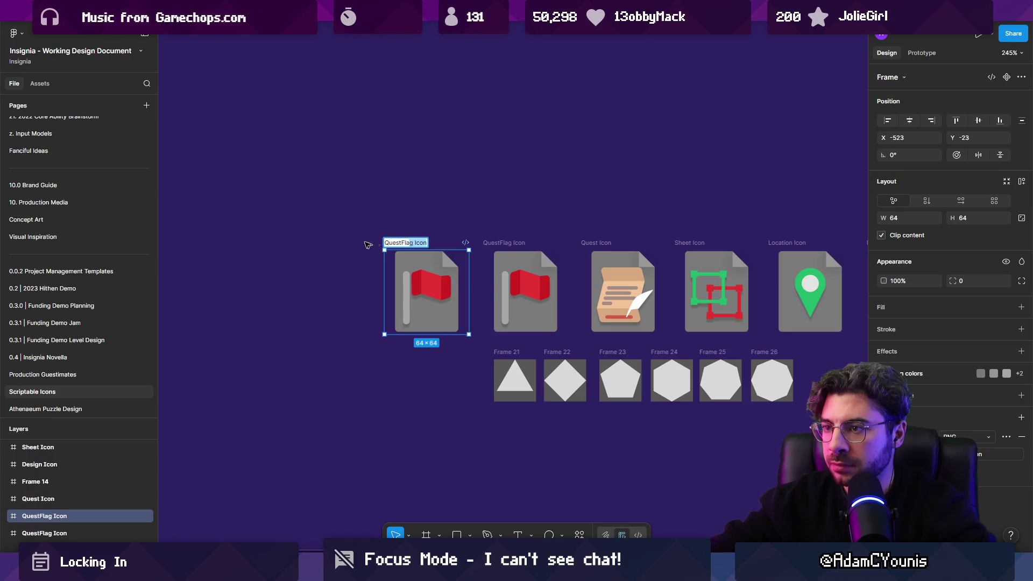
type("Annotation")
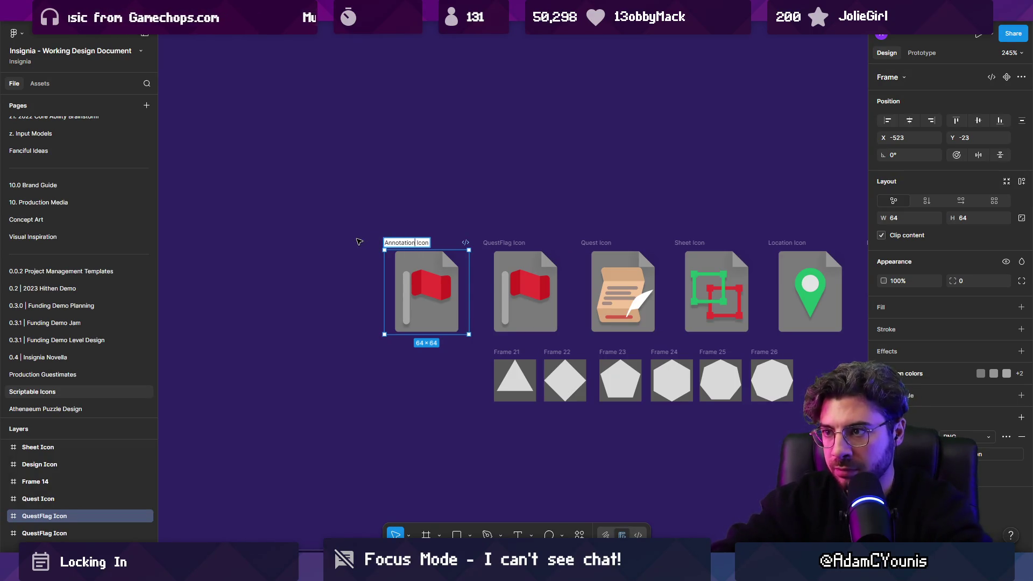
key("Return")
scroll(439, 274, "up", 5)
double_click(350, 214)
type("Devel")
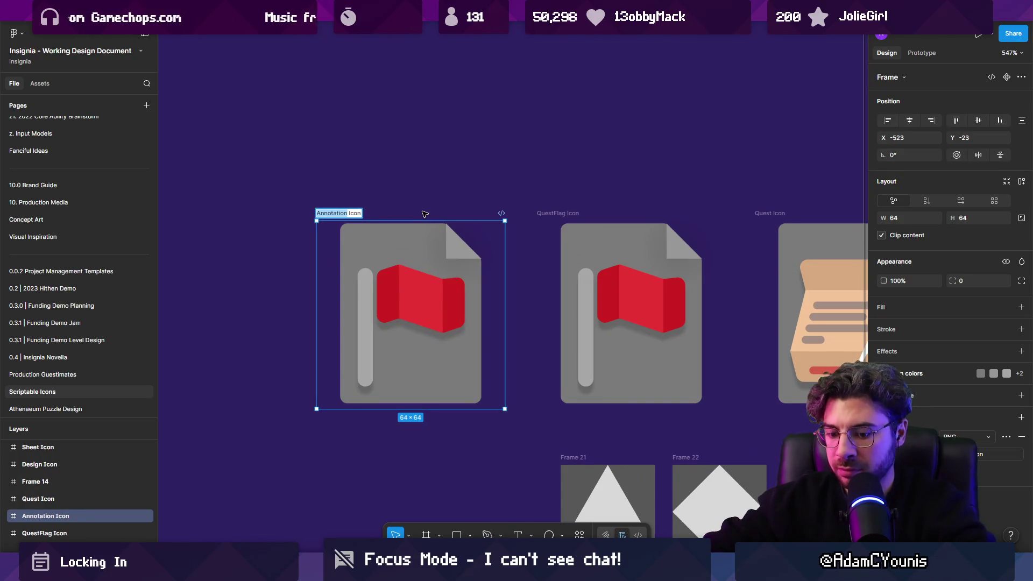
type("opment")
key("Return")
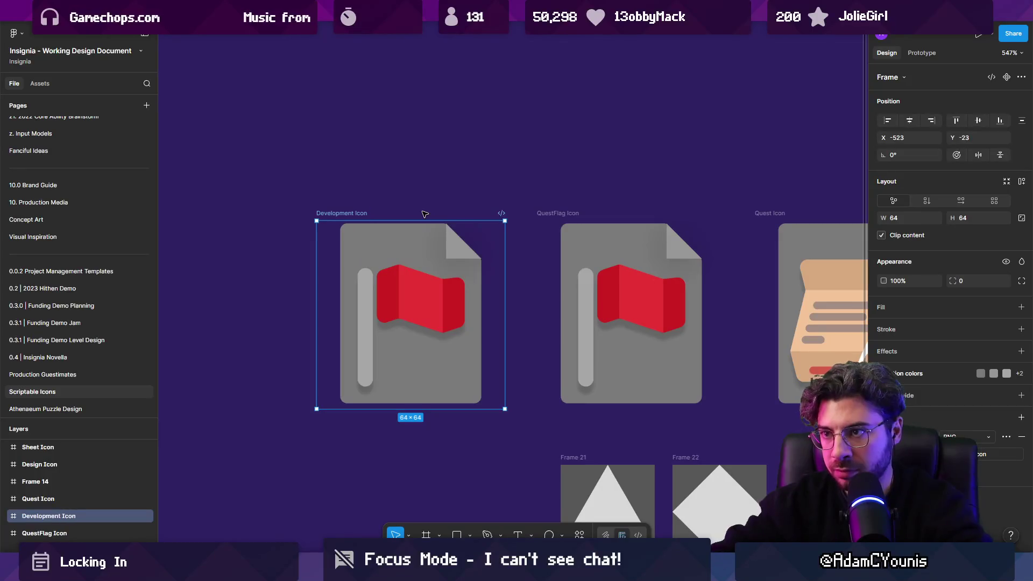
left_click(410, 333)
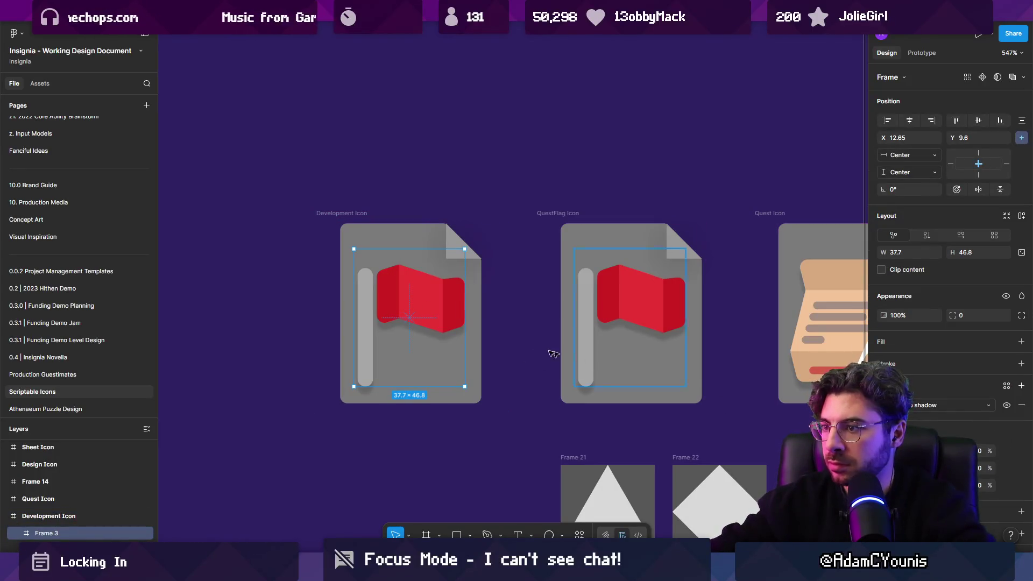
Step: Copy Frame 21's plain light grey triangle out beside the Development Icon
key("Delete")
key("ctrl+z")
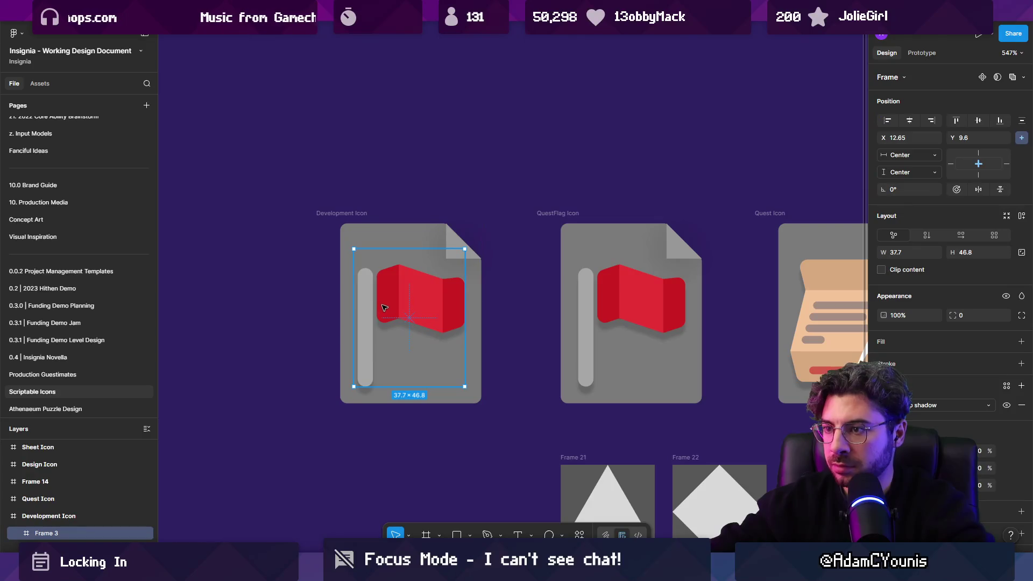
scroll(386, 318, "down", 3)
scroll(386, 319, "left", 1)
left_click(543, 404)
mouse_move(543, 404)
left_mouse_down()
mouse_move(500, 396)
mouse_move(339, 307)
left_mouse_up()
scroll(339, 306, "up", 6)
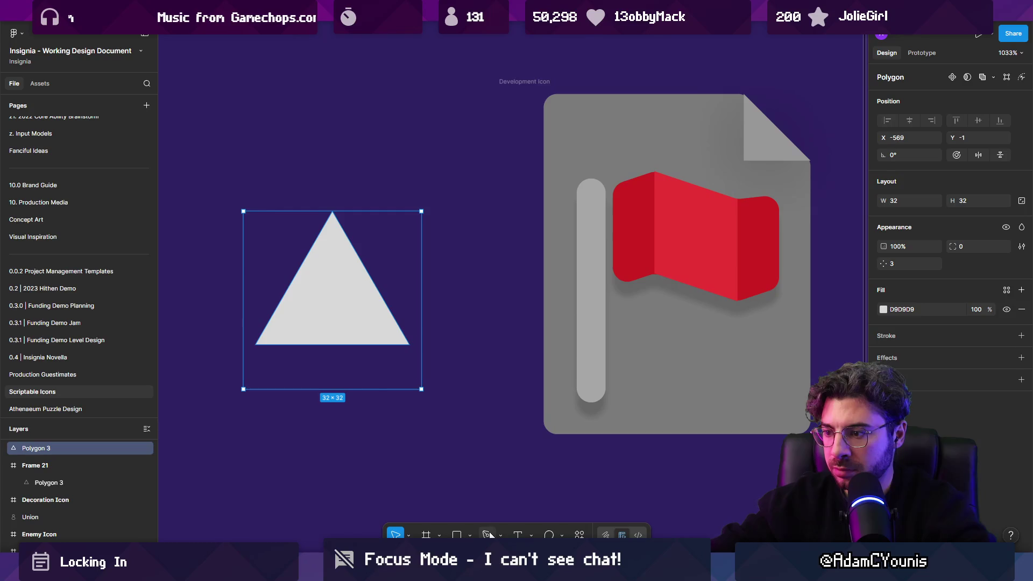
Step: Draw a bar and a dot rectangle in the triangle and union them into an exclamation mark
left_click(457, 533)
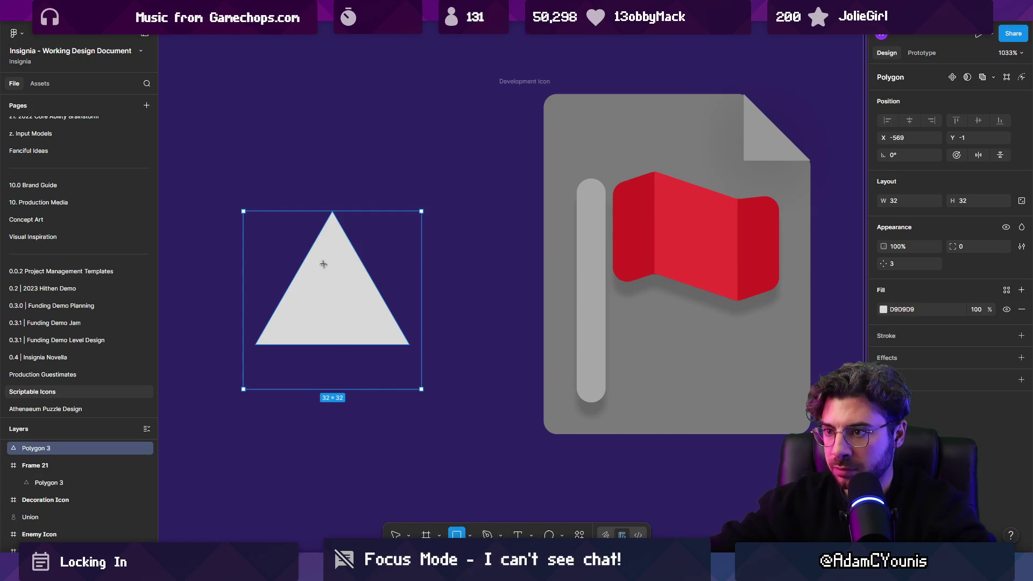
left_click_drag(322, 256, 344, 306)
left_click_drag(333, 257, 333, 318, "alt")
left_click(333, 280, "shift")
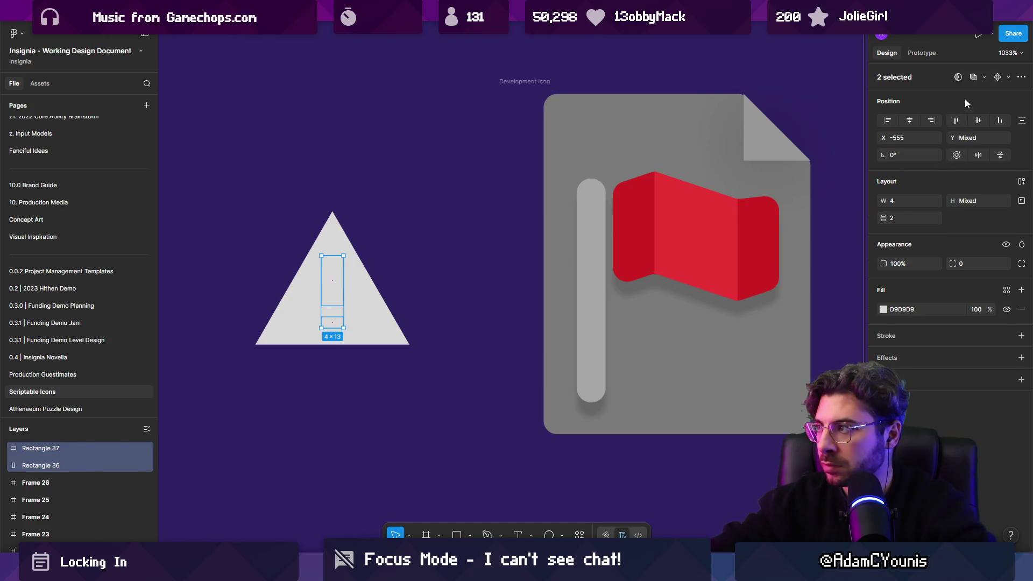
left_click(973, 77)
Step: Make the exclamation mark black (000000) with corner radius 2
left_click(884, 310)
left_click(783, 325)
left_click_drag(773, 346, 748, 422)
mouse_move(953, 264)
left_mouse_down()
mouse_move(978, 265)
mouse_move(969, 266)
left_mouse_up()
key("Escape")
scroll(350, 297, "down", 5)
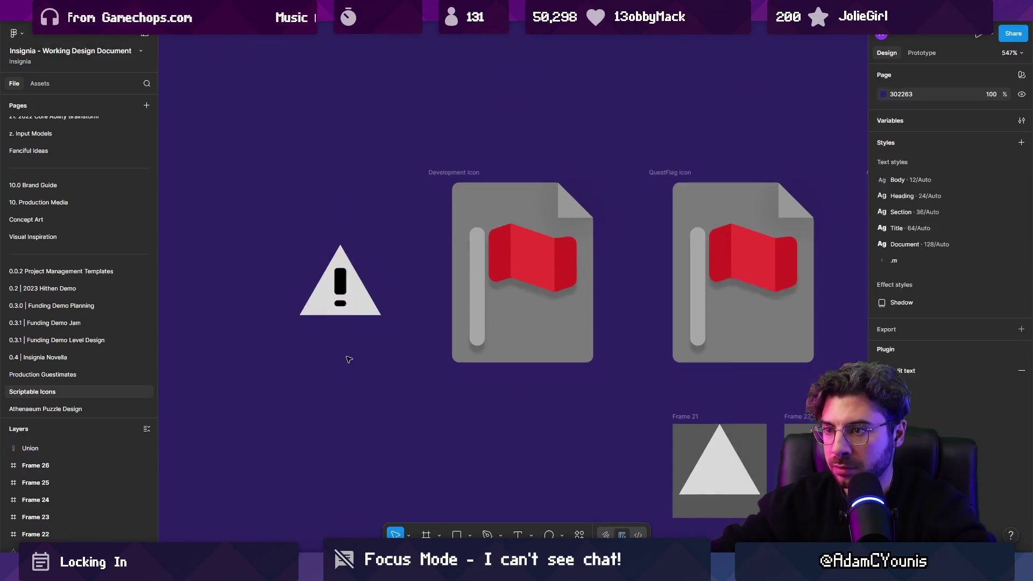
Step: Flatten the triangle into a vector path with Ctrl+E and round its corners
scroll(327, 305, "up", 8)
double_click(328, 305)
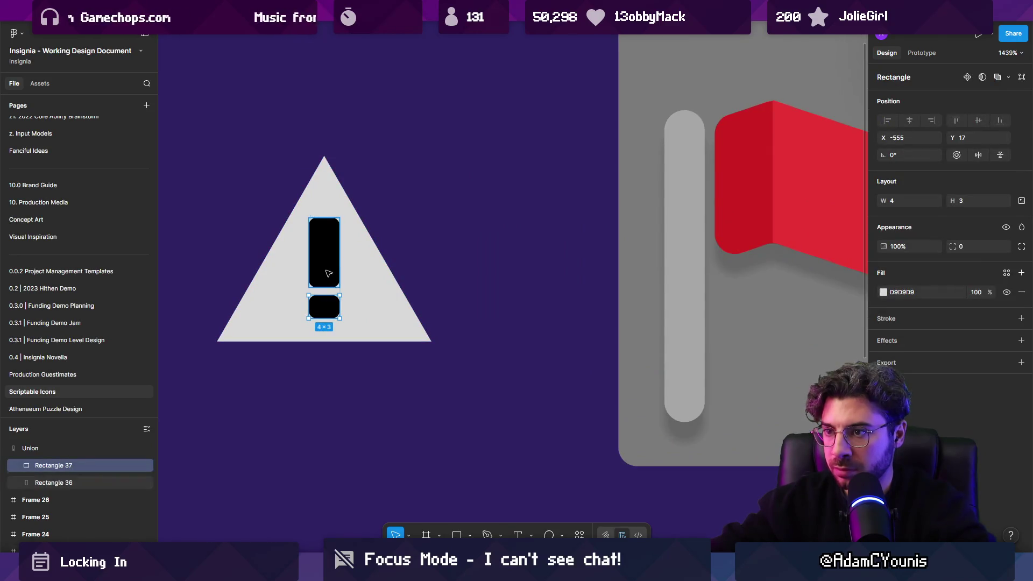
left_click(327, 247, "shift")
left_click(383, 291)
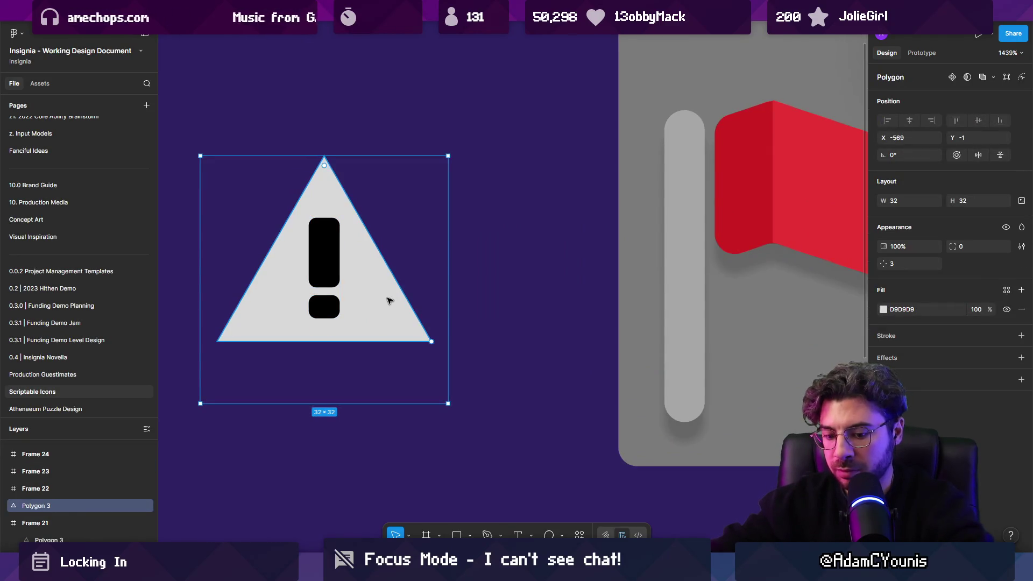
key("ctrl+e")
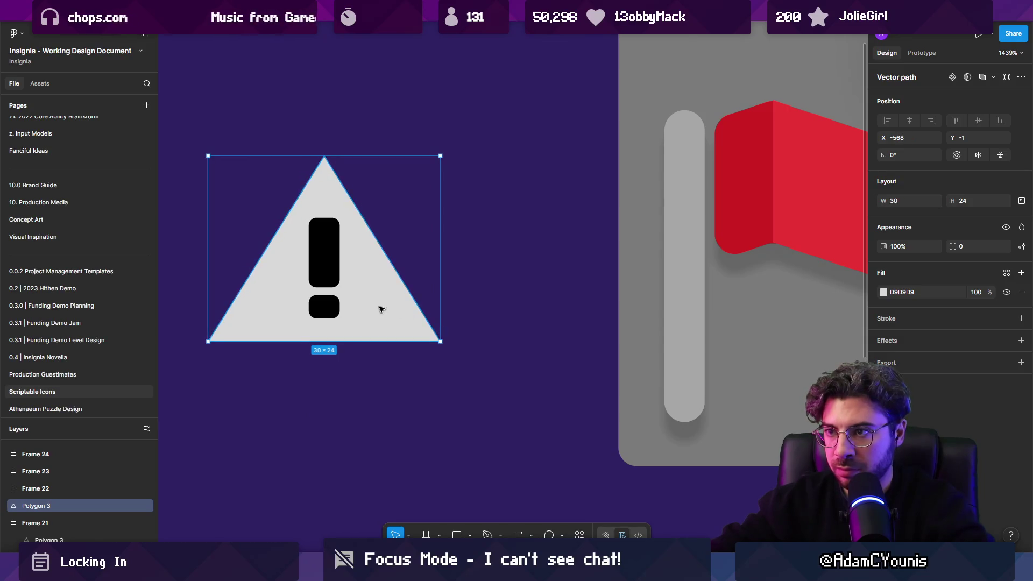
scroll(376, 301, "down", 5)
left_click_drag(953, 246, 971, 246)
Step: Scale the triangle and exclamation mark together to 1.5x
key("Return")
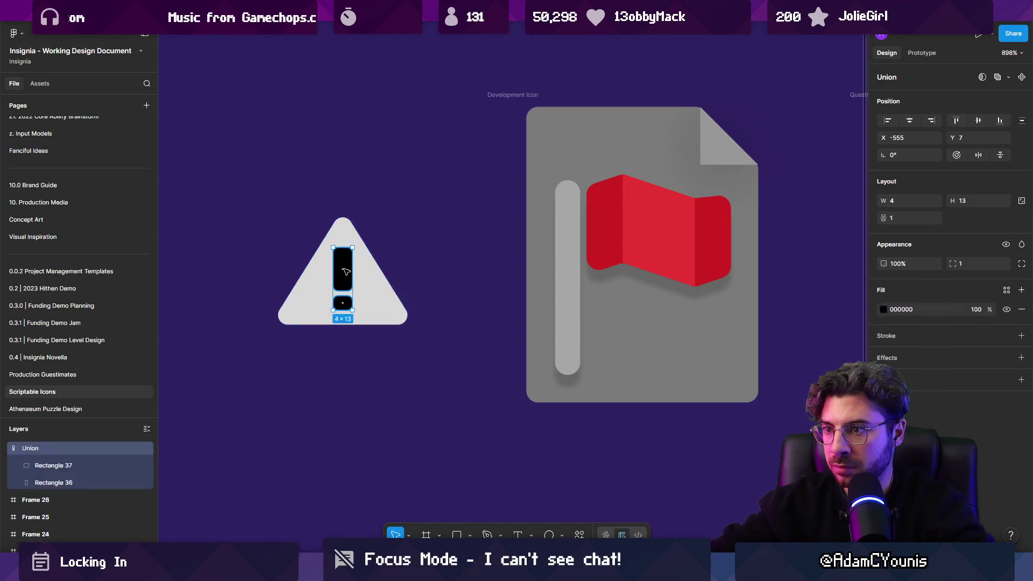
key("k")
left_click_drag(418, 206, 450, 180)
scroll(371, 300, "down", 10)
scroll(371, 300, "up", 5)
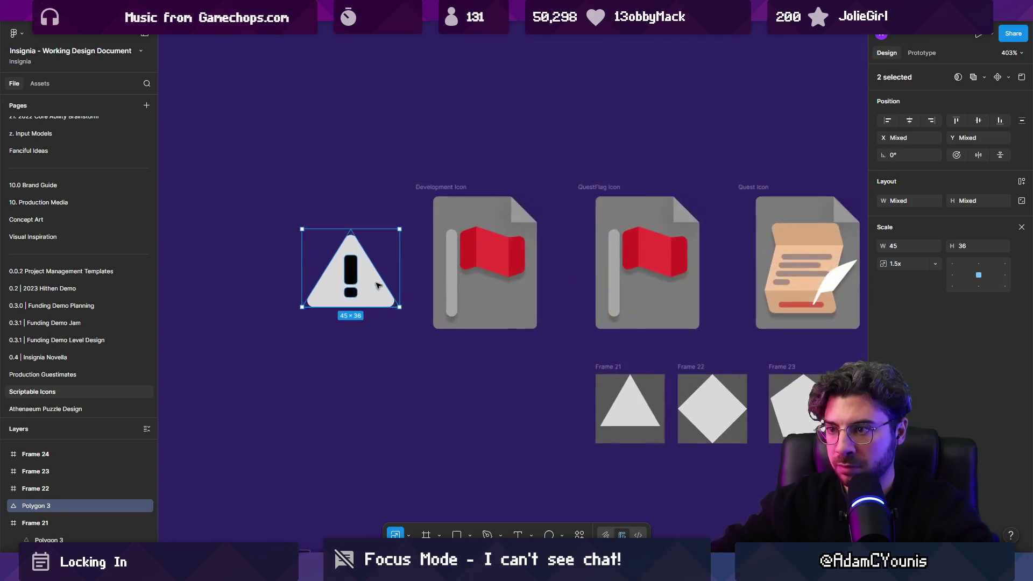
key("Escape")
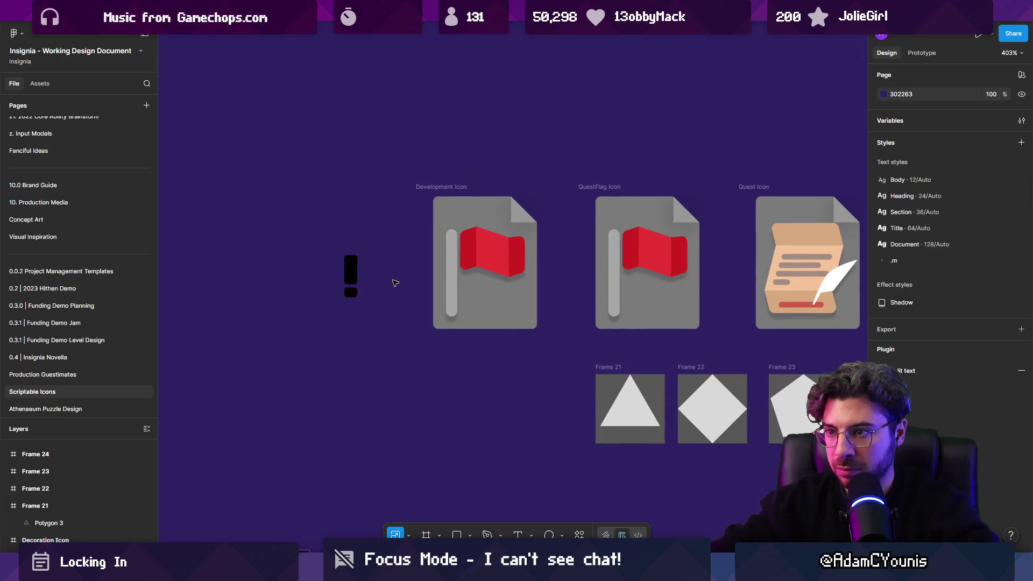
Step: Resize the triangle to about 46 × 40 around the exclamation mark
left_click(397, 283)
left_click_drag(400, 284, 394, 283)
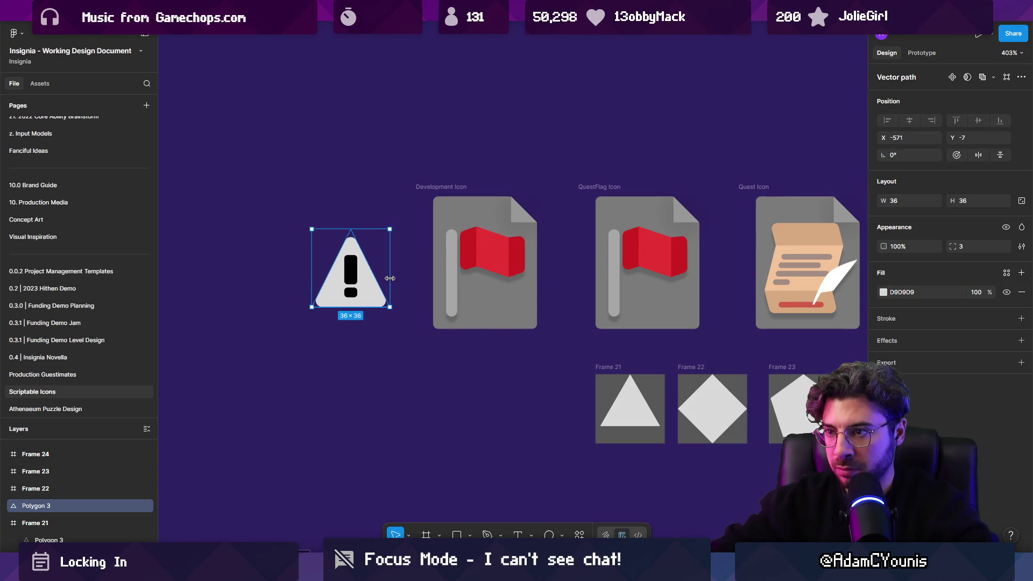
left_click_drag(391, 232, 402, 223)
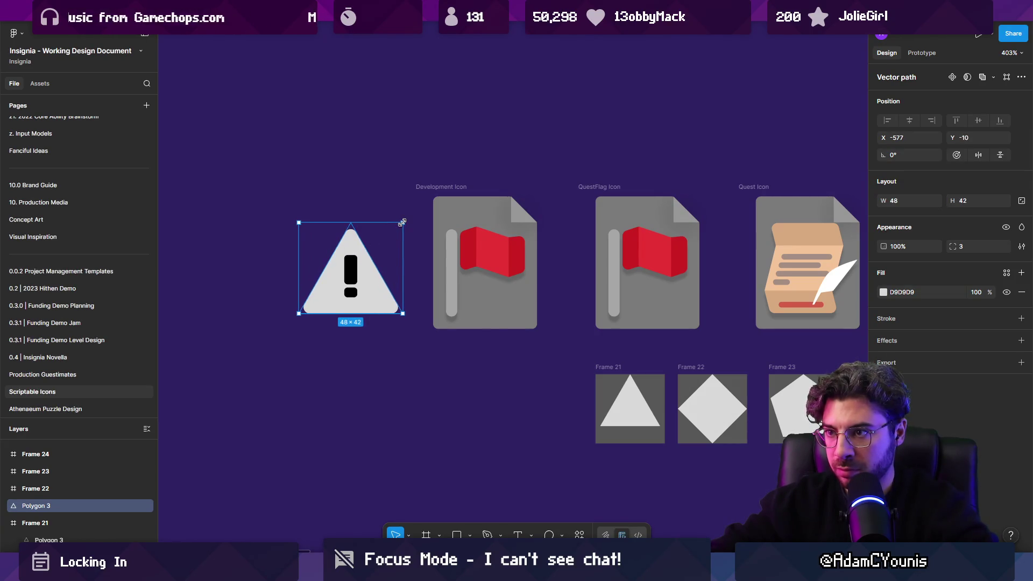
left_click(354, 277)
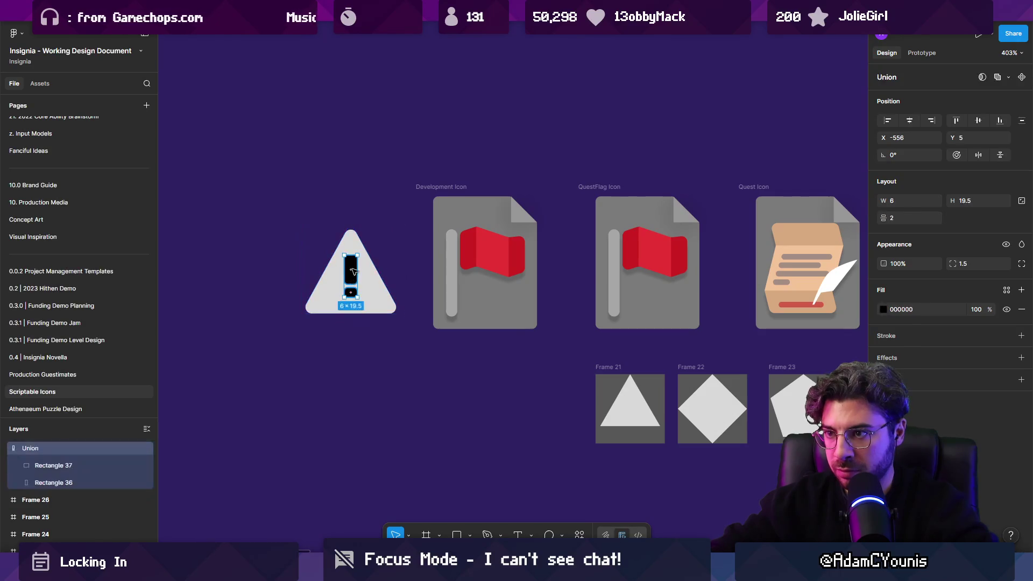
left_click(355, 239)
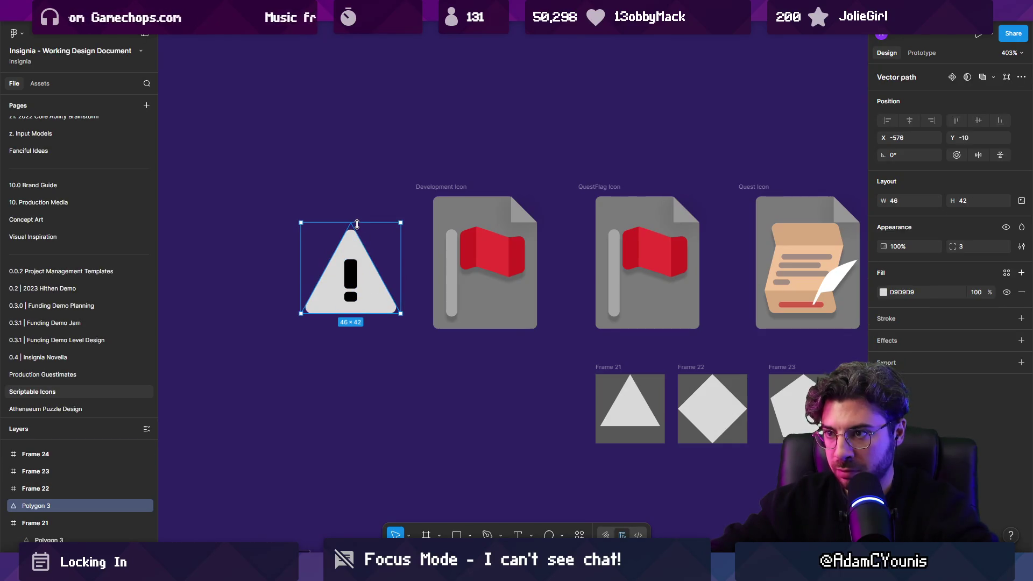
Step: Change the triangle's fill from grey to a light amber orange
left_click(884, 292)
left_click(785, 433)
left_click(854, 310)
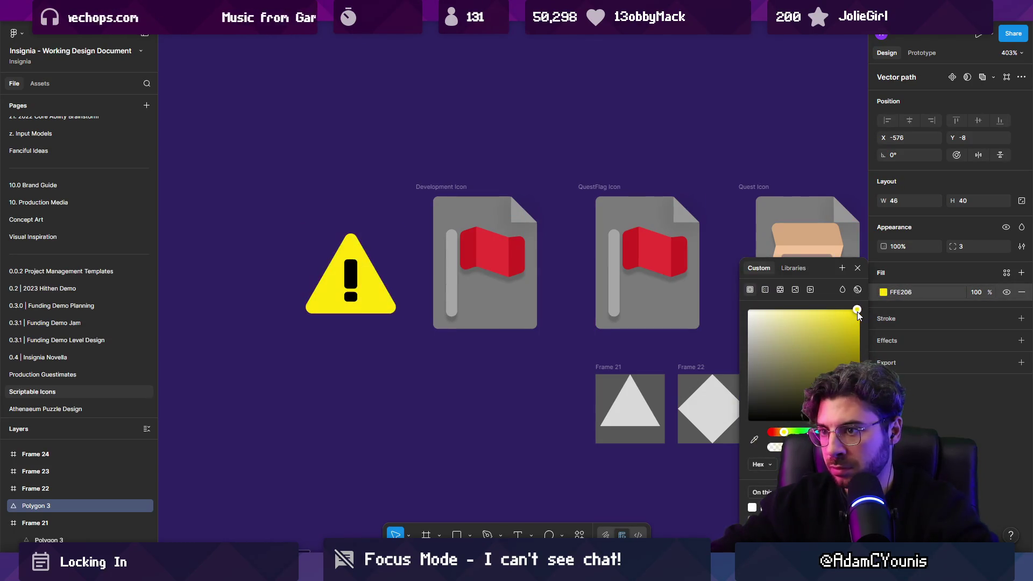
scroll(273, 273, "down", 5)
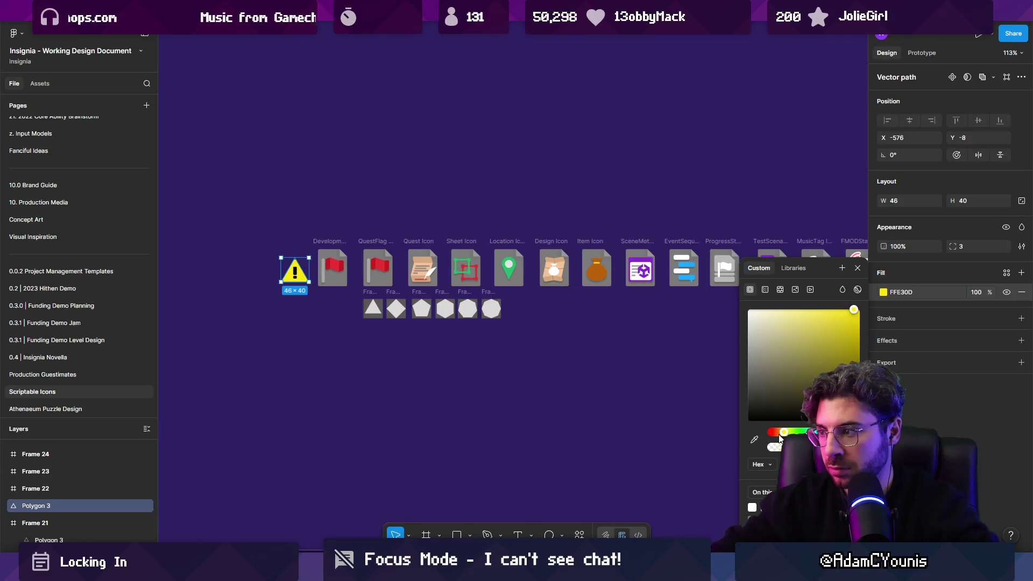
left_click_drag(784, 433, 782, 437)
left_click_drag(803, 372, 821, 310)
left_click_drag(781, 435, 779, 435)
Step: Close the colour picker and select the triangle together with the exclamation mark
scroll(293, 273, "up", 10)
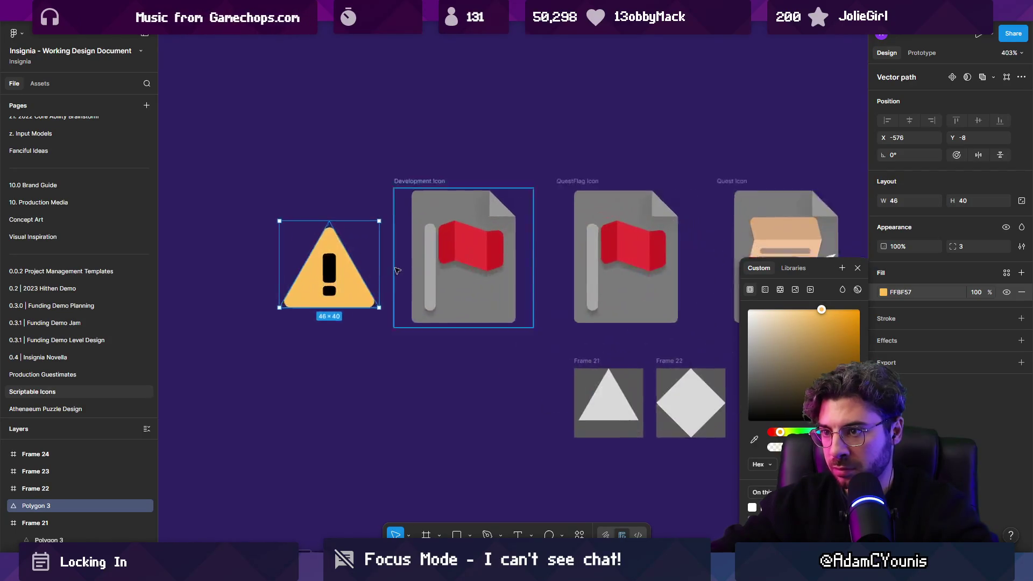
scroll(355, 270, "down", 3)
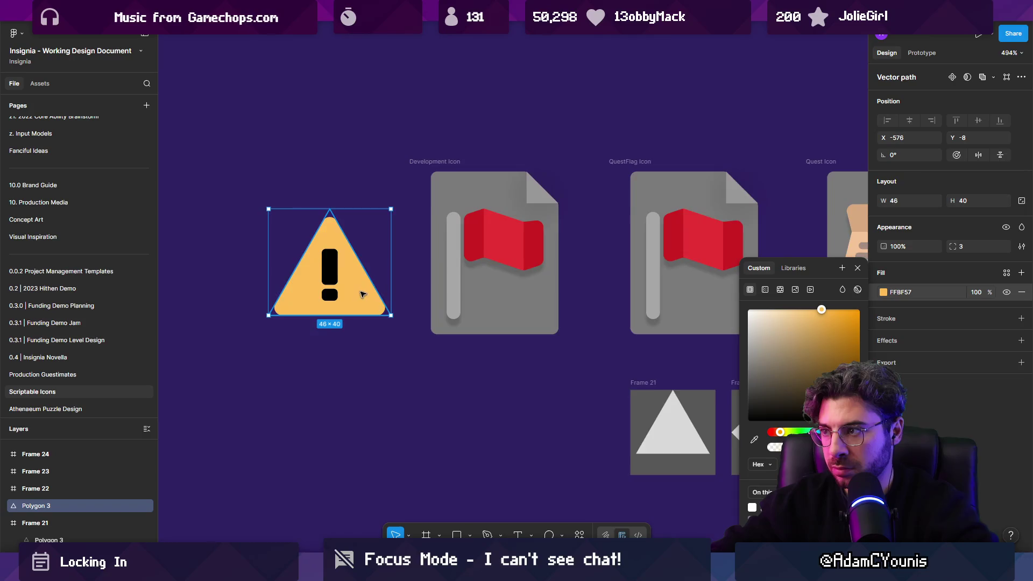
scroll(362, 295, "down", 3)
scroll(377, 269, "right", 3)
scroll(430, 269, "left", 5)
scroll(487, 280, "up", 5)
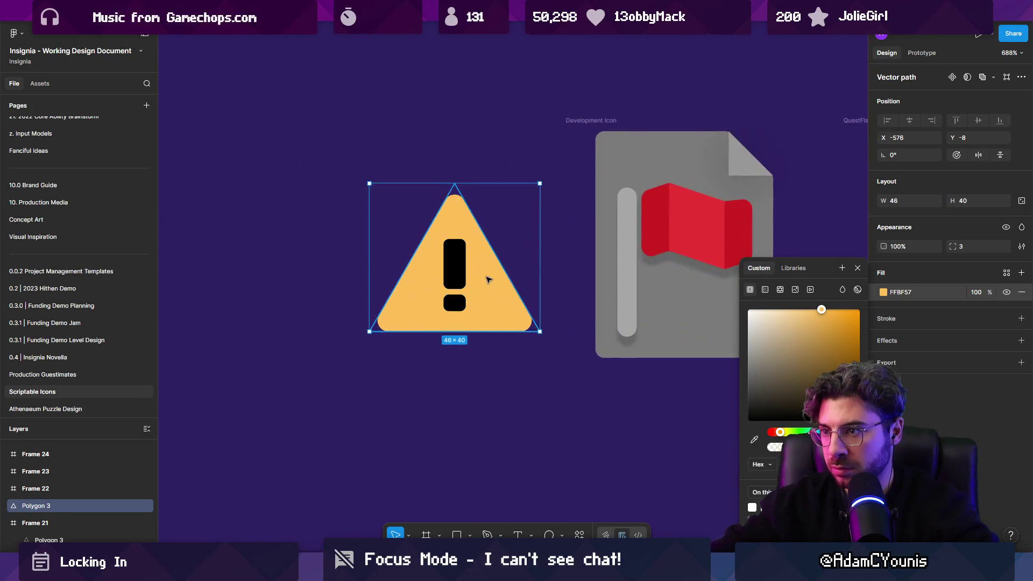
key("Escape")
left_click(494, 273)
left_click(494, 301, "shift")
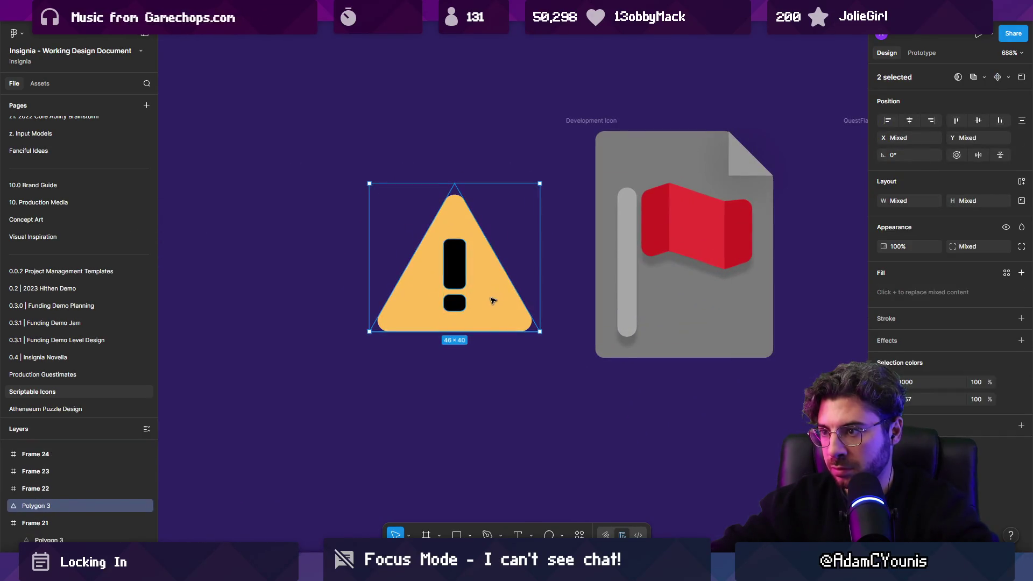
Step: Move the warning sign into the Development Icon frame and delete the leftover flag Rectangles 1–3
mouse_move(485, 294)
left_mouse_down()
mouse_move(694, 296)
mouse_move(724, 272)
mouse_move(714, 275)
left_mouse_up()
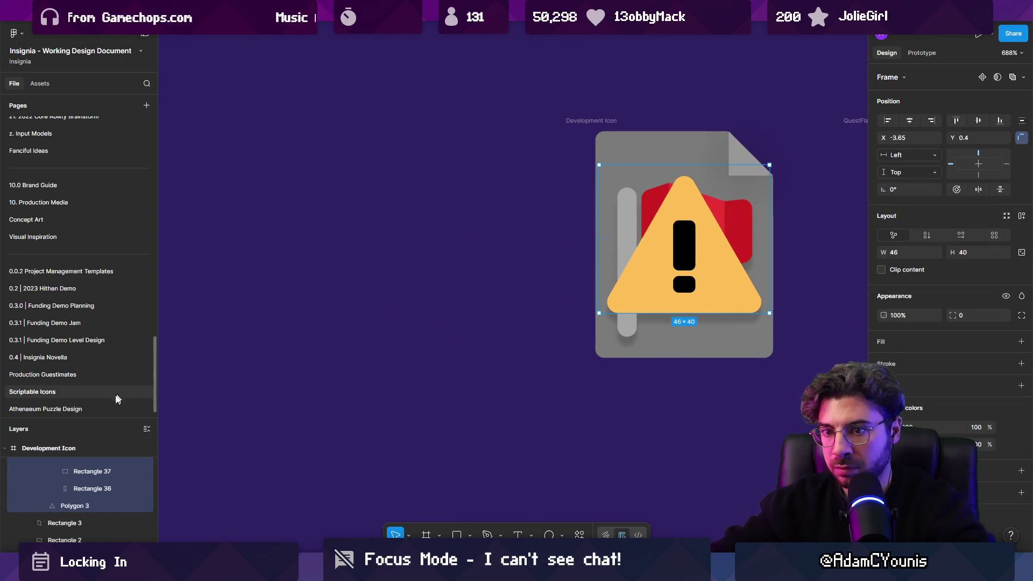
scroll(89, 463, "up", 5)
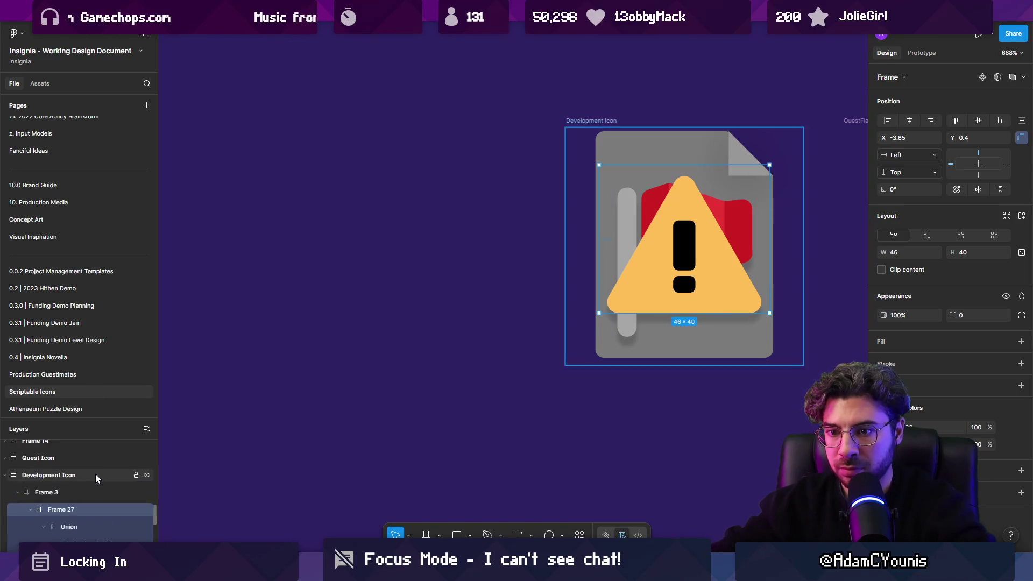
scroll(70, 515, "down", 2)
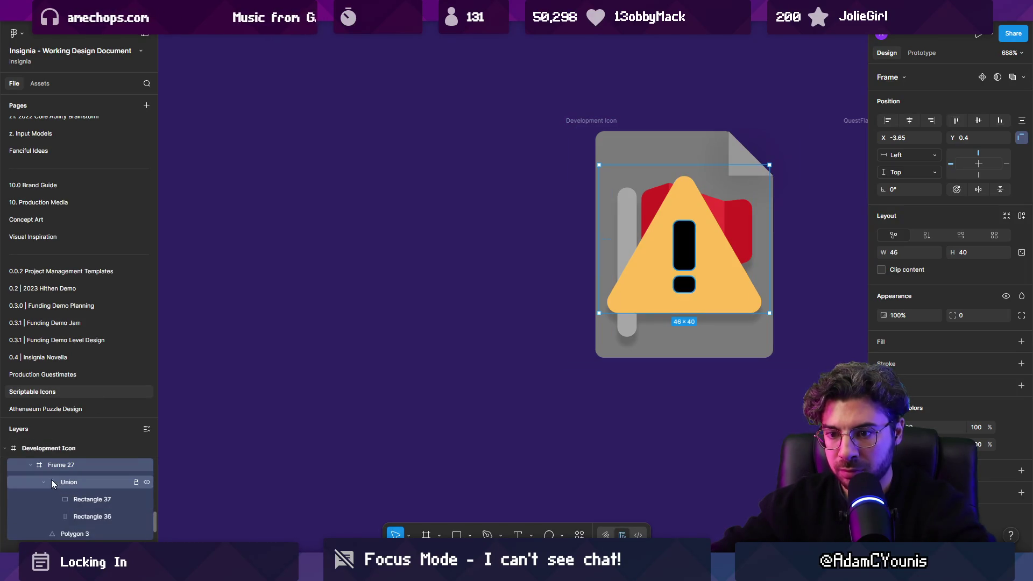
left_click(44, 482)
left_click(70, 515)
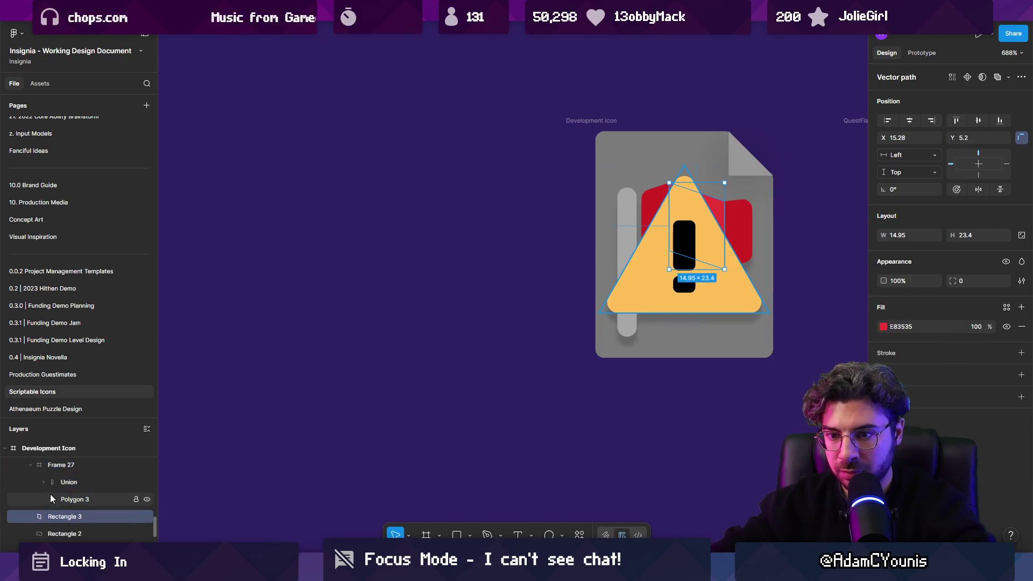
left_click(75, 518, "shift")
key("Delete")
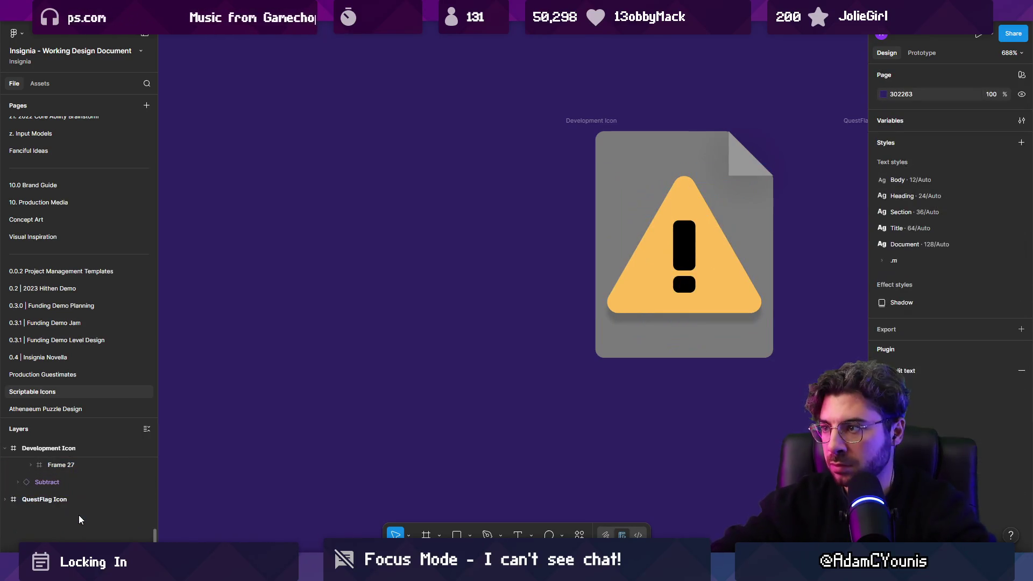
Step: Recolour Polygon 3 from FFBF57 to FFAE2C and wrap the warning group in a frame
scroll(370, 309, "down", 2)
left_click(370, 309)
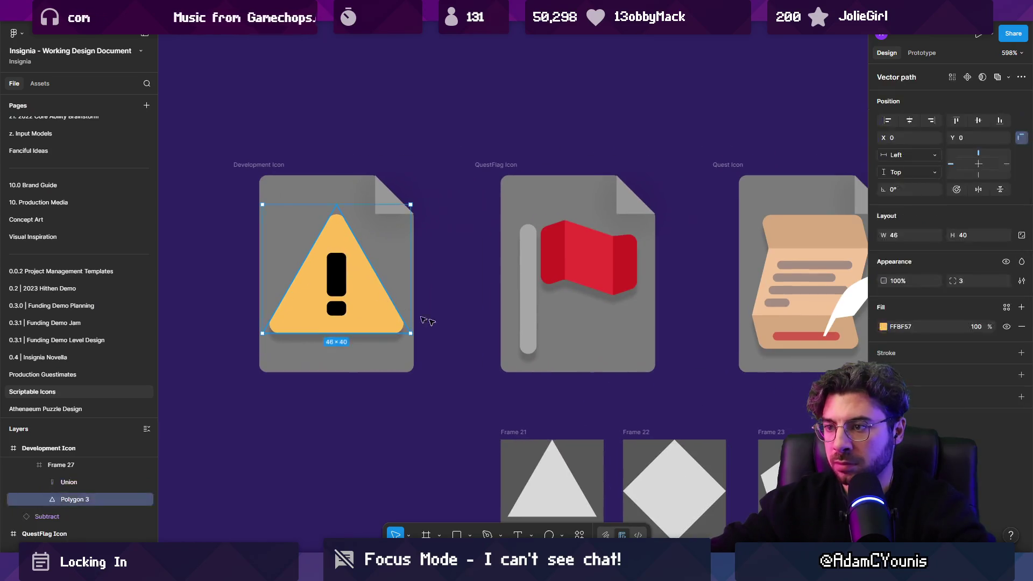
left_click(883, 326)
left_click(836, 311)
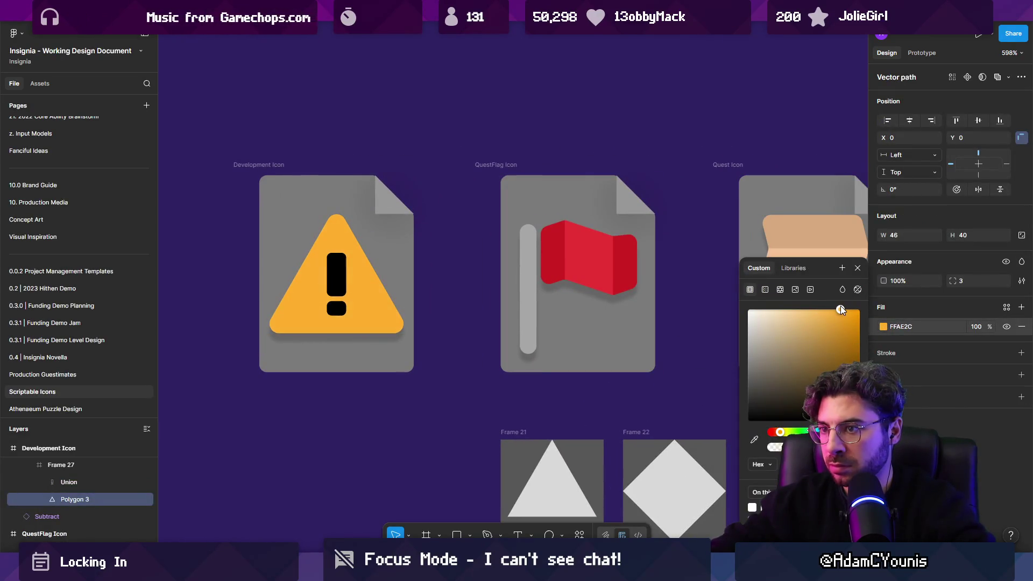
left_click(371, 308)
key("ctrl+alt+g")
key("shift+1")
left_click(276, 299)
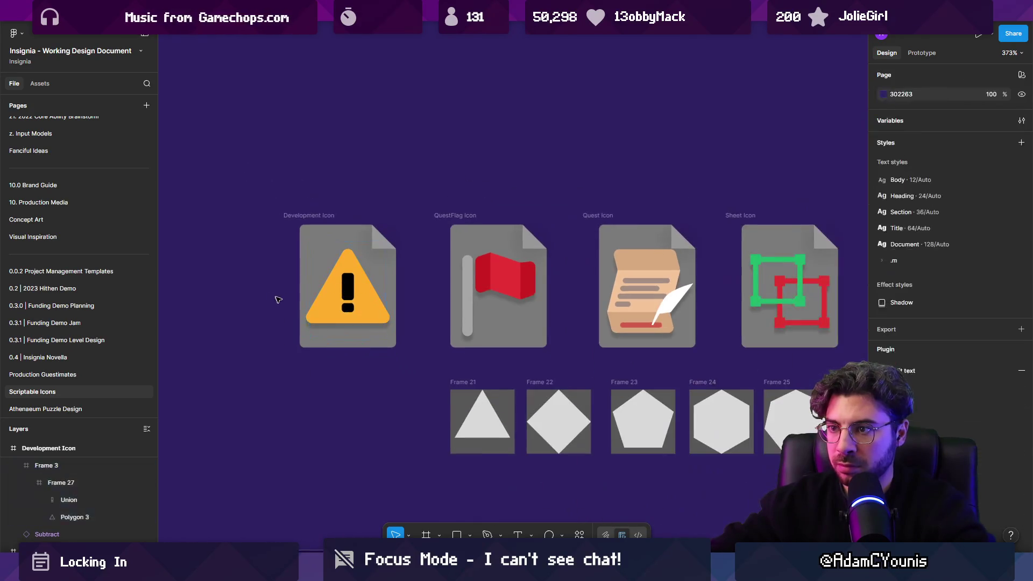
Step: Ungroup Frame 27 to remove the extra inner frame around the warning sign
scroll(307, 302, "down", 5)
scroll(323, 312, "up", 10)
left_click(349, 294)
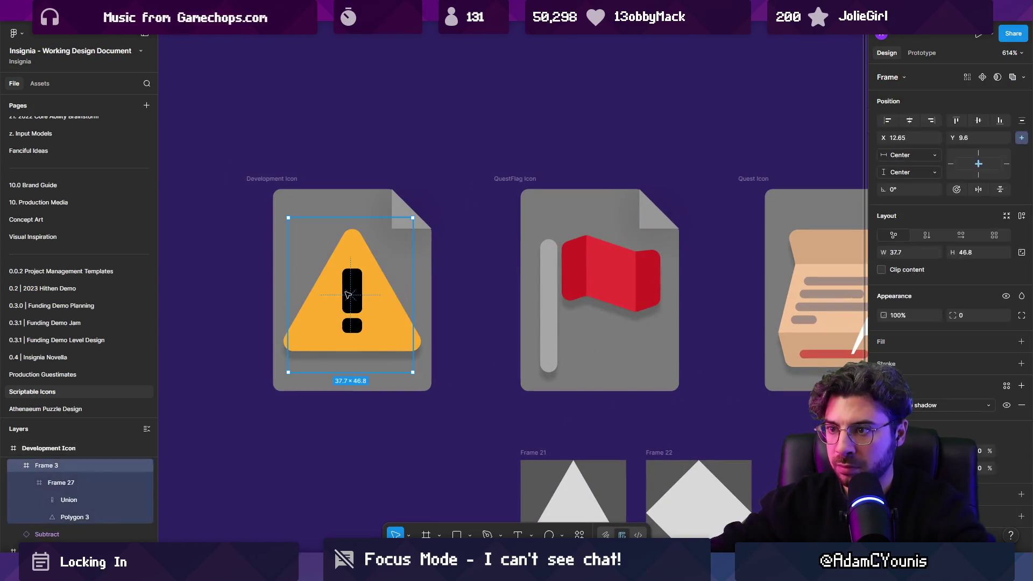
left_click(413, 281)
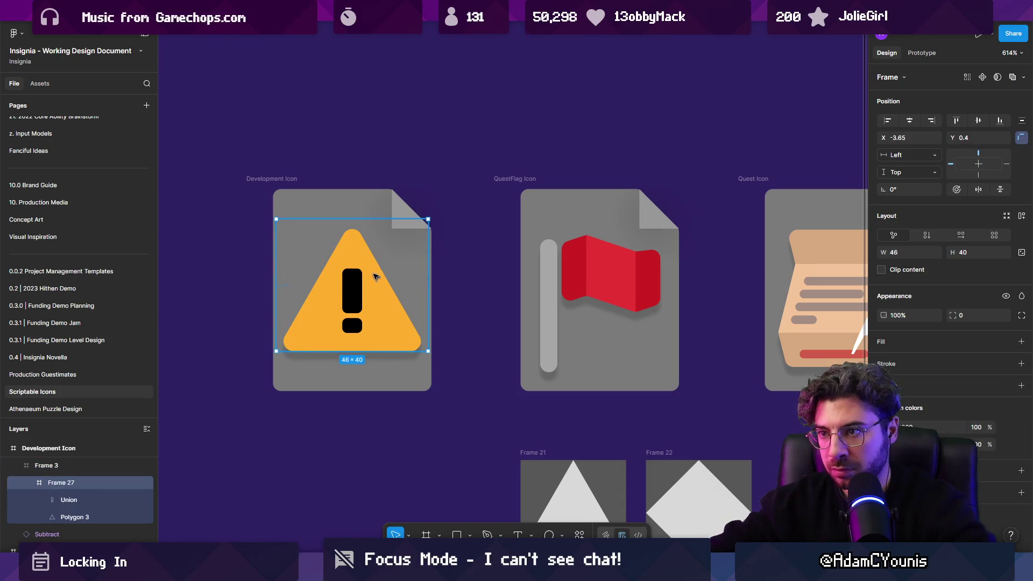
key("Escape")
left_click(353, 295)
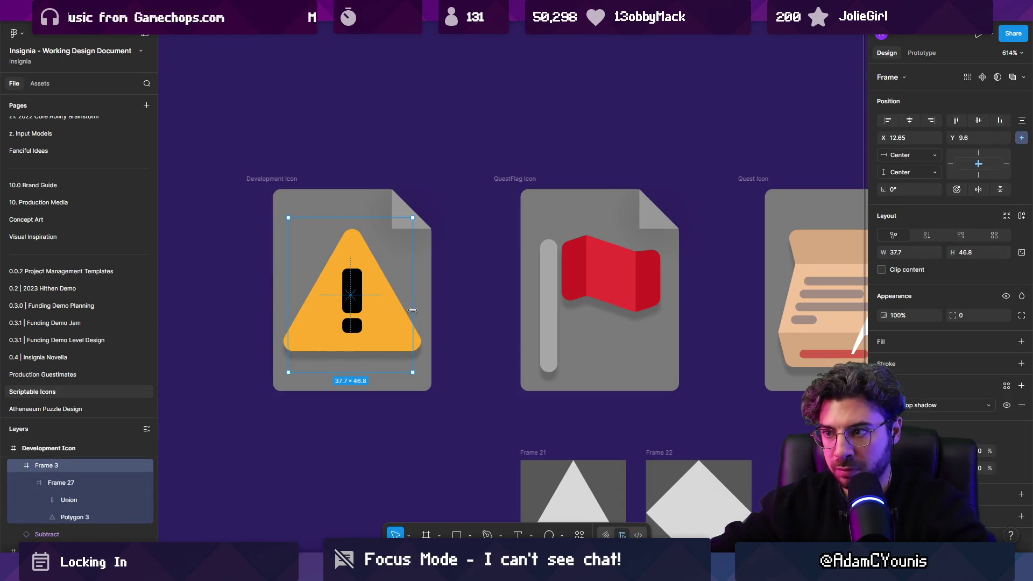
left_click(381, 323)
key("ctrl+shift+g")
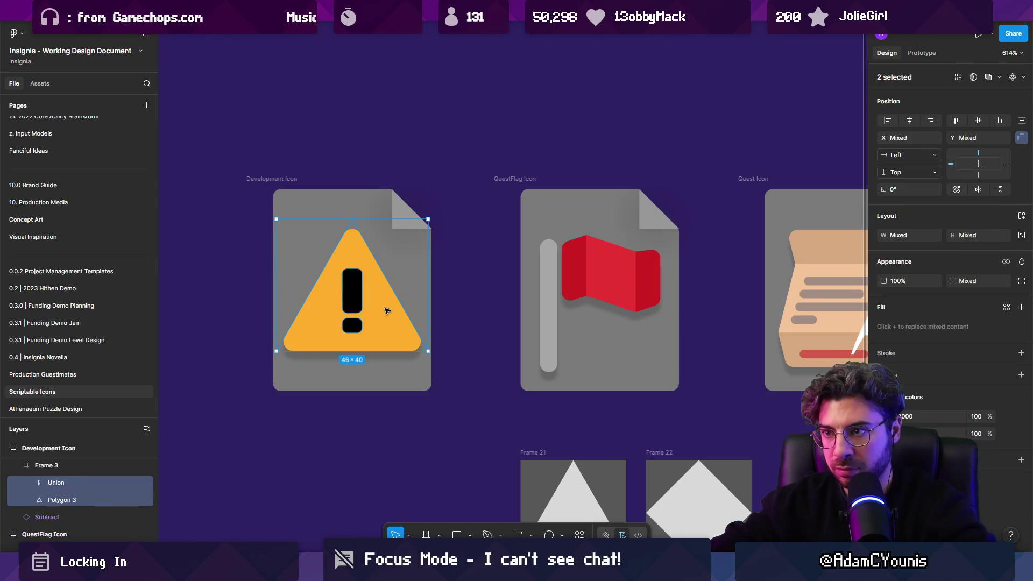
Step: Shrink Polygon 3 slightly about its centre
left_click(387, 311)
left_click_drag(432, 245, 425, 246)
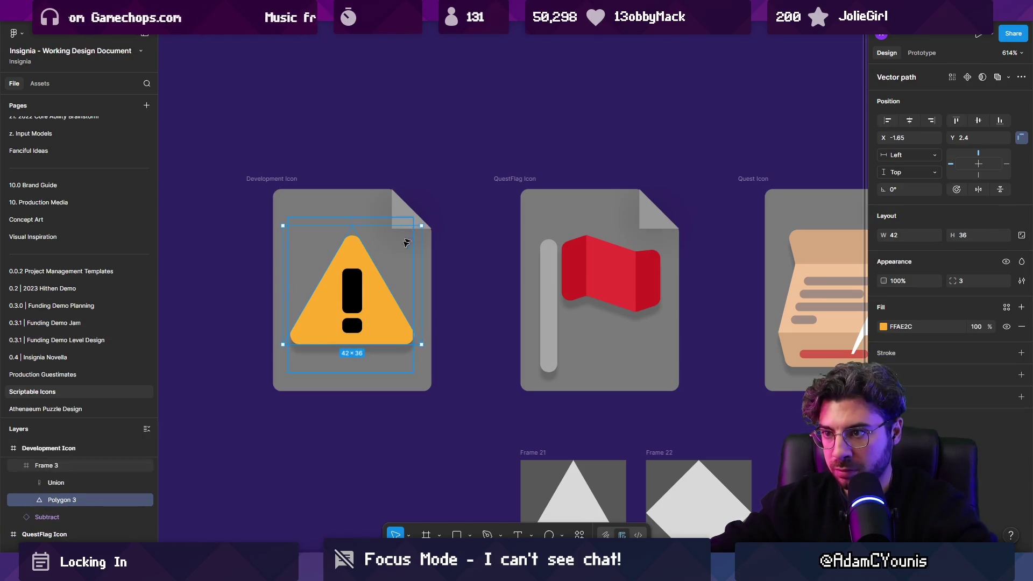
left_click(351, 299, "shift")
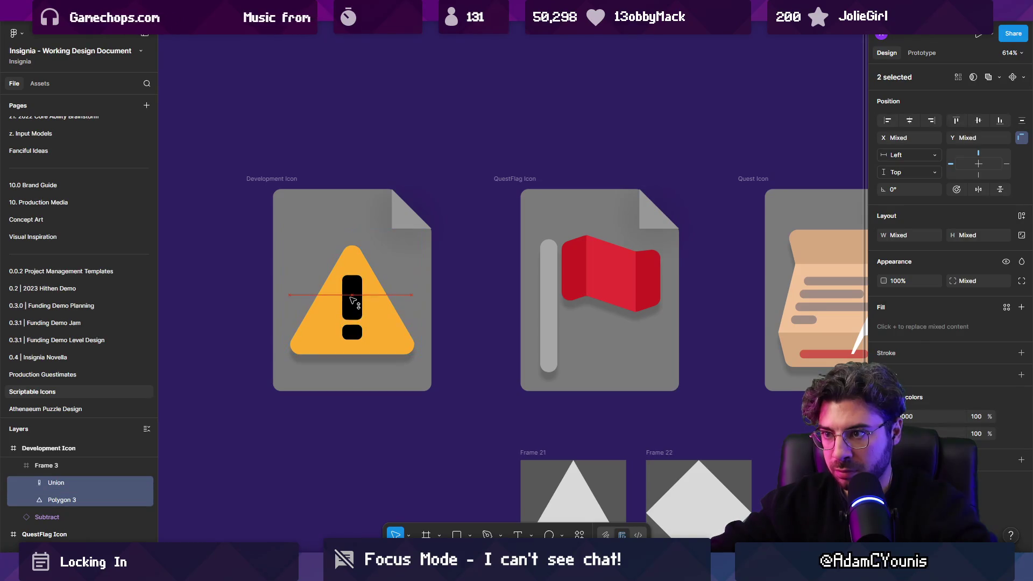
key("shift+1")
left_click(292, 343)
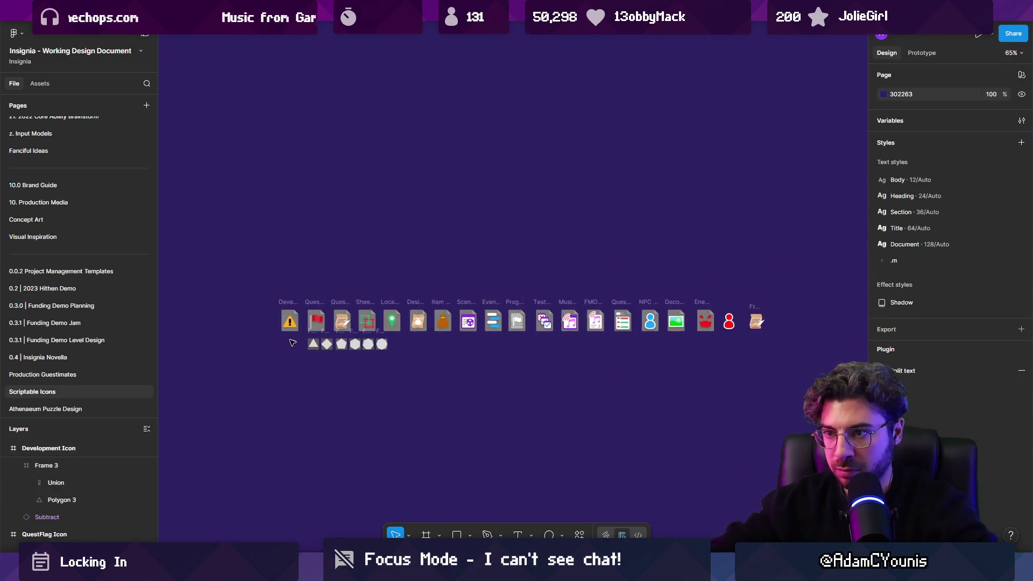
Step: Move the Union exclamation mark slightly lower inside the triangle
scroll(288, 328, "up", 10)
left_click(285, 312)
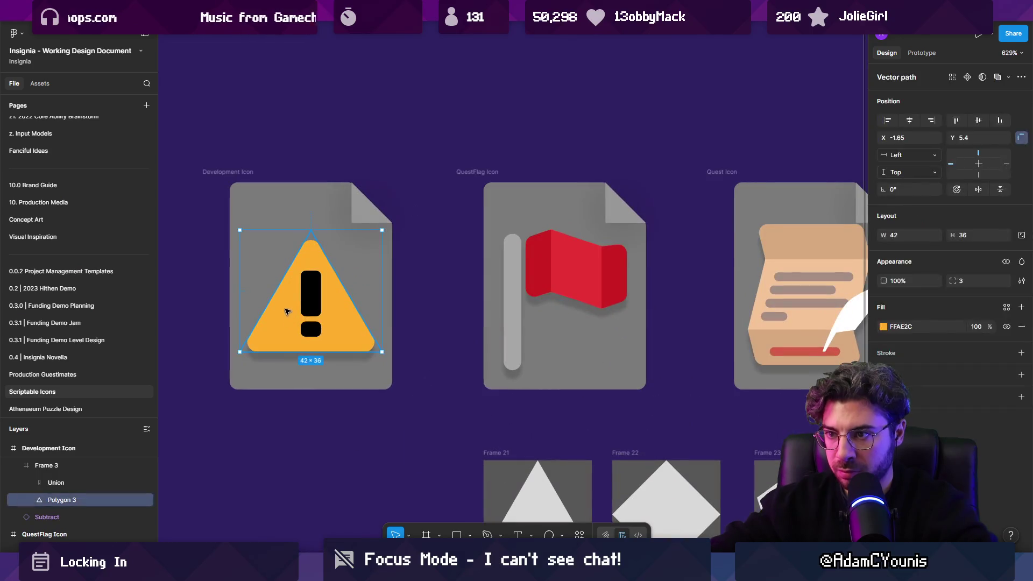
left_click(315, 289)
left_click_drag(314, 289, 312, 280)
key("Escape")
scroll(312, 318, "down", 10)
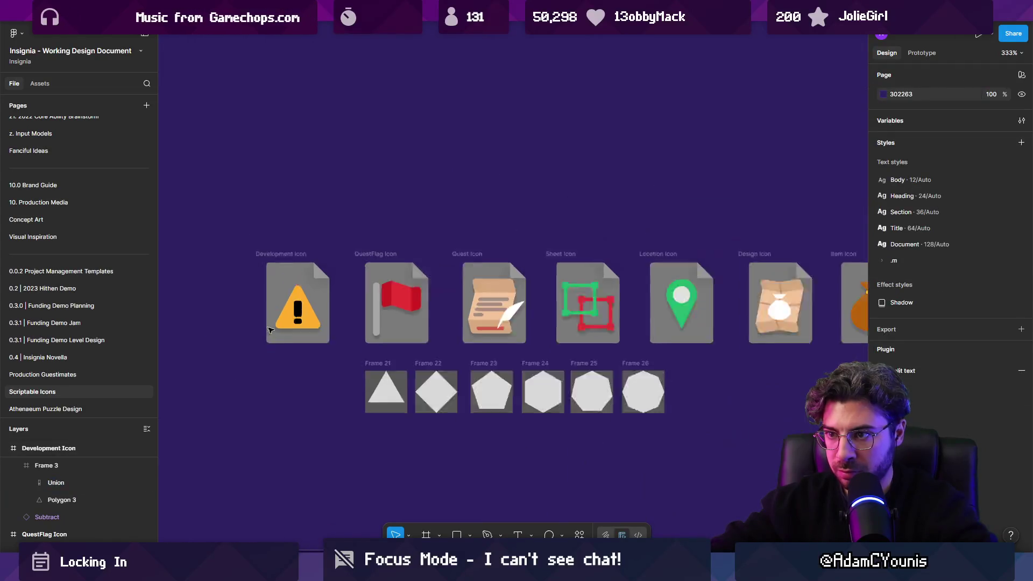
scroll(293, 324, "up", 15)
Step: Nudge the 6 × 12.12 exclamation bar up one unit above the 6 × 5 dot
left_click(305, 325)
double_click(305, 326)
key("Up")
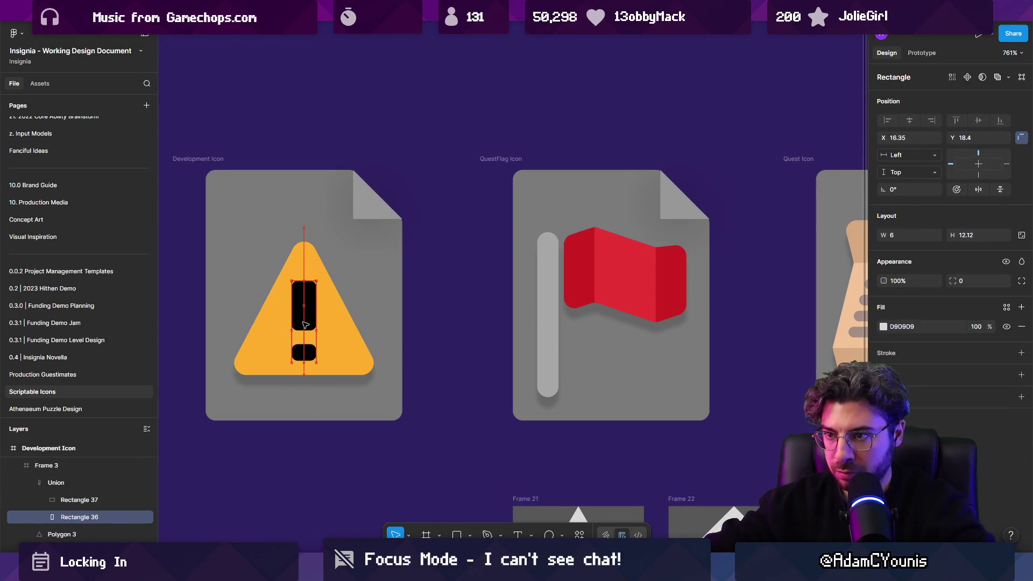
left_click(311, 351)
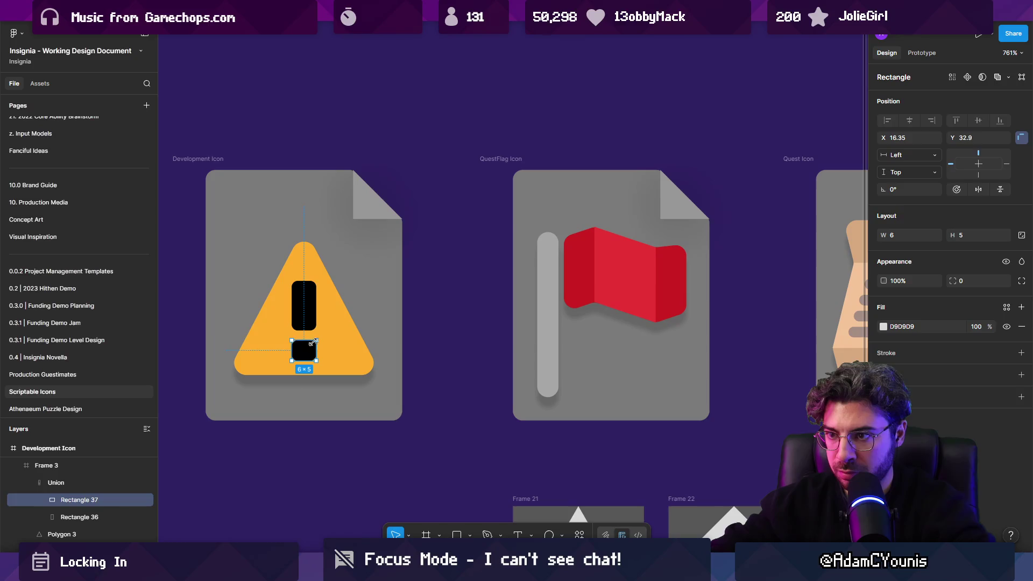
key("Escape")
scroll(297, 358, "down", 10)
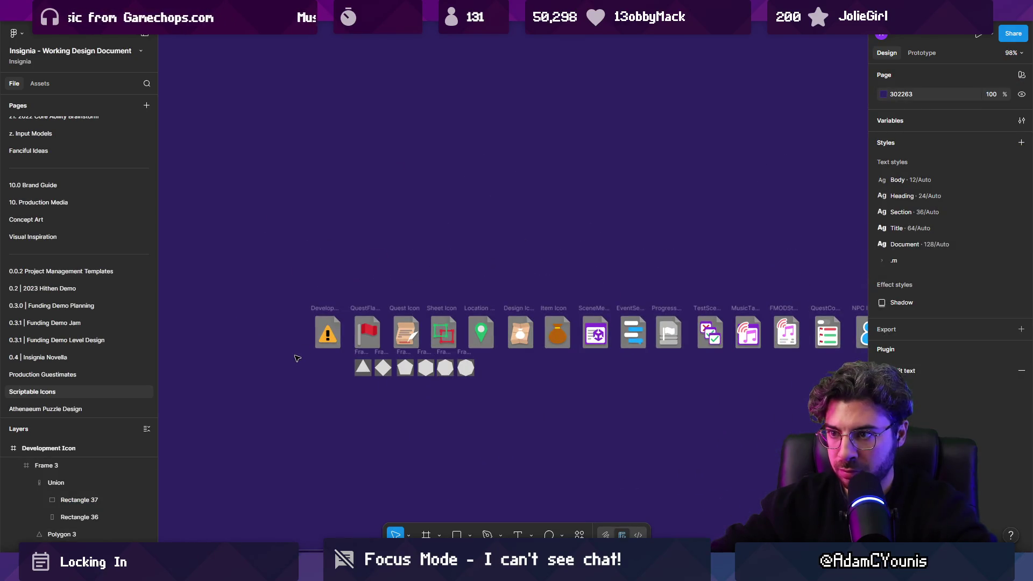
scroll(298, 358, "down", 3)
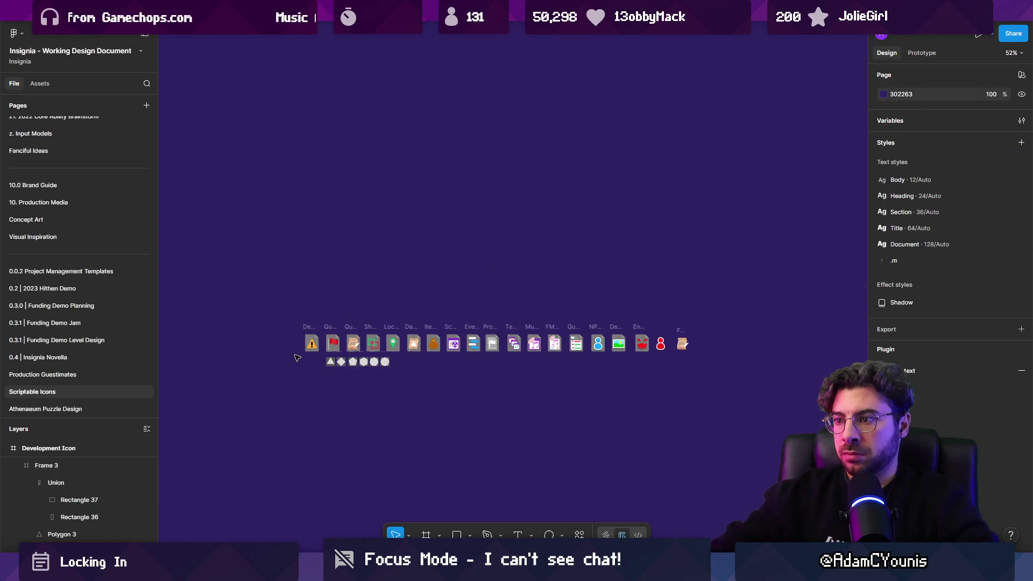
scroll(297, 358, "up", 10)
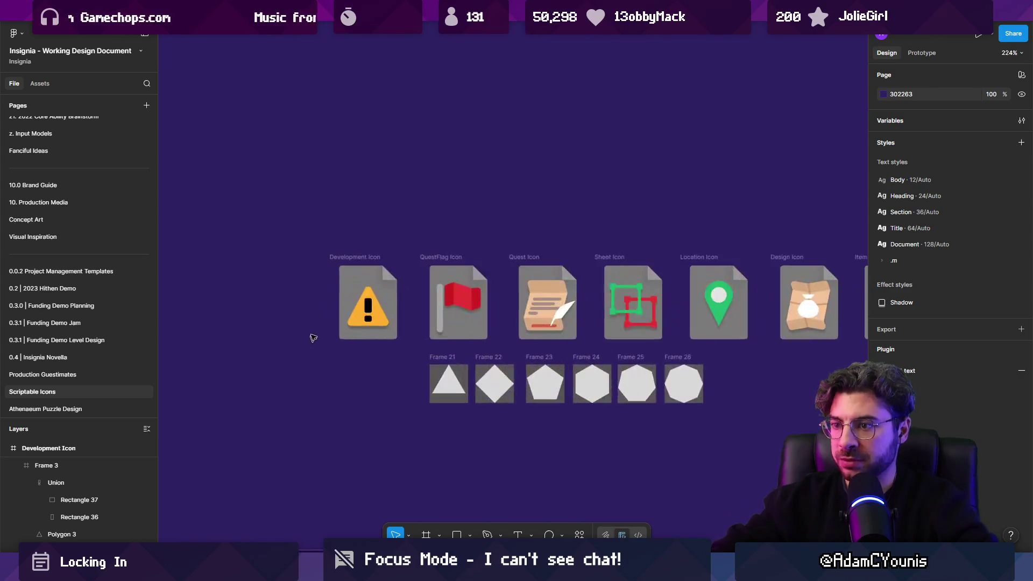
Step: Export the Development Icon frame as Development Icon.png into the project's Assets Gizmos folder
left_click(366, 312)
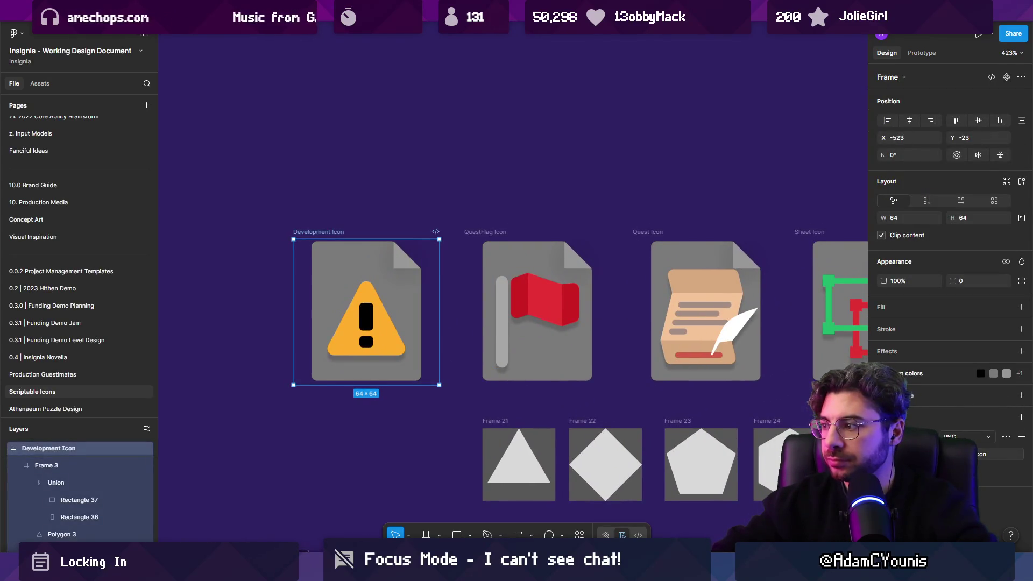
key("ctrl+shift+e")
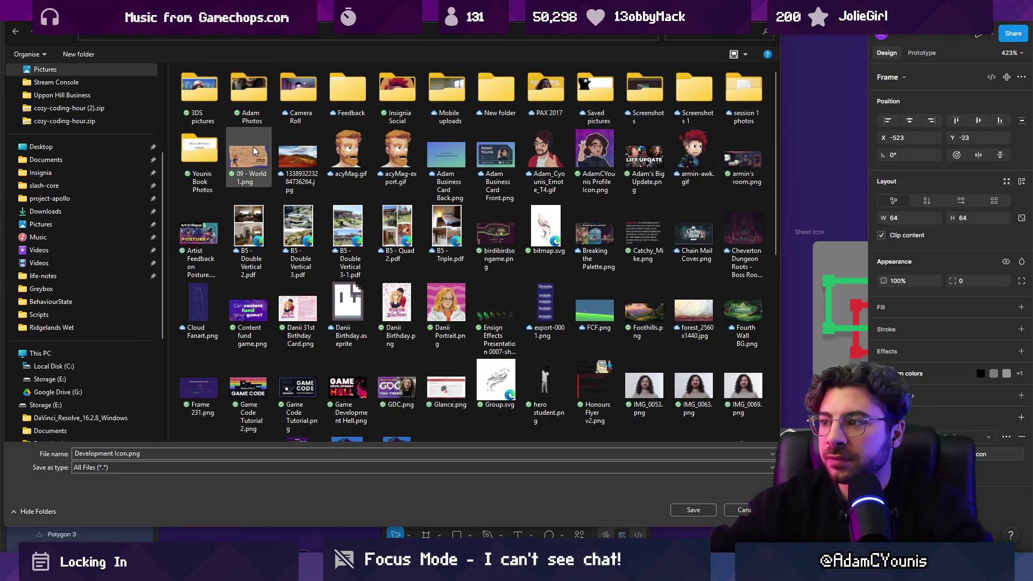
left_click(98, 173)
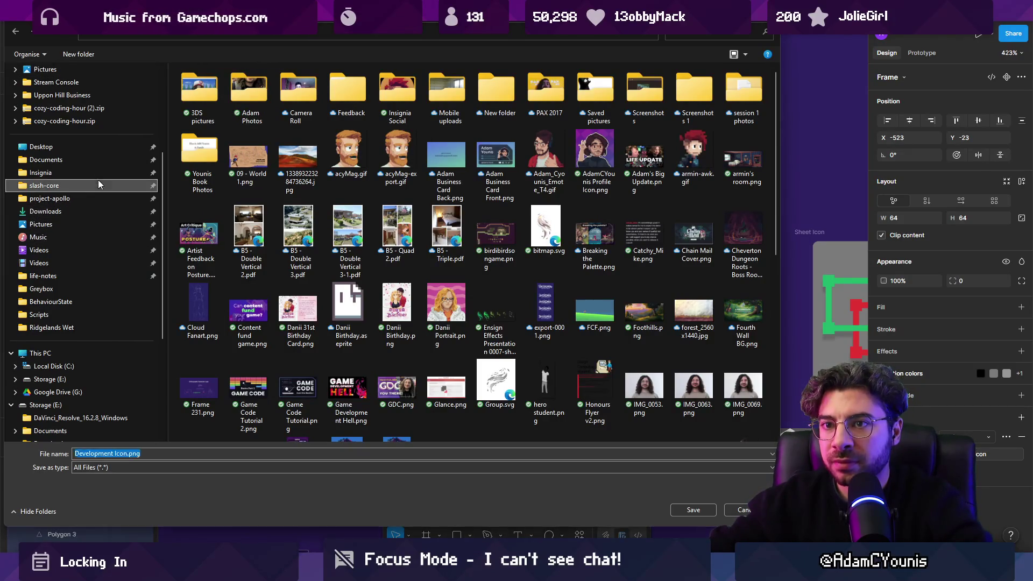
double_click(228, 142)
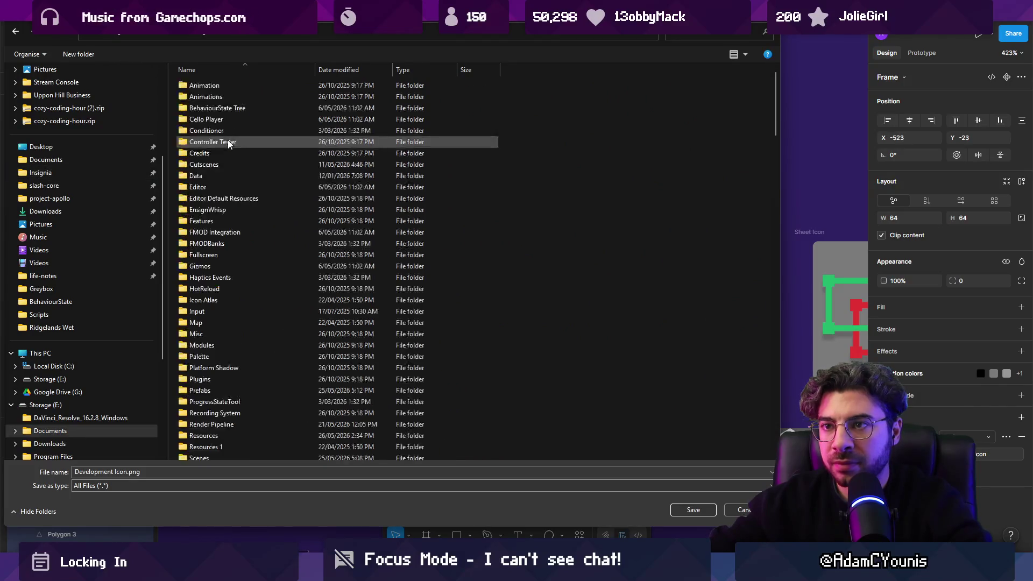
scroll(247, 215, "down", 7)
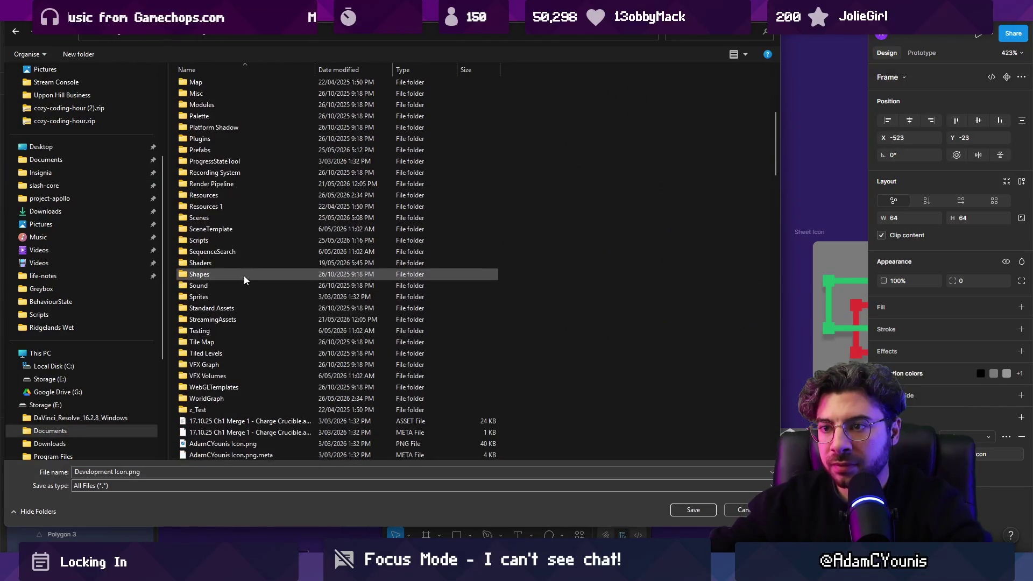
double_click(240, 296)
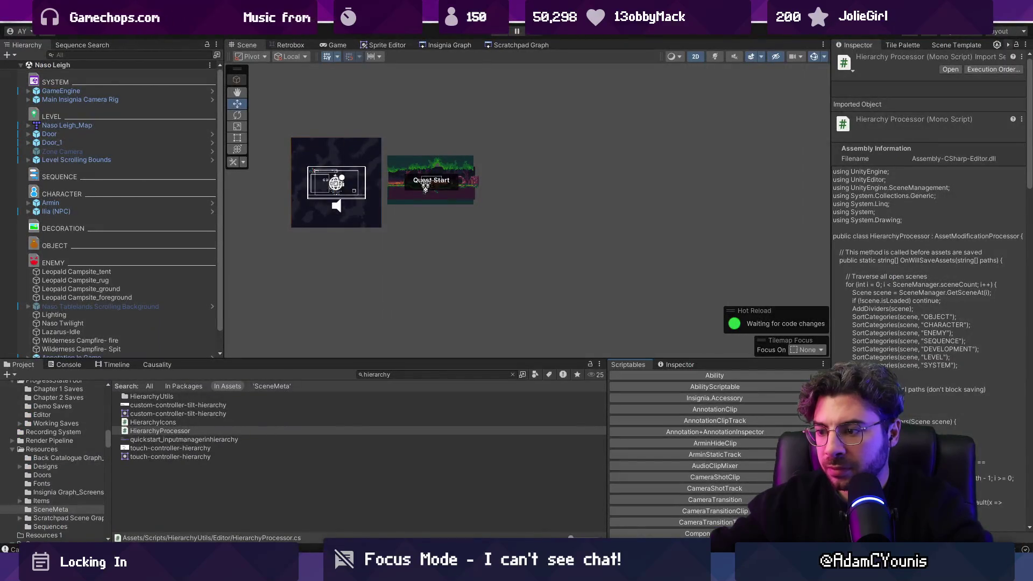
key("alt+Tab")
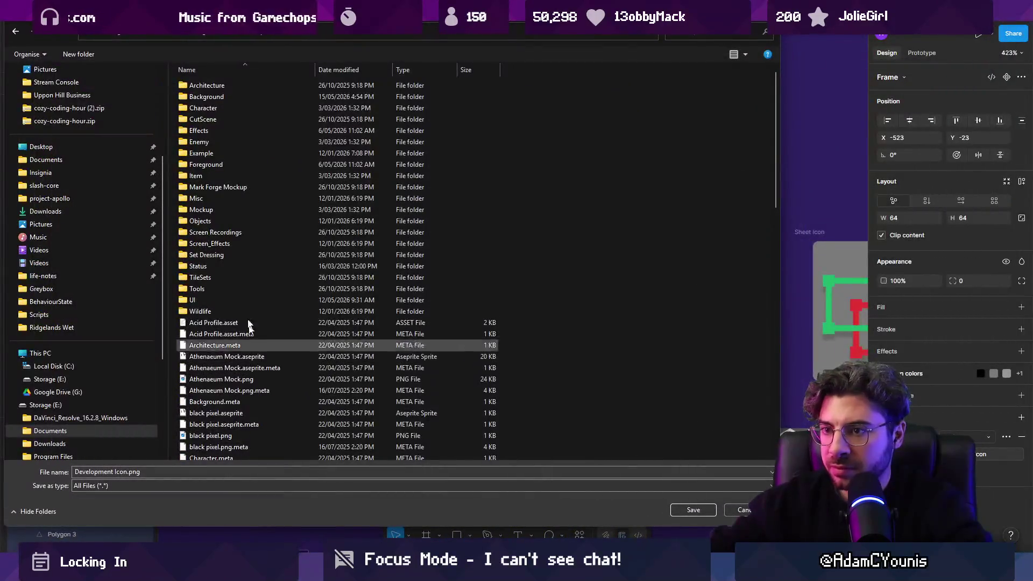
key("alt+Up")
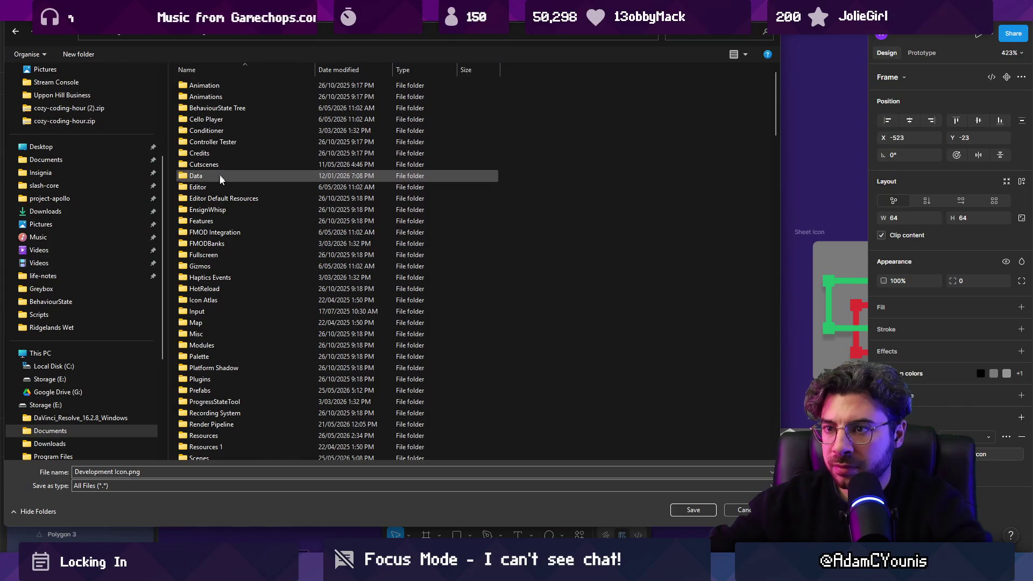
double_click(226, 266)
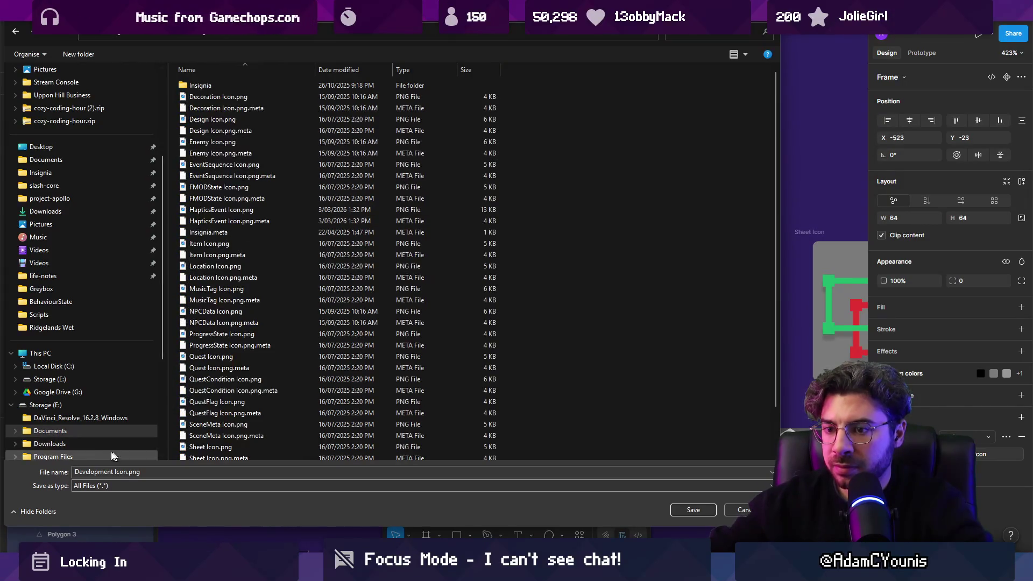
left_click(683, 510)
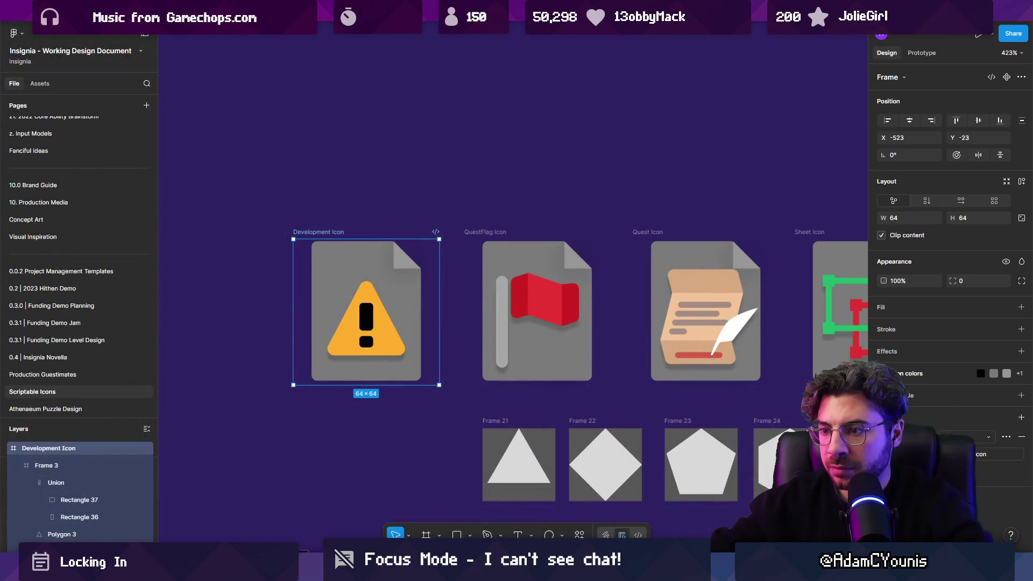
Step: Confirm HierarchyIcons.cs loads developmentIcon from Gizmos, then select Annotation In Game in Unity
key("alt+Tab")
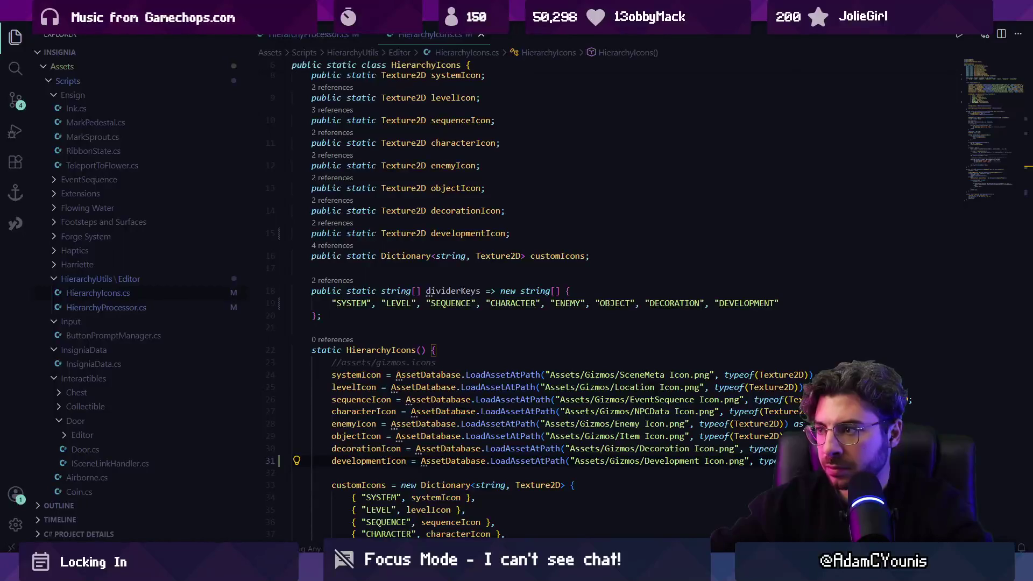
key("alt+Tab")
key("alt+Tab")
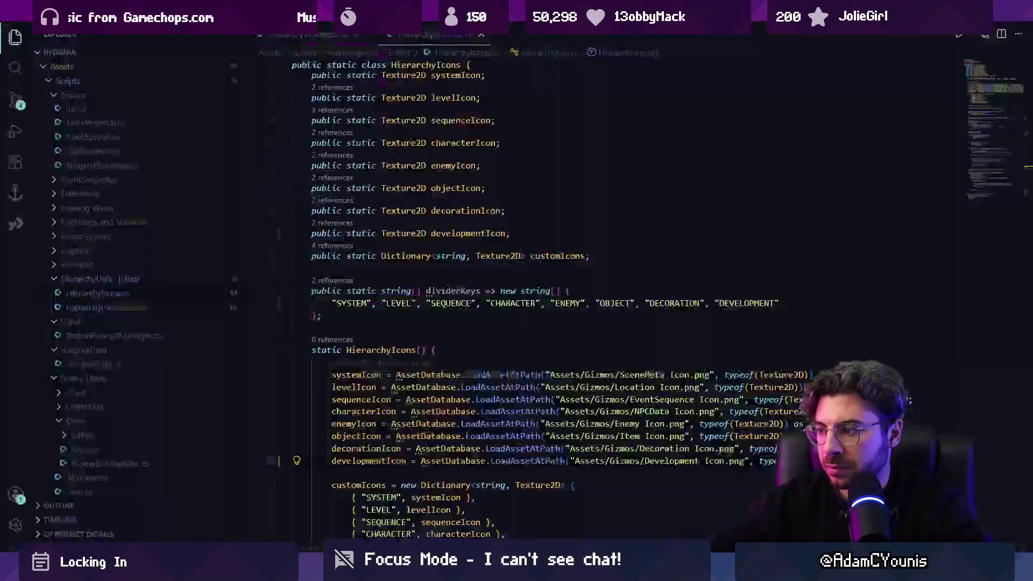
scroll(628, 465, "down", 1)
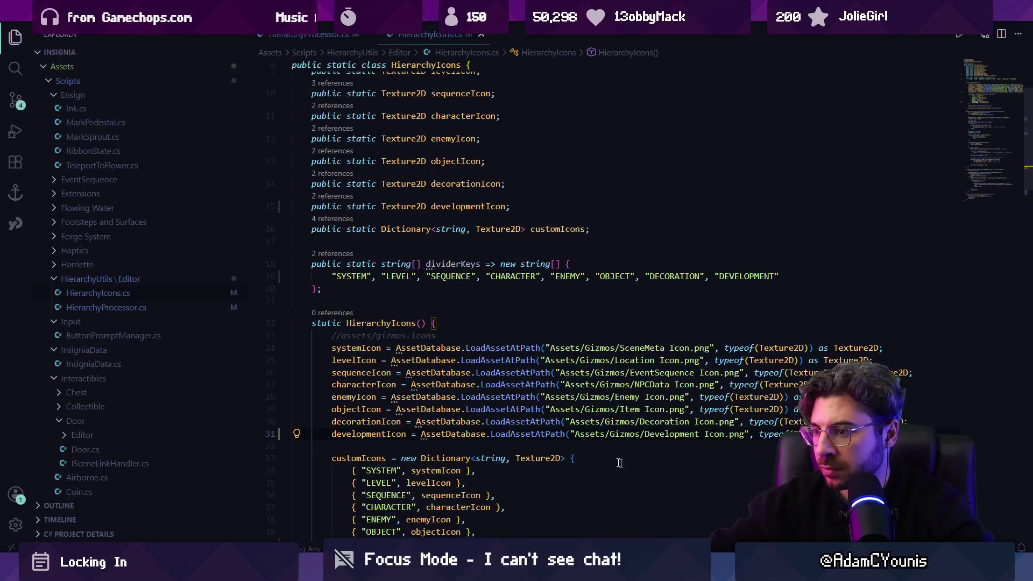
key("alt+Tab")
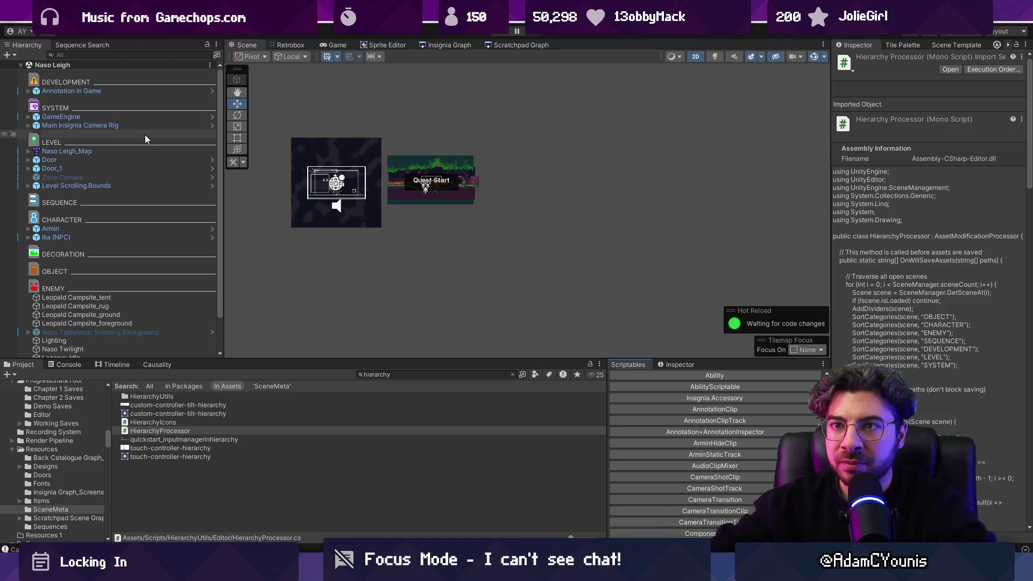
left_click(117, 91)
Step: Shift the group of four level nodes in the Insignia Graph and save the graph
left_click(382, 44)
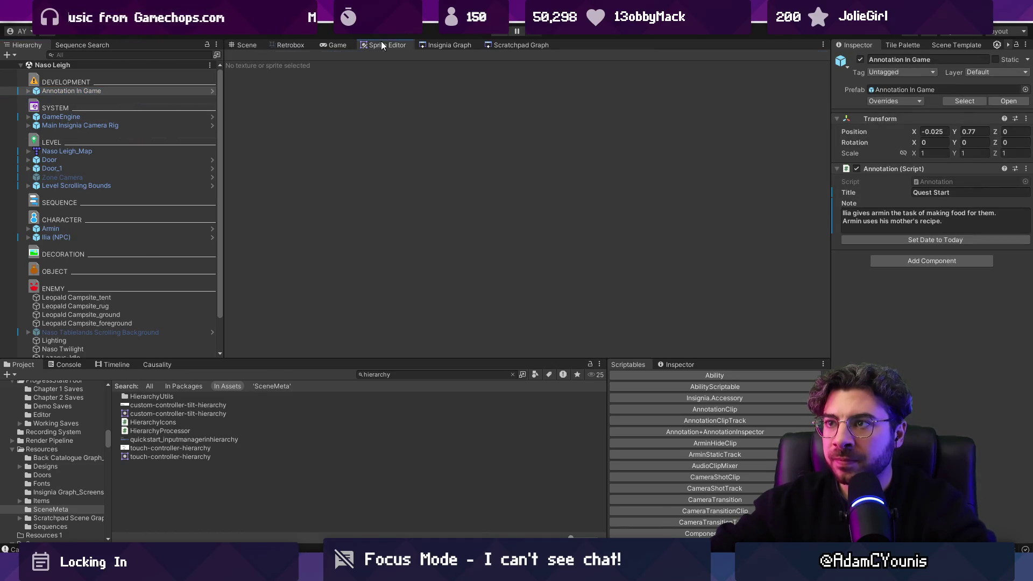
left_click(450, 46)
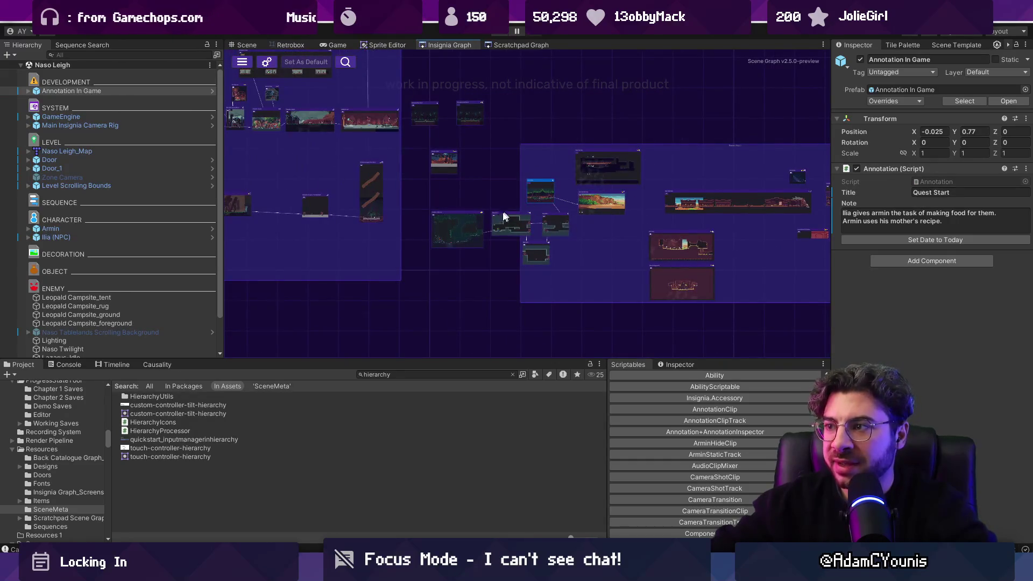
mouse_move(555, 191)
left_mouse_down()
mouse_move(569, 193)
mouse_move(547, 193)
left_mouse_up()
key("ctrl+s")
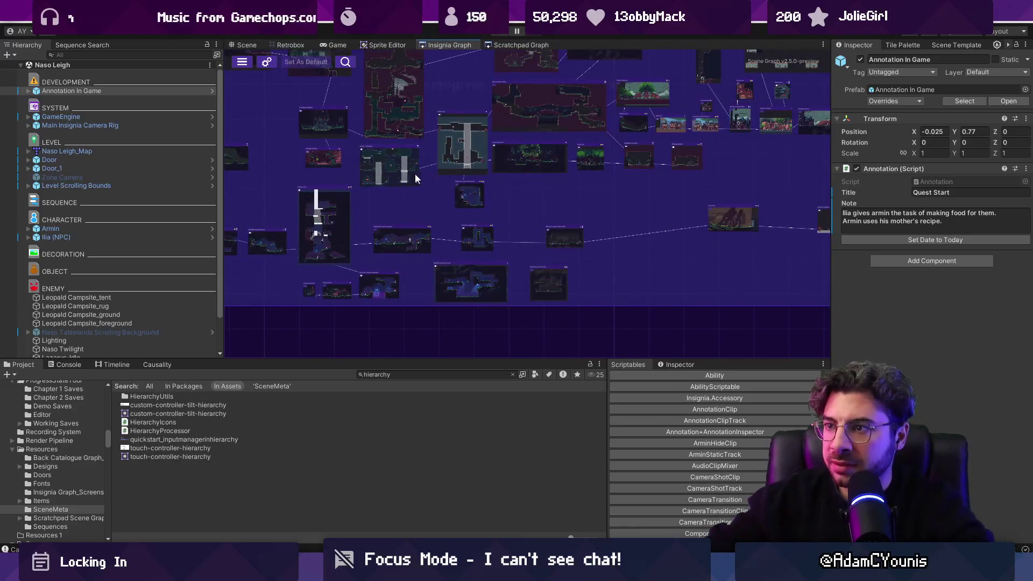
Step: Open the Wind Tunnel scene to check Annotation In Game, then load Cheverwood Canopy West
double_click(437, 145)
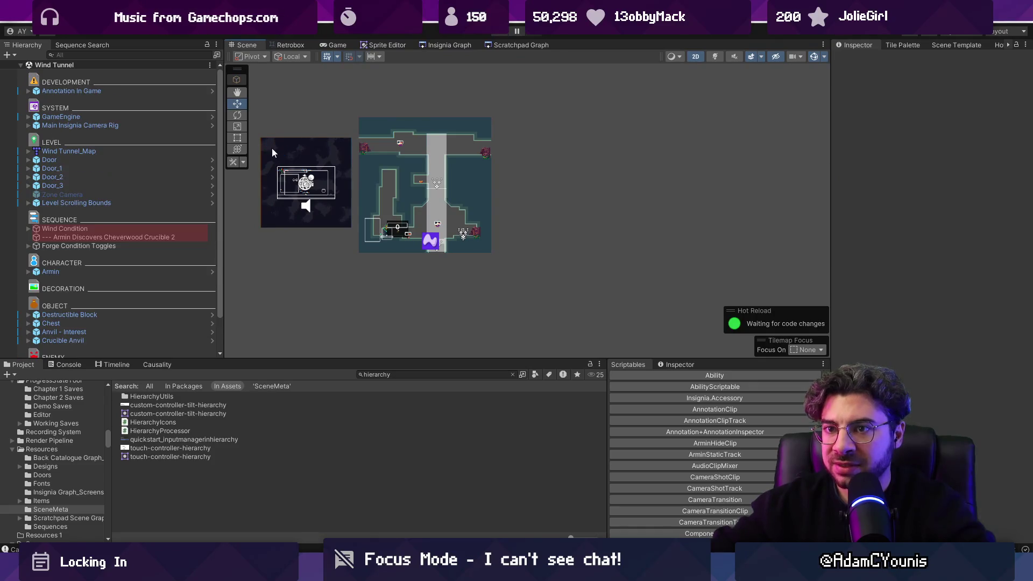
double_click(71, 91)
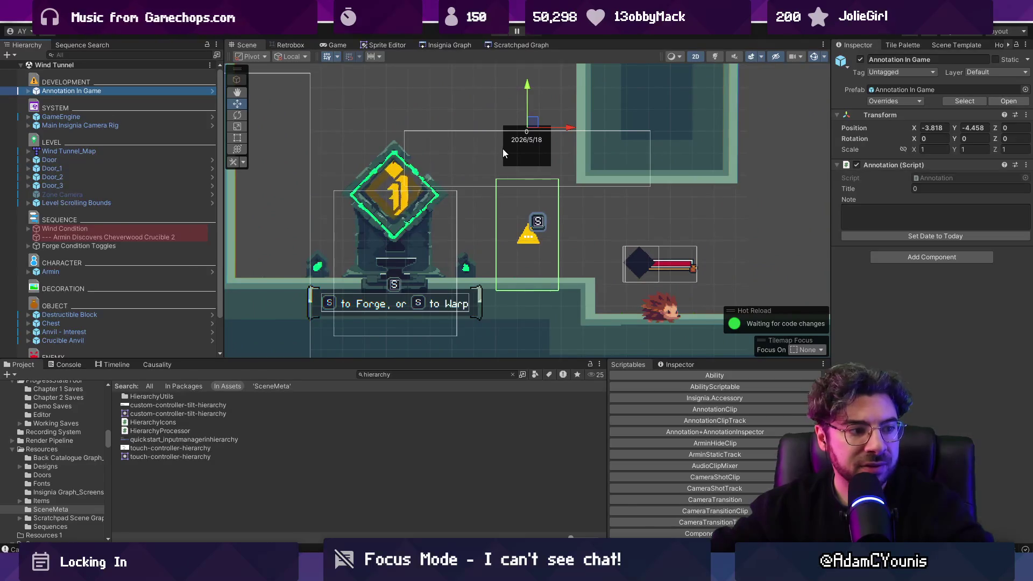
left_click(450, 45)
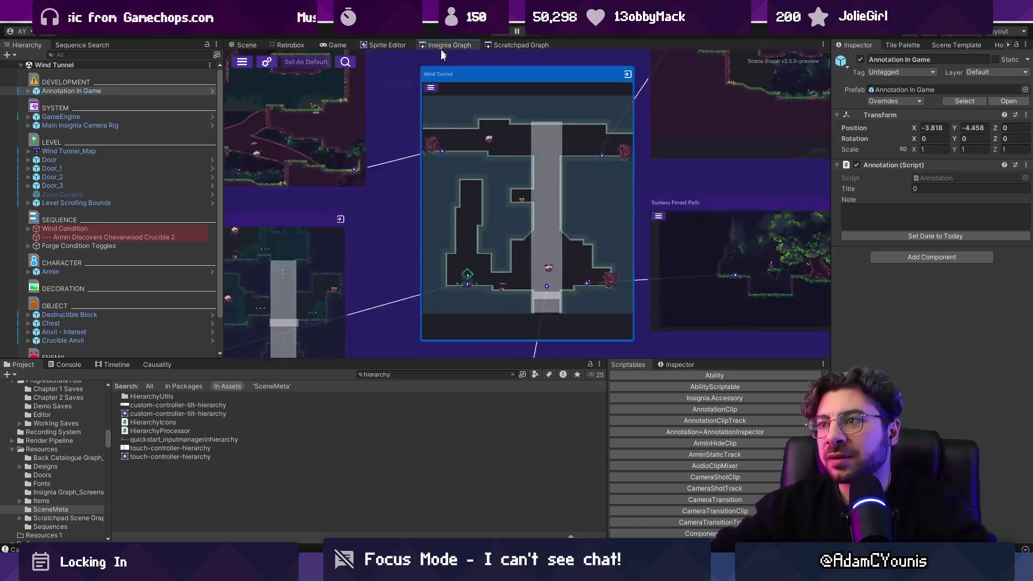
scroll(480, 224, "up", 6)
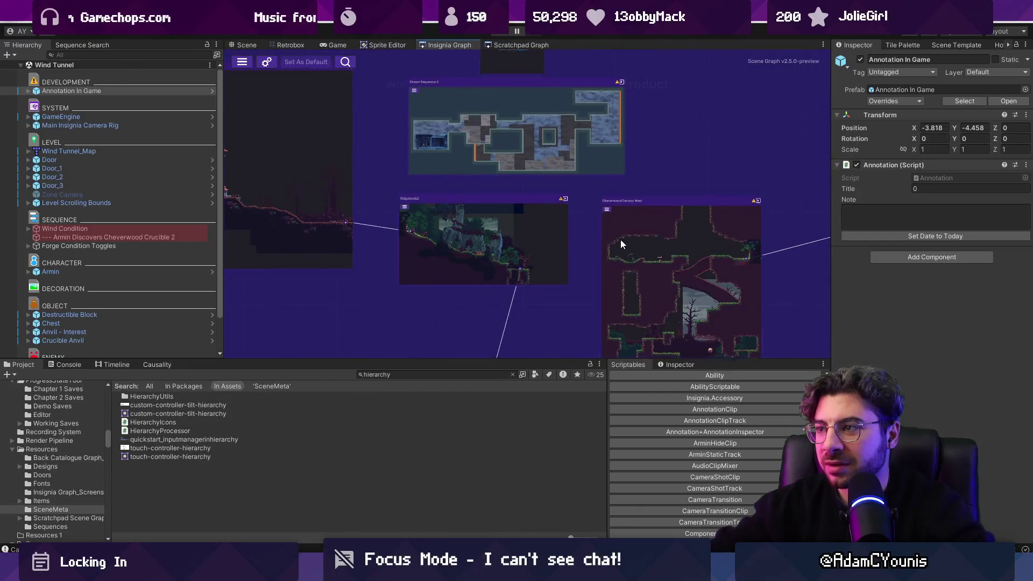
left_click(622, 241)
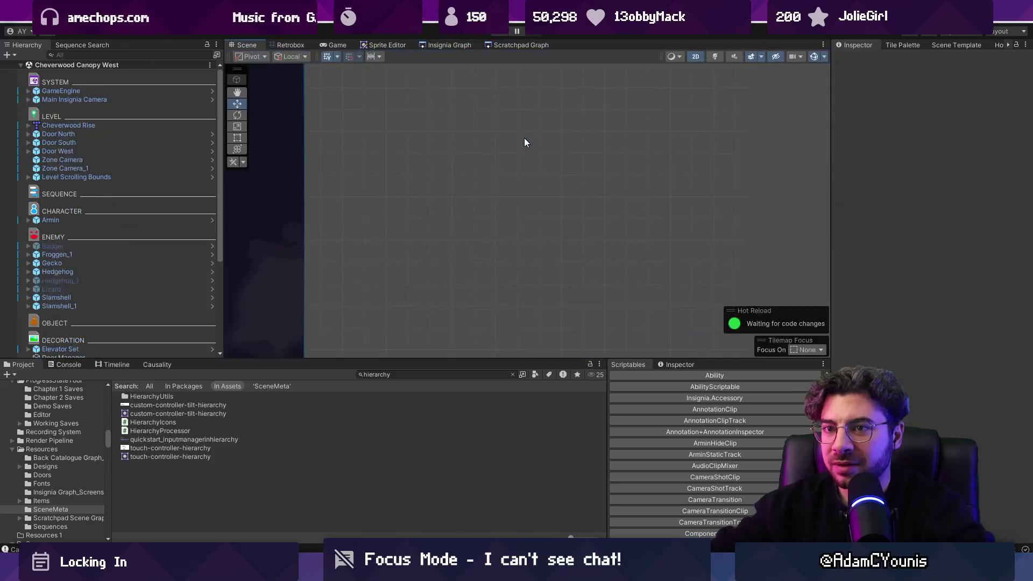
Step: Move the Wind Tunnel node slightly up and left in the Insignia Graph
mouse_move(448, 209)
left_mouse_down()
mouse_move(490, 231)
mouse_move(496, 257)
mouse_move(534, 258)
left_mouse_up()
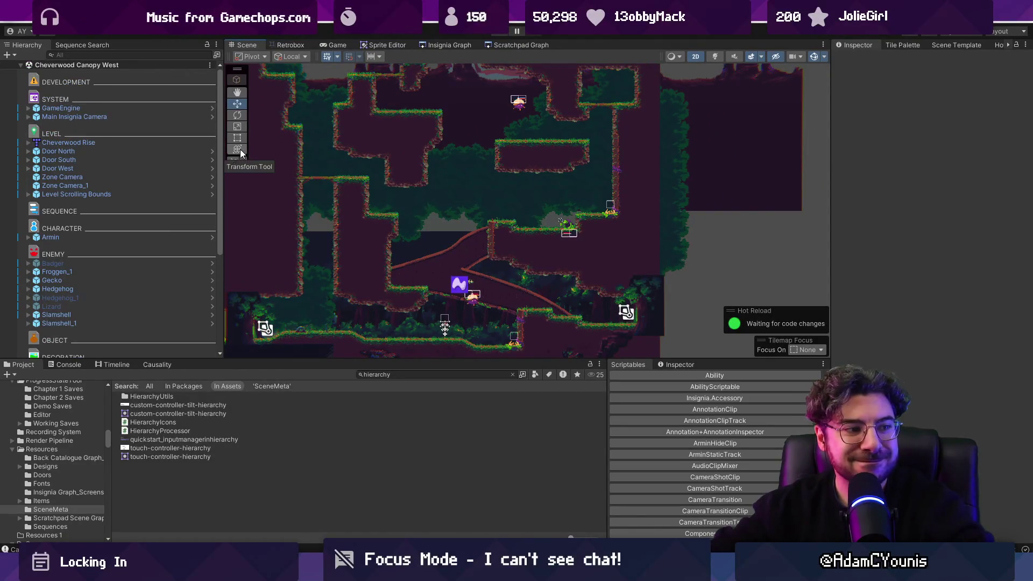
left_click(430, 45)
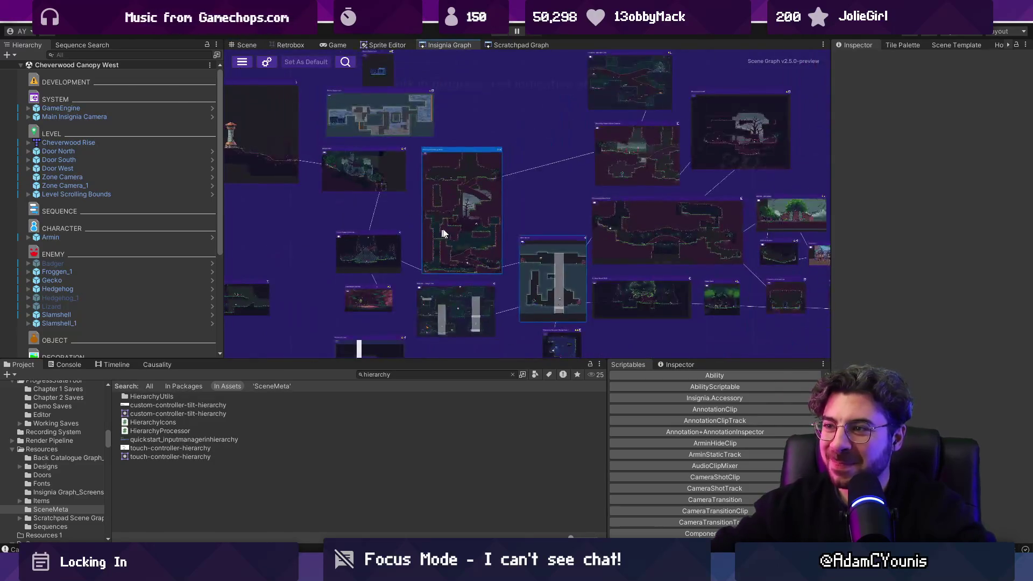
left_click_drag(450, 221, 438, 213)
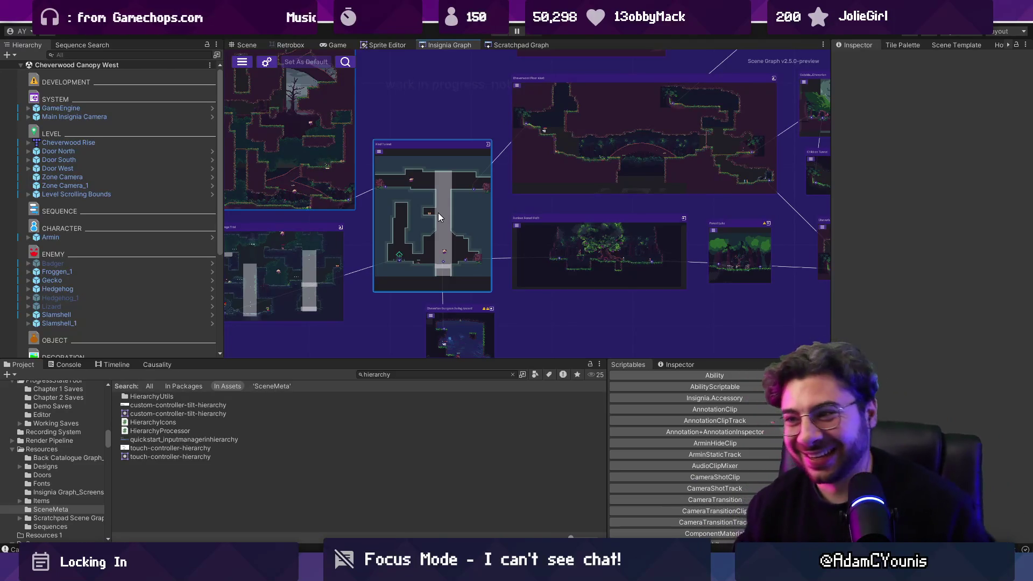
scroll(438, 212, "down", 5)
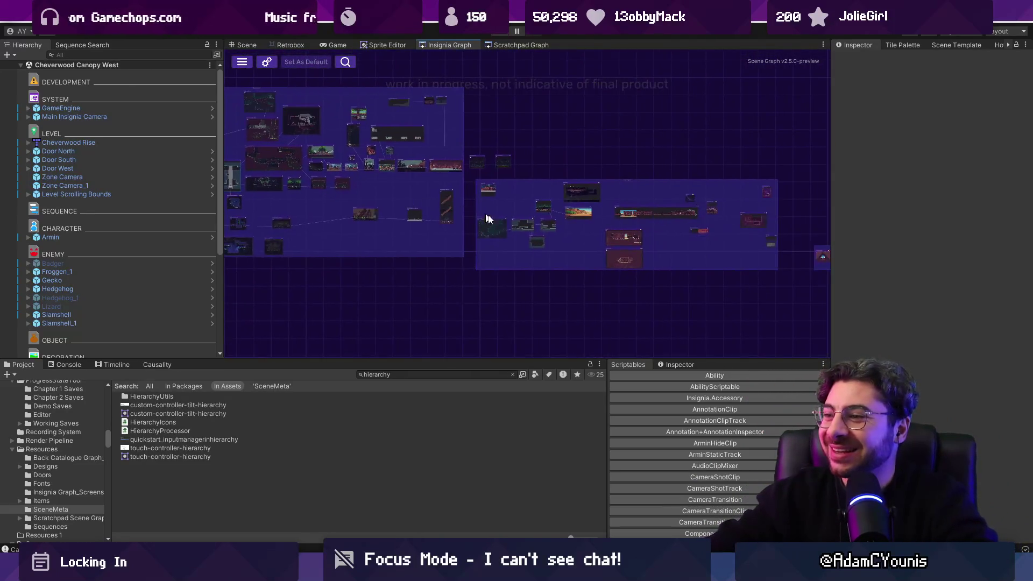
scroll(570, 222, "up", 5)
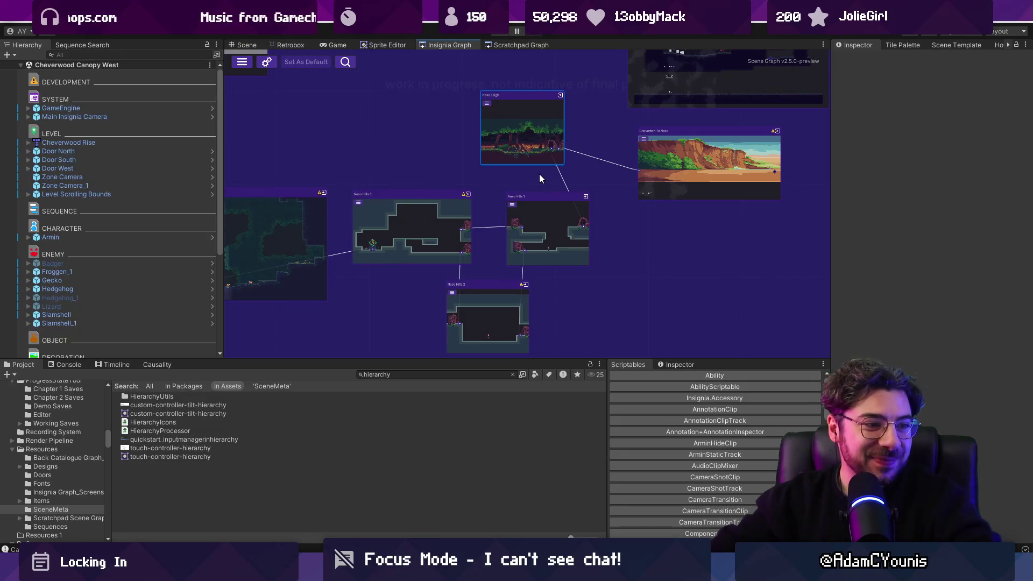
scroll(528, 159, "up", 3)
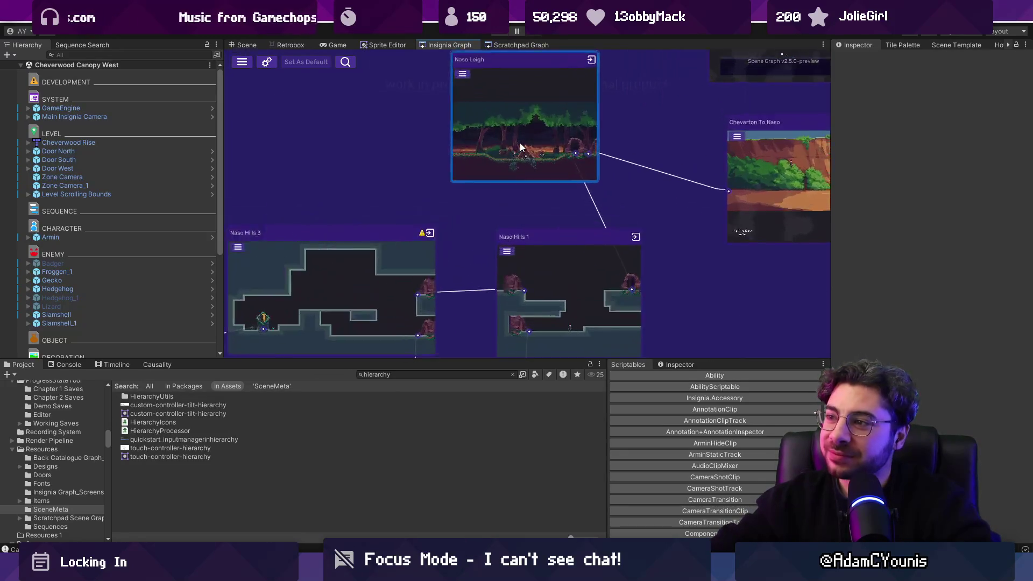
scroll(560, 124, "down", 5)
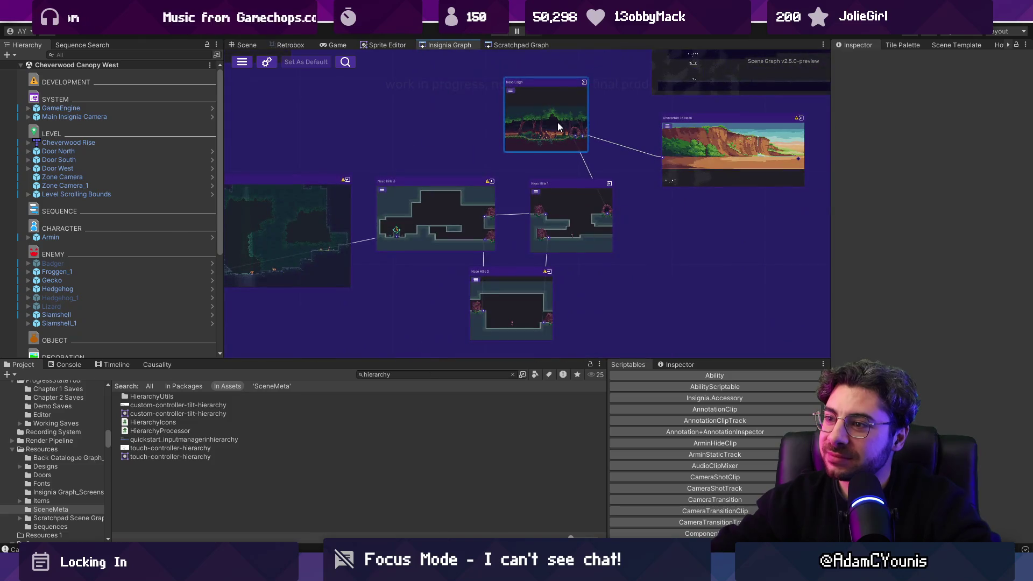
Step: Open the Naso Hills 3 scene, frame its level tilemap, and return to the Insignia Graph
double_click(462, 215)
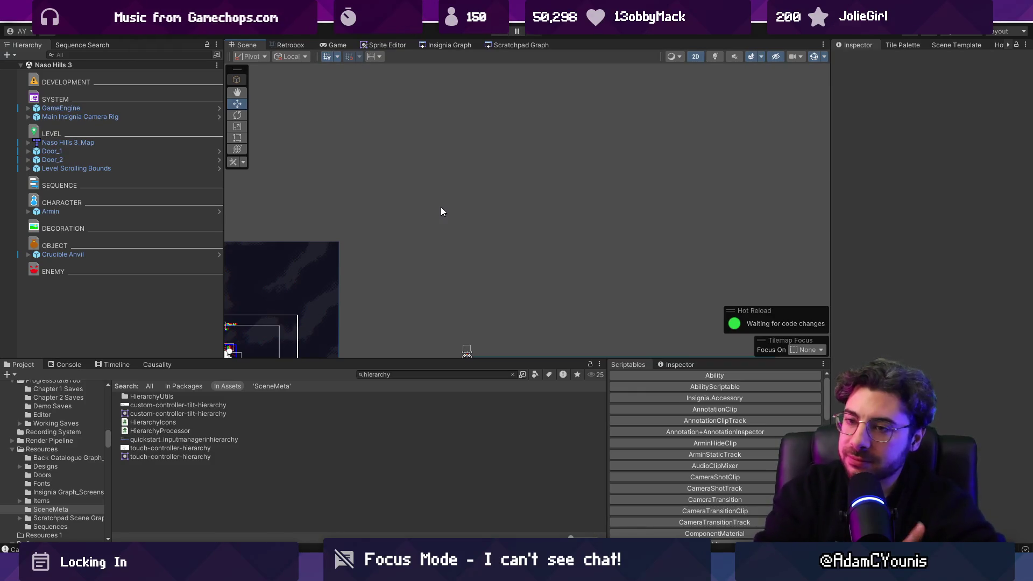
scroll(467, 183, "down", 2)
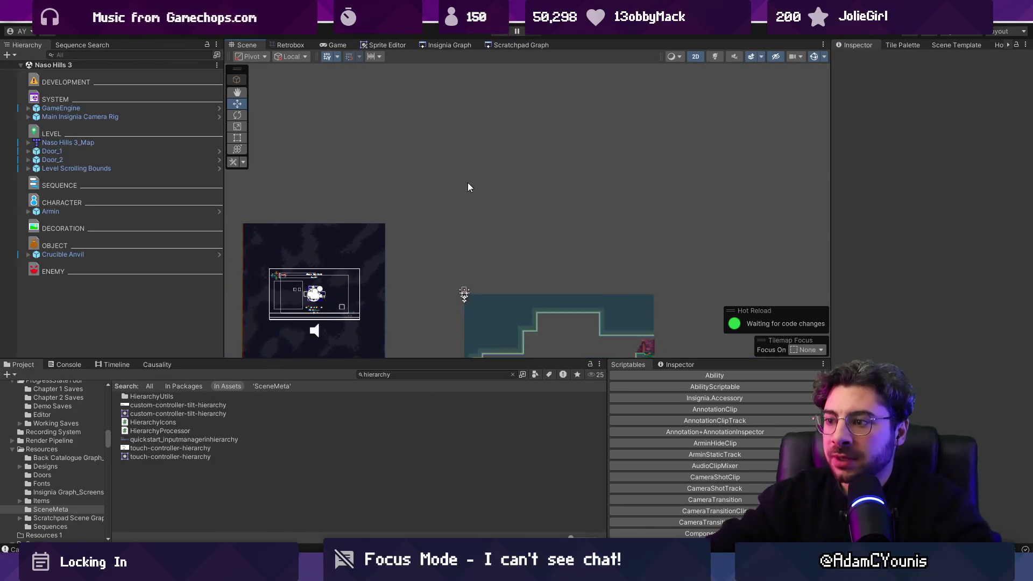
scroll(541, 242, "down", 2)
key("f")
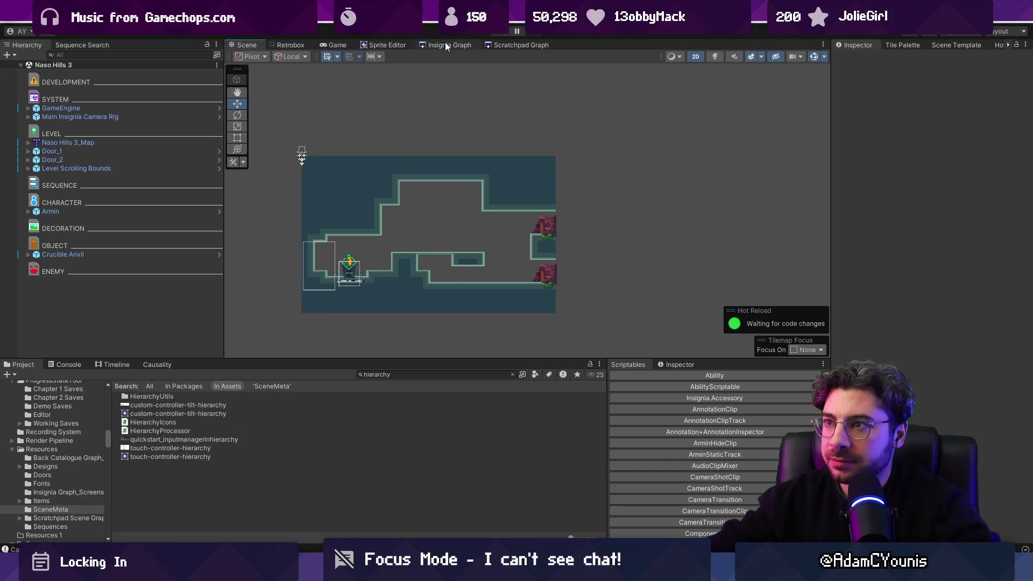
left_click(446, 47)
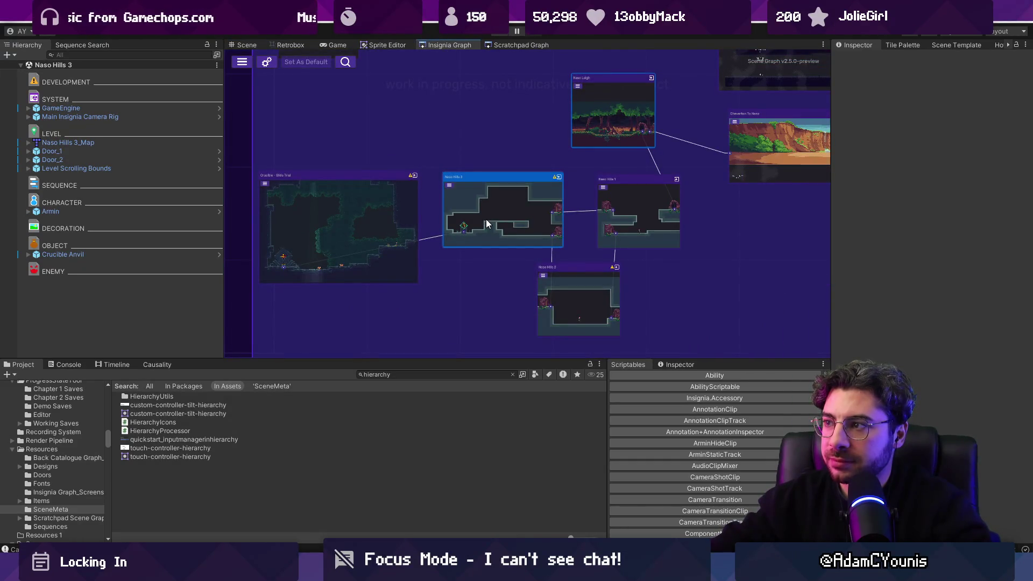